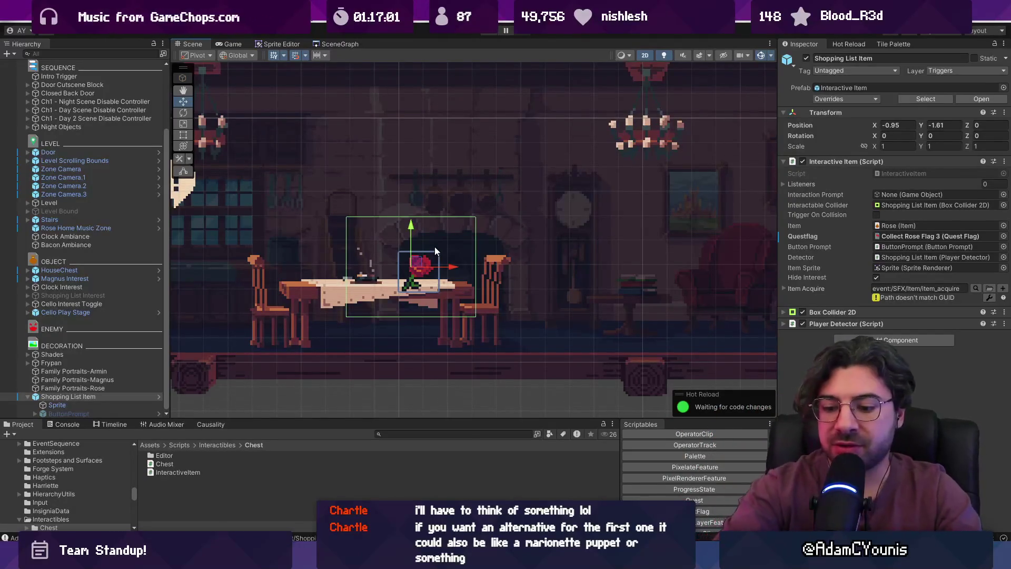
# Replace the stream-title.txt text with 'Demo Updates', save it, and return to Unity.
pyautogui.hotkey('alt', 'Tab')
pyautogui.hotkey('ctrl', 'a')
pyautogui.write('dEMO')
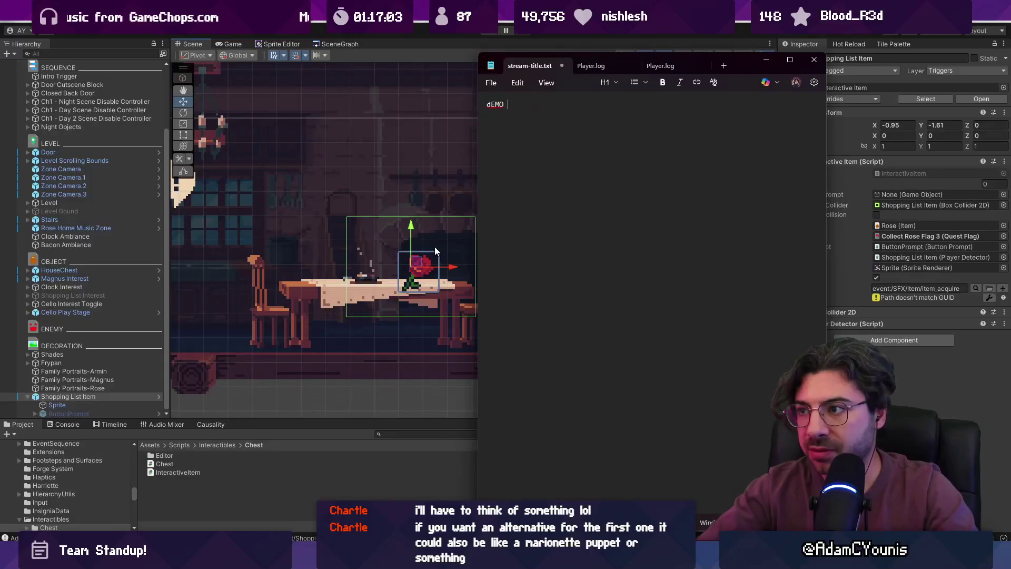
pyautogui.press('BackSpace')
pyautogui.press('BackSpace')
pyautogui.press('BackSpace')
pyautogui.write('Demo')
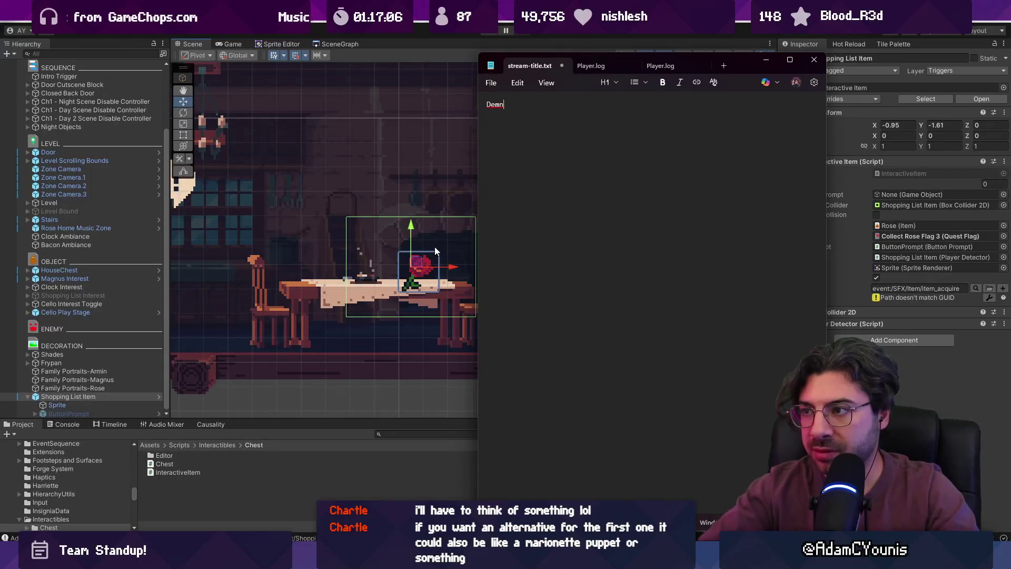
pyautogui.write(' Updates')
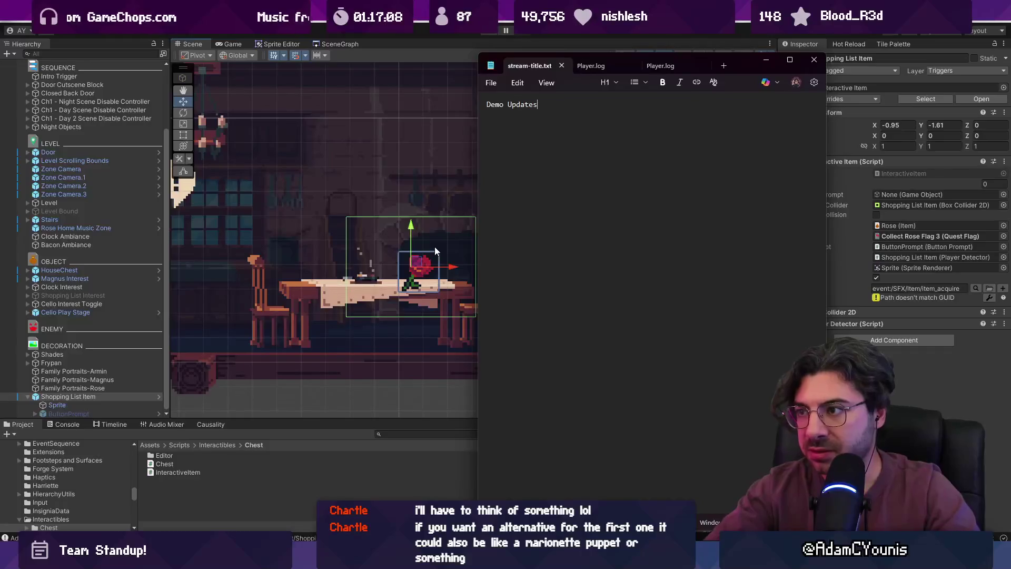
pyautogui.hotkey('alt', 'Tab')
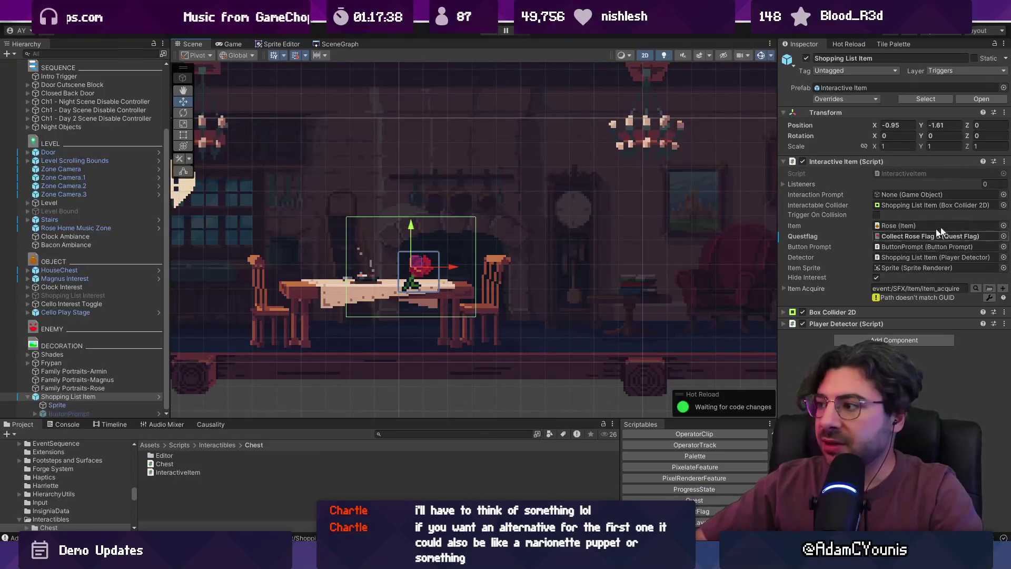
# Open the Questflag picker on the Shopping List Item's Interactive Item component.
pyautogui.click(1002, 237)
pyautogui.write('ines')
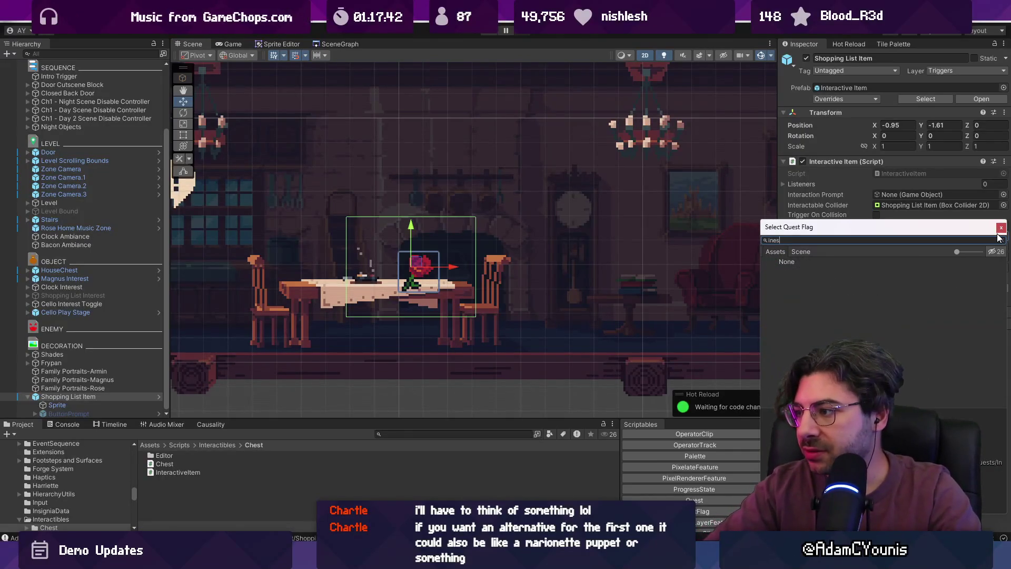
# Search 'inspect', choose Inspect Shopping List-flag as the quest flag, and keep Rose as the item.
pyautogui.press('BackSpace')
pyautogui.press('BackSpace')
pyautogui.write('spe')
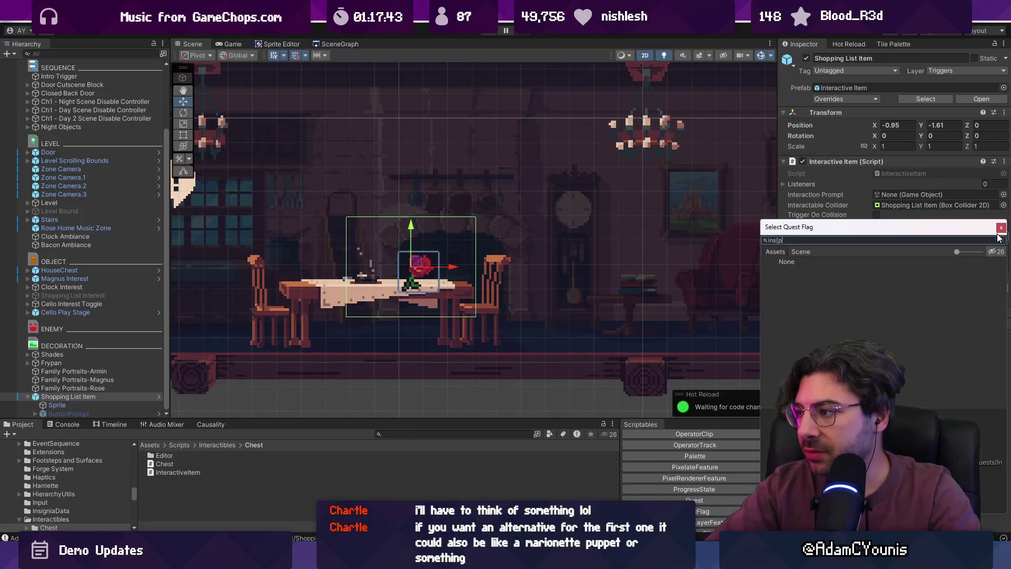
pyautogui.press('BackSpace')
pyautogui.write('ect')
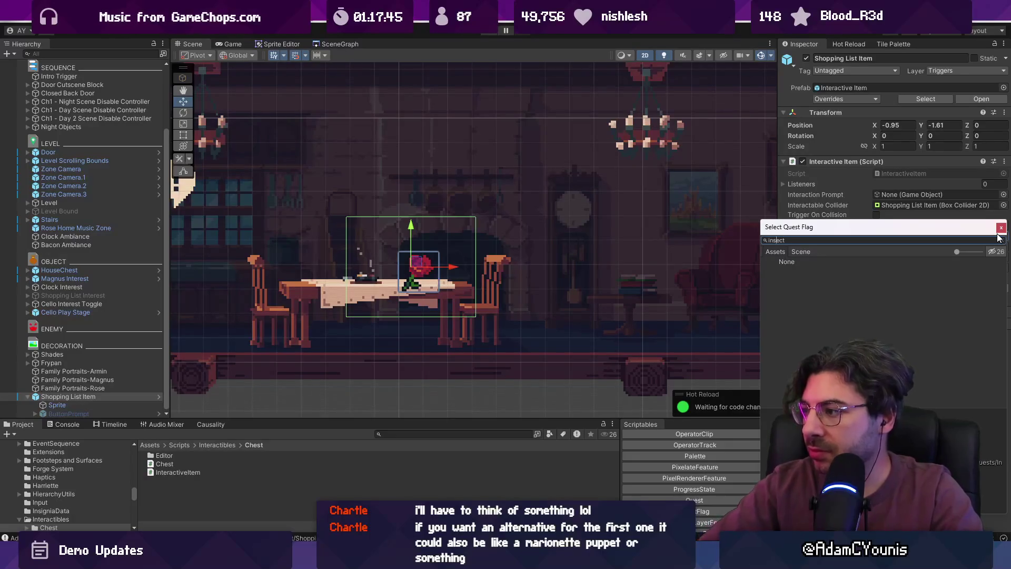
pyautogui.press('BackSpace')
pyautogui.press('BackSpace')
pyautogui.press('BackSpace')
pyautogui.write('pect')
pyautogui.press('Down')
pyautogui.press('Down')
pyautogui.press('Down')
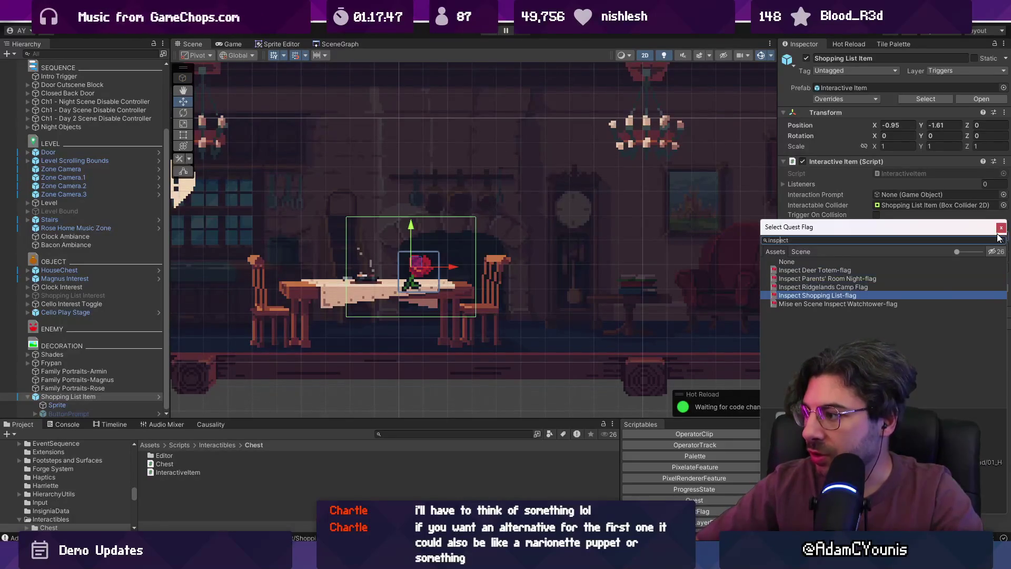
pyautogui.press('Return')
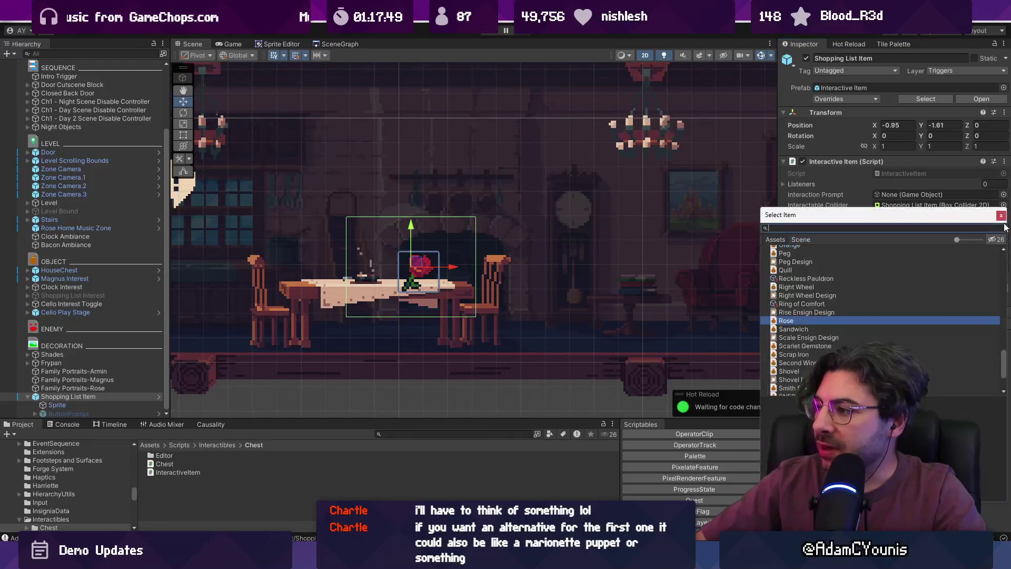
pyautogui.click(1003, 226)
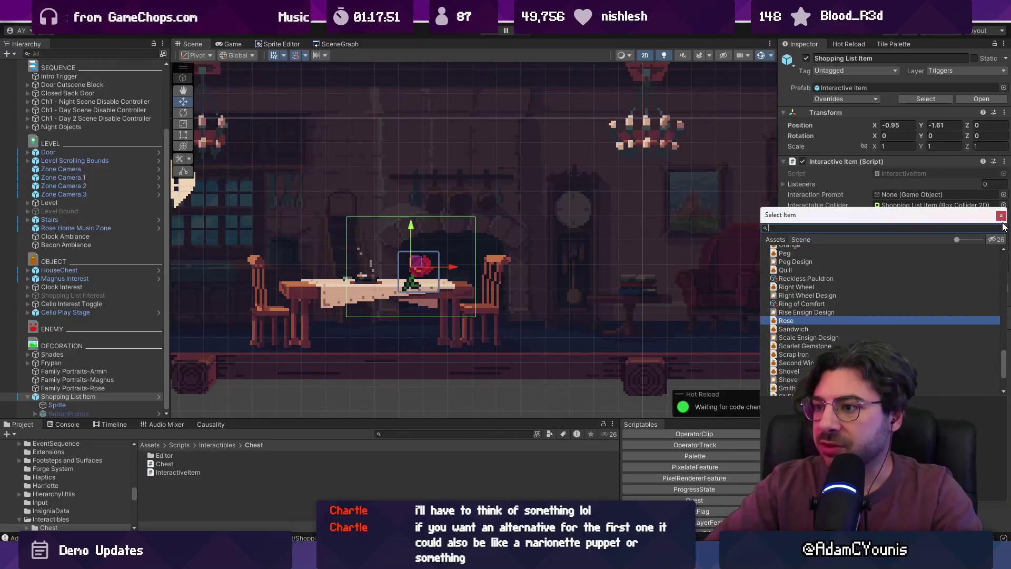
pyautogui.press('Return')
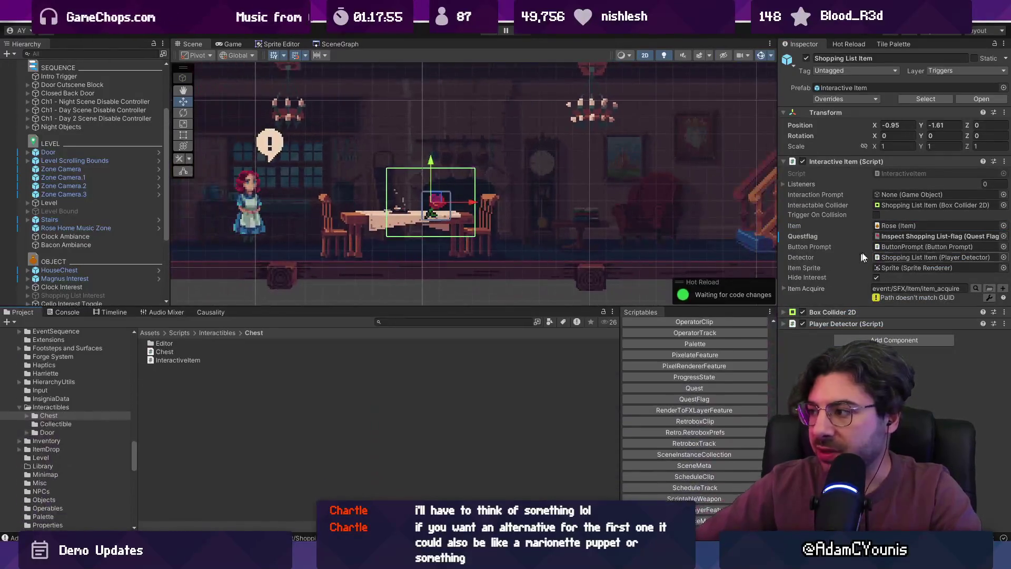
# Locate the quest flag's asset, browsing the Sequences folder and back up to Data.
pyautogui.click(895, 236)
pyautogui.click(209, 332)
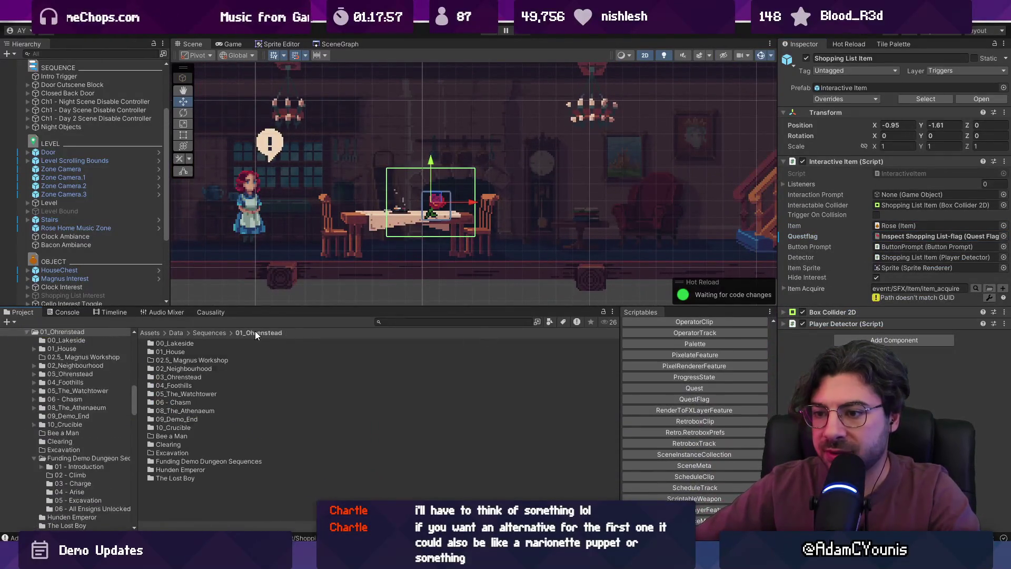
pyautogui.click(176, 333)
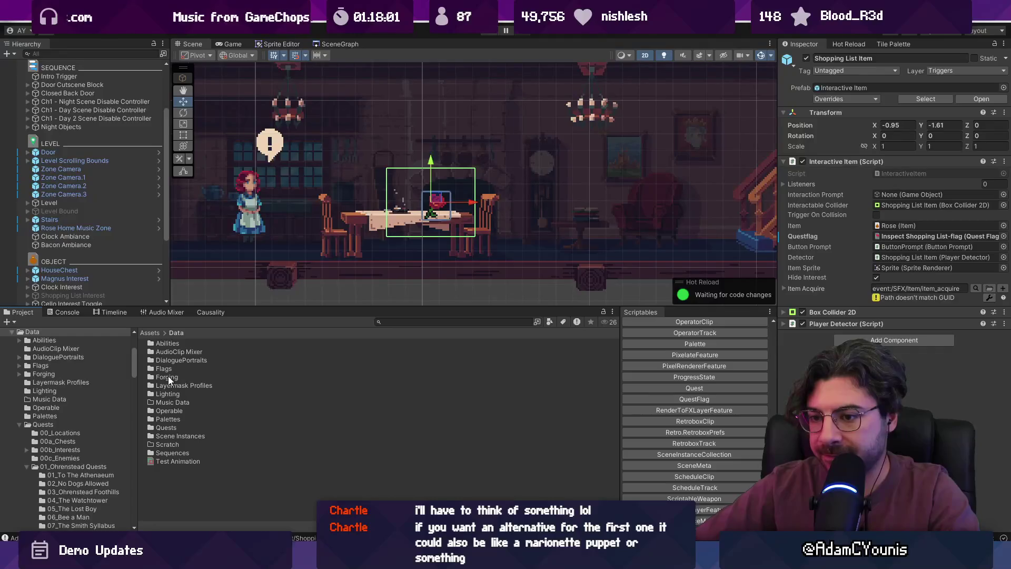
# Search the project for 'items', open the Resources Items folder, and scroll through its assets.
pyautogui.click(425, 319)
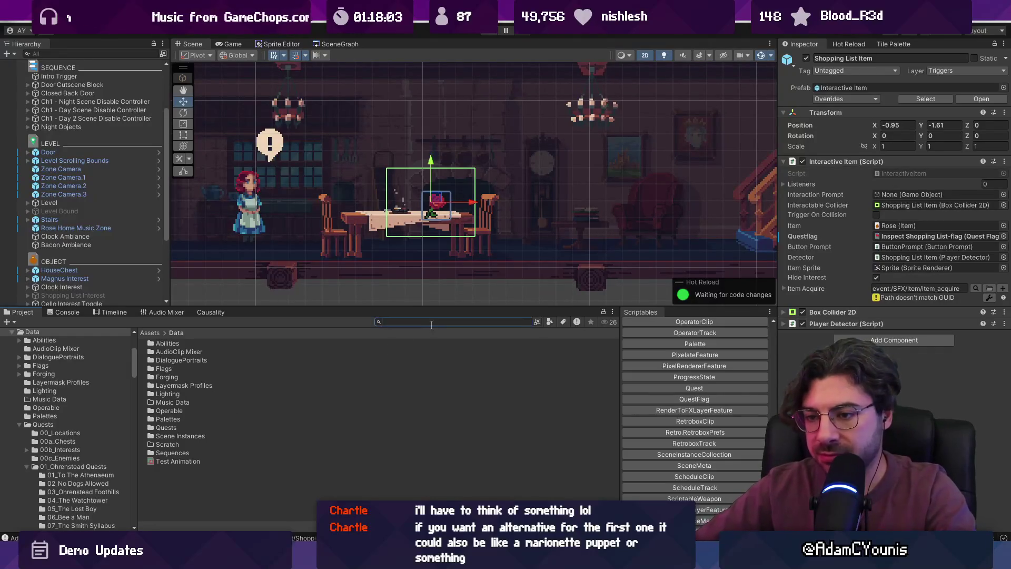
pyautogui.write('iteme')
pyautogui.press('BackSpace')
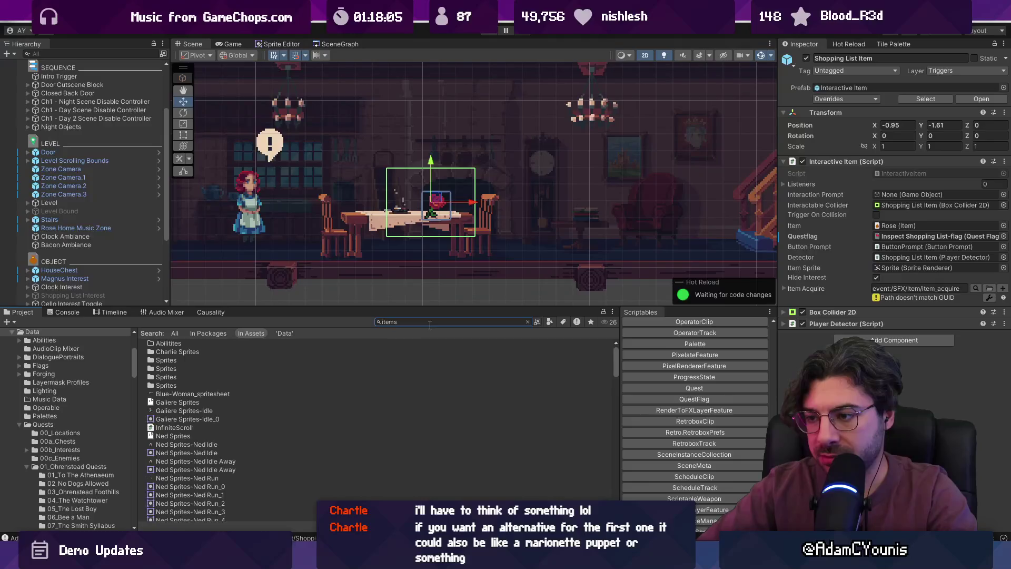
pyautogui.write('s')
pyautogui.doubleClick(169, 353)
pyautogui.scroll(-5, 215, 403)
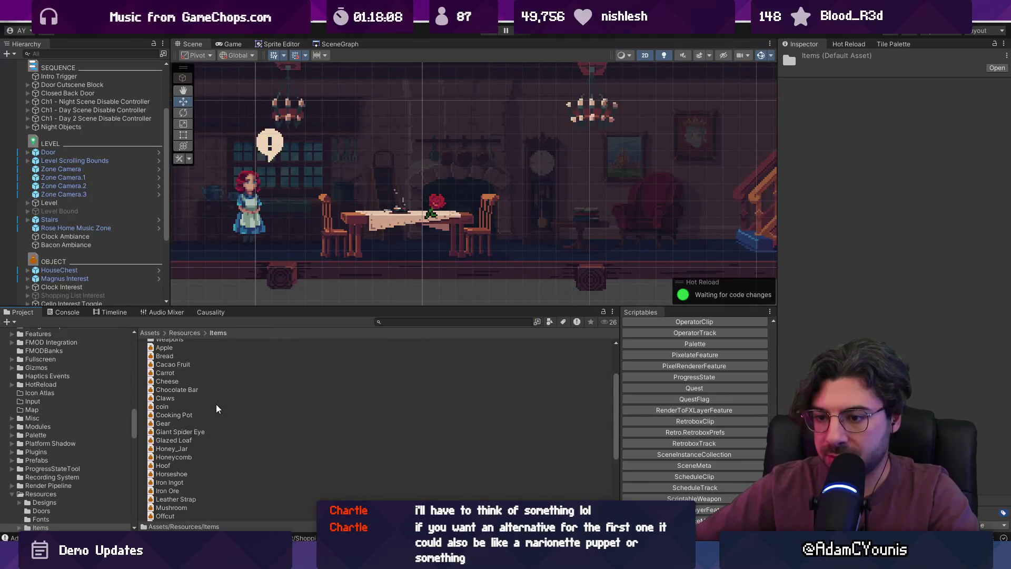
pyautogui.moveTo(311, 306); pyautogui.dragTo(321, 233)
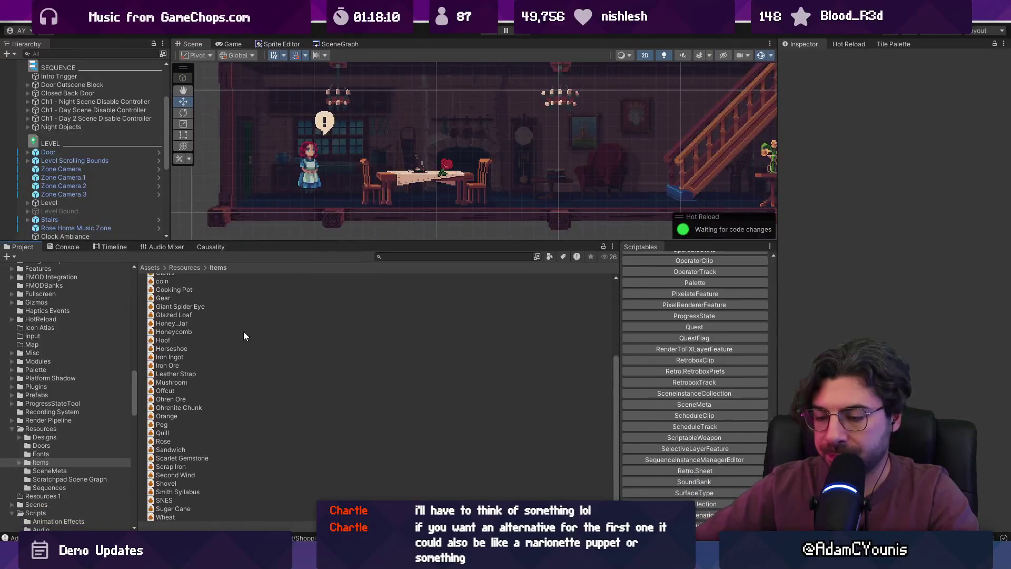
pyautogui.scroll(5, 237, 358)
pyautogui.scroll(-5, 238, 358)
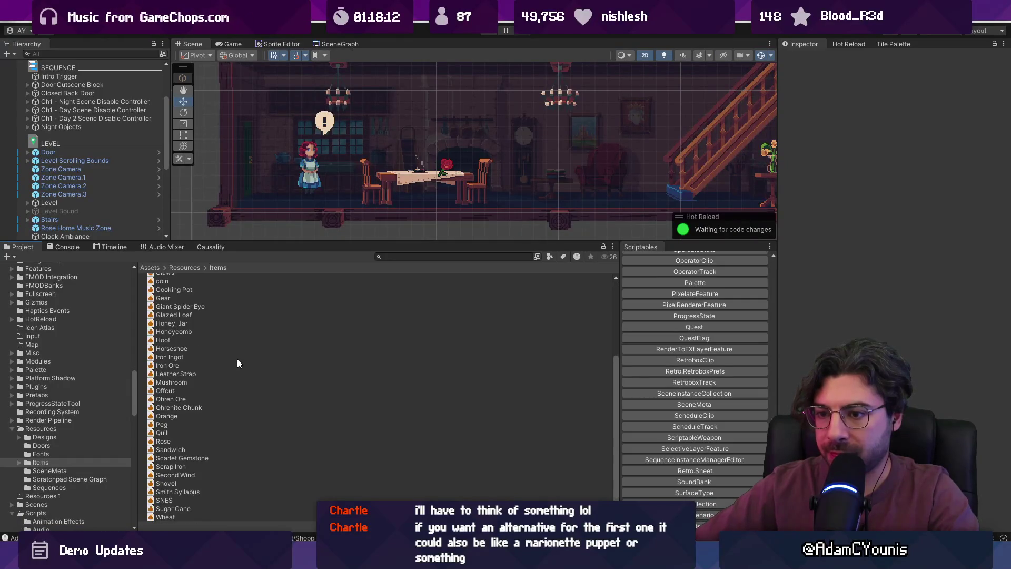
pyautogui.scroll(5, 229, 406)
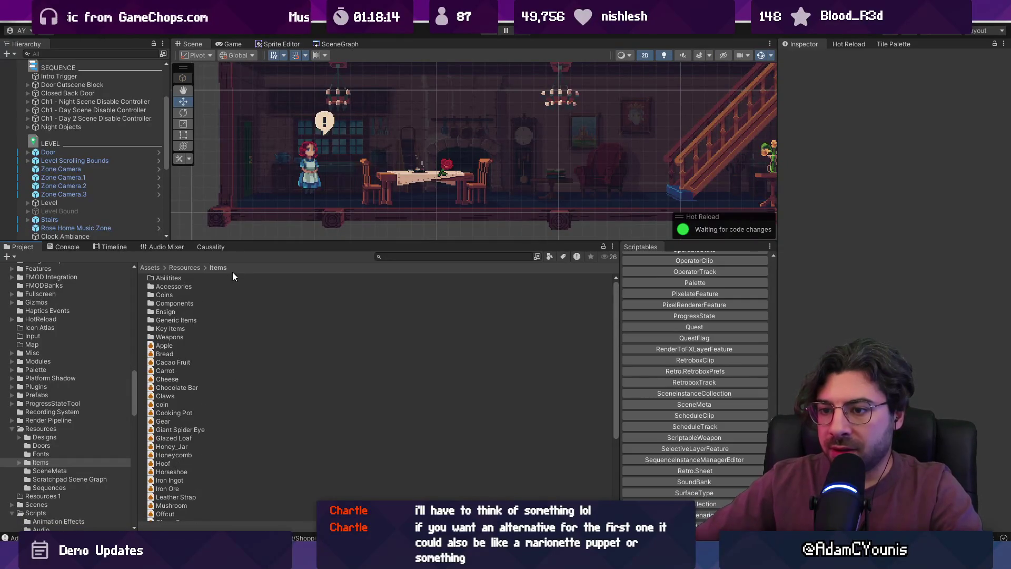
# Search the project for 'designs' and open the Resources Designs folder.
pyautogui.click(428, 256)
pyautogui.write('designs')
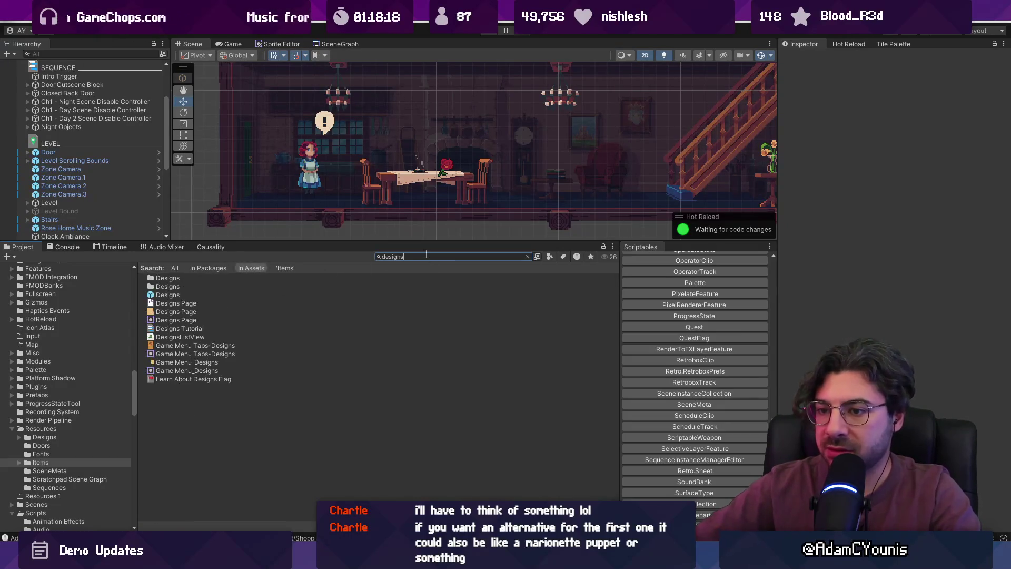
pyautogui.click(190, 287)
pyautogui.click(186, 278)
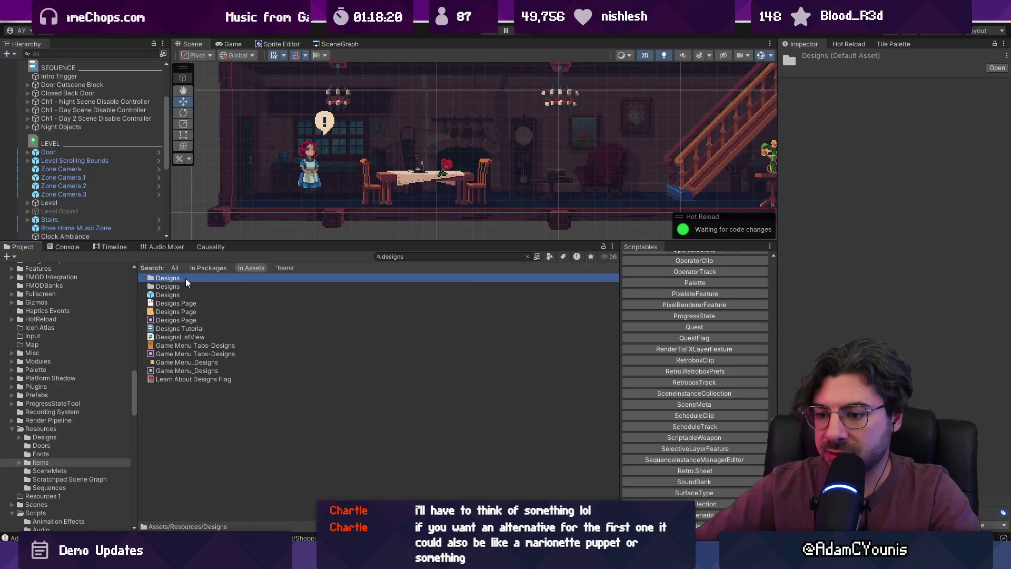
pyautogui.doubleClick(185, 278)
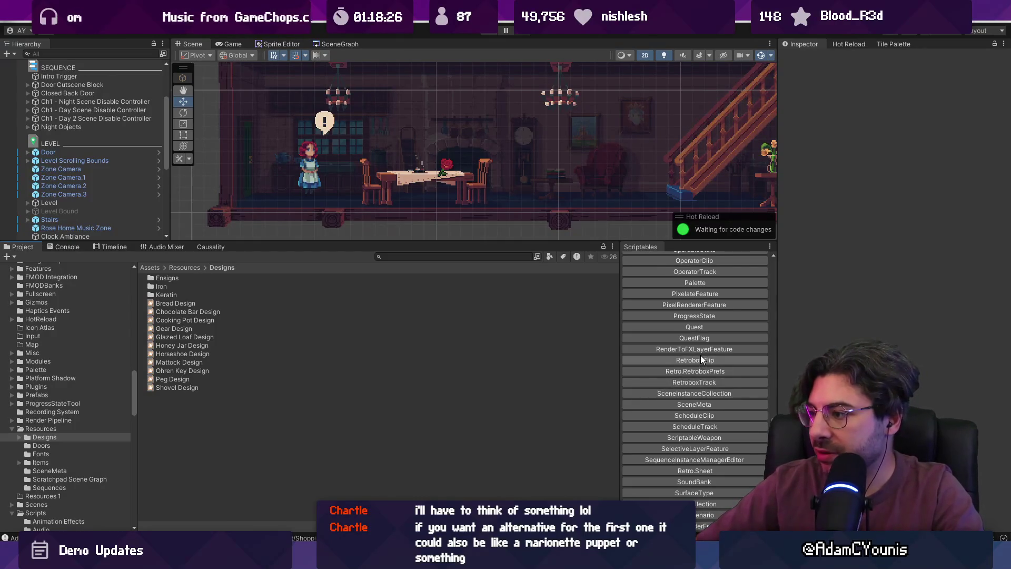
pyautogui.scroll(10, 701, 356)
pyautogui.scroll(8, 700, 355)
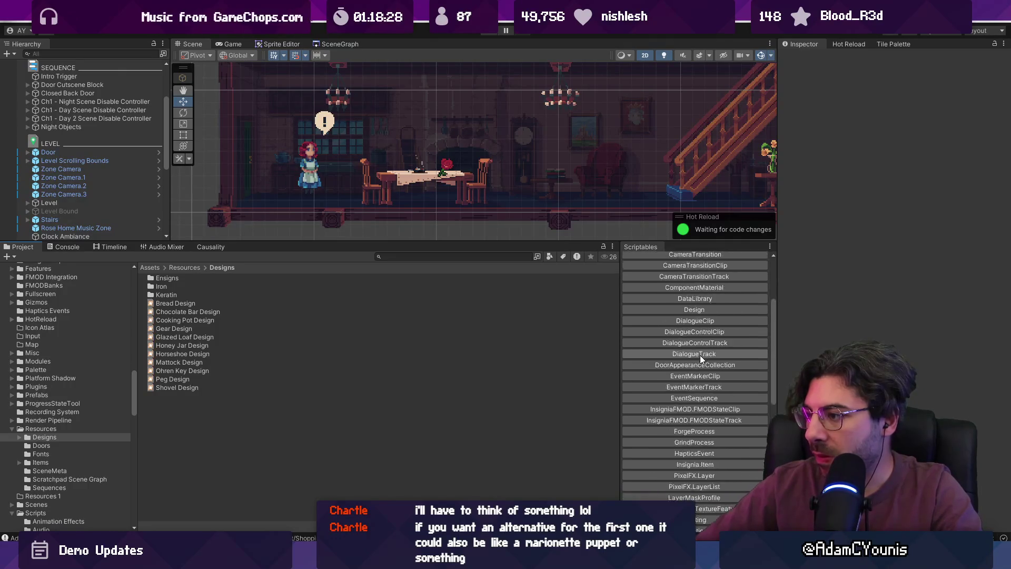
# Create a new Design asset named 'Carrot Stew Design'.
pyautogui.click(693, 372)
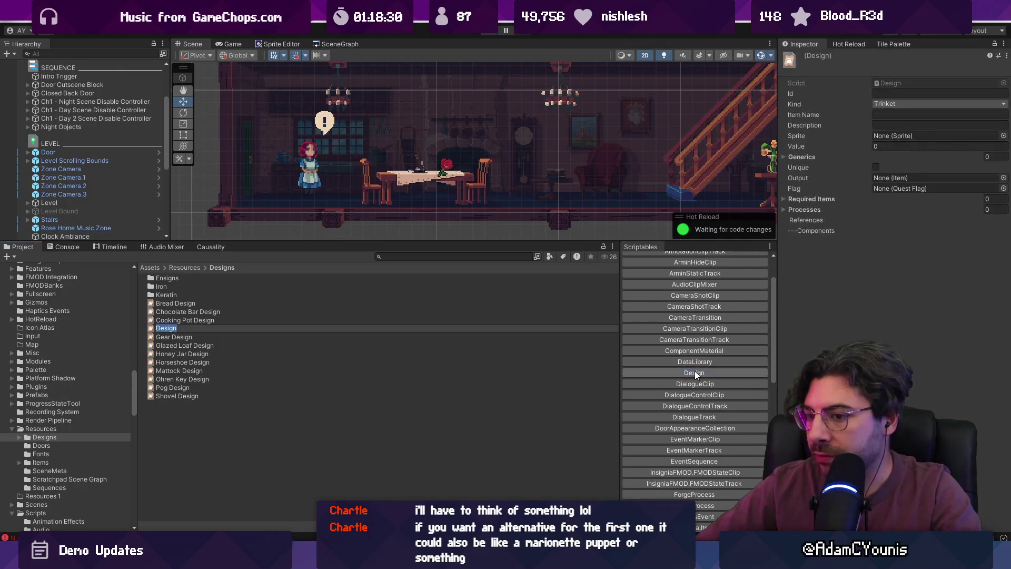
pyautogui.write('Carrot Ste')
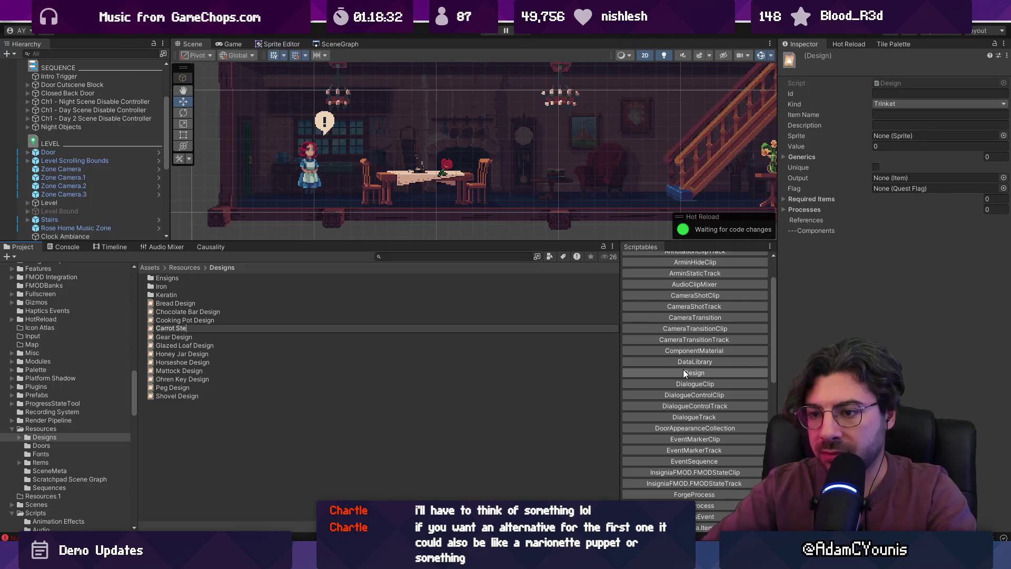
pyautogui.write('ue')
pyautogui.write('w S')
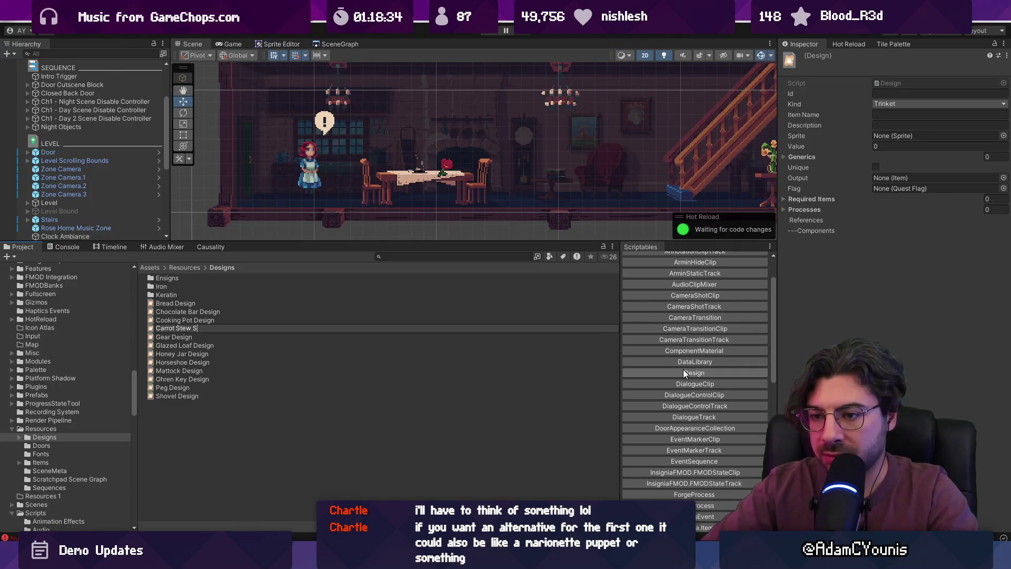
pyautogui.press('BackSpace')
pyautogui.write('Design')
pyautogui.press('Return')
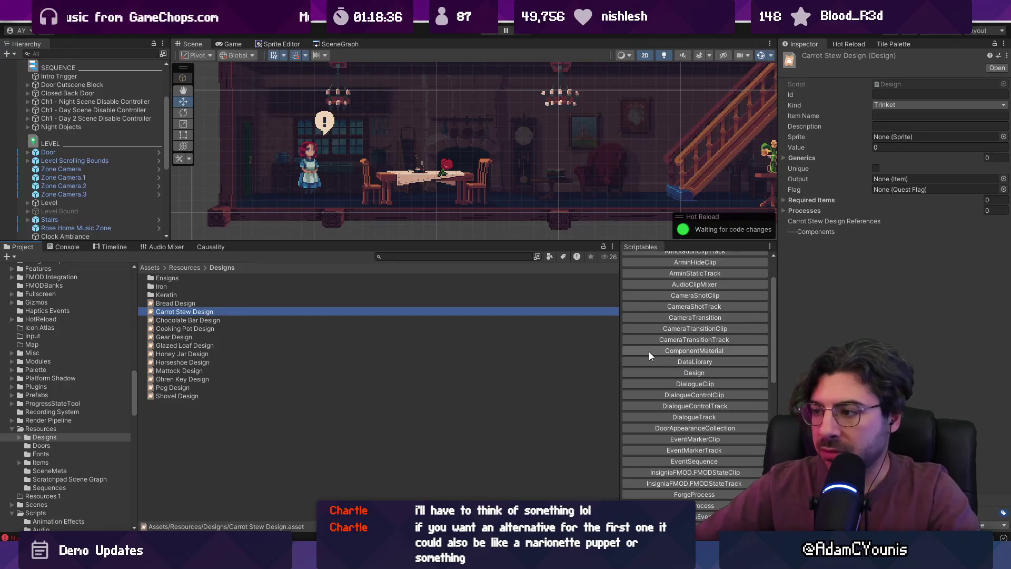
# Set Carrot Stew Design's kind to Accessory.
pyautogui.click(896, 103)
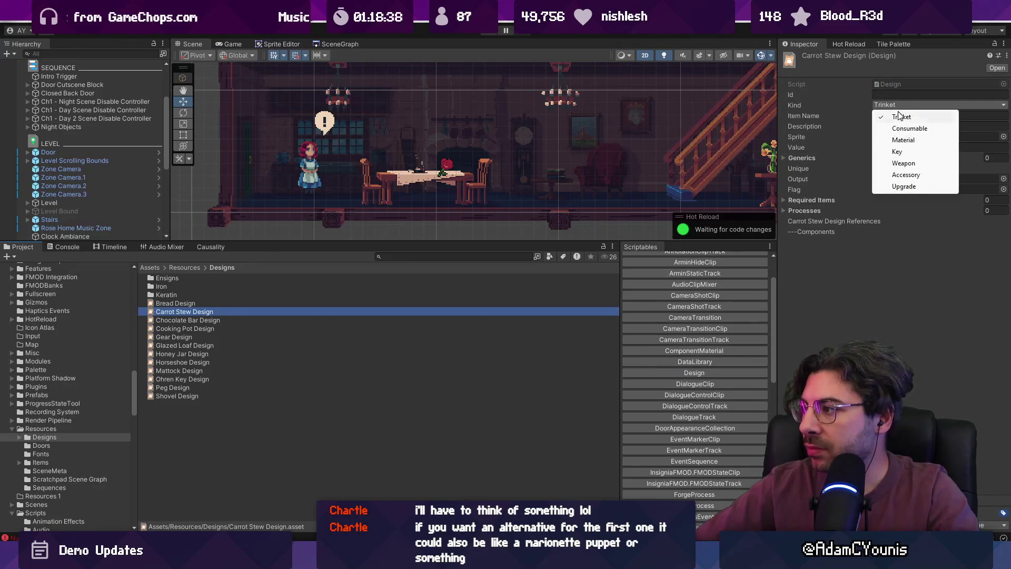
pyautogui.click(905, 175)
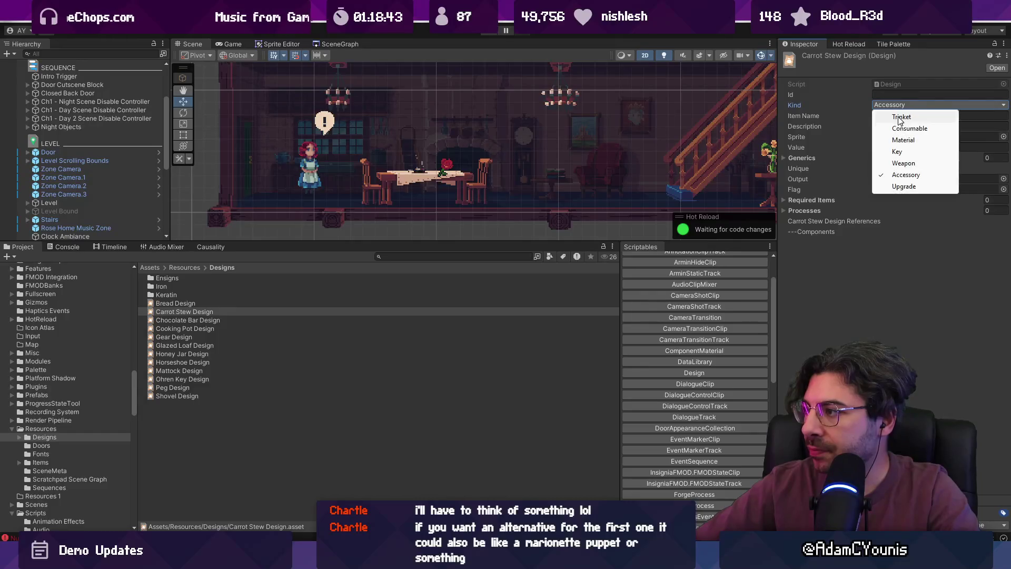
pyautogui.click(885, 116)
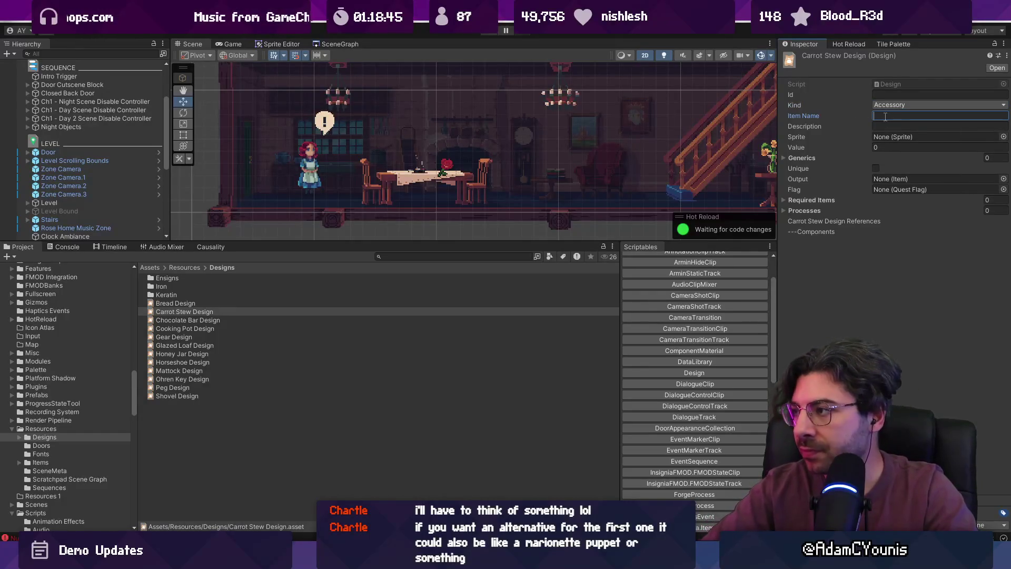
pyautogui.press('Tab')
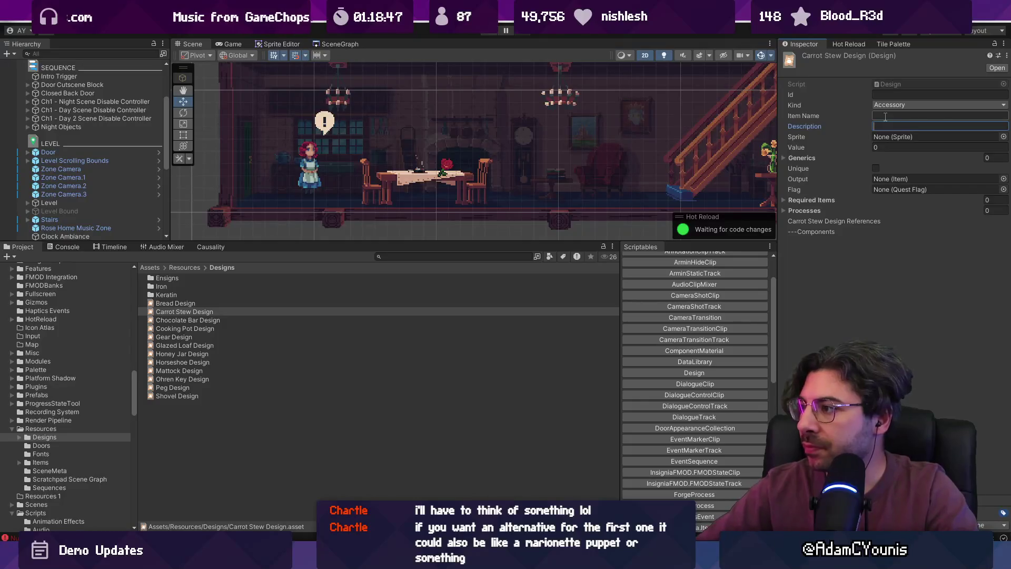
# Search 'carrot' in the sprite picker and assign the Carrot sprite to the design.
pyautogui.click(1003, 136)
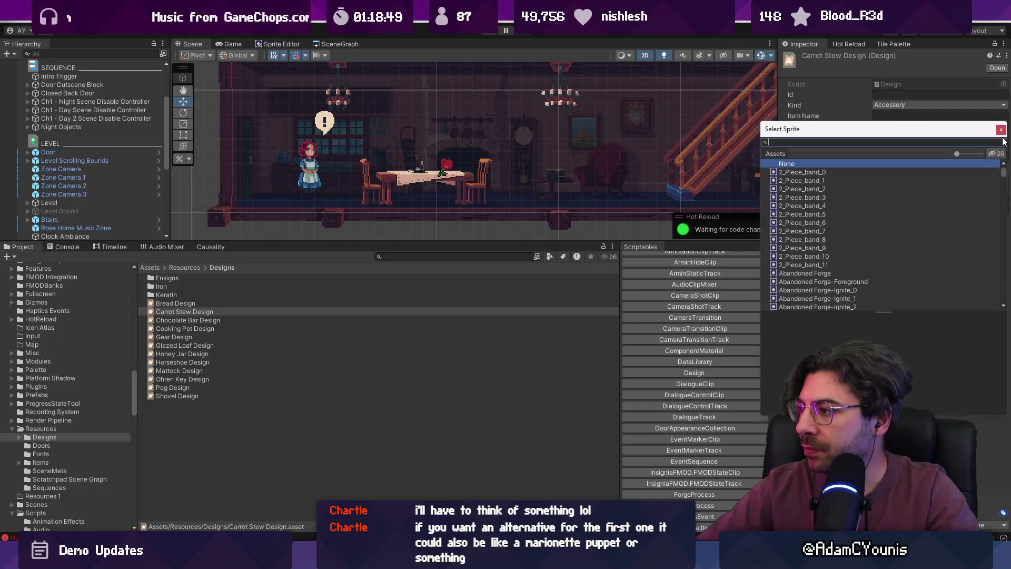
pyautogui.write('carrot')
pyautogui.press('Down')
pyautogui.press('Return')
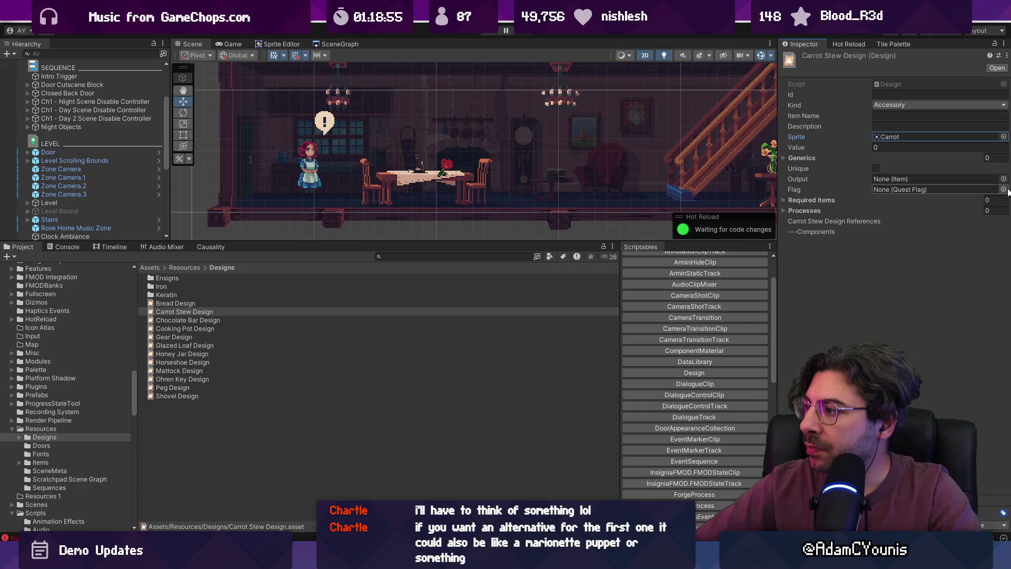
pyautogui.click(829, 201)
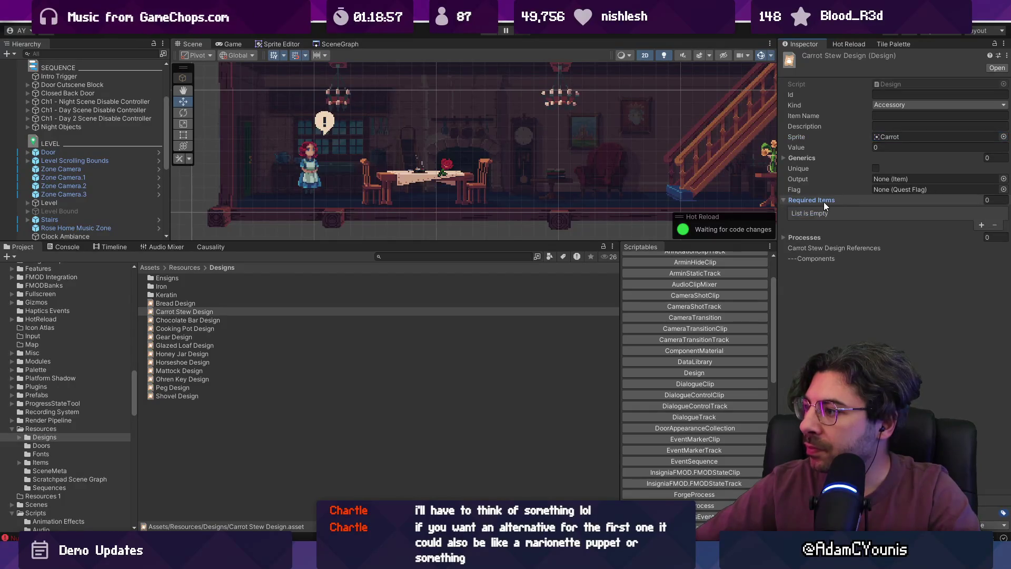
pyautogui.click(822, 201)
pyautogui.click(404, 266)
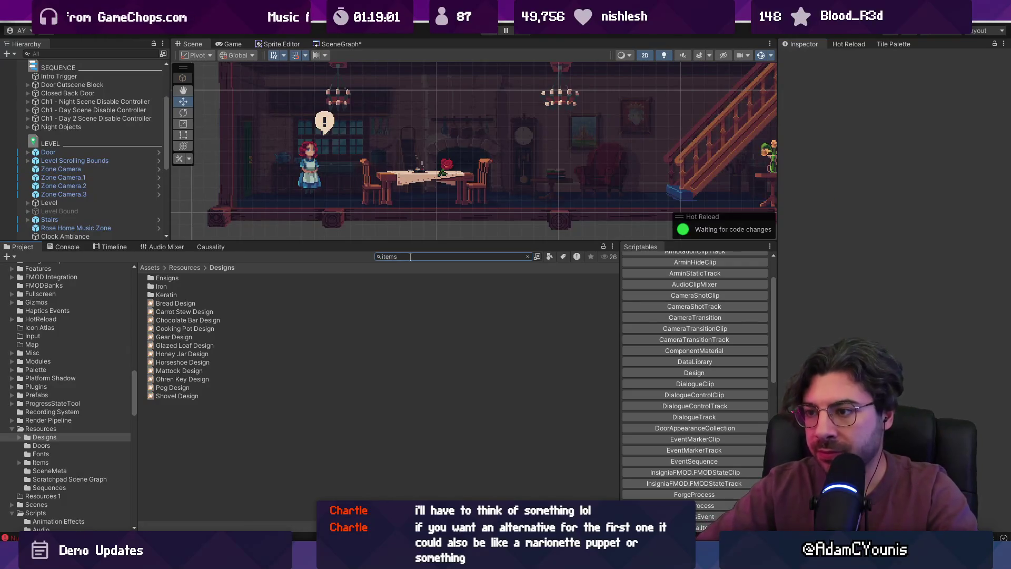
# Search the project for 'accessories' and open the Items Accessories folder.
pyautogui.write('items')
pyautogui.hotkey('ctrl', 'a')
pyautogui.write('ac')
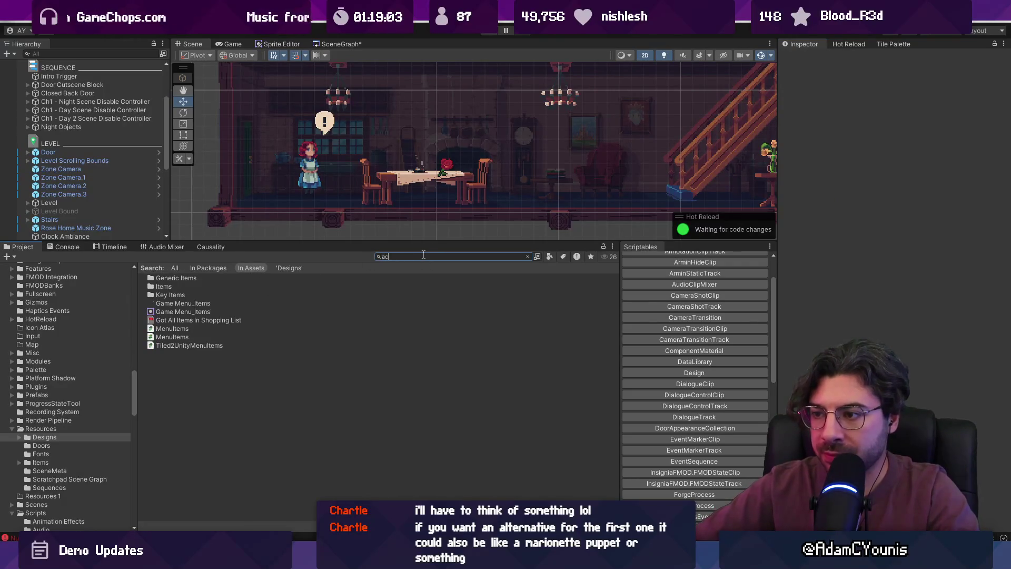
pyautogui.write('cessories')
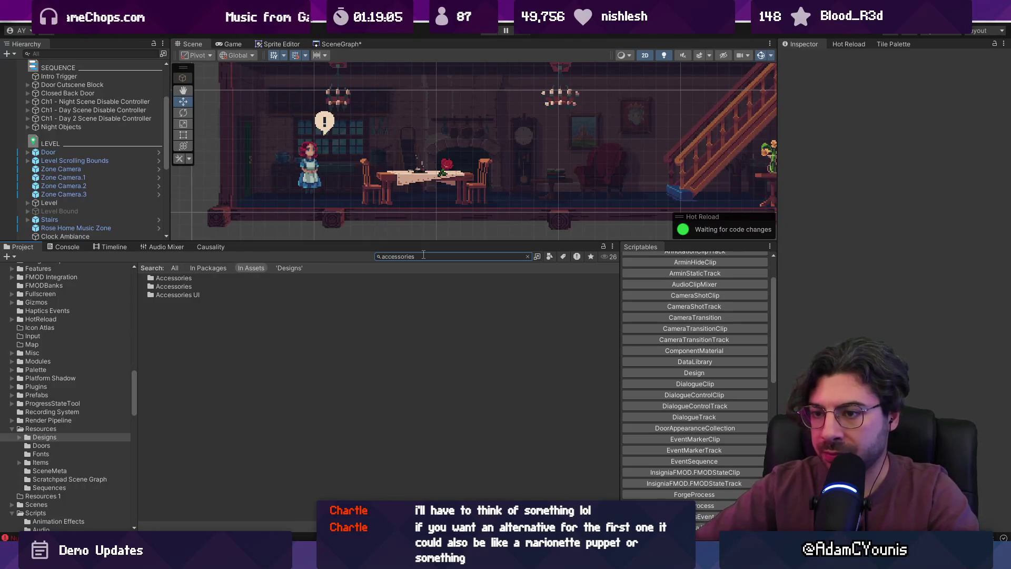
pyautogui.click(174, 285)
pyautogui.click(173, 279)
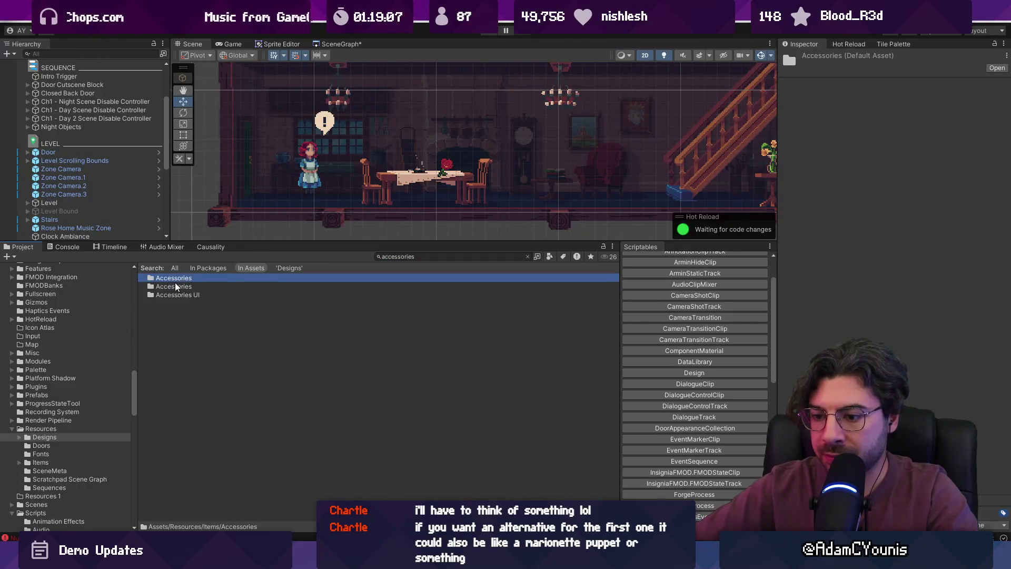
pyautogui.doubleClick(173, 279)
pyautogui.click(211, 415)
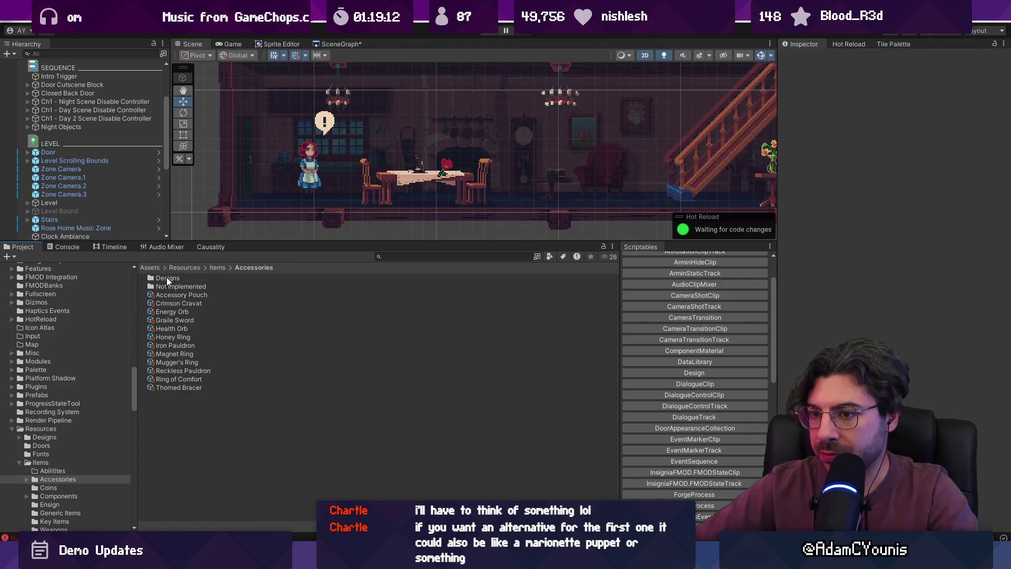
# Create a new Insignia.Item asset named 'Carrot Stew' in Accessories.
pyautogui.rightClick(179, 416)
pyautogui.click(208, 435)
pyautogui.scroll(-3, 690, 389)
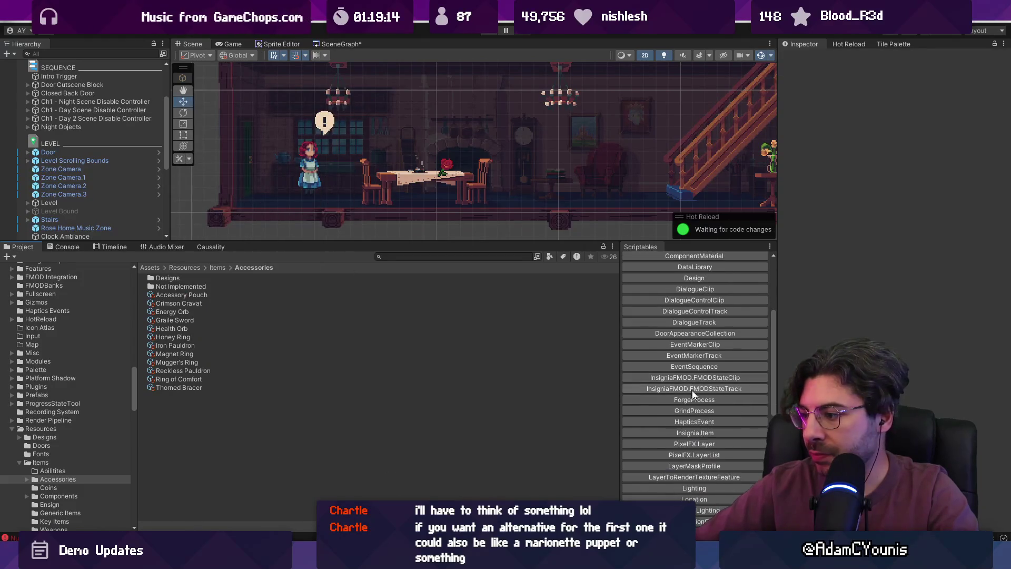
pyautogui.scroll(-3, 702, 440)
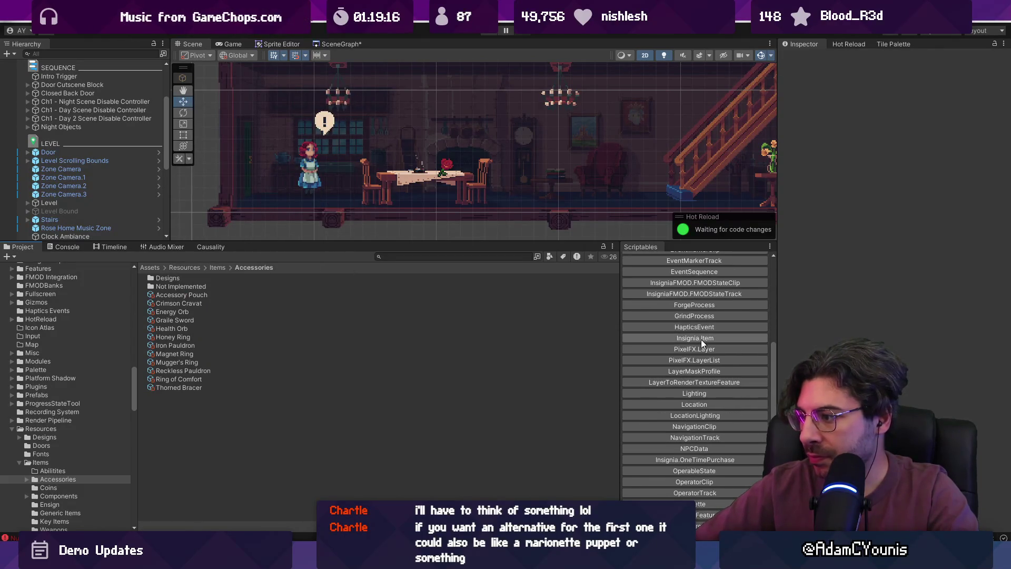
pyautogui.click(699, 339)
pyautogui.write('Carro')
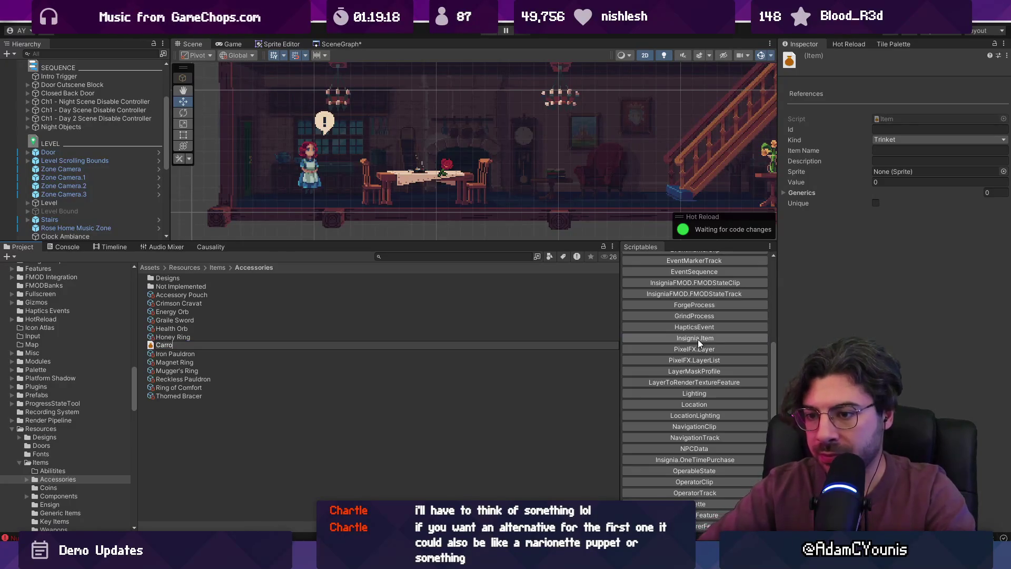
pyautogui.write('t Stew')
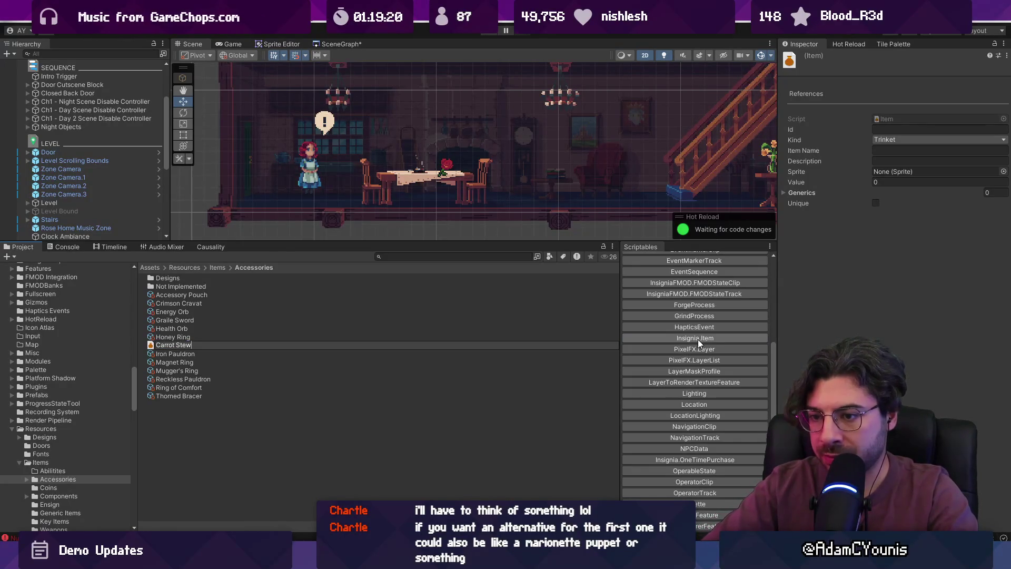
pyautogui.press('Return')
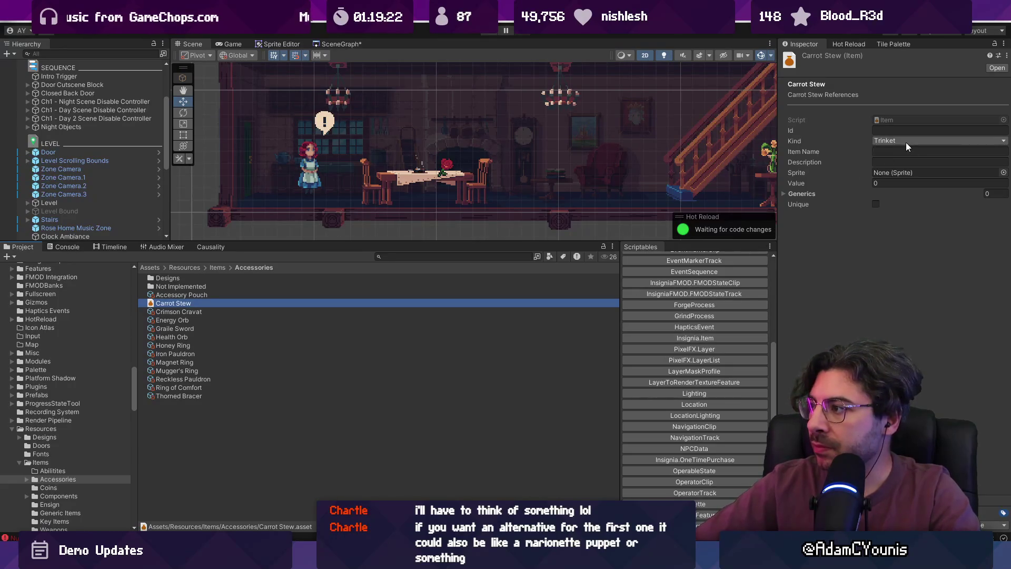
# Set the item's Kind to Accessory and its Item Name to 'Carrot Stew'.
pyautogui.click(907, 142)
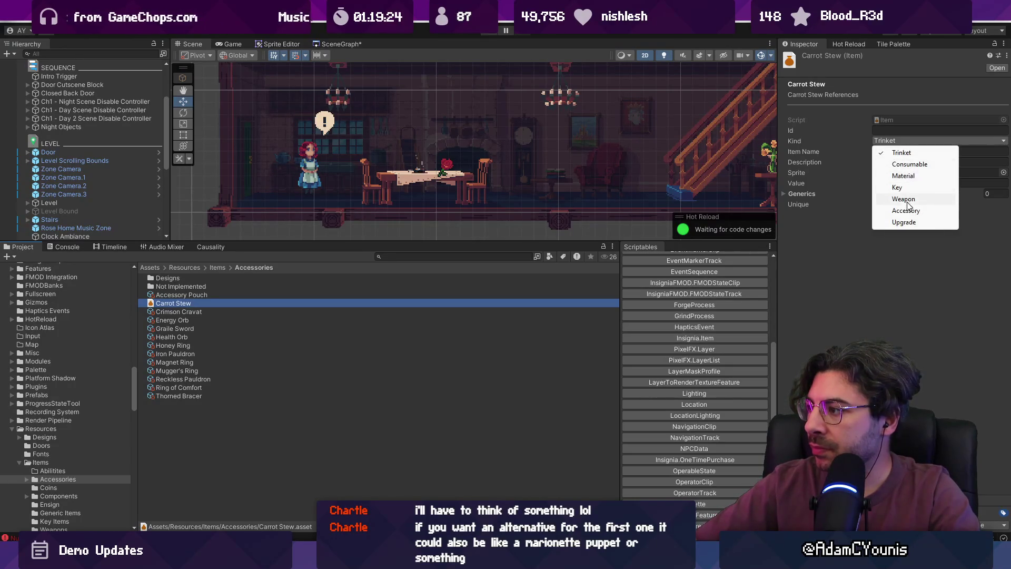
pyautogui.click(906, 210)
pyautogui.click(897, 152)
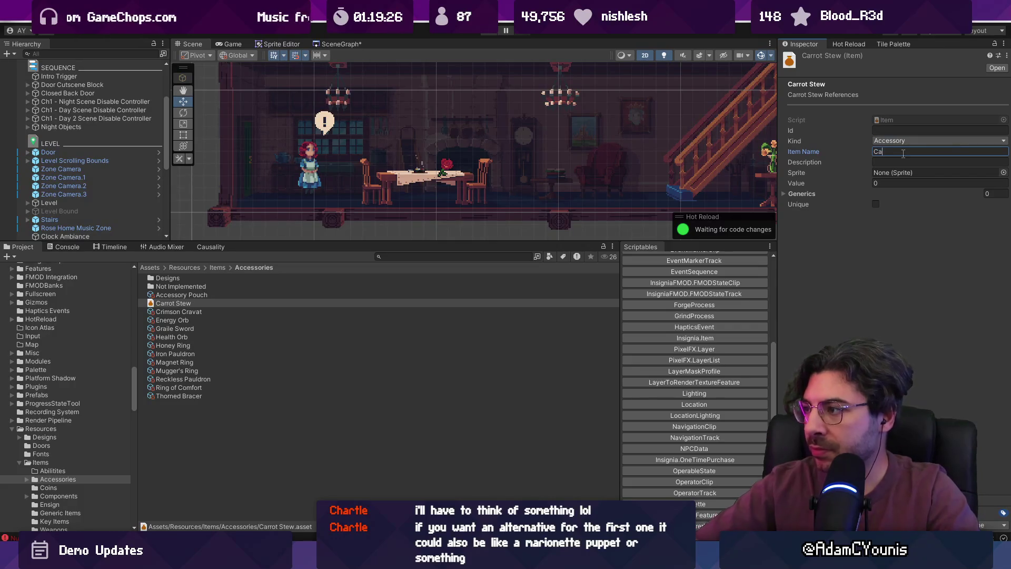
pyautogui.write('Carrot Stew')
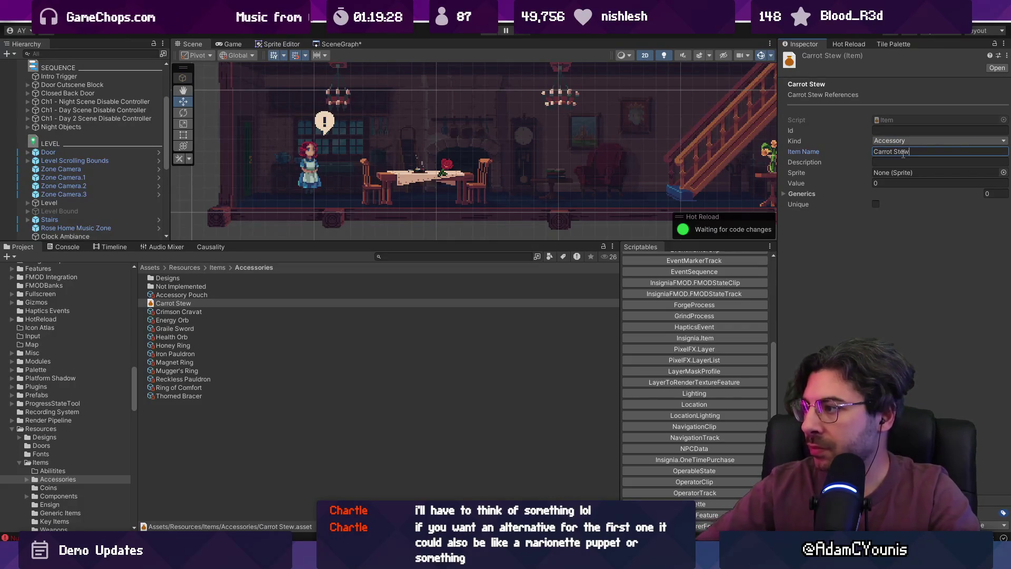
# Assign the Carrot sprite to the Carrot Stew item.
pyautogui.click(1003, 172)
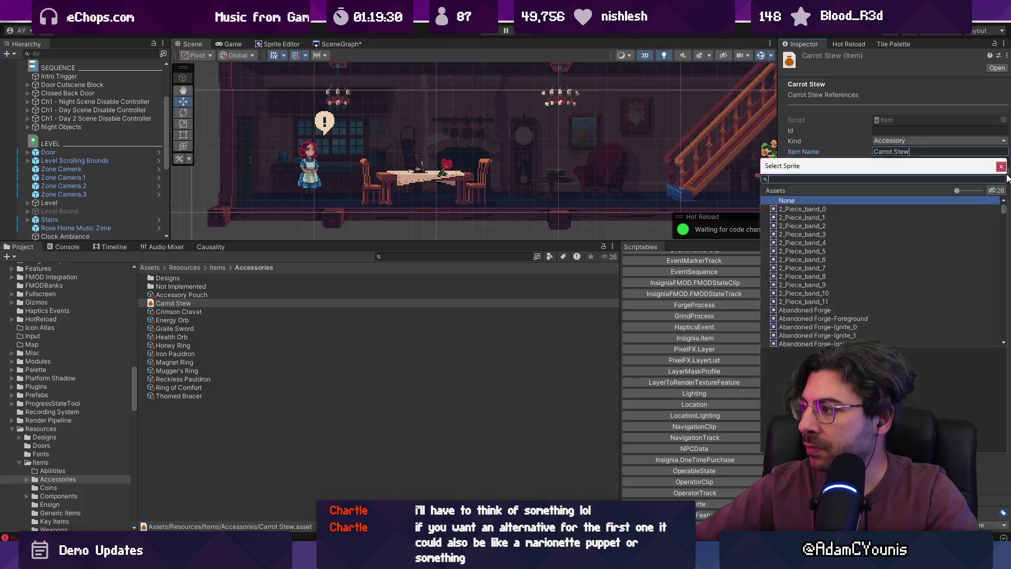
pyautogui.write('carrot')
pyautogui.click(1005, 175)
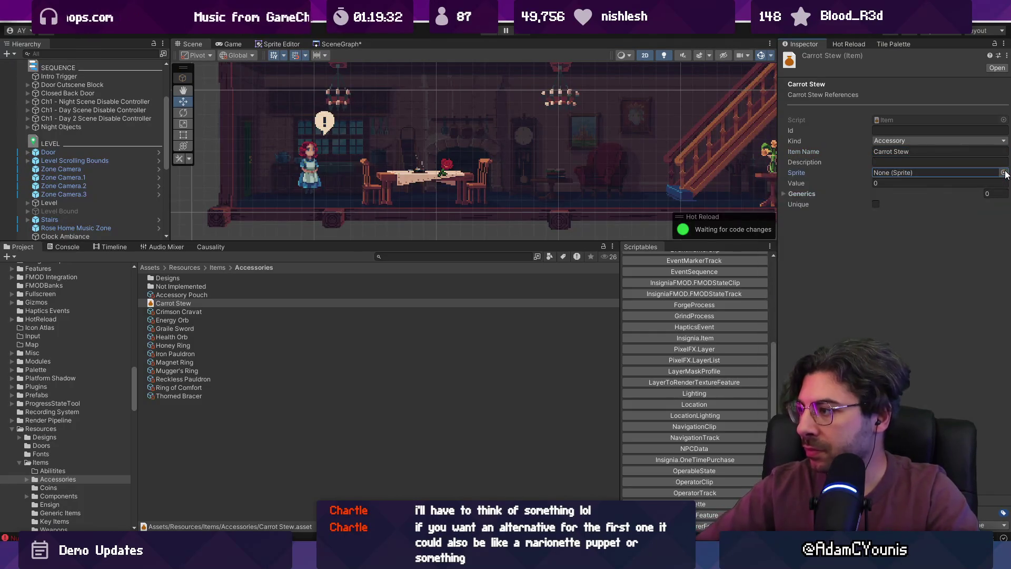
pyautogui.click(1005, 175)
pyautogui.write('carrot')
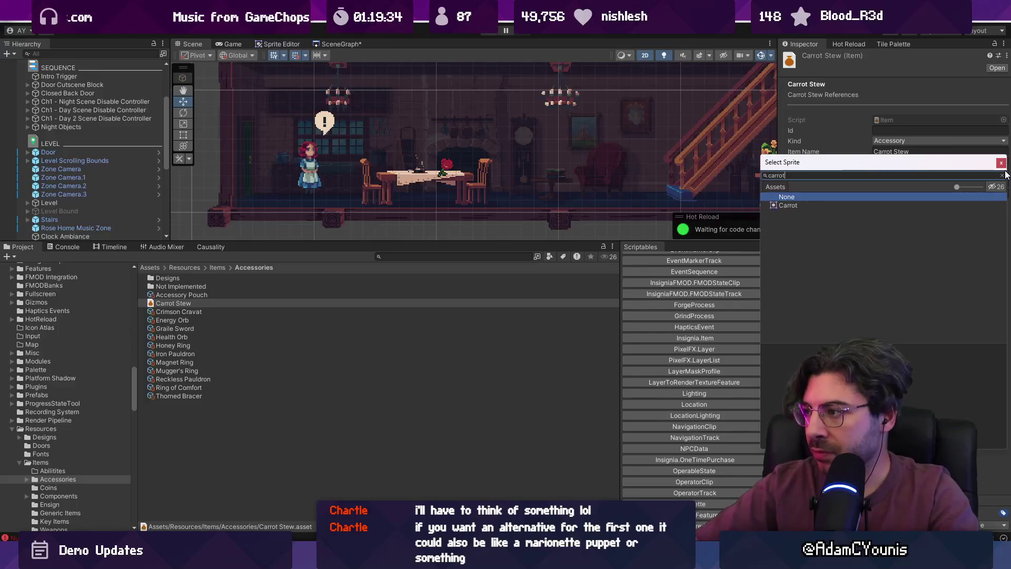
pyautogui.doubleClick(895, 205)
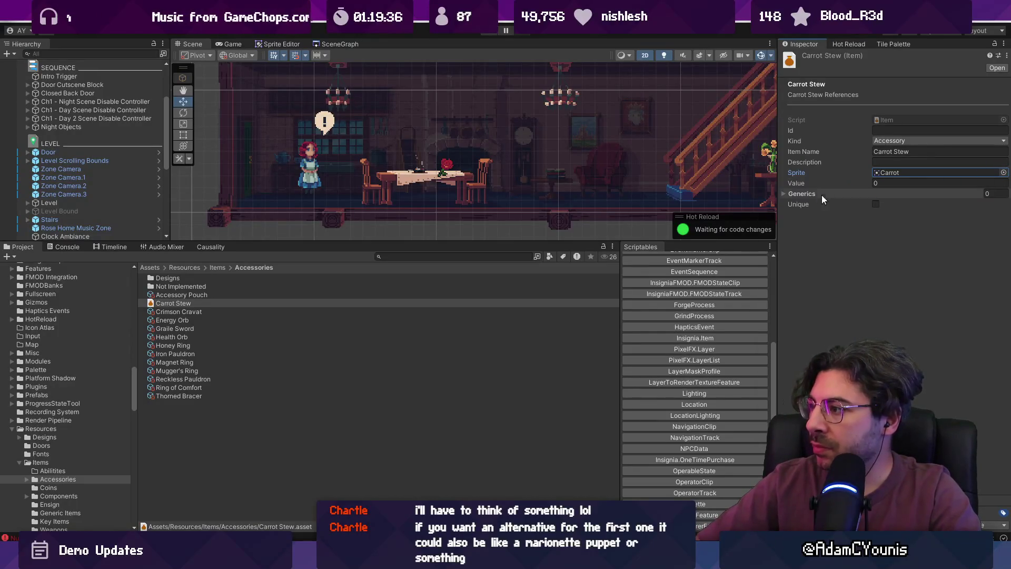
# Tick Unique on the Carrot Stew item.
pyautogui.click(795, 194)
pyautogui.click(794, 194)
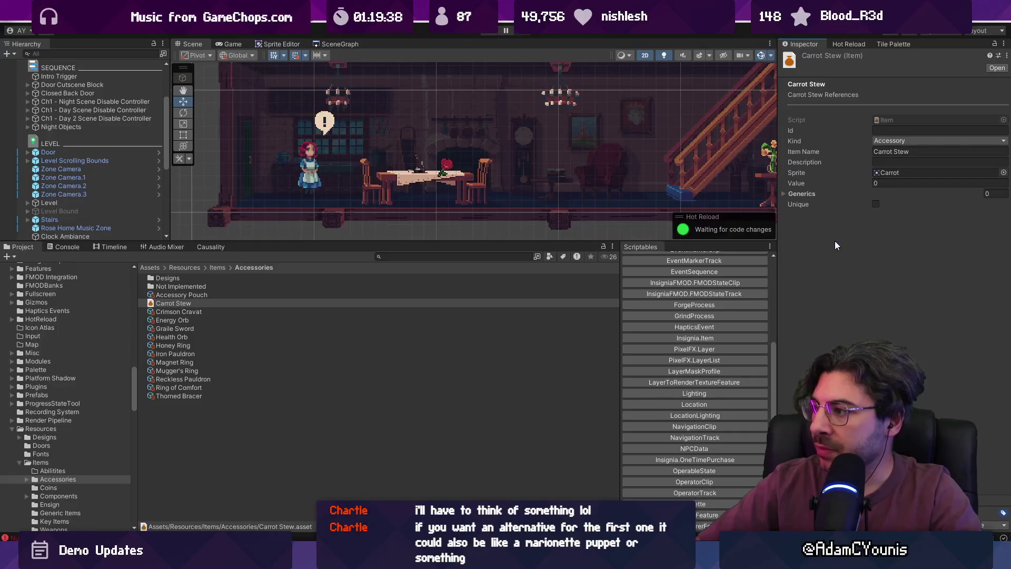
pyautogui.click(191, 301)
pyautogui.click(421, 255)
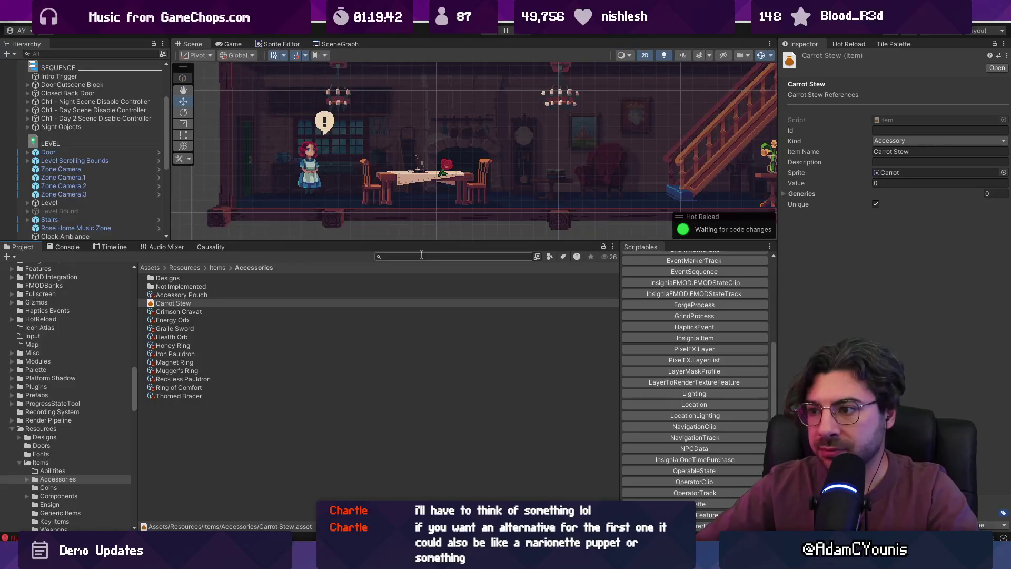
# Search 'stew', select Carrot Stew Design, and set its Output to the Carrot Stew item.
pyautogui.write('stew')
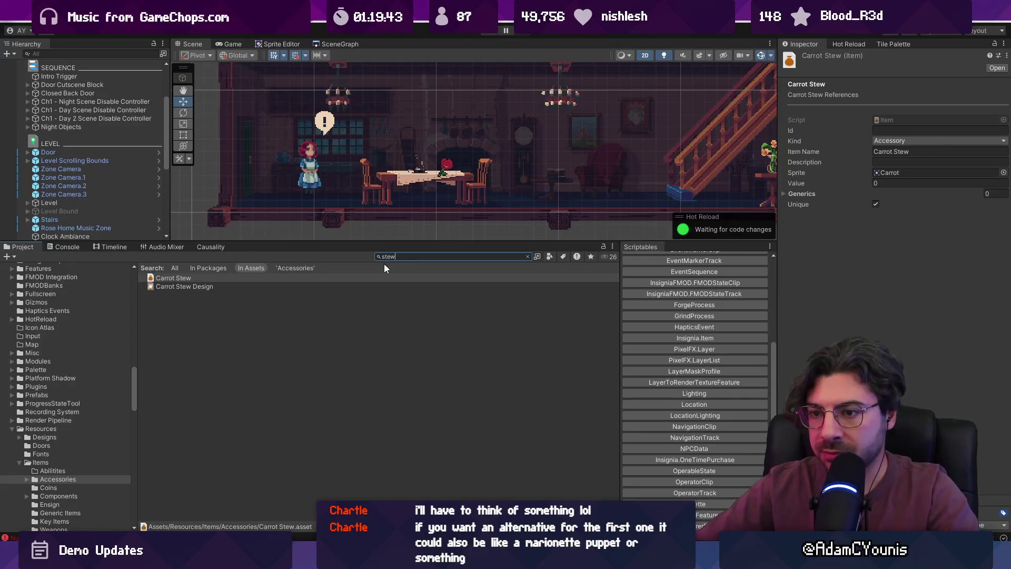
pyautogui.click(214, 287)
pyautogui.moveTo(203, 279)
pyautogui.mouseDown()
pyautogui.moveTo(931, 159)
pyautogui.moveTo(888, 171)
pyautogui.moveTo(874, 239)
pyautogui.moveTo(881, 179)
pyautogui.mouseUp()
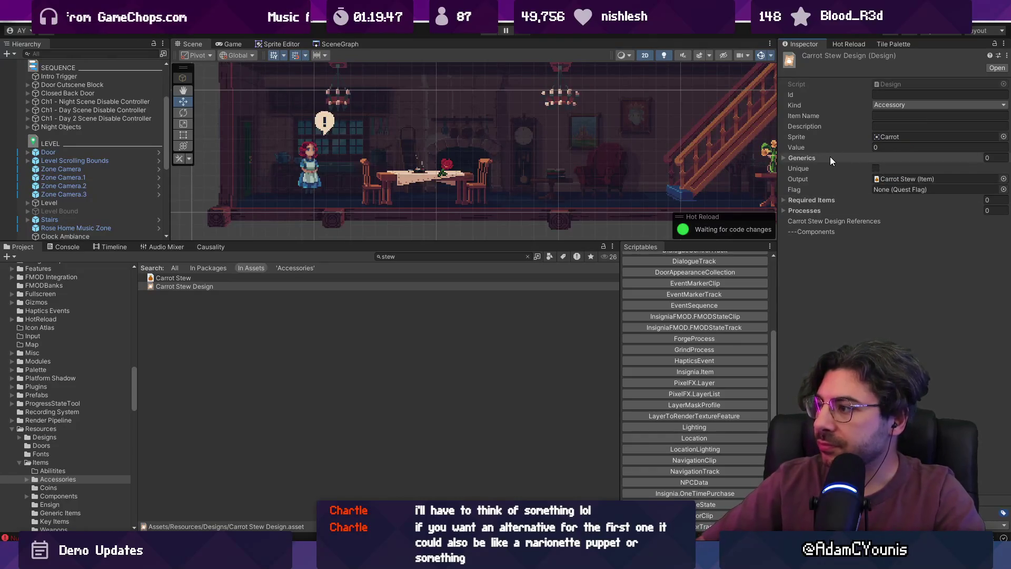
# Add three Required Items slots and set Element 0's item to Carrot.
pyautogui.click(833, 200)
pyautogui.click(981, 225)
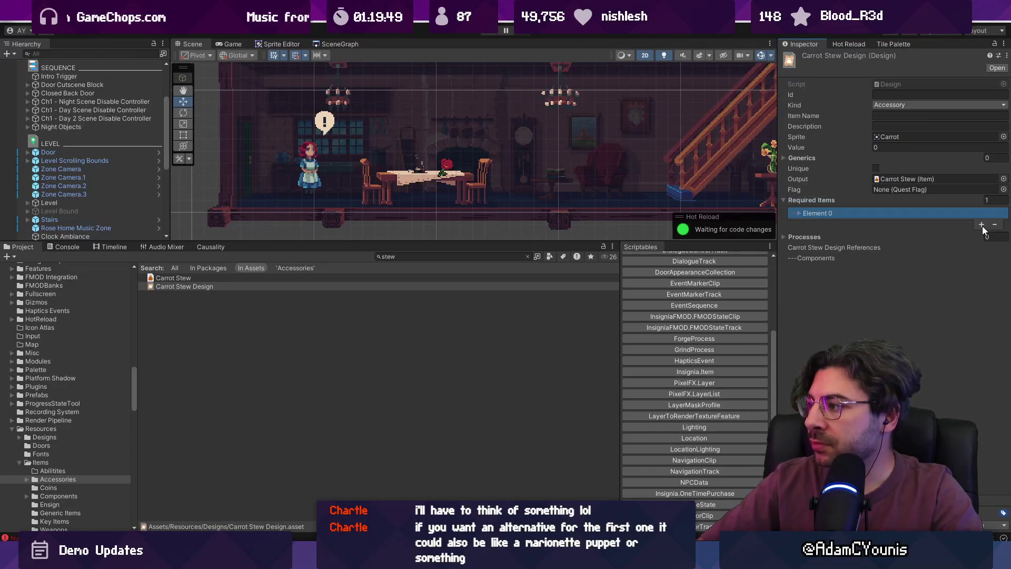
pyautogui.click(981, 225)
pyautogui.click(981, 234)
pyautogui.click(811, 213)
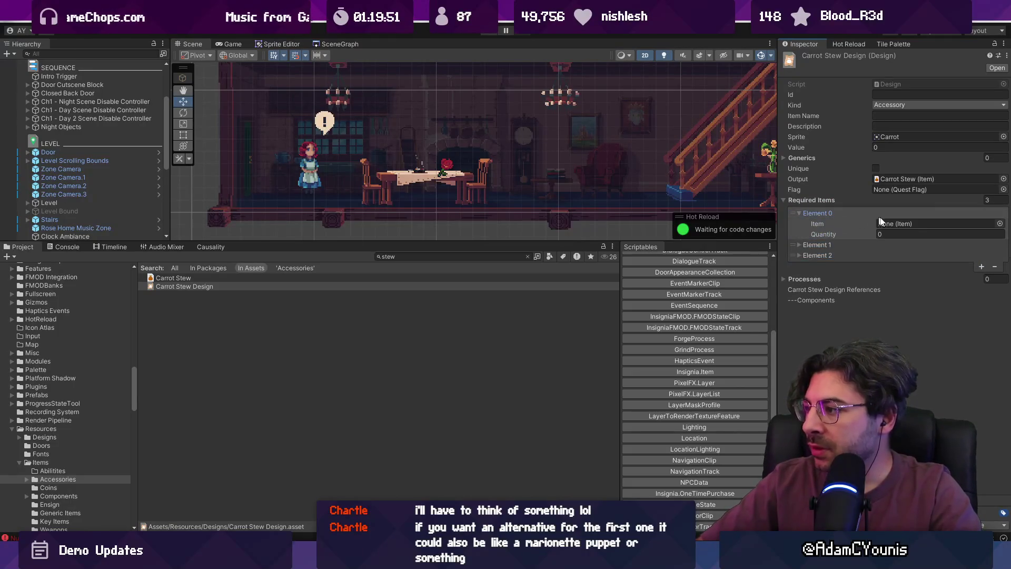
pyautogui.click(998, 223)
pyautogui.write('carrot')
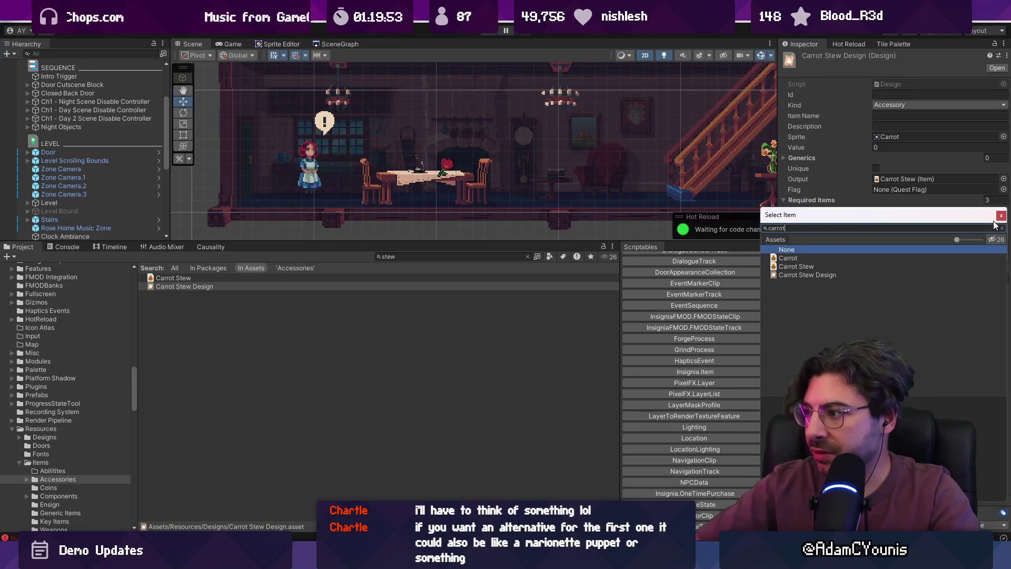
pyautogui.doubleClick(965, 257)
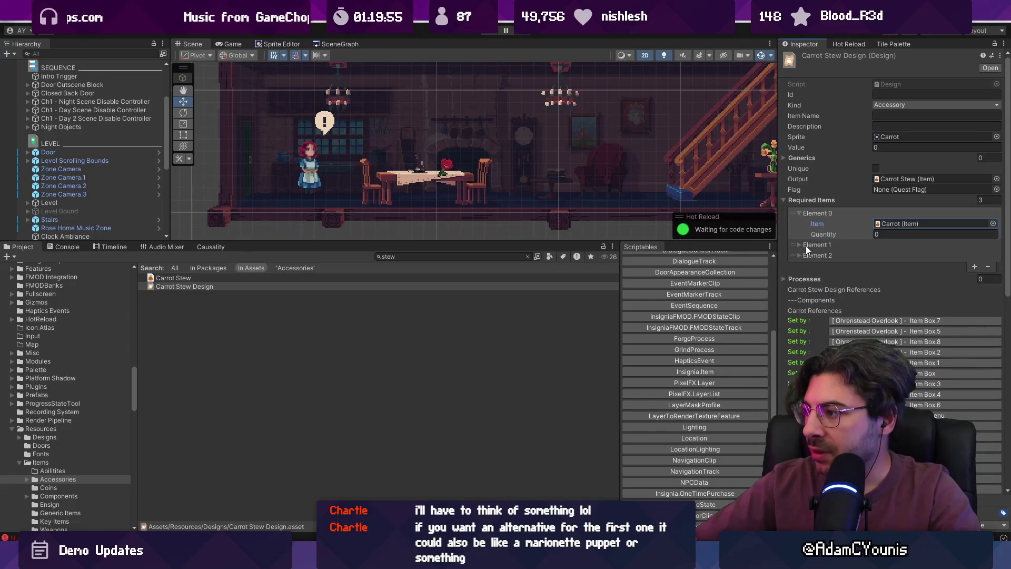
# Search 'po' for the second required item, then cancel without choosing.
pyautogui.click(803, 245)
pyautogui.click(995, 256)
pyautogui.write('po')
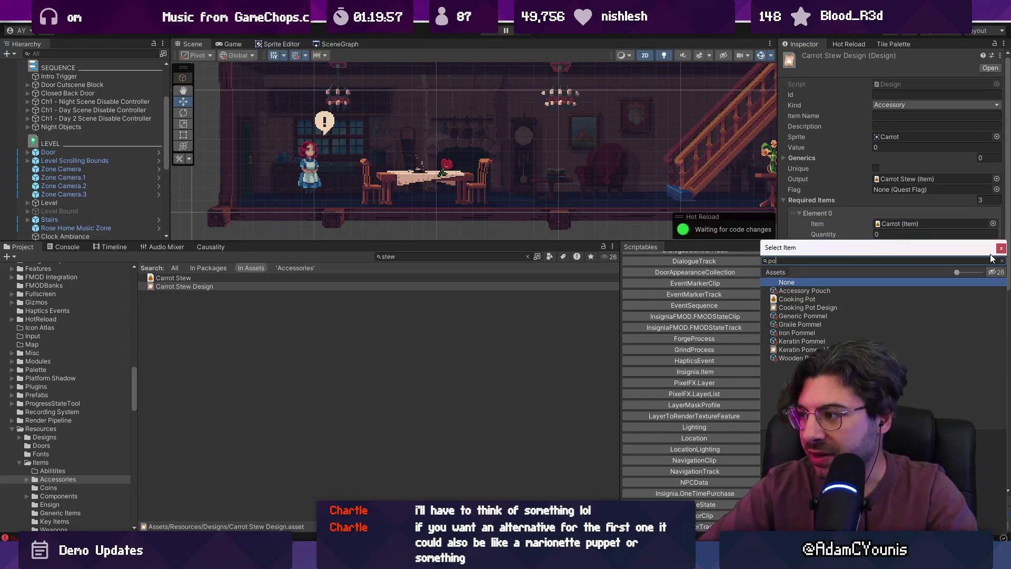
pyautogui.press('Escape')
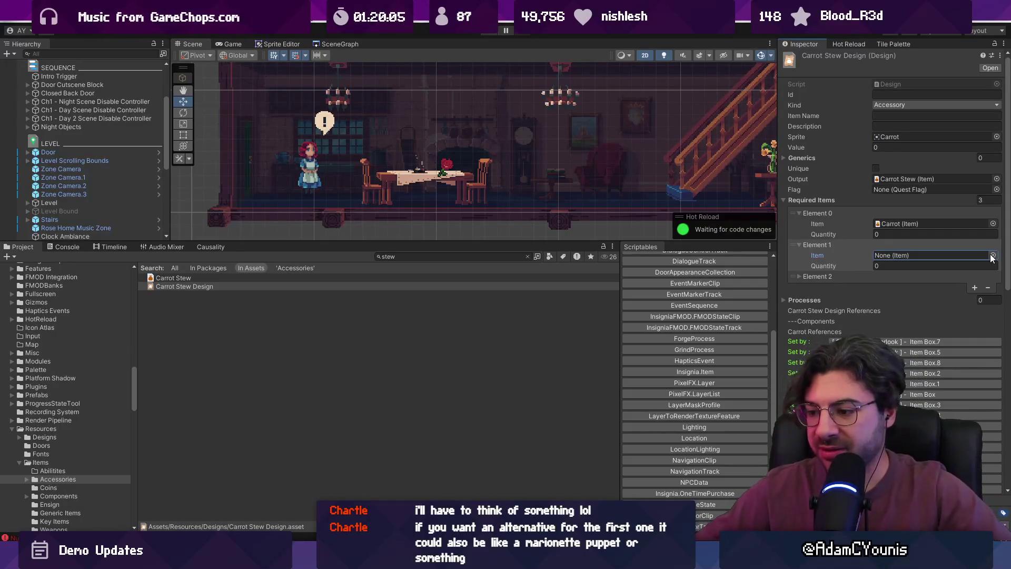
pyautogui.moveTo(448, 558)
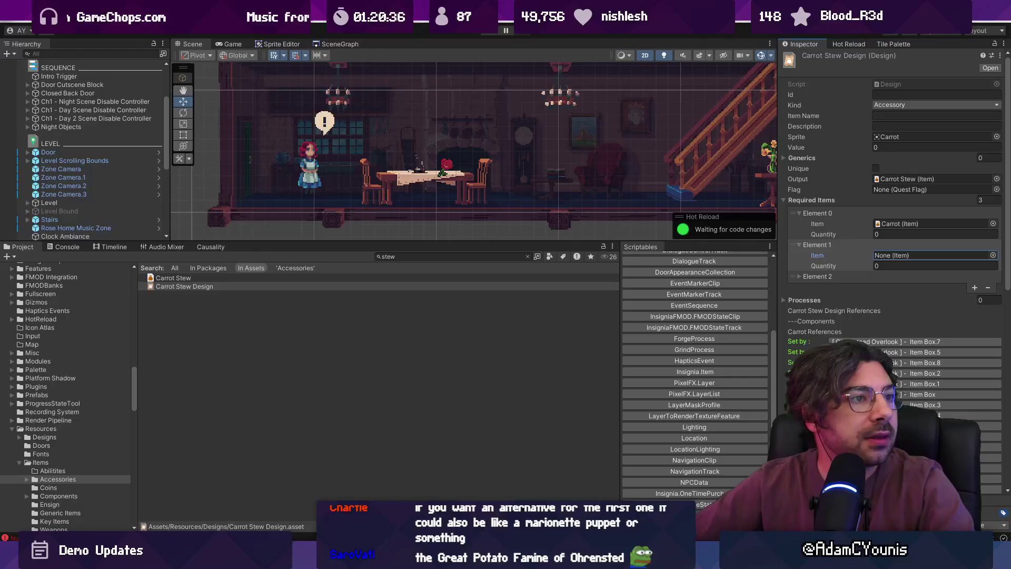
# In Aseprite, bring up the New Sprite settings, then dismiss them.
pyautogui.hotkey('alt', 'Tab')
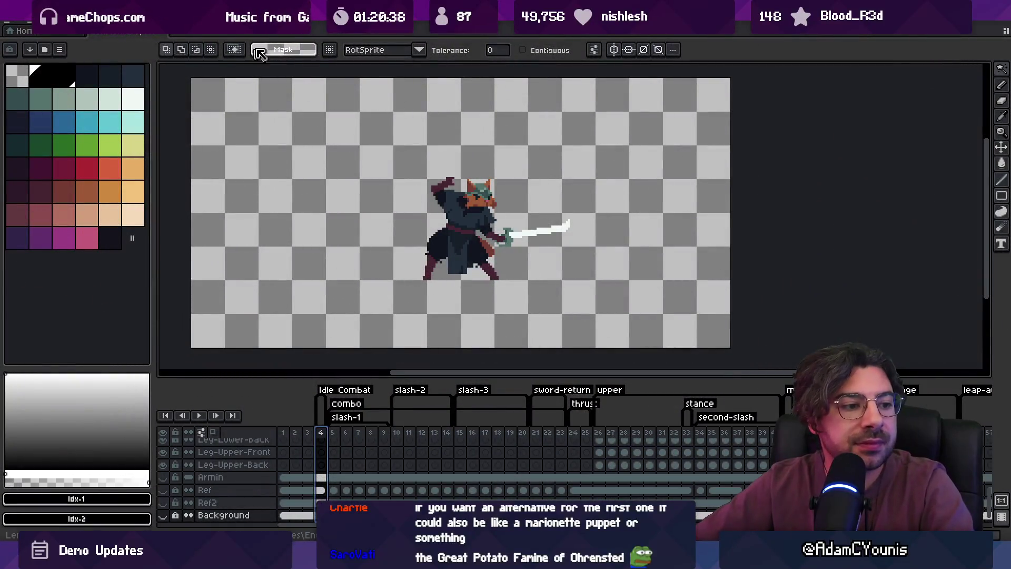
pyautogui.click(13, 26)
pyautogui.click(21, 41)
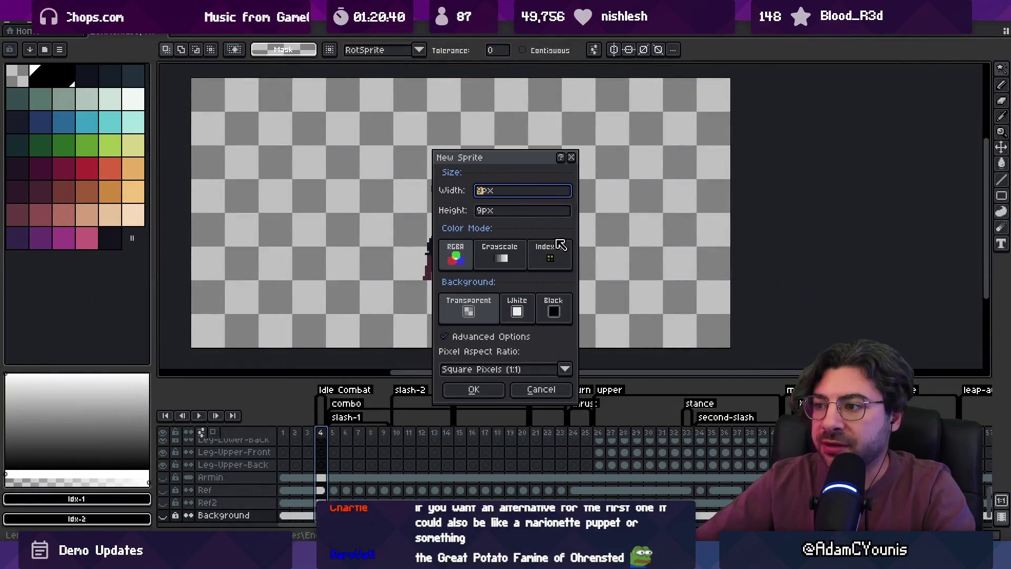
pyautogui.click(540, 389)
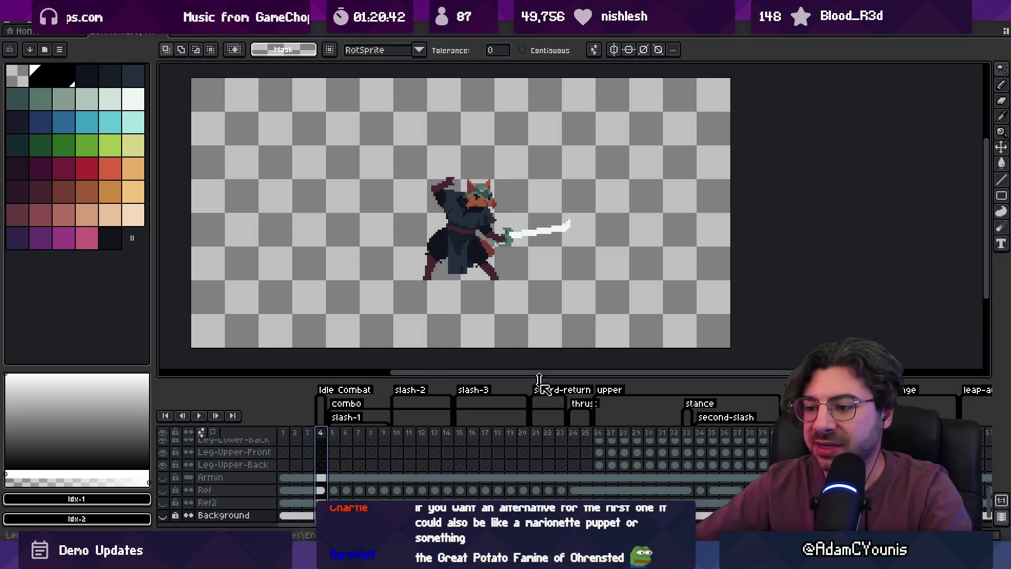
# Open item_drops.ase through the file search and step to the grey square frame.
pyautogui.hotkey('alt', 'Tab')
pyautogui.write('sto')
pyautogui.press('BackSpace')
pyautogui.press('BackSpace')
pyautogui.press('BackSpace')
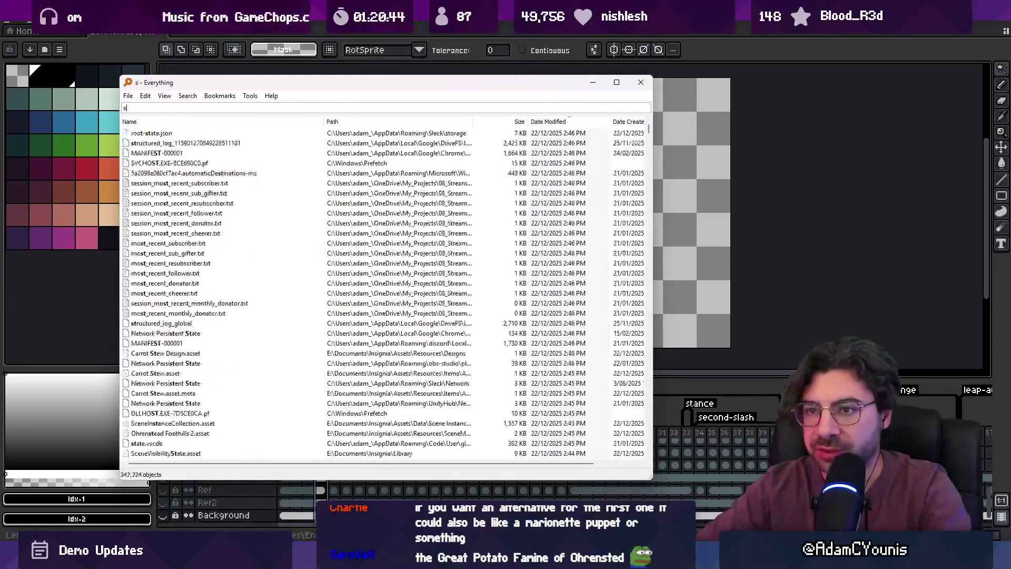
pyautogui.write('drops.ase')
pyautogui.press('Down')
pyautogui.press('Return')
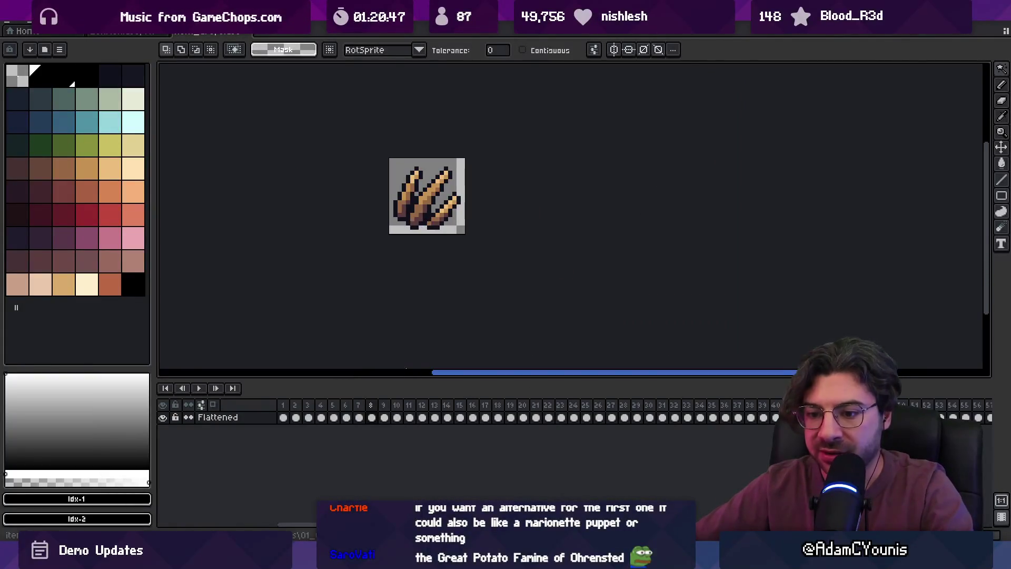
pyautogui.scroll(-3, 458, 229)
pyautogui.click(627, 417)
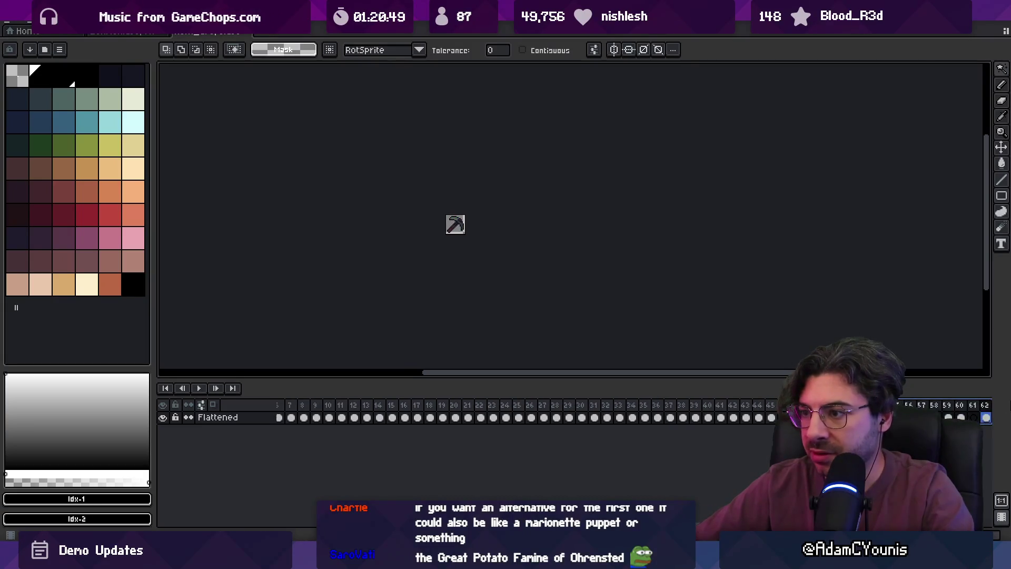
pyautogui.click(614, 417)
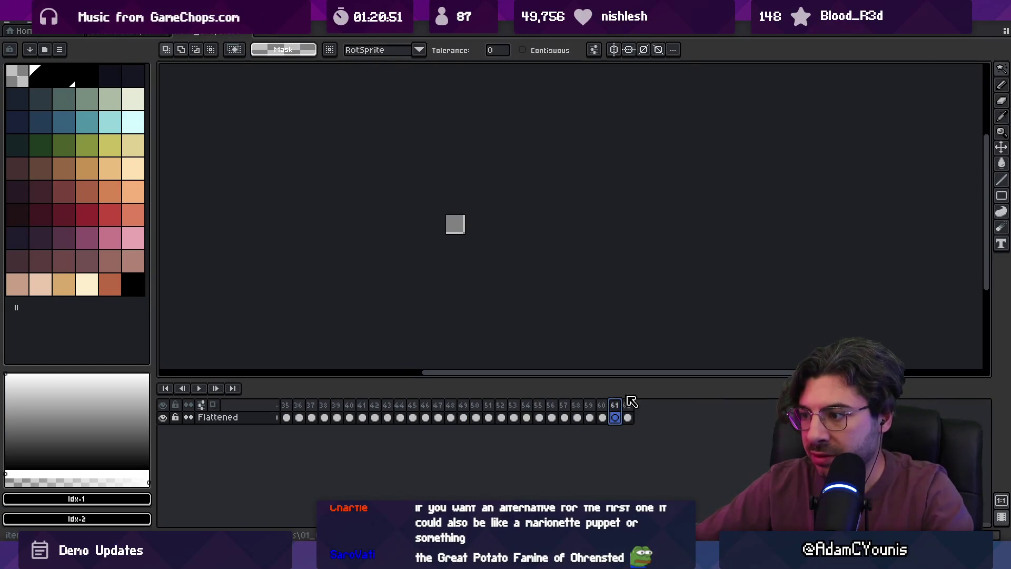
# Create a new small single-layer sprite, entering 2 in the size field.
pyautogui.click(12, 22)
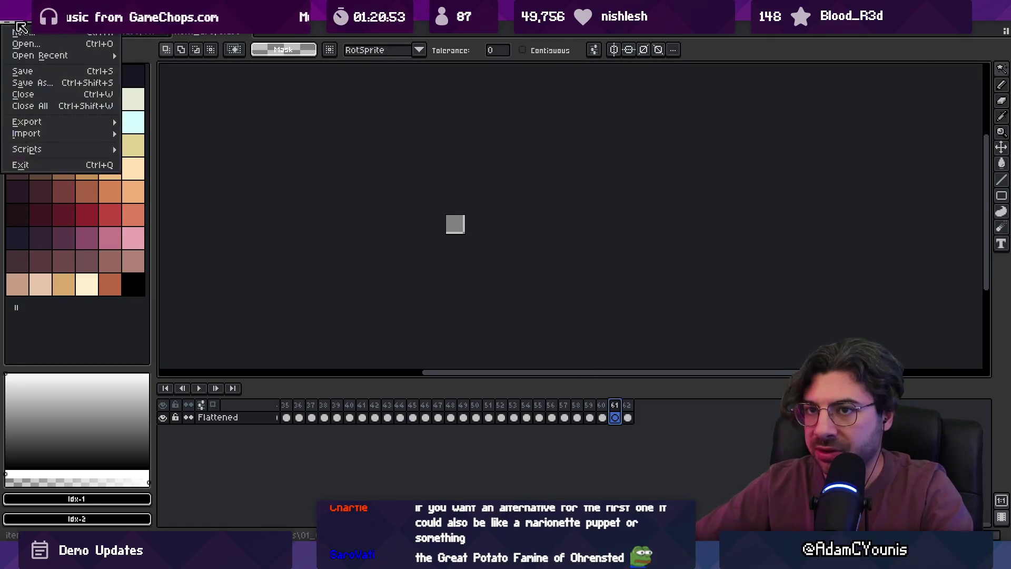
pyautogui.click(21, 39)
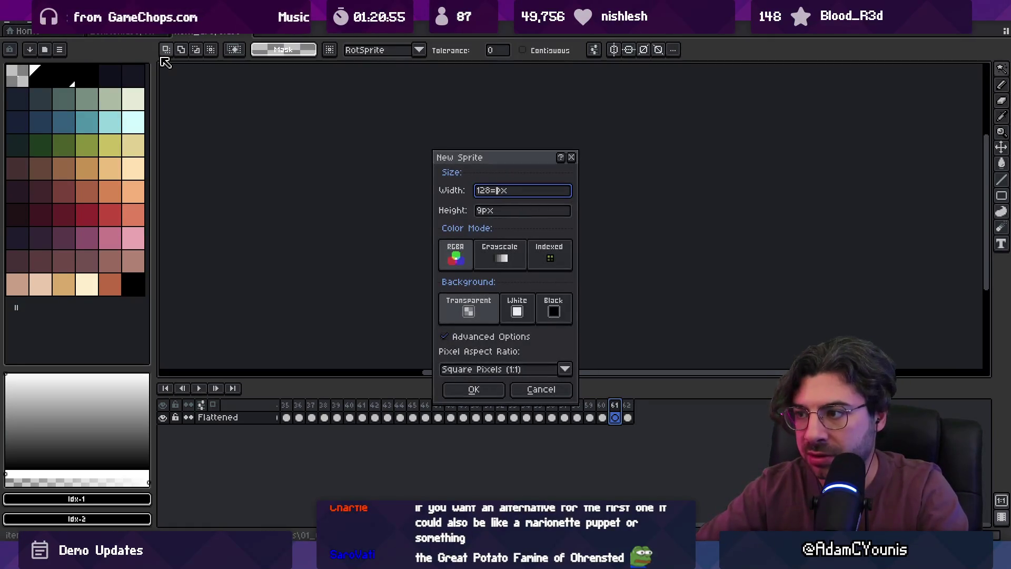
pyautogui.press('Tab')
pyautogui.write('2')
pyautogui.press('Return')
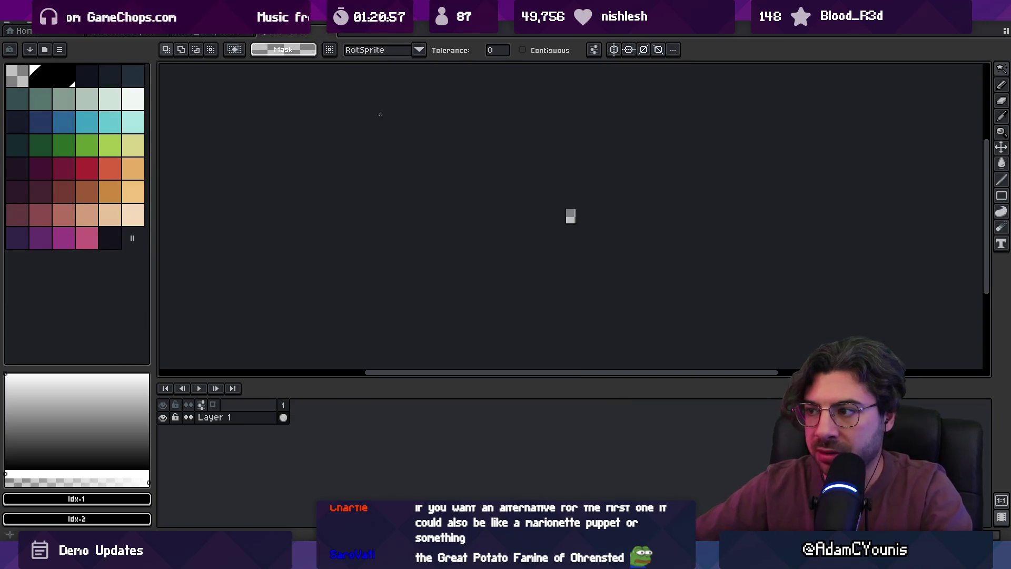
pyautogui.scroll(5, 537, 221)
# Use Sprite > Canvas Size to set the height to 18 for a square canvas.
pyautogui.click(61, 22)
pyautogui.click(69, 86)
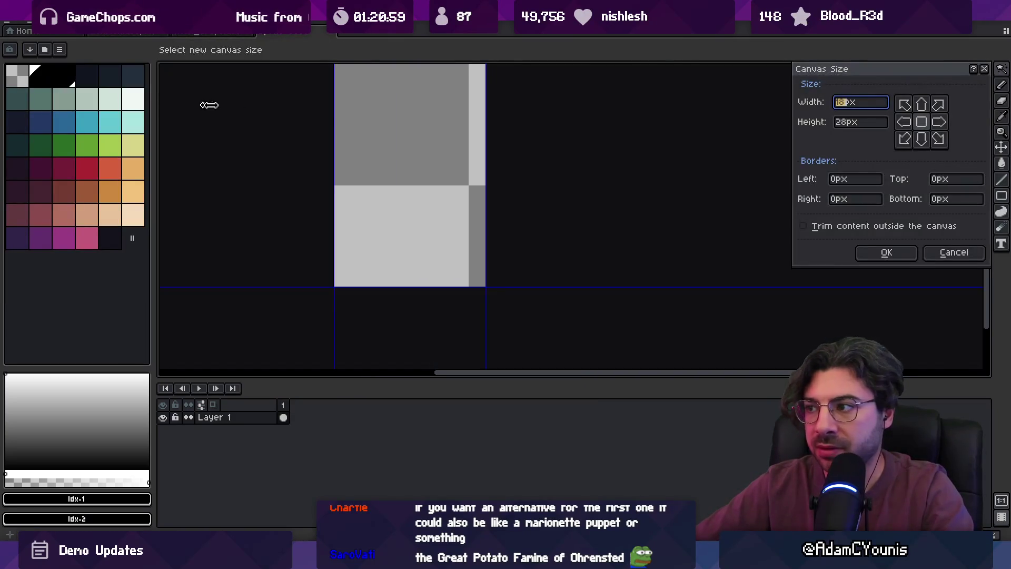
pyautogui.press('Tab')
pyautogui.write('18')
pyautogui.press('Return')
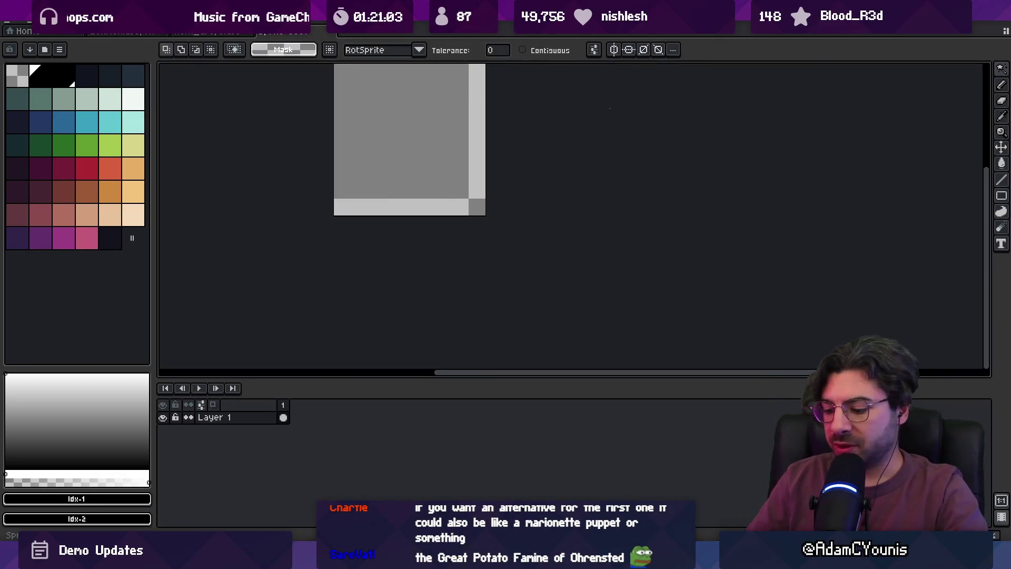
pyautogui.moveTo(528, 242)
pyautogui.mouseDown()
pyautogui.moveTo(483, 275)
pyautogui.moveTo(469, 222)
pyautogui.mouseUp()
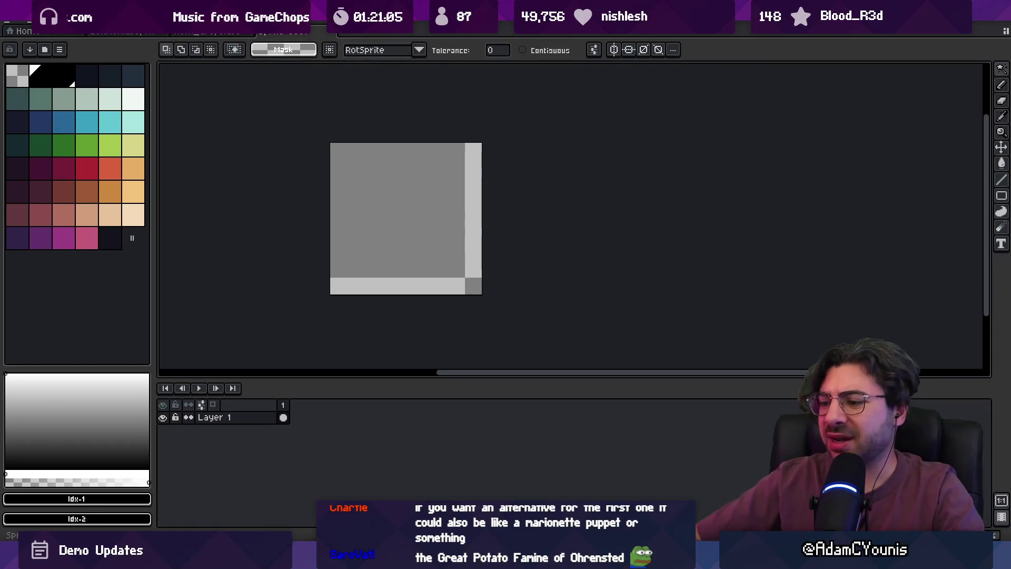
# Clear Unity's project search, then return to Aseprite.
pyautogui.hotkey('alt', 'Tab')
pyautogui.click(417, 261)
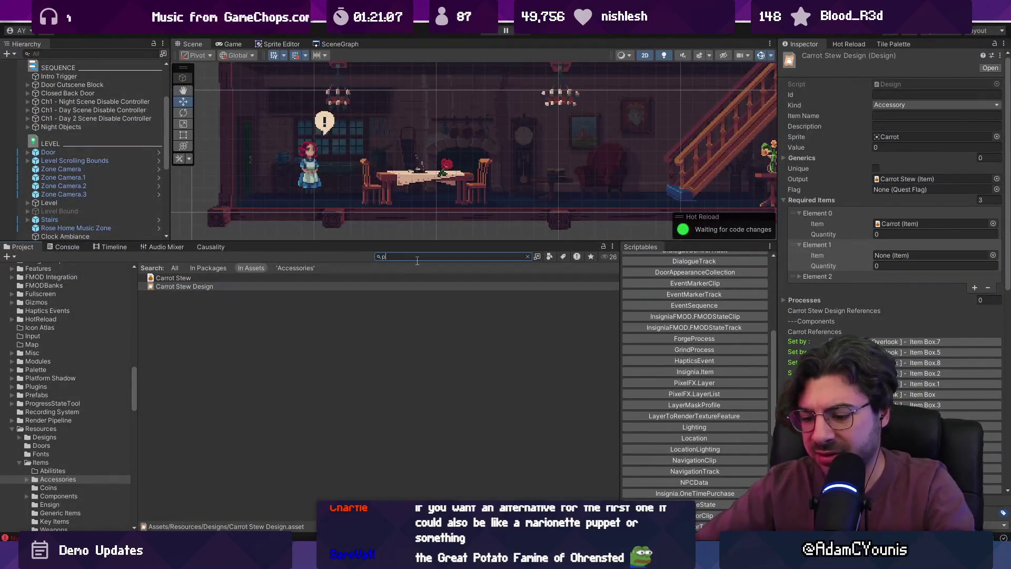
pyautogui.write('o')
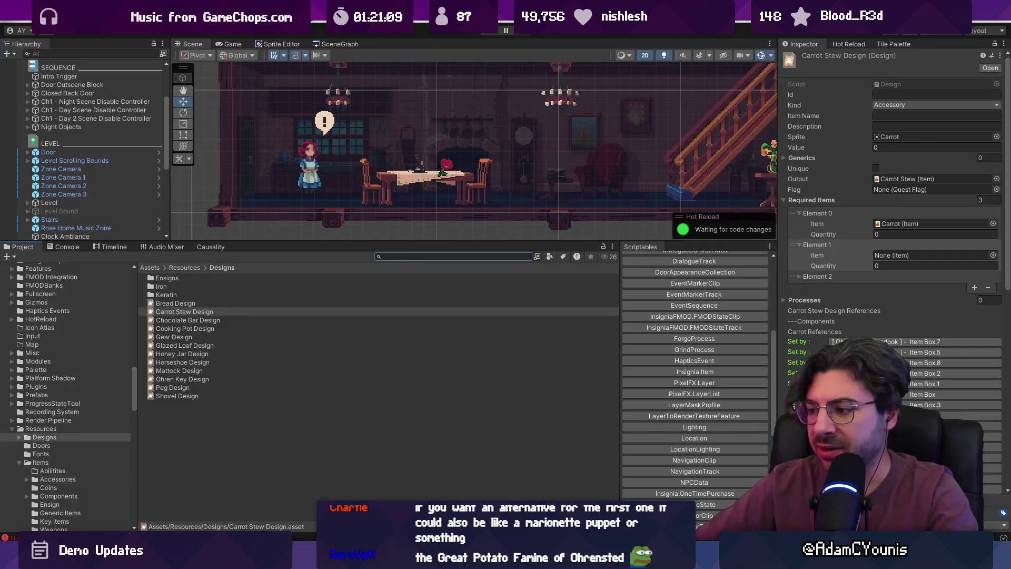
pyautogui.press('Escape')
pyautogui.moveTo(679, 560)
pyautogui.hotkey('alt', 'Tab')
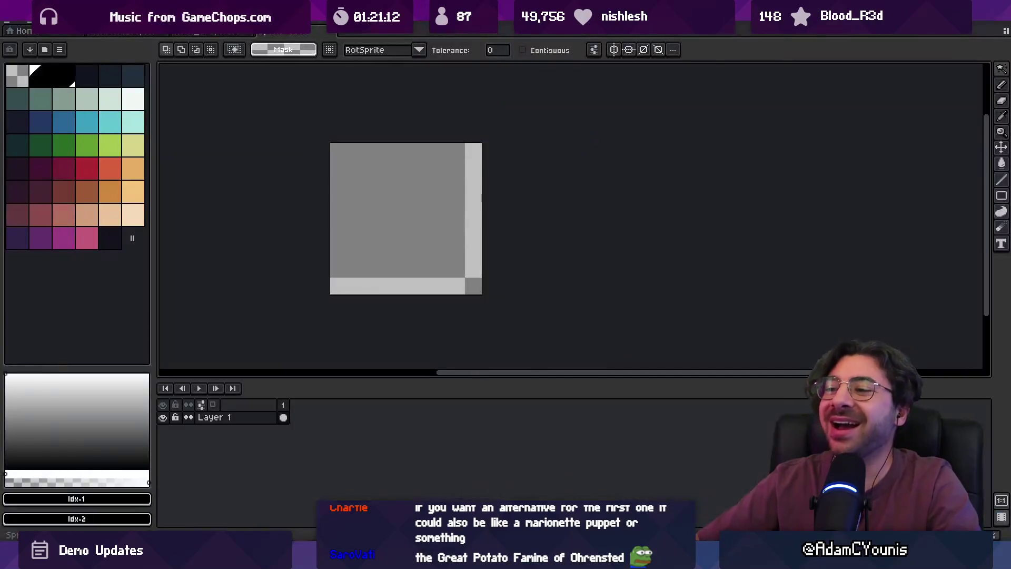
# Draw a peach potato-shaped body on the new sprite with the pencil.
pyautogui.hscroll(2, 451, 193)
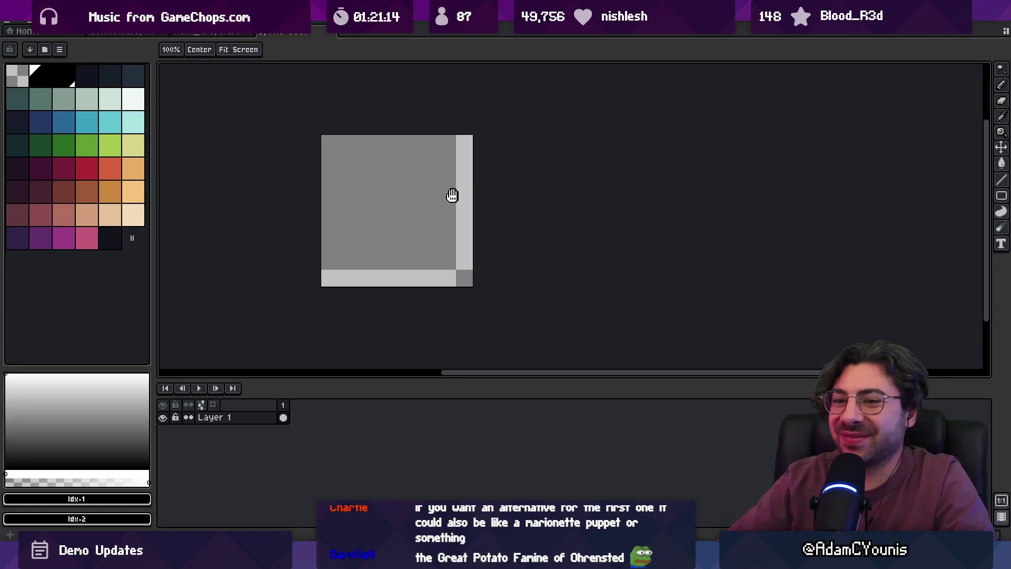
pyautogui.click(110, 216)
pyautogui.press('b')
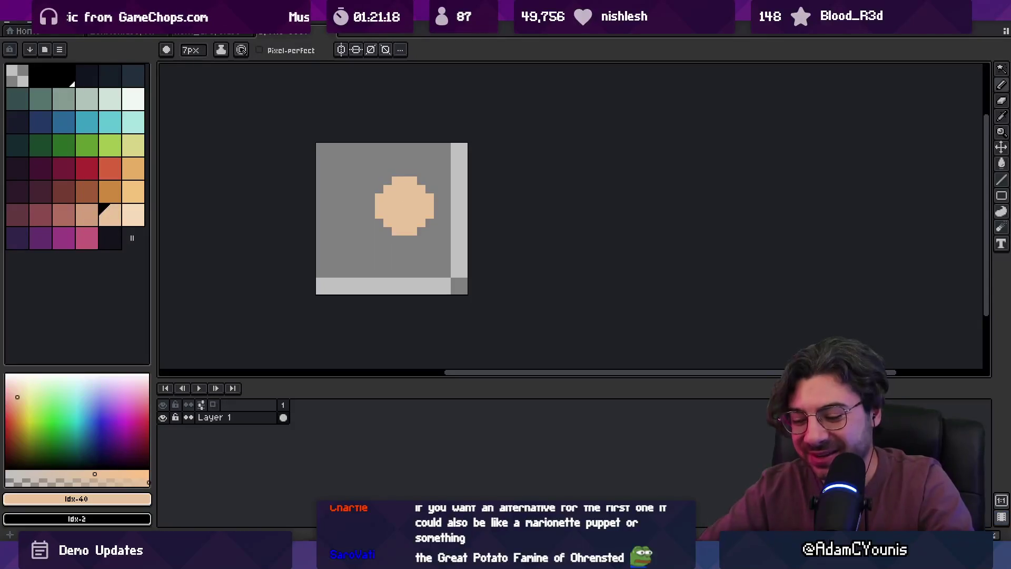
pyautogui.press('super')
pyautogui.write('asebrush')
pyautogui.press('Return')
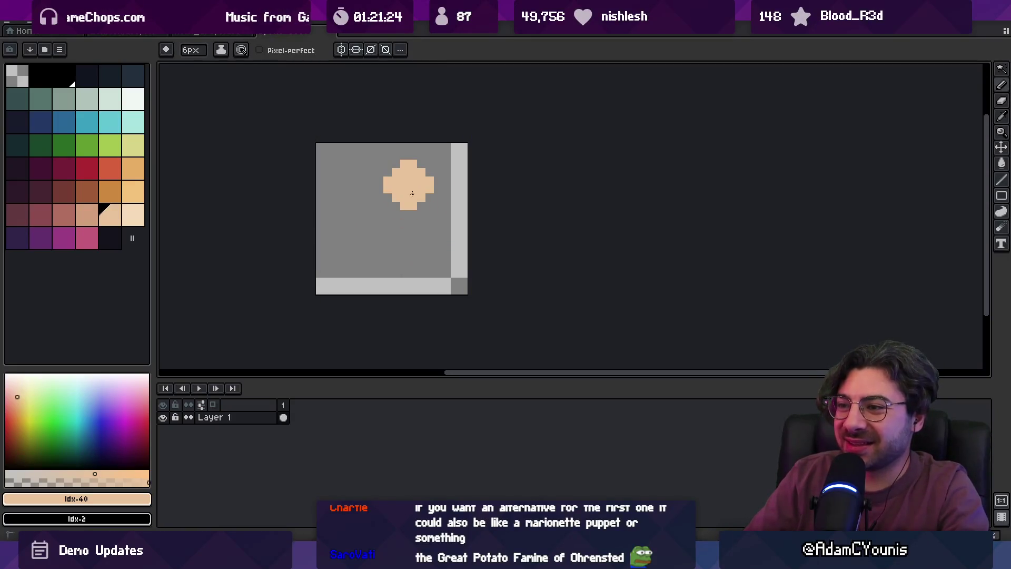
pyautogui.moveTo(404, 206); pyautogui.dragTo(371, 238)
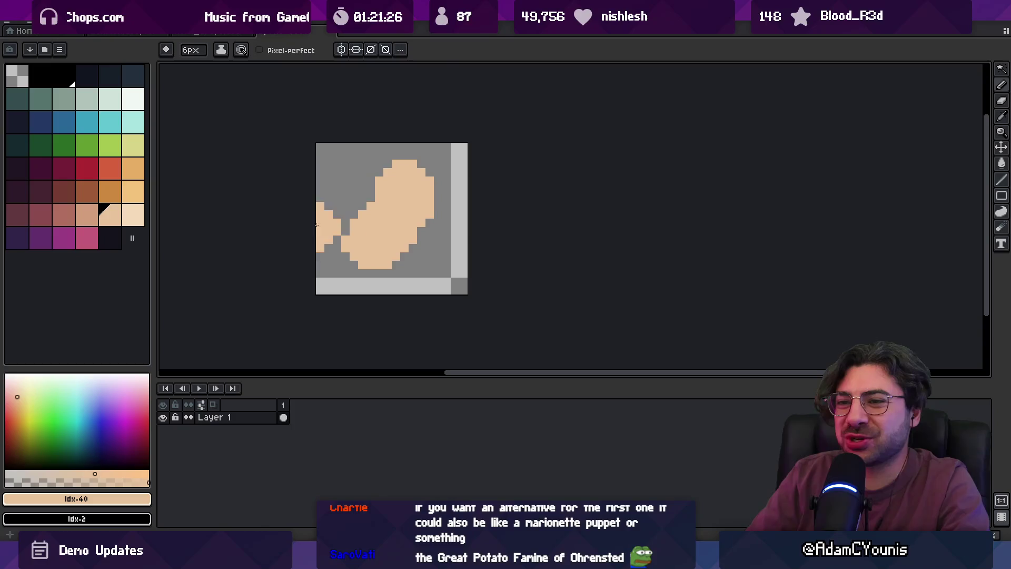
# Fill the potato body with light peach using the paint bucket.
pyautogui.click(141, 194)
pyautogui.click(116, 192)
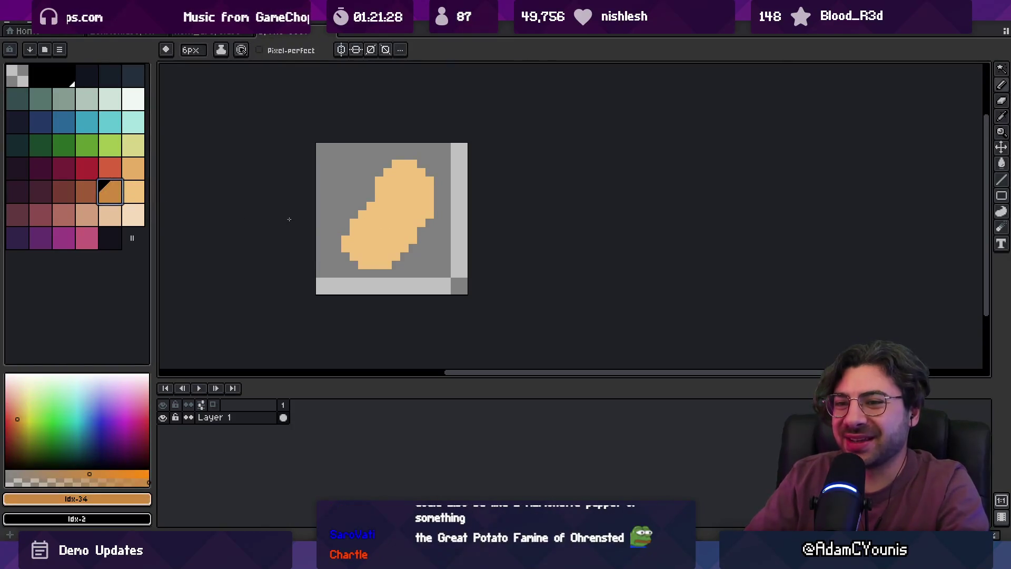
pyautogui.click(110, 215)
pyautogui.press('g')
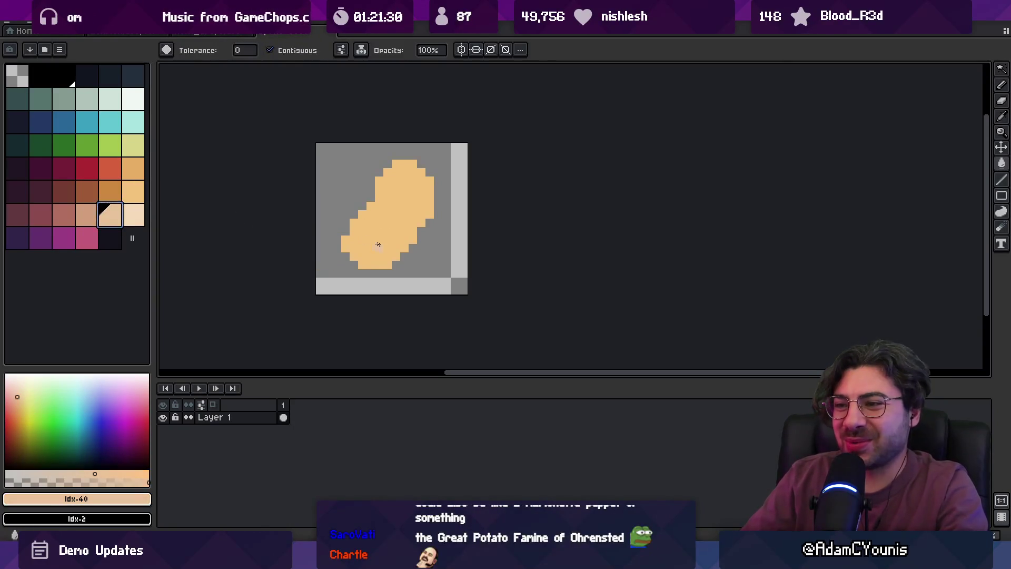
pyautogui.click(385, 233)
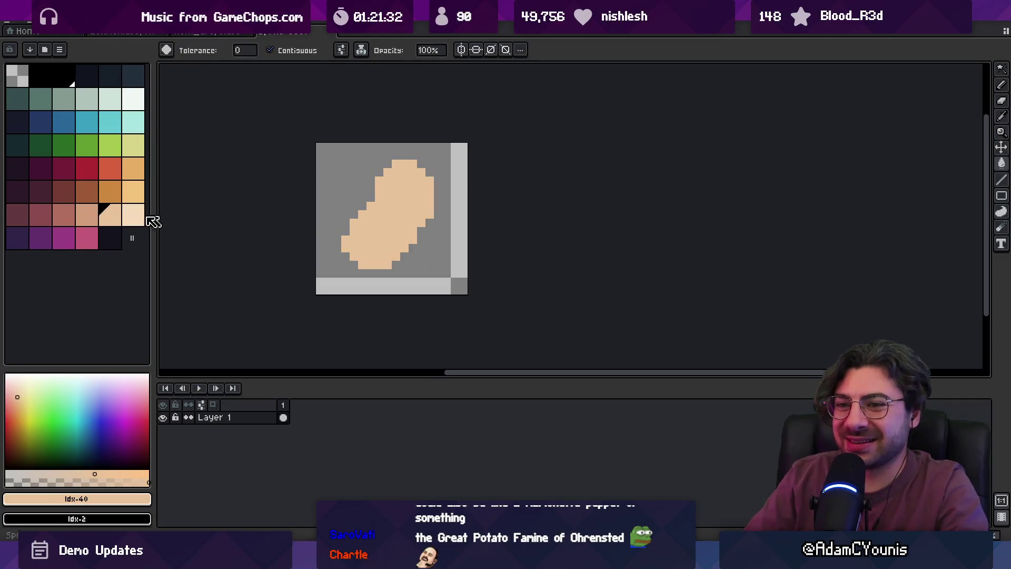
# Shade the potato's lower part and bottom edge in darker peach #d29c7c.
pyautogui.click(102, 216)
pyautogui.press('b')
pyautogui.moveTo(347, 247)
pyautogui.mouseDown()
pyautogui.moveTo(400, 252)
pyautogui.moveTo(421, 200)
pyautogui.moveTo(399, 190)
pyautogui.moveTo(399, 217)
pyautogui.moveTo(370, 189)
pyautogui.mouseUp()
pyautogui.press('x')
pyautogui.keyDown('alt'); pyautogui.click(371, 226); pyautogui.keyUp('alt')
pyautogui.click(379, 197)
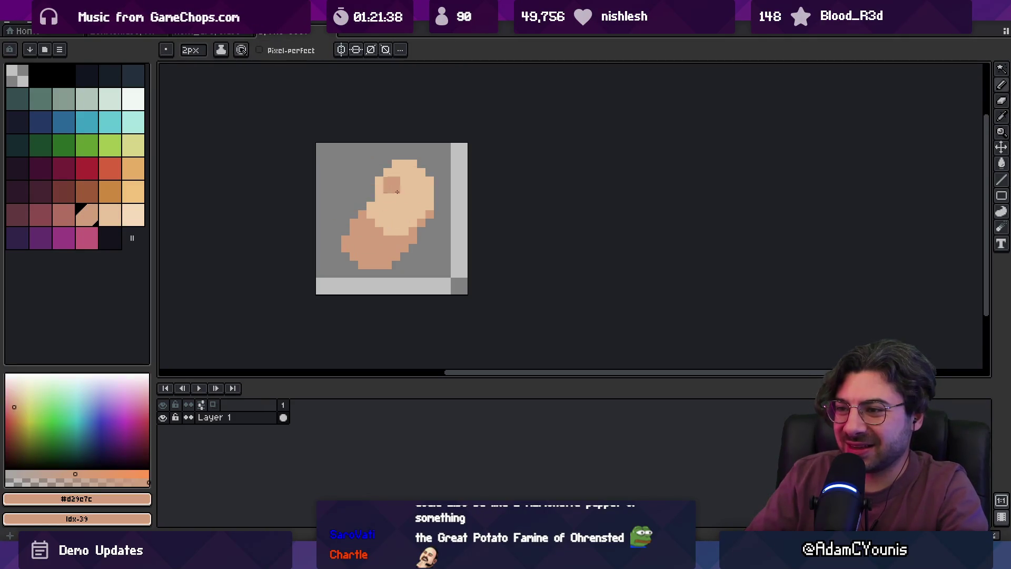
pyautogui.moveTo(351, 258); pyautogui.dragTo(399, 252)
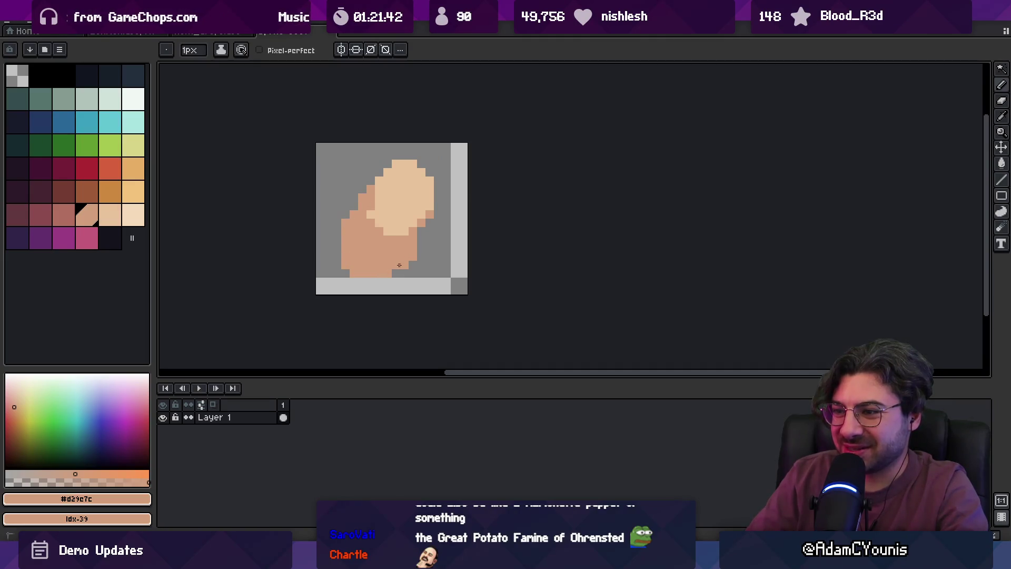
# Paint light peach #e8c29b into the middle and darker peach strokes across the upper body.
pyautogui.scroll(-5, 416, 237)
pyautogui.scroll(5, 413, 243)
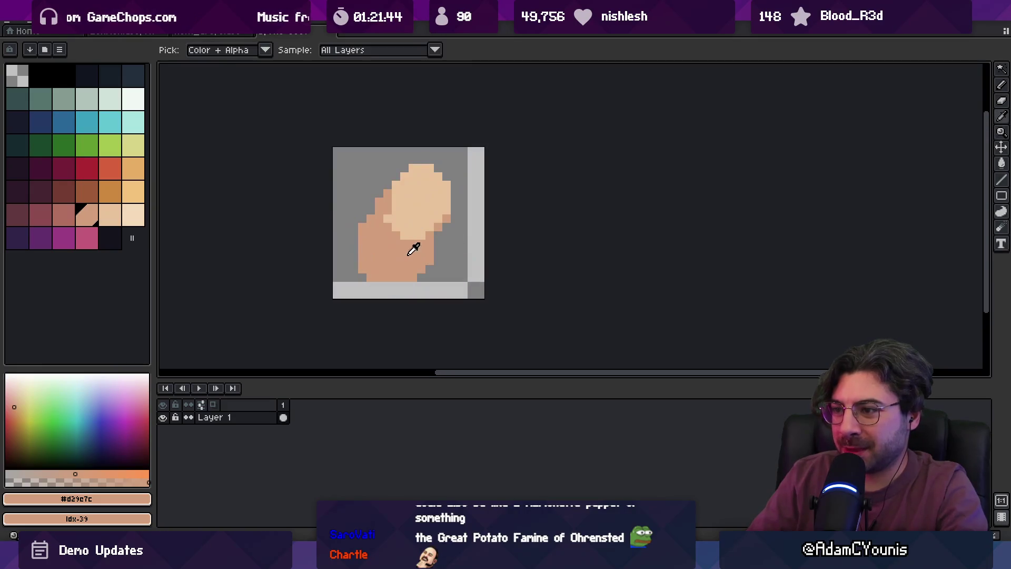
pyautogui.keyDown('alt'); pyautogui.click(399, 245); pyautogui.keyUp('alt')
pyautogui.moveTo(399, 245); pyautogui.dragTo(416, 239)
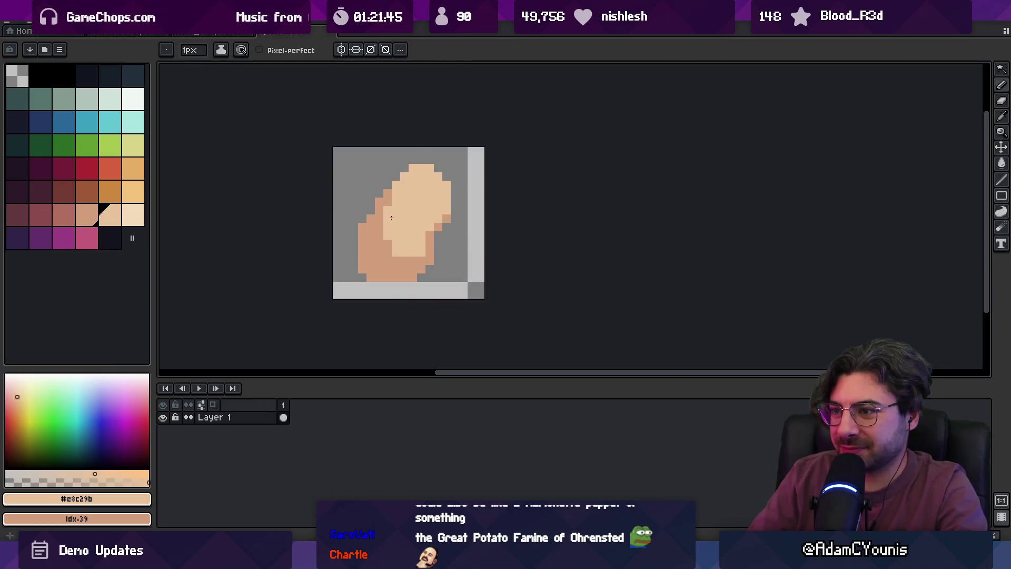
pyautogui.keyDown('alt'); pyautogui.click(391, 218); pyautogui.keyUp('alt')
pyautogui.moveTo(416, 190)
pyautogui.mouseDown()
pyautogui.moveTo(439, 201)
pyautogui.moveTo(420, 216)
pyautogui.moveTo(396, 197)
pyautogui.moveTo(430, 195)
pyautogui.moveTo(384, 218)
pyautogui.mouseUp()
pyautogui.keyDown('alt'); pyautogui.click(413, 186); pyautogui.keyUp('alt')
pyautogui.keyDown('alt'); pyautogui.click(392, 200); pyautogui.keyUp('alt')
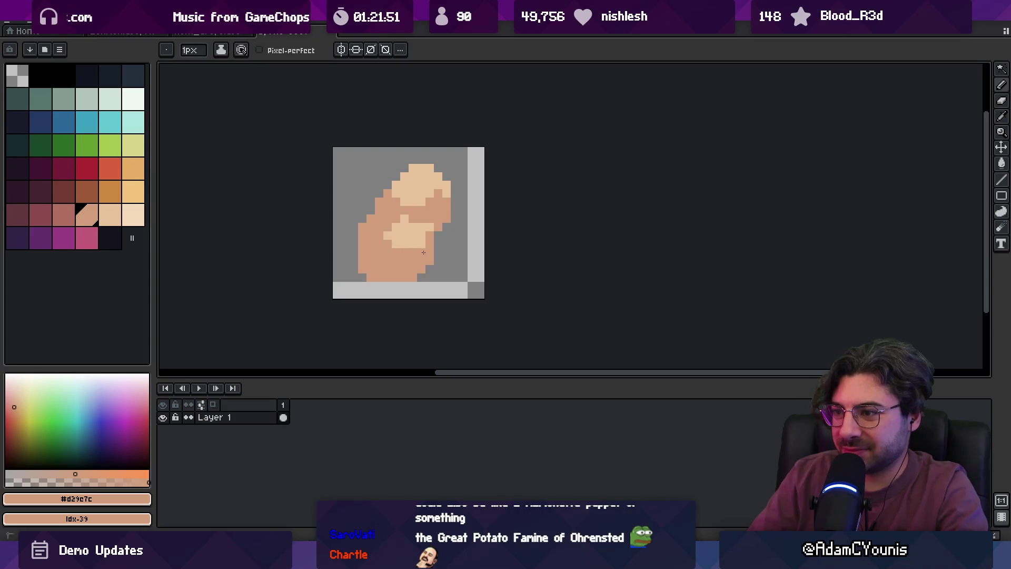
pyautogui.keyDown('alt'); pyautogui.click(418, 221); pyautogui.keyUp('alt')
pyautogui.keyDown('alt'); pyautogui.click(429, 220); pyautogui.keyUp('alt')
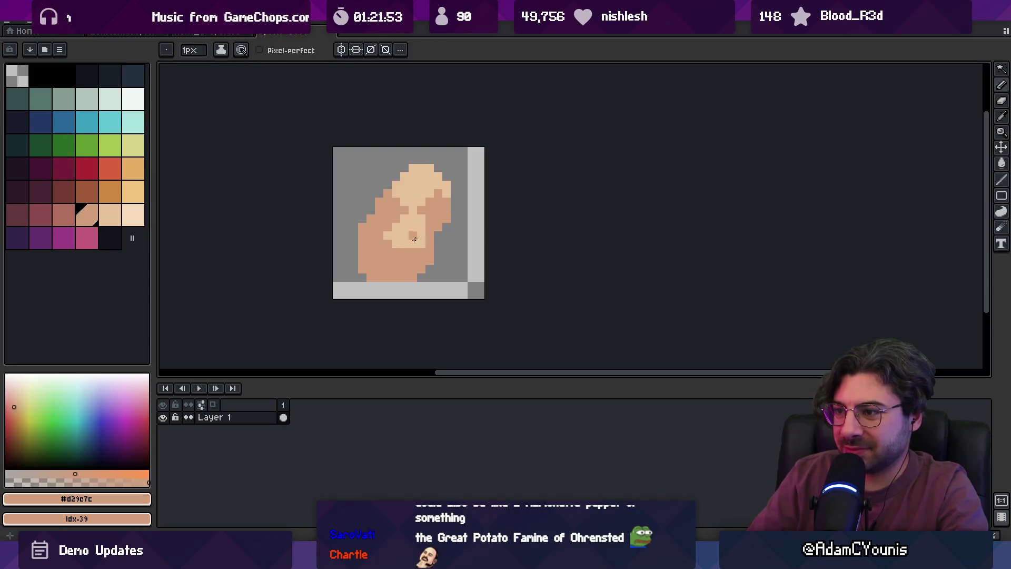
# Eyedrop the body colours and add a dark peach pixel at the potato's left edge.
pyautogui.press('z')
pyautogui.scroll(-5, 413, 185)
pyautogui.scroll(5, 453, 220)
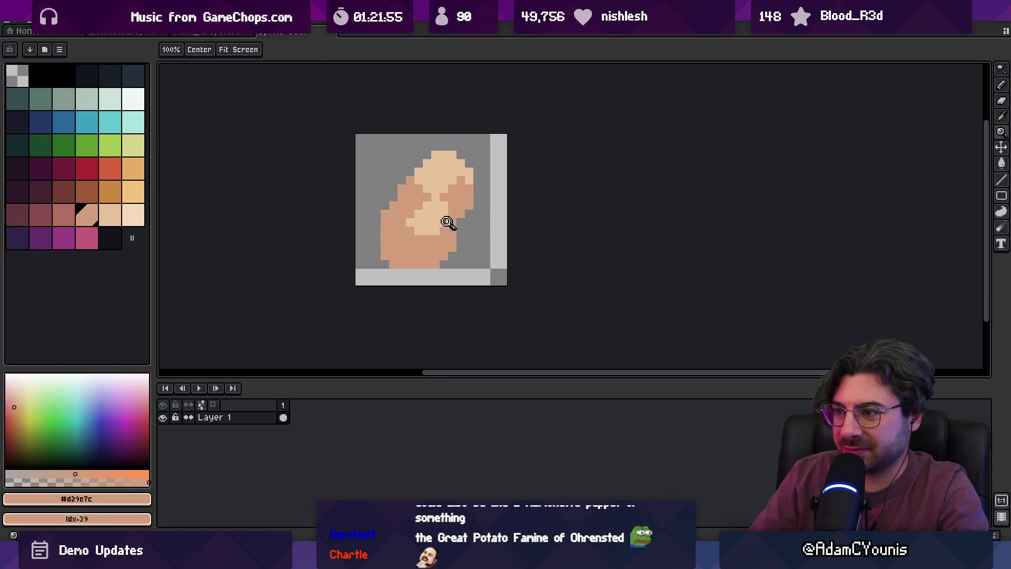
pyautogui.press('b')
pyautogui.keyDown('alt'); pyautogui.click(410, 221); pyautogui.keyUp('alt')
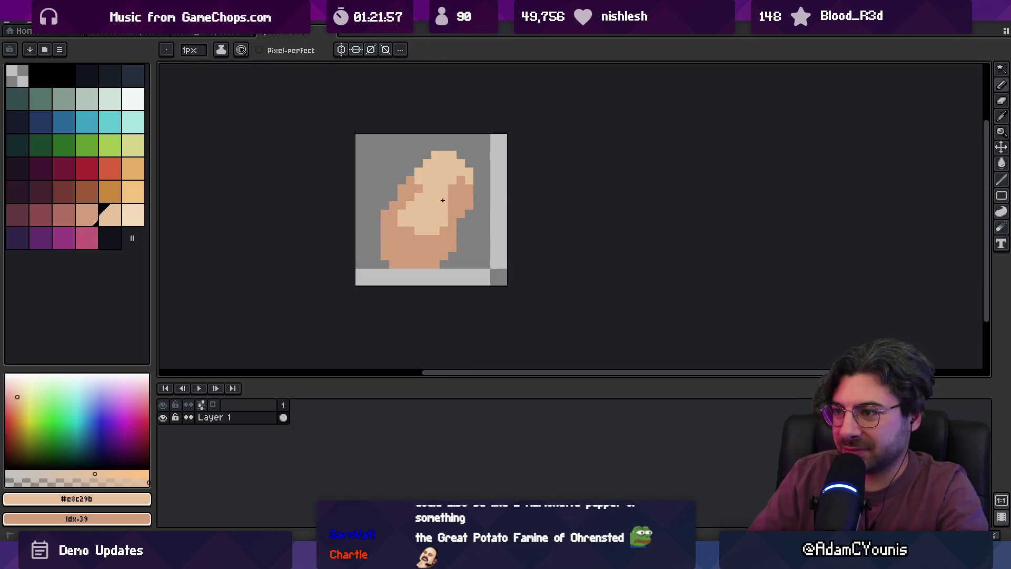
pyautogui.press('z')
pyautogui.scroll(-5, 461, 196)
pyautogui.scroll(5, 451, 217)
pyautogui.keyDown('alt'); pyautogui.click(418, 225); pyautogui.keyUp('alt')
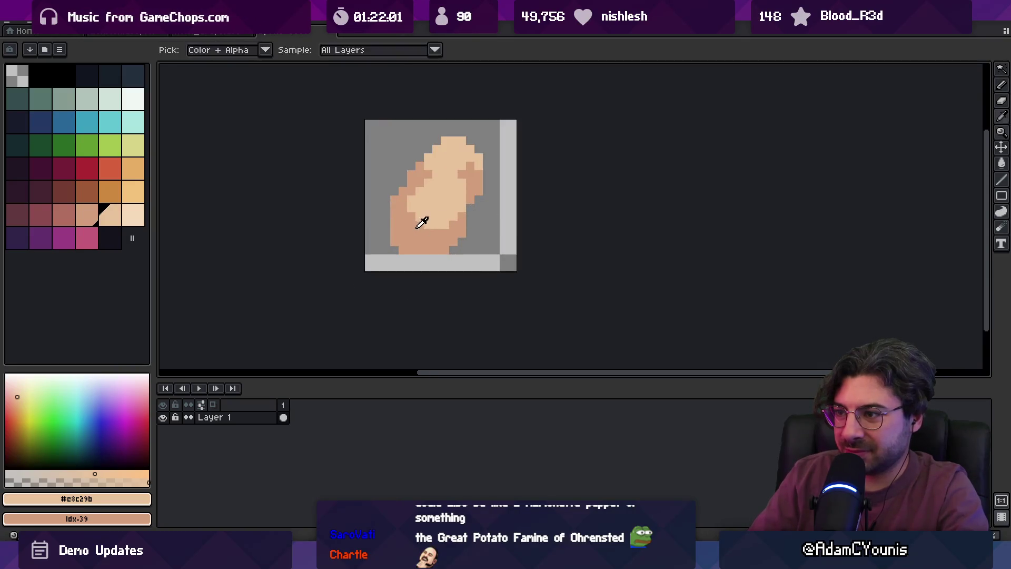
pyautogui.keyDown('alt'); pyautogui.click(402, 223); pyautogui.keyUp('alt')
pyautogui.click(385, 225)
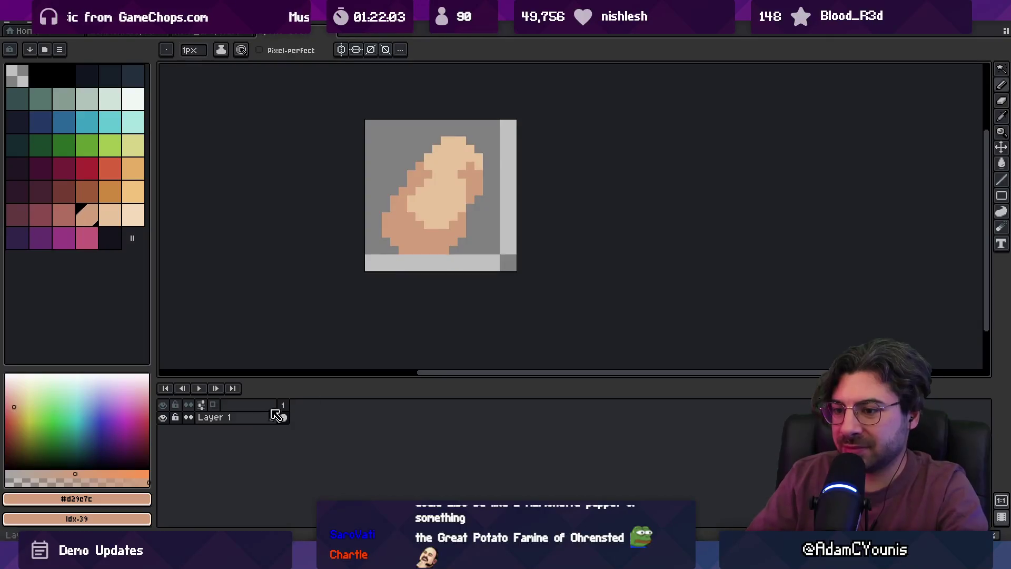
pyautogui.hotkey('ctrl', 'Tab')
# View frame 48 of the other animation sprite, then return to the potato sprite.
pyautogui.click(448, 415)
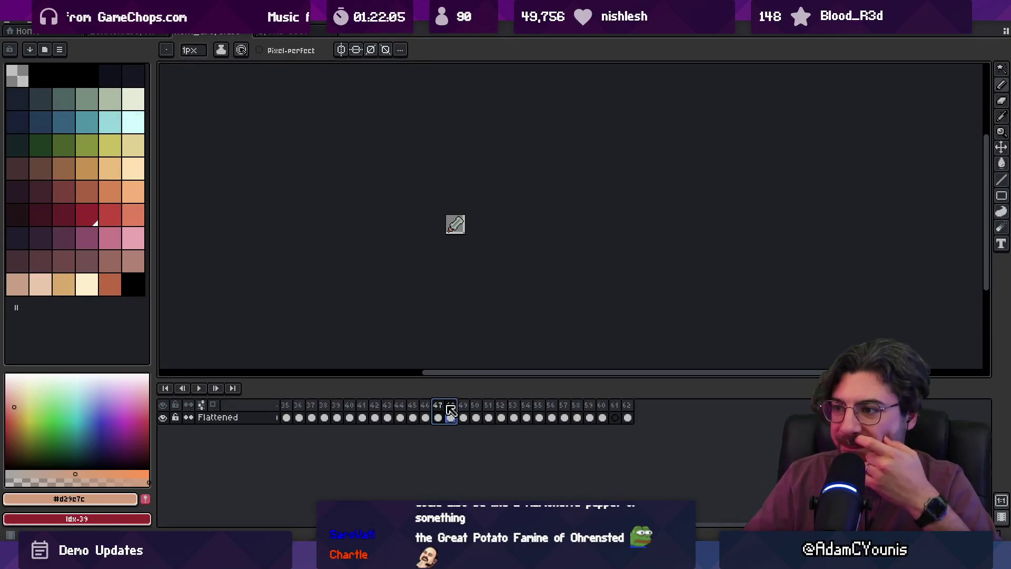
pyautogui.press('z')
pyautogui.scroll(3, 480, 226)
pyautogui.scroll(3, 480, 226)
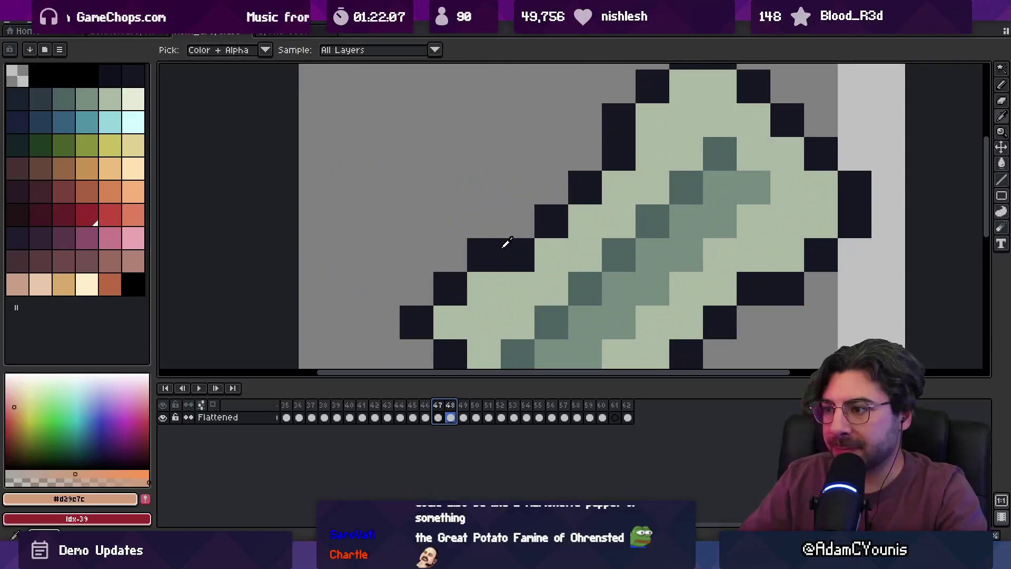
pyautogui.hotkey('ctrl', 'Tab')
# Apply a dark plus-matrix outline around the potato with the Outline effect.
pyautogui.hotkey('shift', 'o')
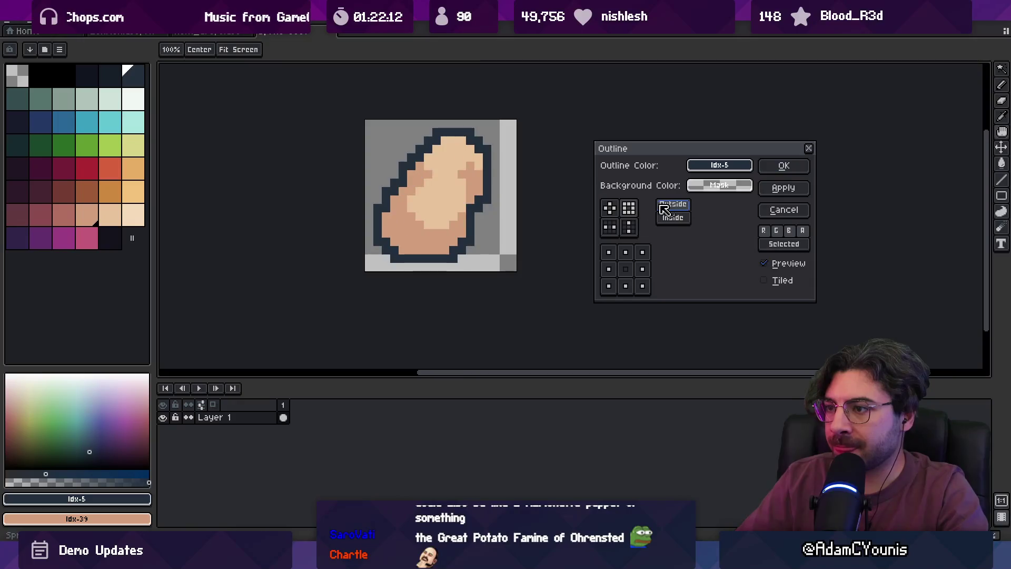
pyautogui.click(609, 208)
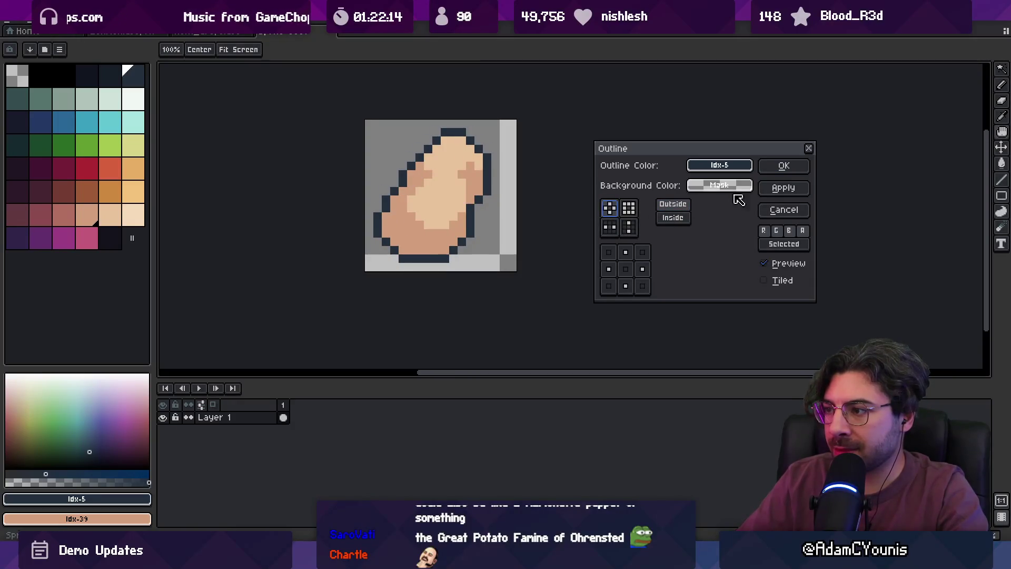
pyautogui.click(719, 164)
pyautogui.click(393, 136)
pyautogui.click(120, 79)
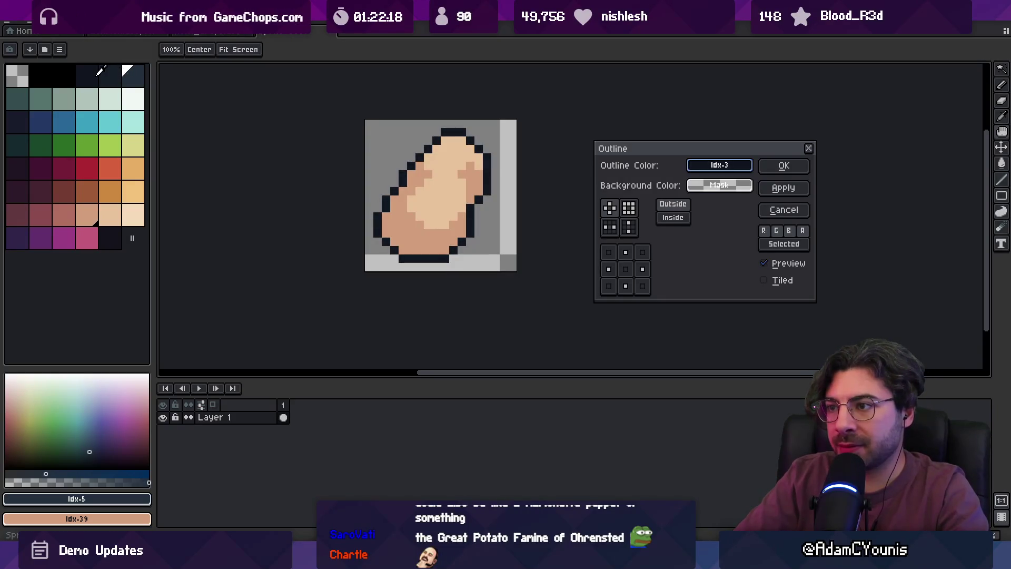
pyautogui.click(783, 166)
# Paint three rose spots and one tan speck on the potato body.
pyautogui.click(458, 203)
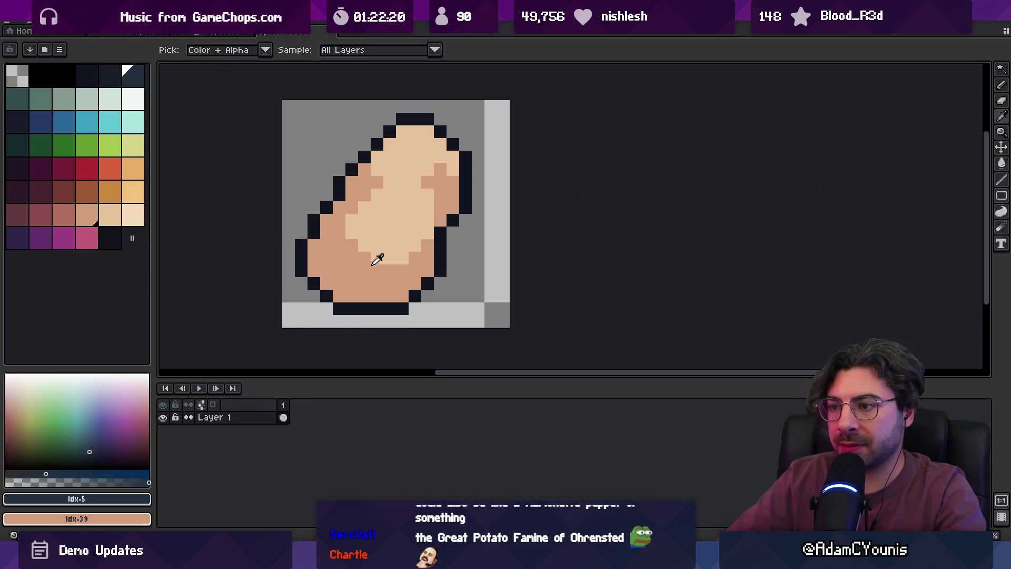
pyautogui.click(64, 214)
pyautogui.press('b')
pyautogui.click(314, 257)
pyautogui.click(339, 258)
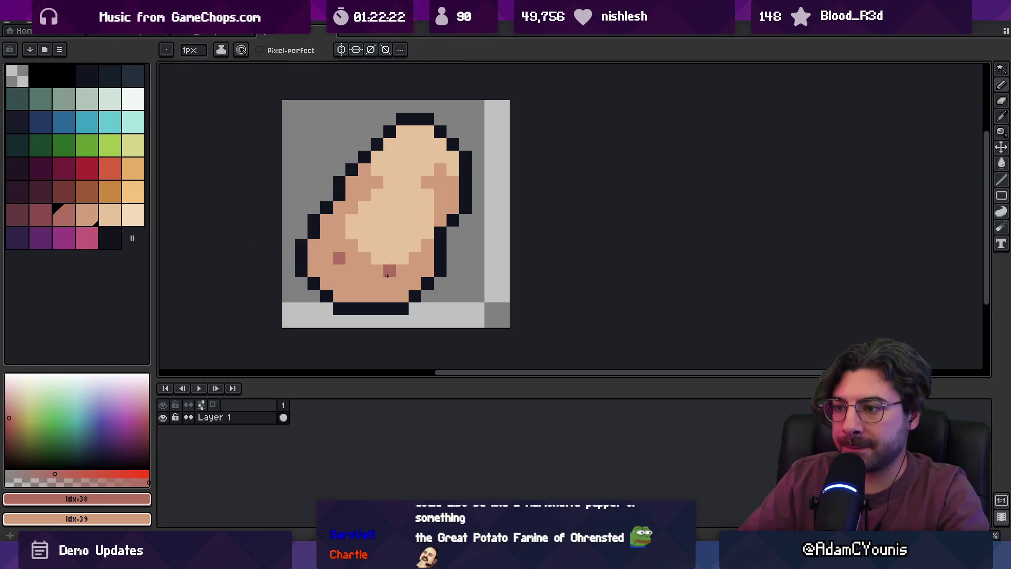
pyautogui.click(390, 284)
pyautogui.keyDown('alt'); pyautogui.click(406, 232); pyautogui.keyUp('alt')
pyautogui.click(405, 220)
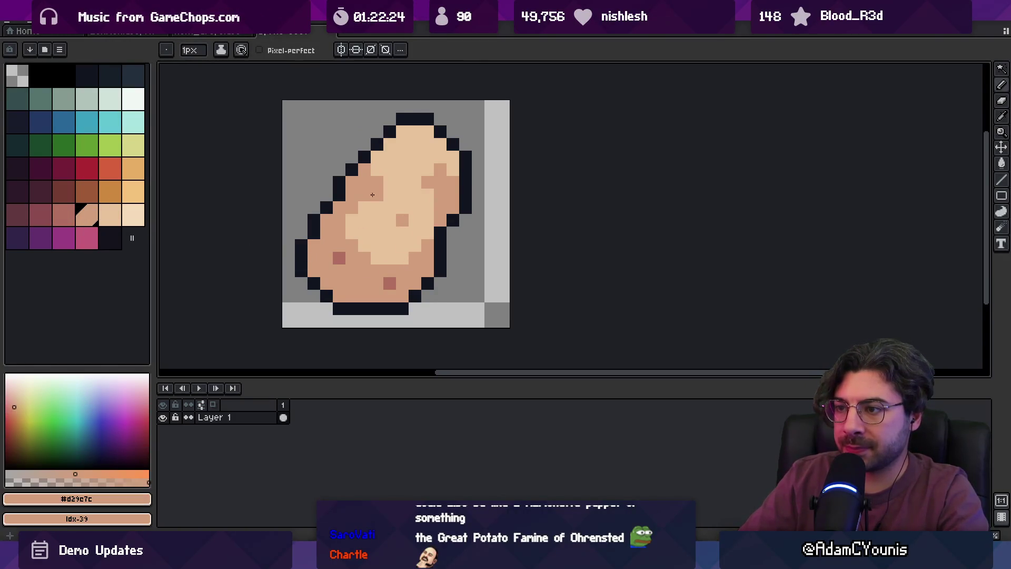
# Add a dark reddish spot near the potato's bottom using the darker rose shade.
pyautogui.press('z')
pyautogui.moveTo(413, 225)
pyautogui.mouseDown()
pyautogui.moveTo(372, 215)
pyautogui.moveTo(463, 196)
pyautogui.moveTo(447, 233)
pyautogui.mouseUp()
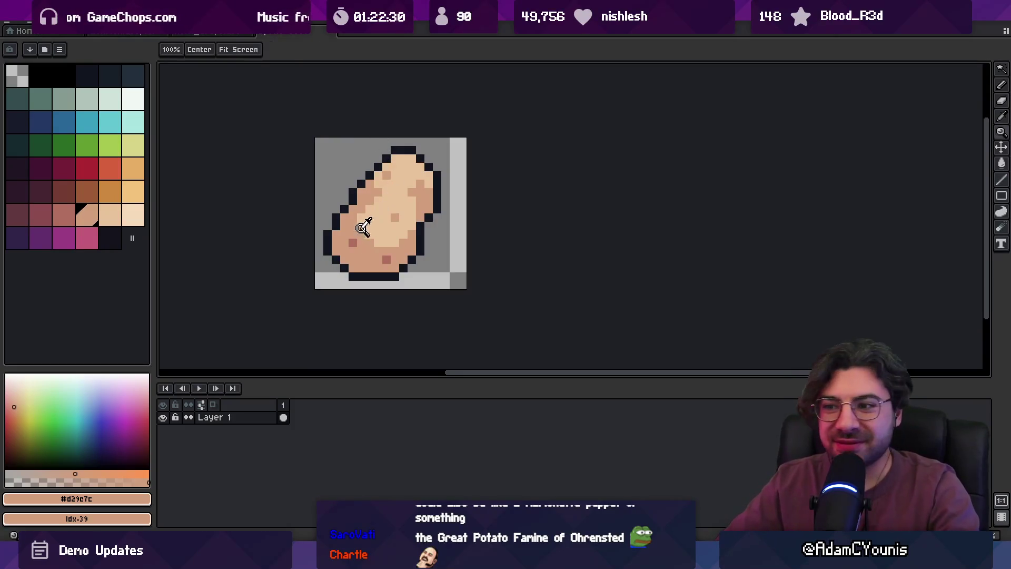
pyautogui.keyDown('alt'); pyautogui.click(351, 241); pyautogui.keyUp('alt')
pyautogui.click(41, 214)
pyautogui.press('b')
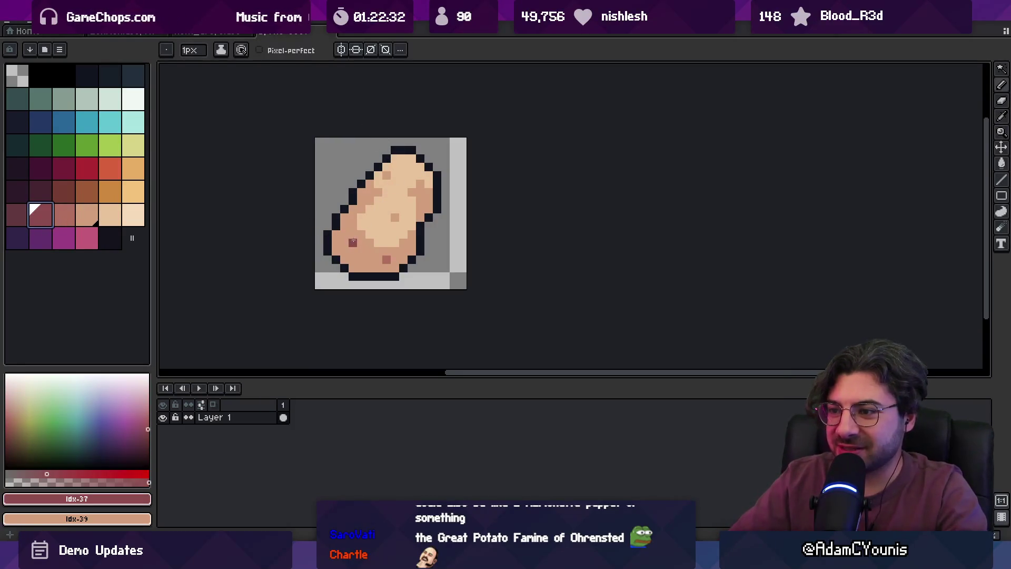
pyautogui.keyDown('alt'); pyautogui.click(387, 259); pyautogui.keyUp('alt')
pyautogui.click(362, 260)
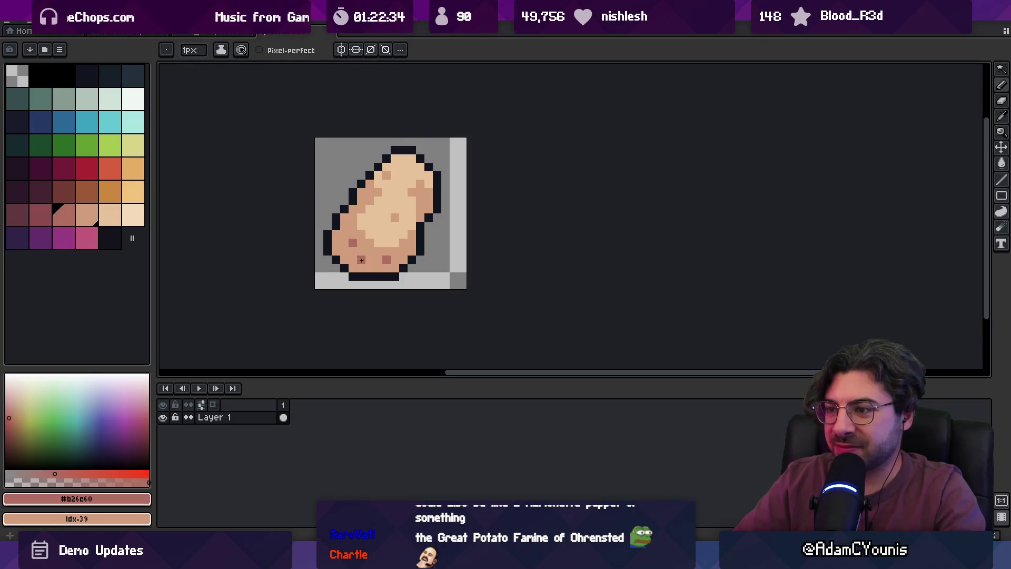
pyautogui.keyDown('alt'); pyautogui.click(386, 232); pyautogui.keyUp('alt')
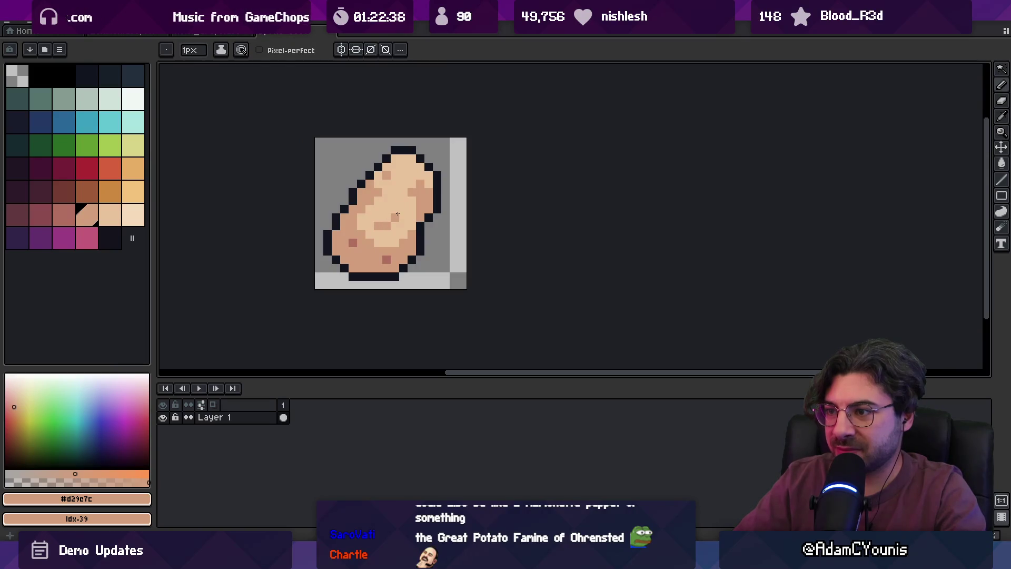
pyautogui.keyDown('alt'); pyautogui.click(400, 208); pyautogui.keyUp('alt')
pyautogui.press('z')
pyautogui.scroll(-5, 408, 200)
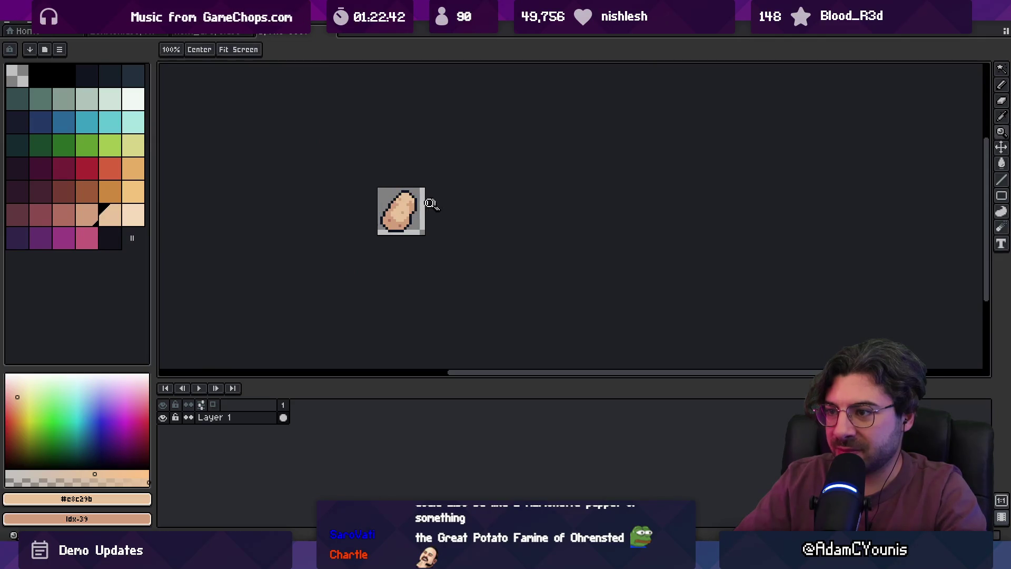
pyautogui.scroll(5, 425, 205)
pyautogui.keyDown('alt'); pyautogui.click(338, 259); pyautogui.keyUp('alt')
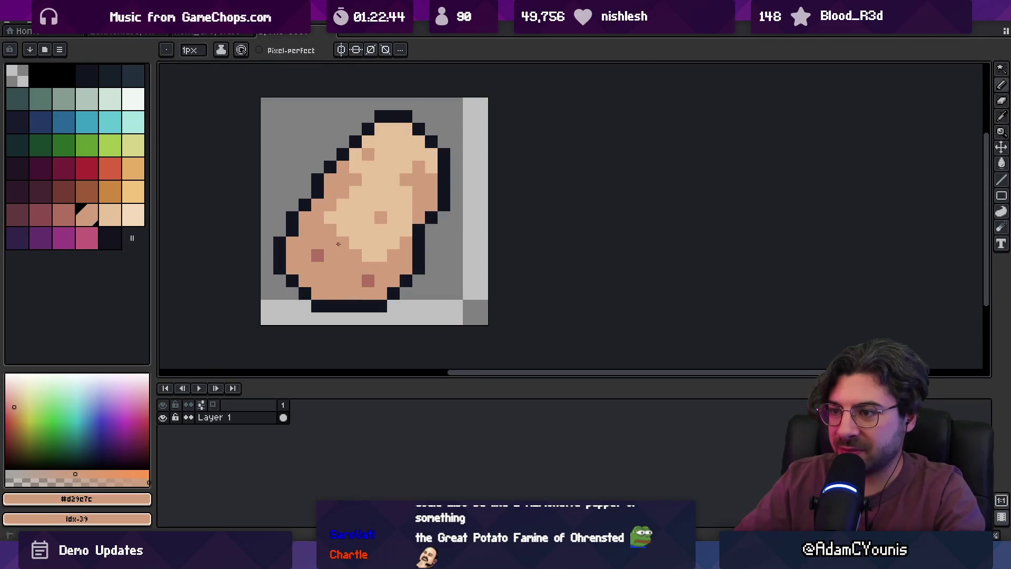
# Nudge the potato's upper part one pixel left with the Move tool.
pyautogui.press('z')
pyautogui.scroll(-5, 363, 242)
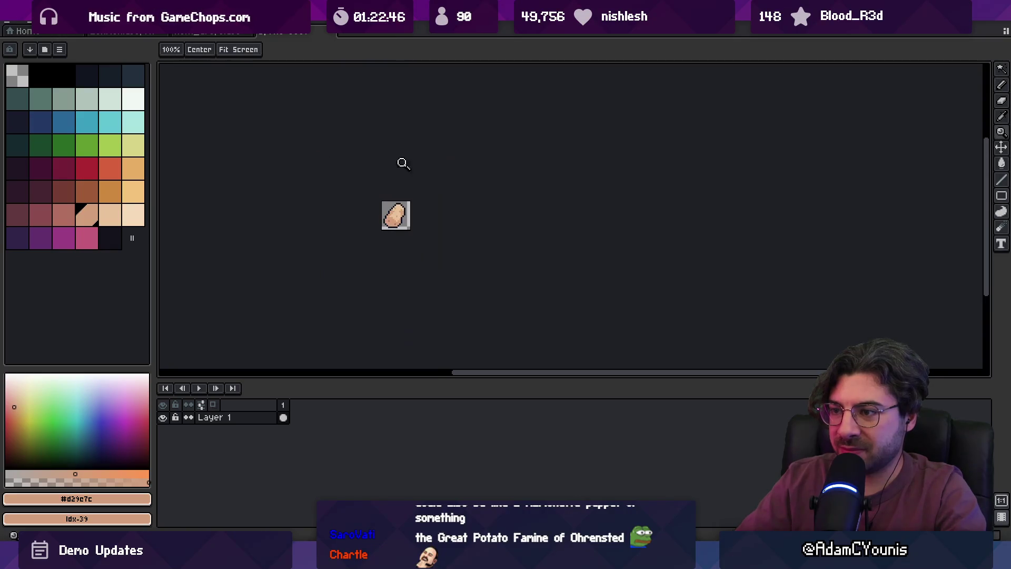
pyautogui.press('v')
pyautogui.press('z')
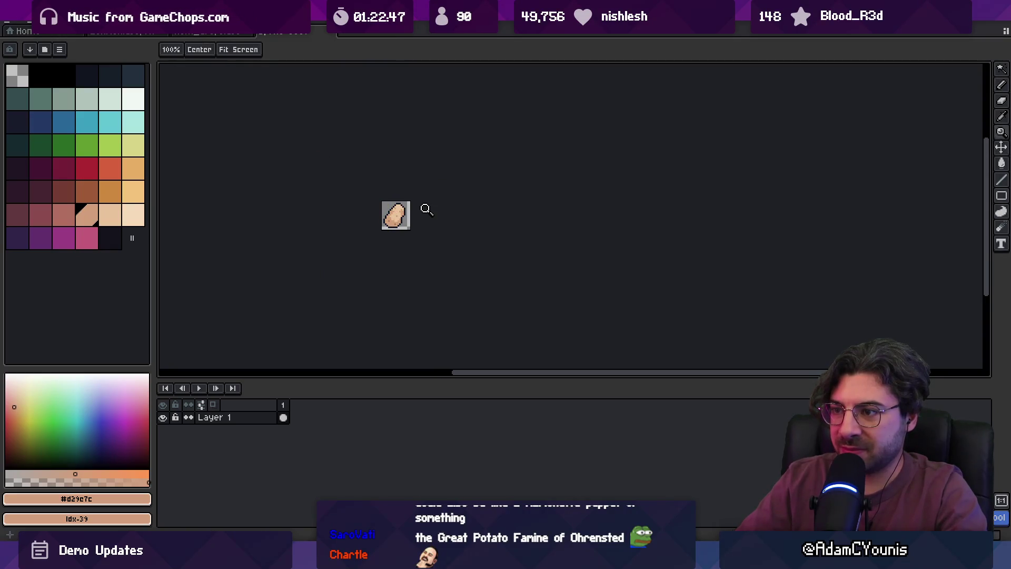
pyautogui.scroll(3, 424, 207)
pyautogui.keyDown('alt'); pyautogui.click(401, 209); pyautogui.keyUp('alt')
pyautogui.press('b')
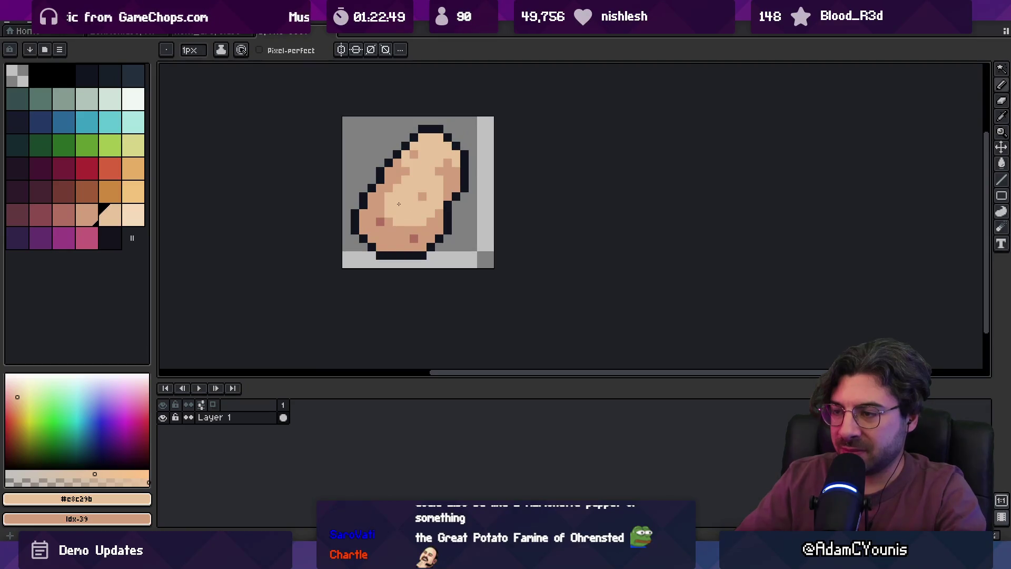
pyautogui.press('v')
pyautogui.moveTo(438, 189); pyautogui.dragTo(427, 194)
# Commit and undo the nudge, restoring the potato's original shape.
pyautogui.hotkey('ctrl', 'd')
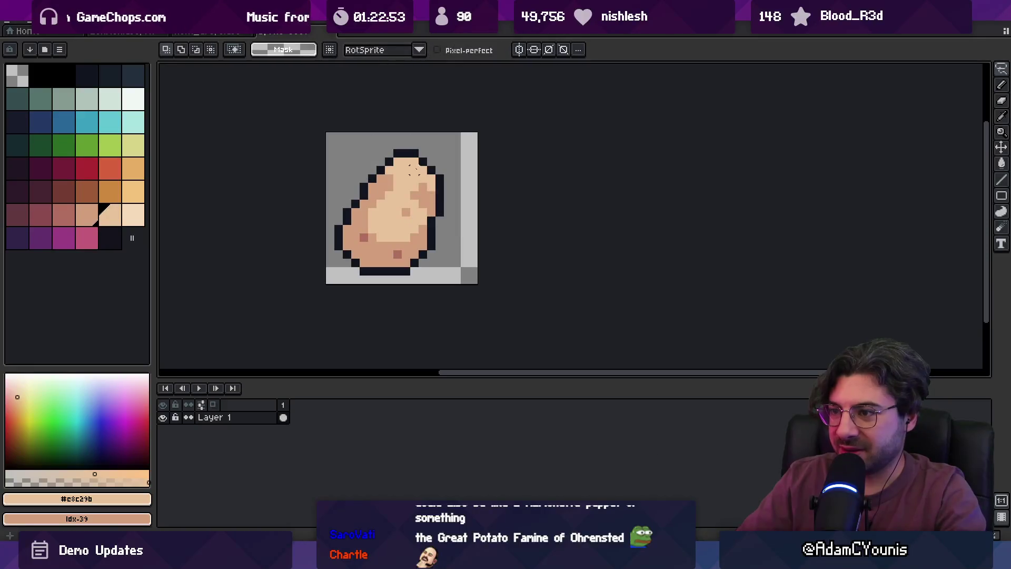
pyautogui.hotkey('ctrl', 'z')
pyautogui.hotkey('ctrl', 'z')
pyautogui.hotkey('ctrl', 'z')
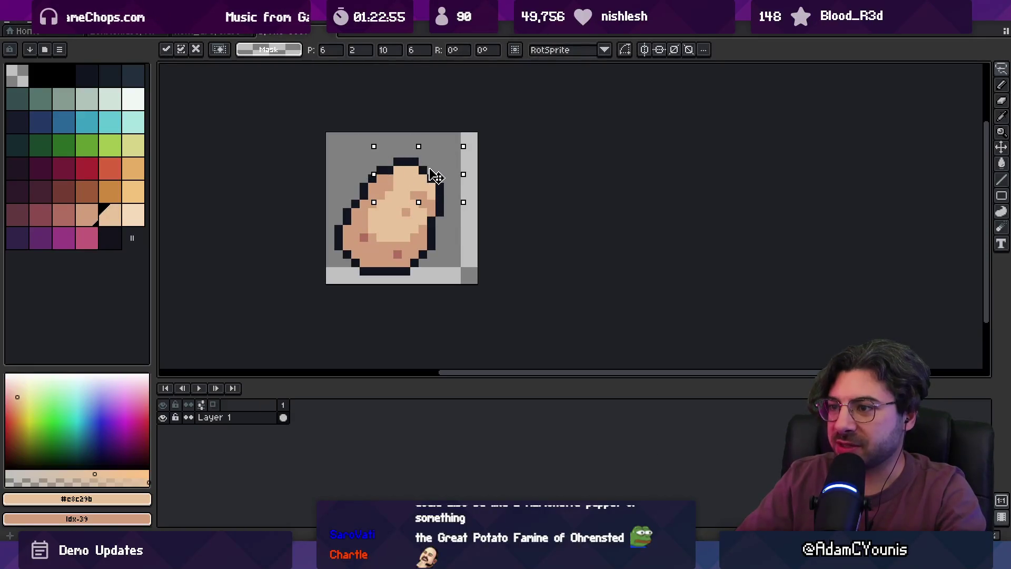
pyautogui.press('z')
pyautogui.scroll(-1, 413, 170)
pyautogui.scroll(-1, 421, 167)
pyautogui.scroll(2, 453, 165)
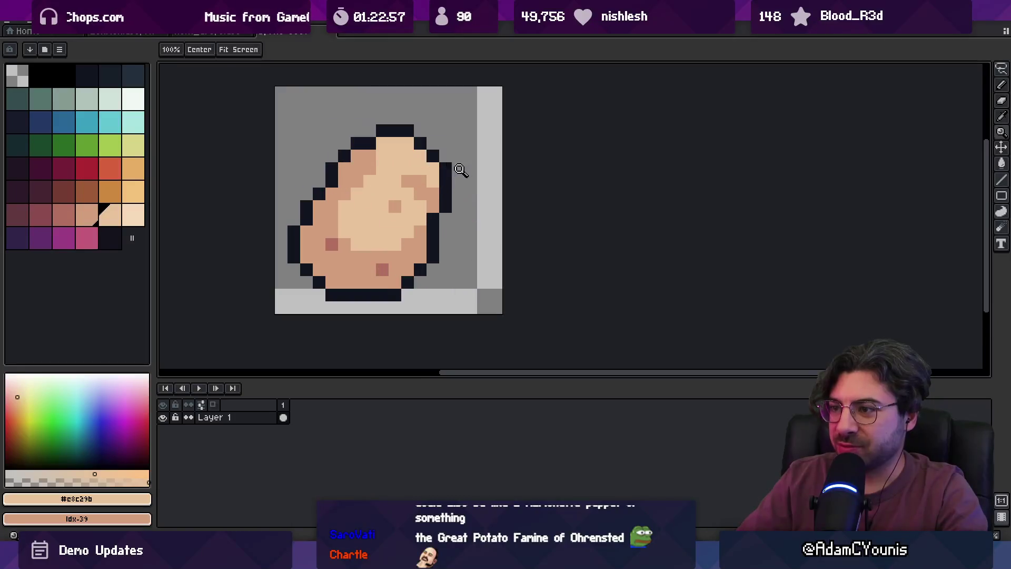
pyautogui.press('i')
pyautogui.press('b')
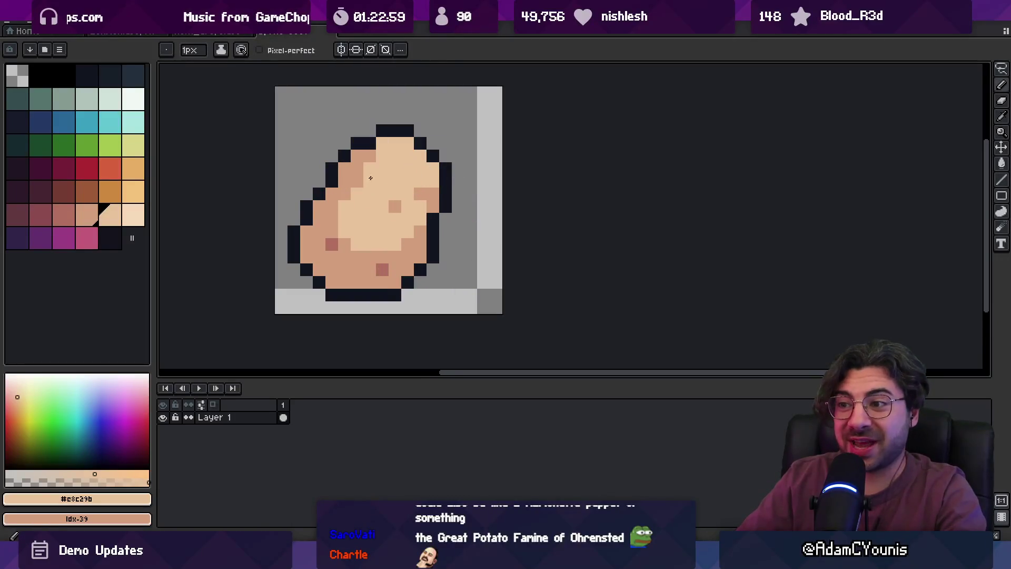
# Paint a darker tan patch on the upper body and shift it down a row.
pyautogui.keyDown('alt'); pyautogui.click(394, 203); pyautogui.keyUp('alt')
pyautogui.click(383, 168)
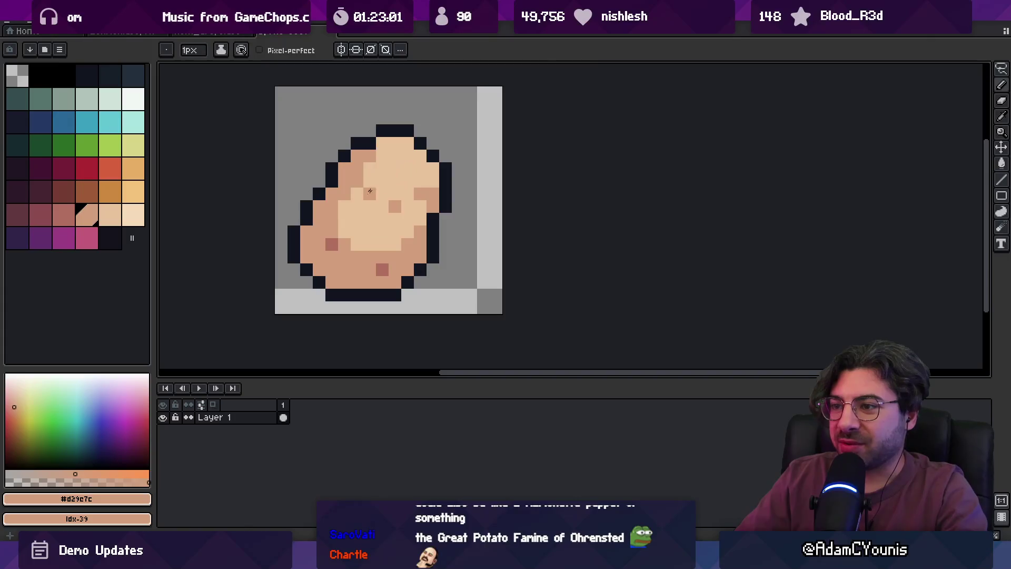
pyautogui.scroll(-2, 368, 174)
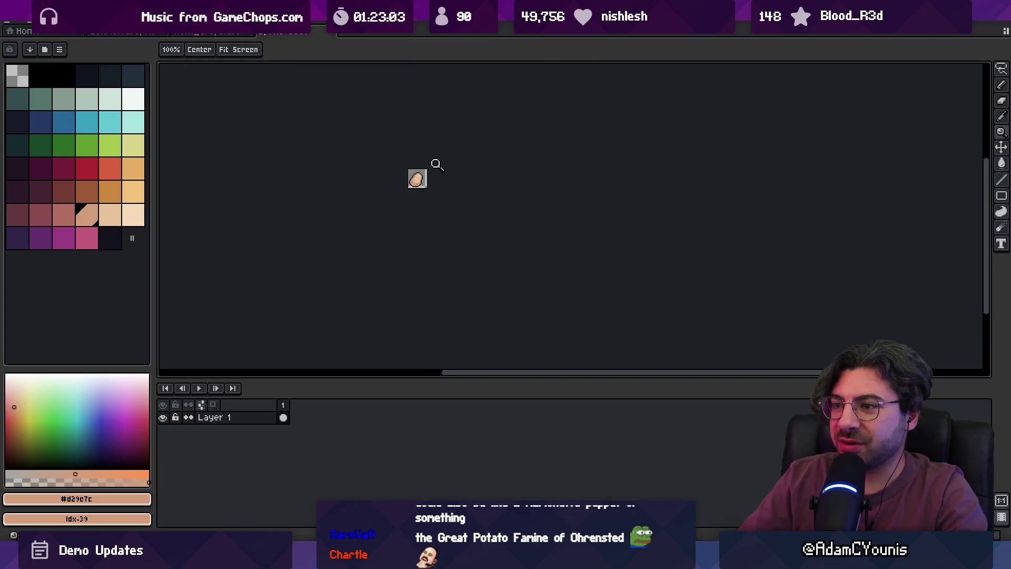
pyautogui.scroll(2, 436, 163)
pyautogui.keyDown('alt'); pyautogui.click(378, 153); pyautogui.keyUp('alt')
pyautogui.keyDown('alt'); pyautogui.click(360, 186); pyautogui.keyUp('alt')
pyautogui.moveTo(383, 173)
pyautogui.mouseDown()
pyautogui.moveTo(398, 174)
pyautogui.moveTo(389, 188)
pyautogui.moveTo(376, 151)
pyautogui.mouseUp()
pyautogui.keyDown('alt'); pyautogui.click(375, 194); pyautogui.keyUp('alt')
# Add another darker tan speck on the potato body.
pyautogui.press('z')
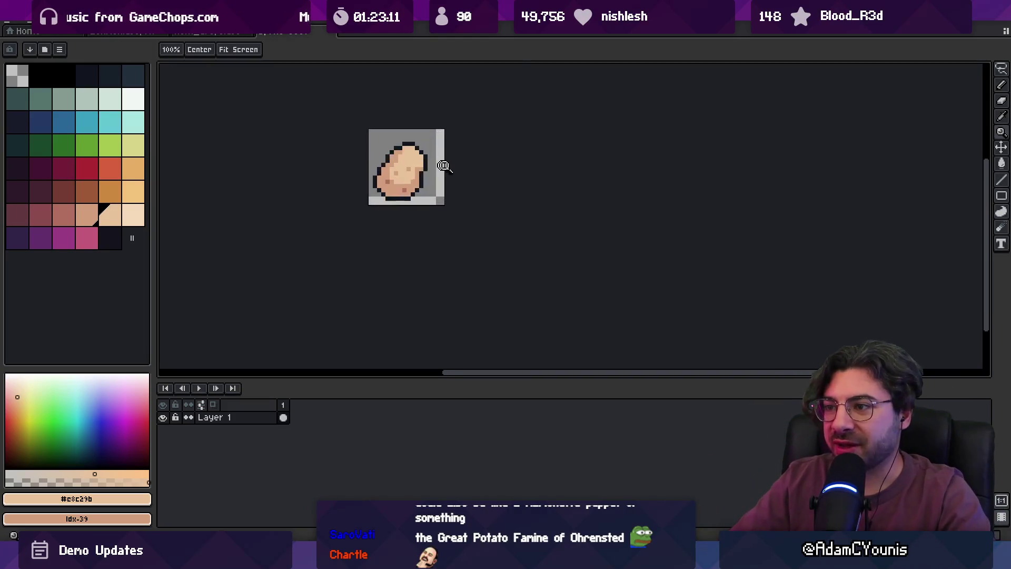
pyautogui.click(442, 158)
pyautogui.press('b')
pyautogui.keyDown('alt'); pyautogui.click(414, 161); pyautogui.keyUp('alt')
pyautogui.click(431, 111)
pyautogui.keyDown('alt'); pyautogui.click(442, 137); pyautogui.keyUp('alt')
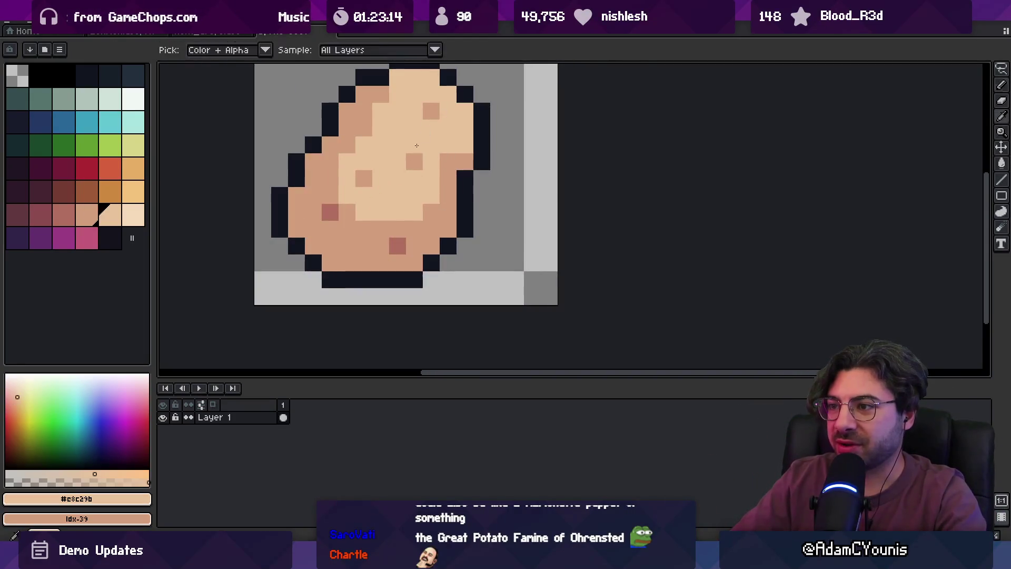
pyautogui.press('z')
pyautogui.moveTo(442, 137)
pyautogui.mouseDown()
pyautogui.moveTo(421, 121)
pyautogui.moveTo(445, 222)
pyautogui.moveTo(395, 188)
pyautogui.mouseUp()
pyautogui.press('b')
pyautogui.press('z')
pyautogui.click(404, 210)
# Shade the potato's left side with the darker rose swatch.
pyautogui.press('v')
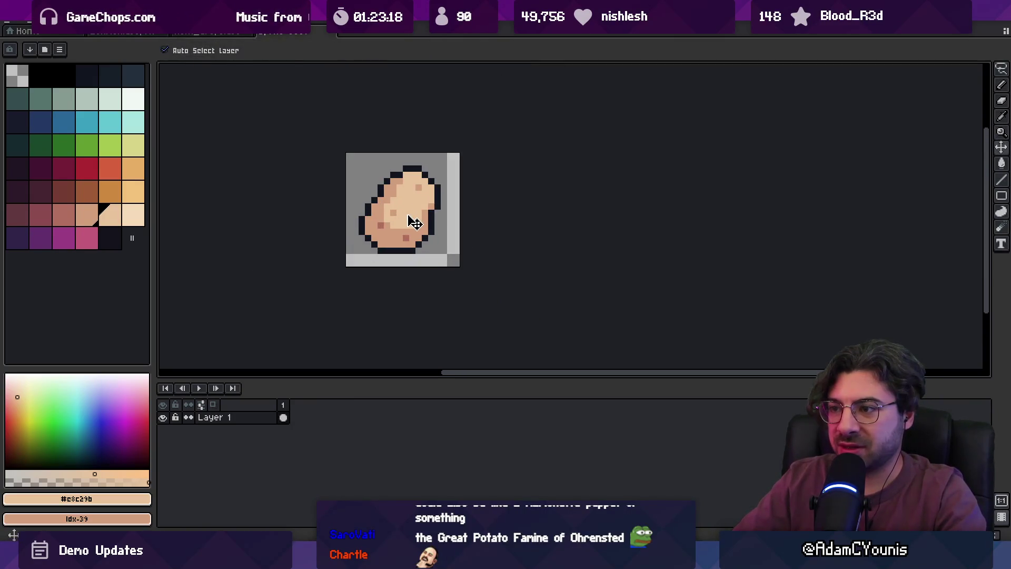
pyautogui.click(40, 214)
pyautogui.press('b')
pyautogui.moveTo(387, 192)
pyautogui.mouseDown()
pyautogui.moveTo(376, 217)
pyautogui.moveTo(437, 146)
pyautogui.mouseUp()
# Undo the latest shading change on the potato.
pyautogui.press('z')
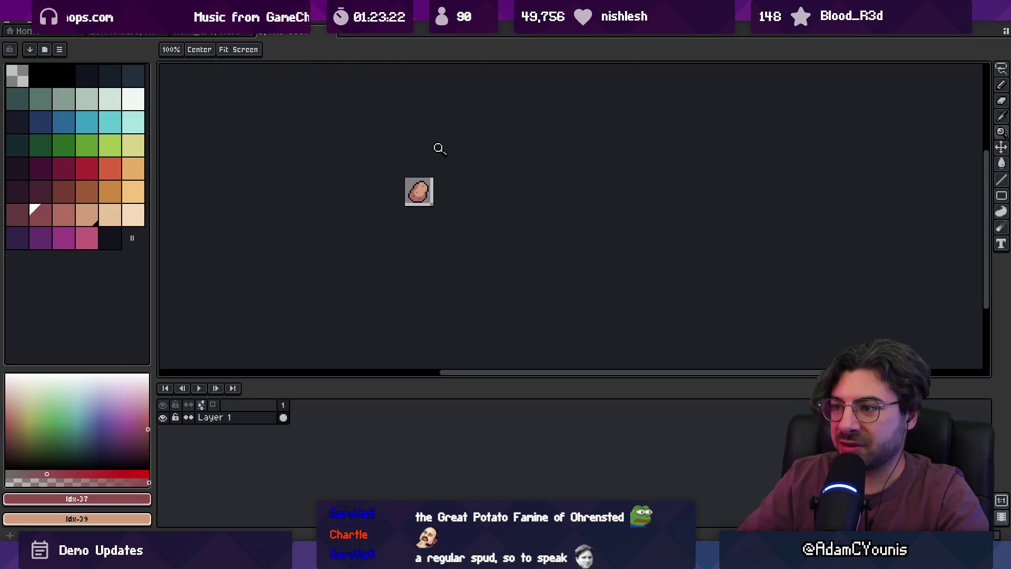
pyautogui.scroll(5, 426, 184)
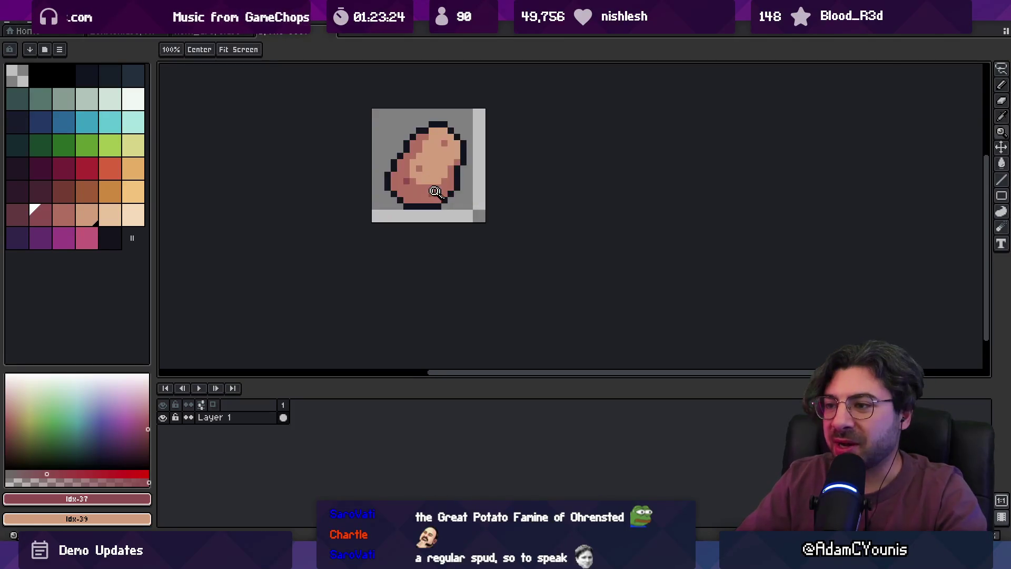
pyautogui.keyDown('alt'); pyautogui.click(426, 190); pyautogui.keyUp('alt')
pyautogui.press('b')
pyautogui.hotkey('ctrl', 'z')
pyautogui.hotkey('ctrl', 'z')
pyautogui.hotkey('ctrl', 'z')
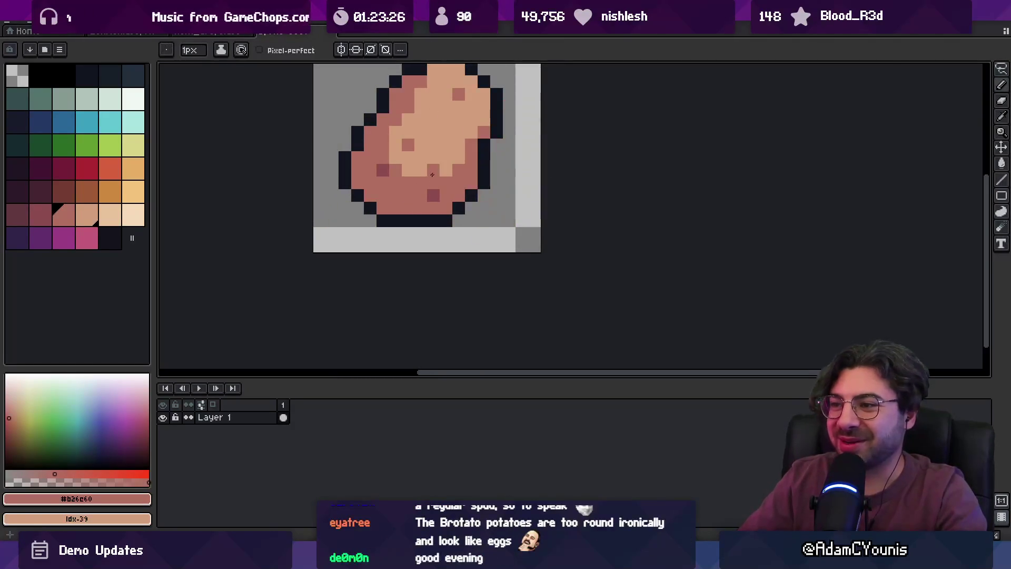
pyautogui.press('z')
pyautogui.scroll(-5, 394, 173)
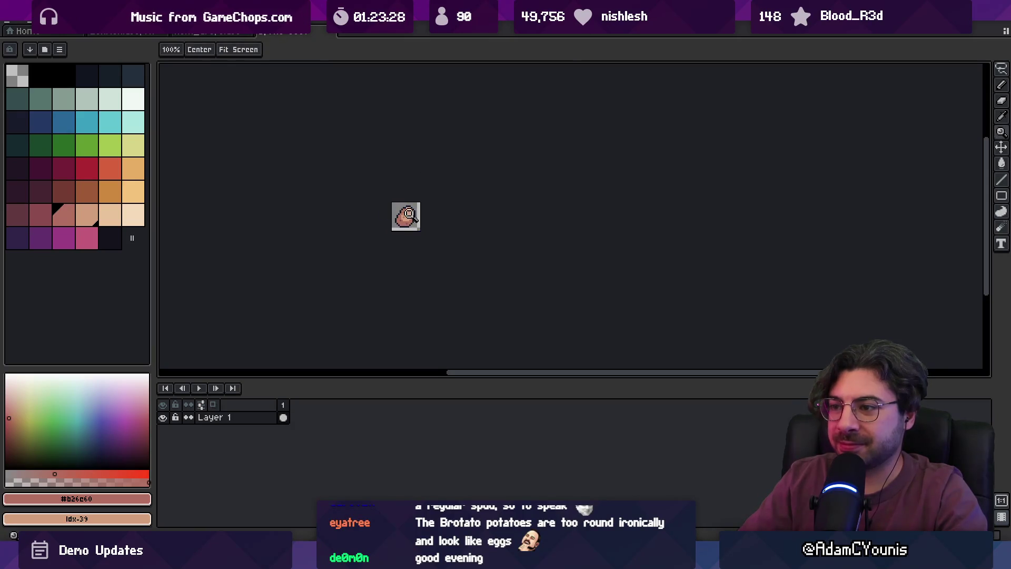
pyautogui.scroll(5, 409, 214)
pyautogui.press('b')
# Paint lighter peach pixels on the body and reselect the darker rose colour.
pyautogui.keyDown('alt'); pyautogui.click(396, 203); pyautogui.keyUp('alt')
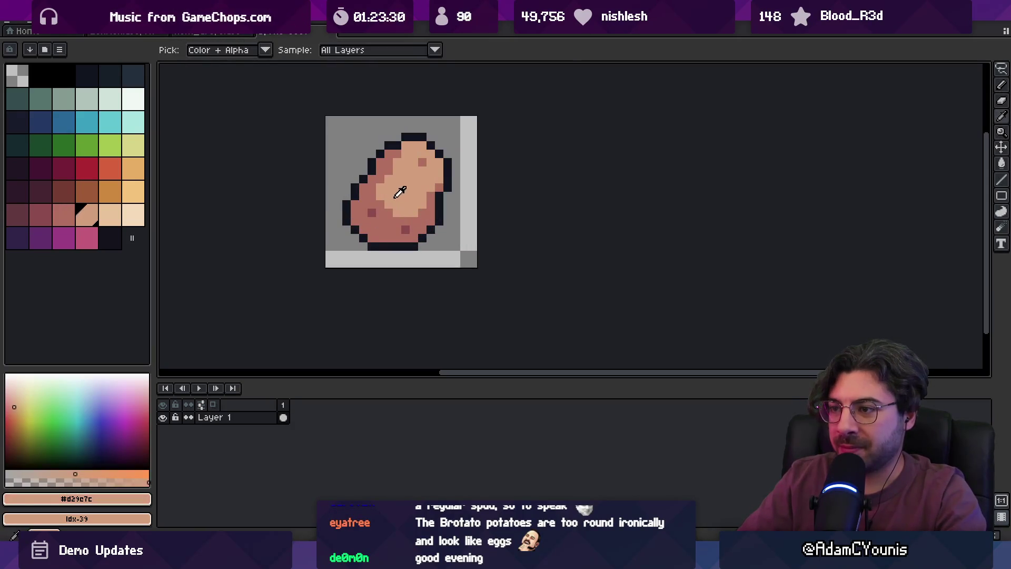
pyautogui.click(397, 192)
pyautogui.keyDown('alt'); pyautogui.click(390, 205); pyautogui.keyUp('alt')
pyautogui.press('z')
pyautogui.scroll(-5, 390, 166)
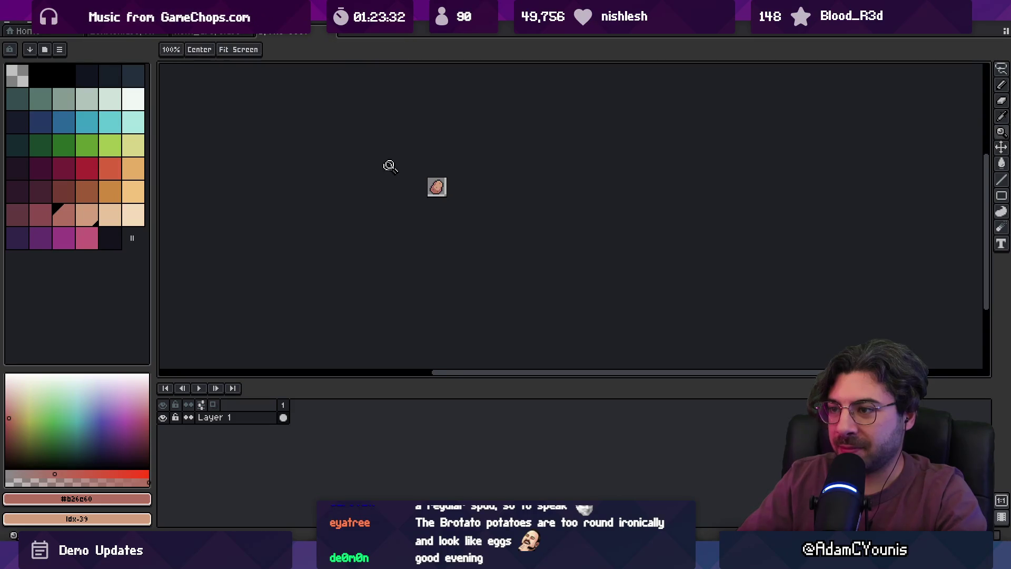
pyautogui.scroll(4, 456, 174)
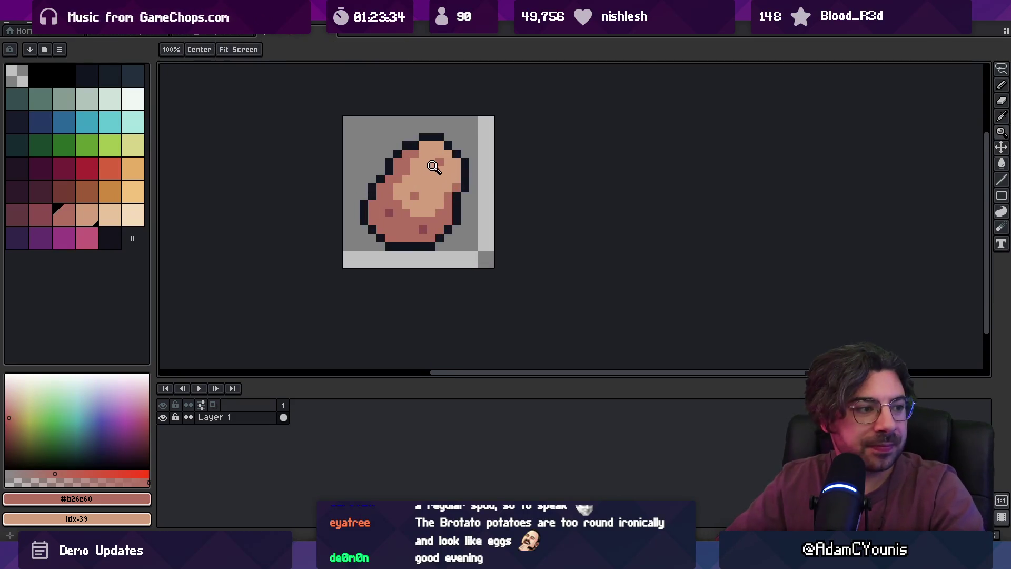
pyautogui.scroll(2, 445, 178)
# Add two darker speckles on the potato's upper body, then drag with the Move tool.
pyautogui.press('b')
pyautogui.click(417, 132)
pyautogui.click(449, 156)
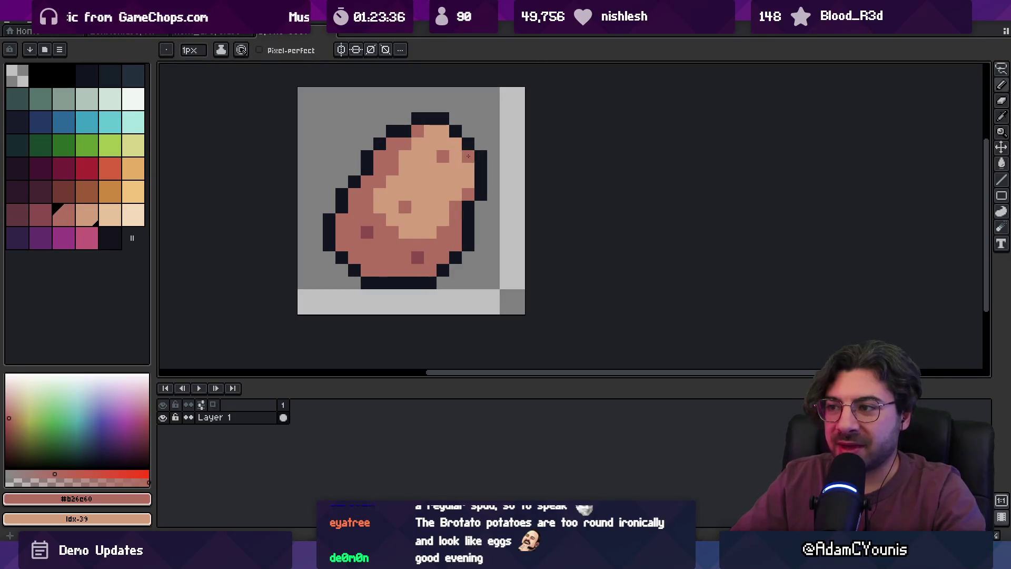
pyautogui.press('z')
pyautogui.scroll(-4, 490, 93)
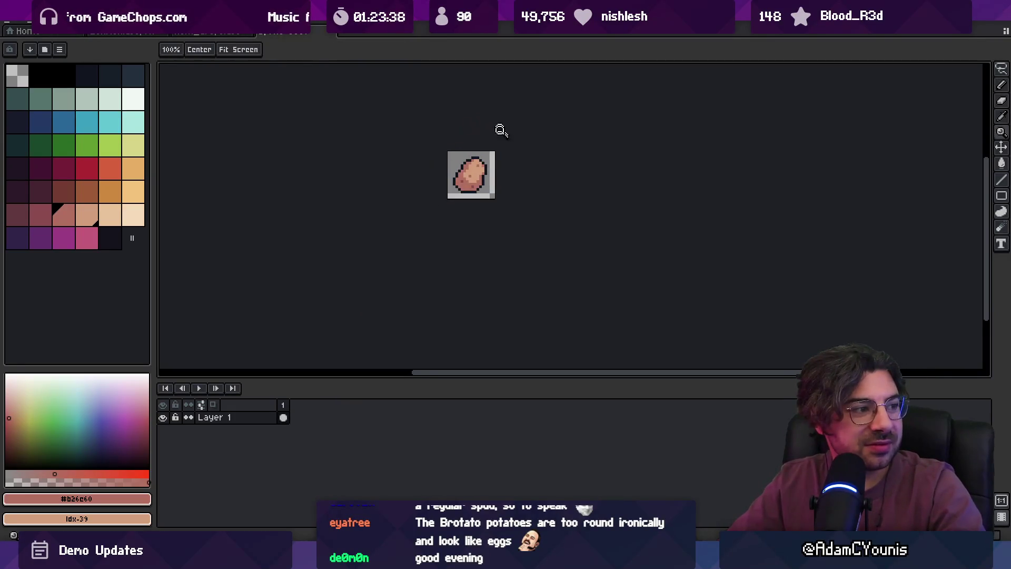
pyautogui.scroll(2, 489, 159)
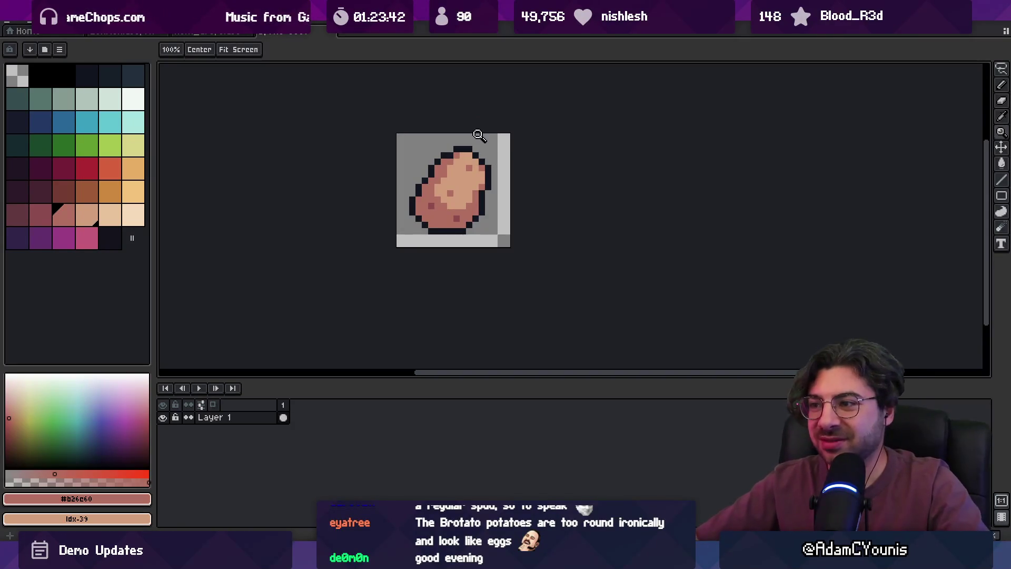
pyautogui.press('v')
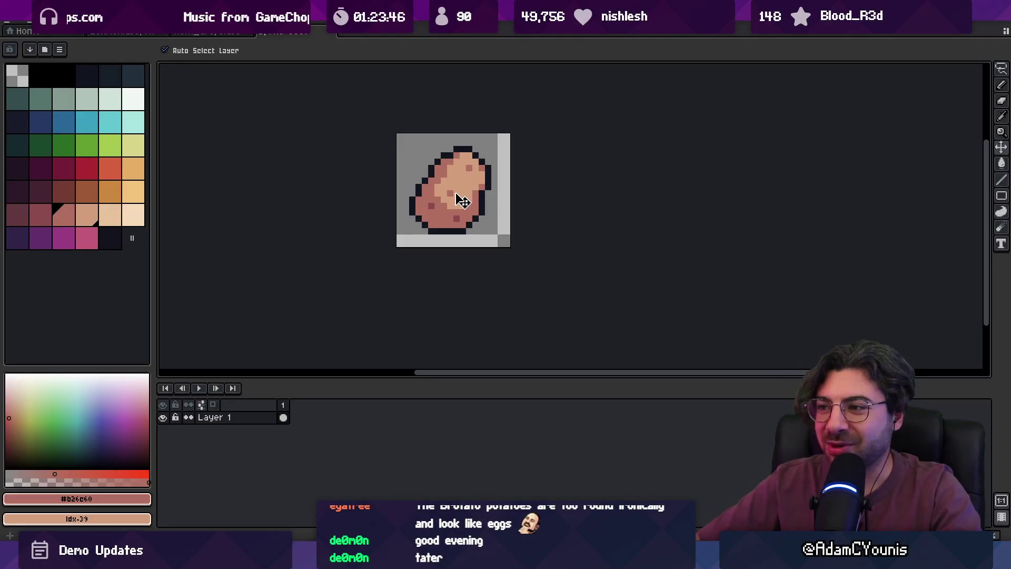
pyautogui.moveTo(461, 203); pyautogui.dragTo(421, 208)
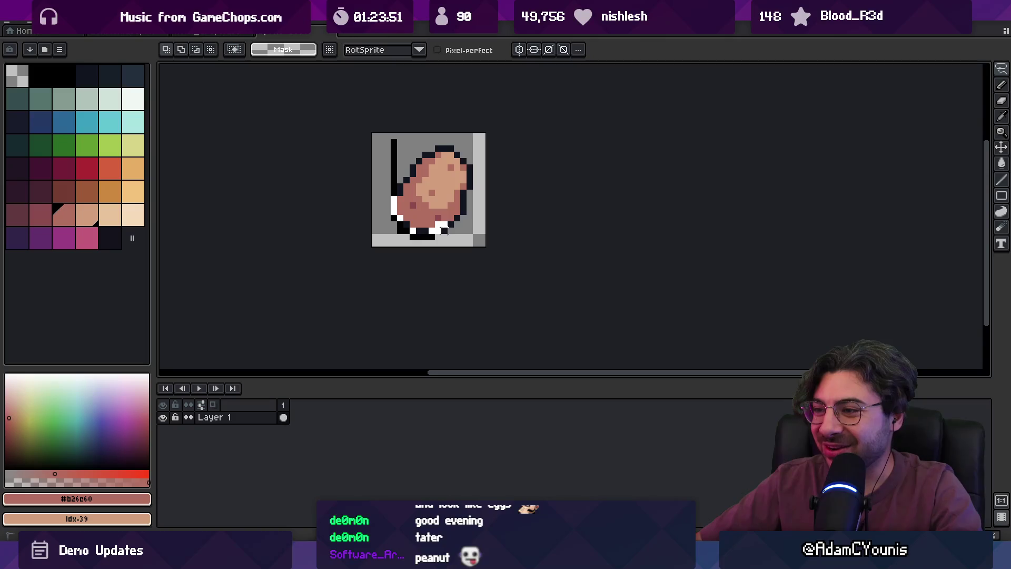
# Undo the botched move and drop the transform so the potato is intact again.
pyautogui.hotkey('ctrl', 'z')
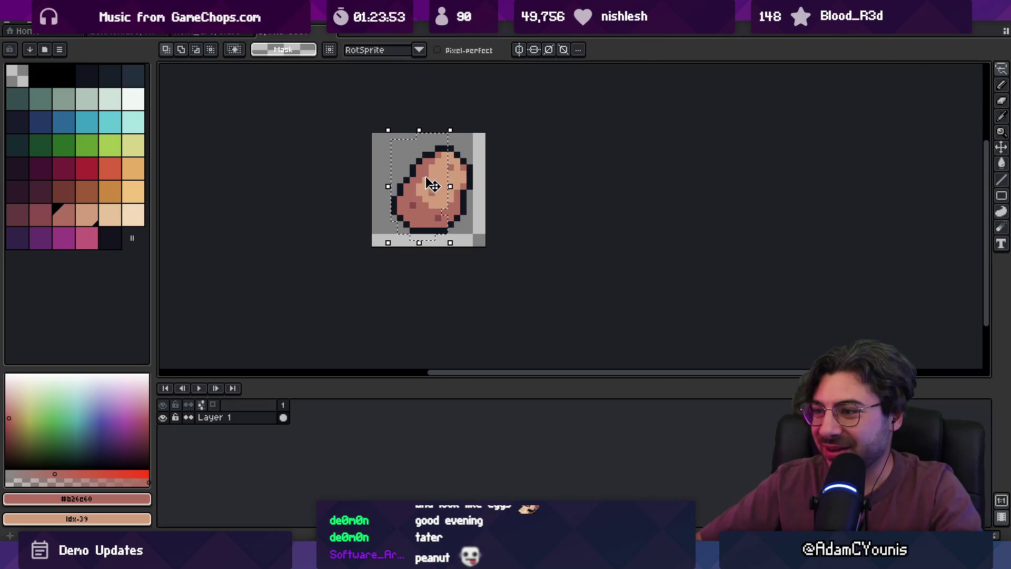
pyautogui.hotkey('ctrl', 'd')
pyautogui.scroll(-2, 447, 185)
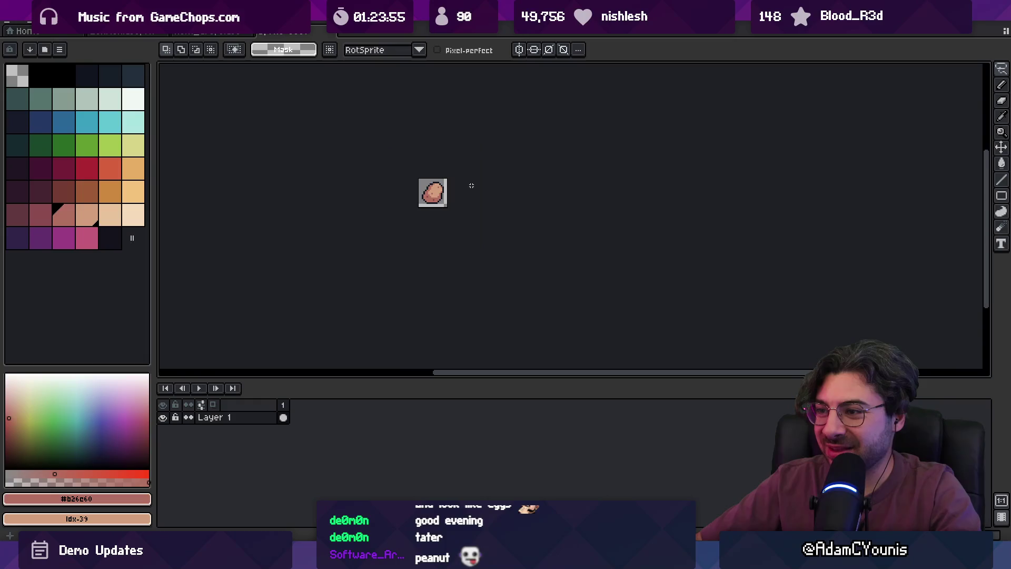
pyautogui.scroll(2, 439, 195)
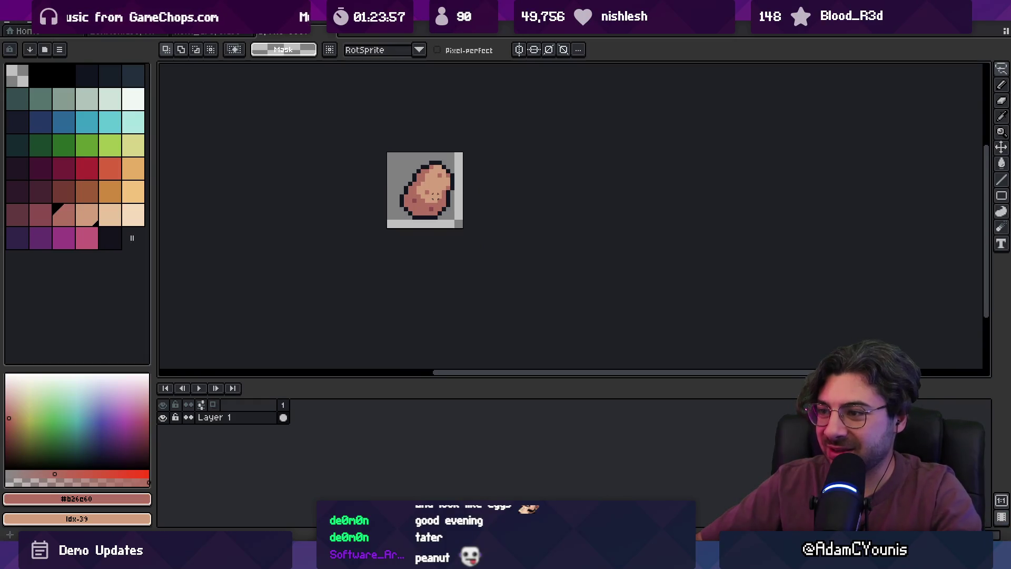
# Adjust the potato with the move tool and start saving it as Sprite-0001.aseprite.
pyautogui.press('v')
pyautogui.scroll(2, 445, 202)
pyautogui.moveTo(445, 202); pyautogui.dragTo(412, 209)
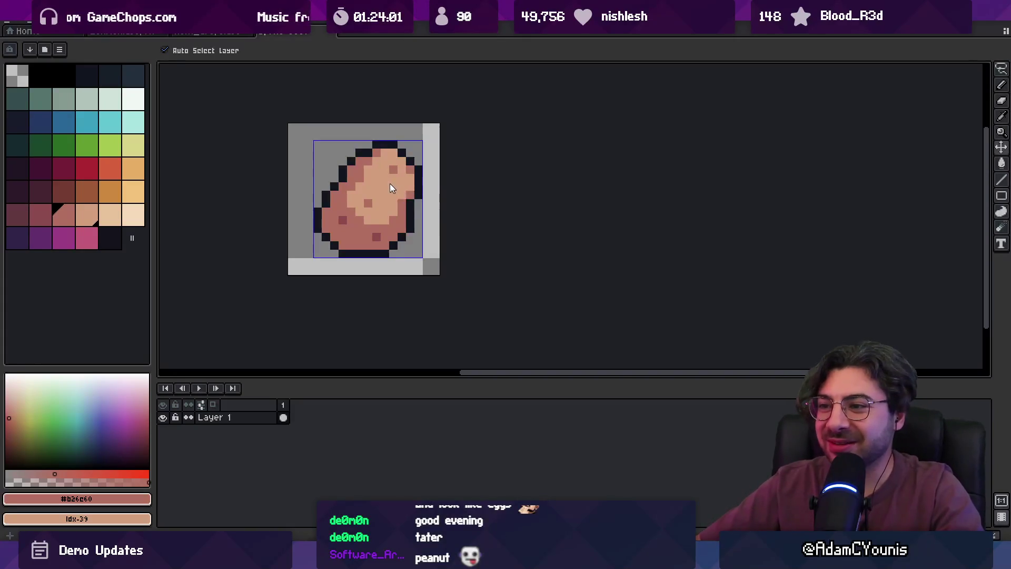
pyautogui.hotkey('ctrl', 's')
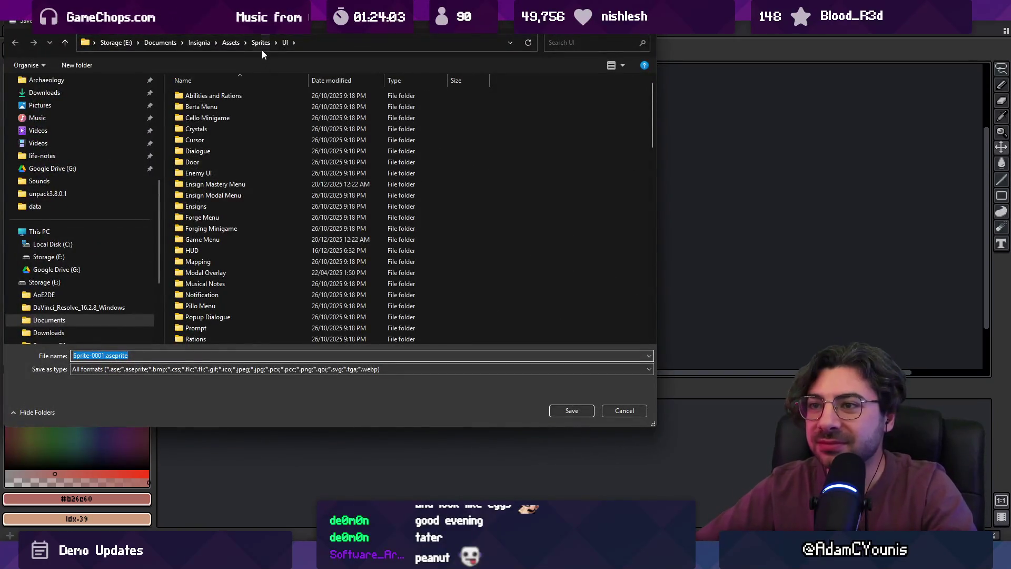
# Save the sprite as potato.aseprite in the Sprites/Item/Drops folder.
pyautogui.click(262, 45)
pyautogui.doubleClick(220, 184)
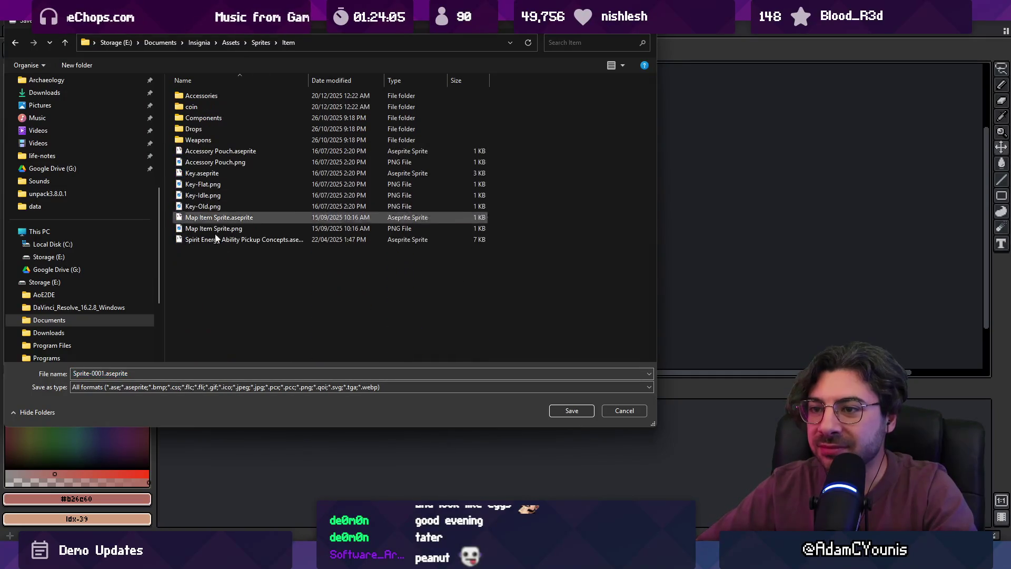
pyautogui.doubleClick(214, 130)
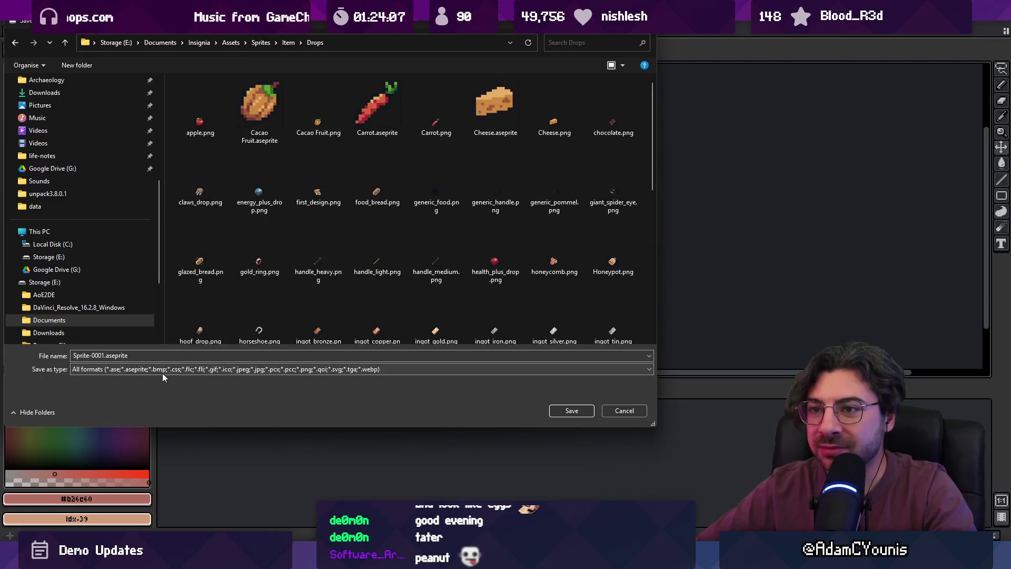
pyautogui.doubleClick(98, 356)
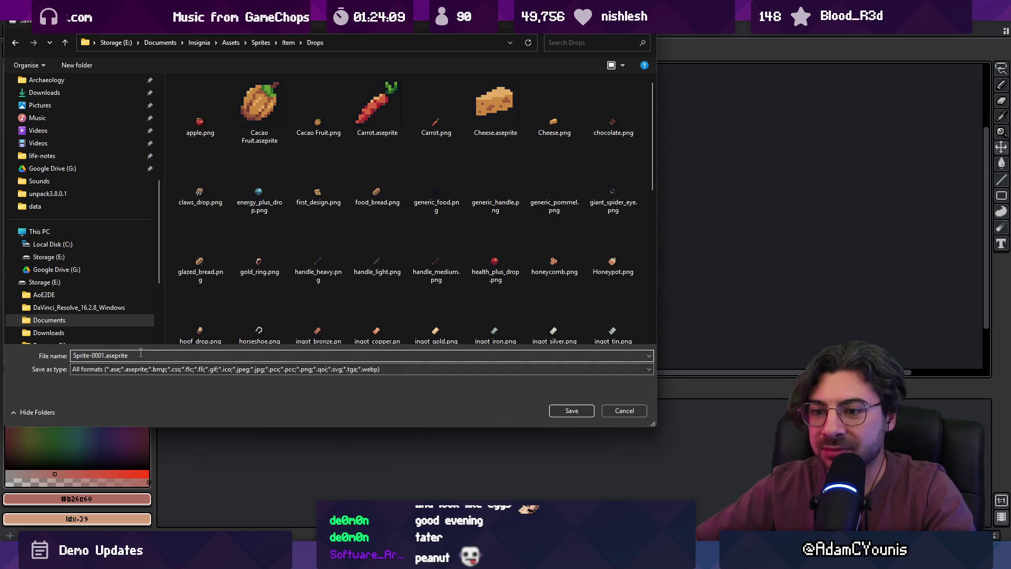
pyautogui.hotkey('shift', 'Home')
pyautogui.write('potato')
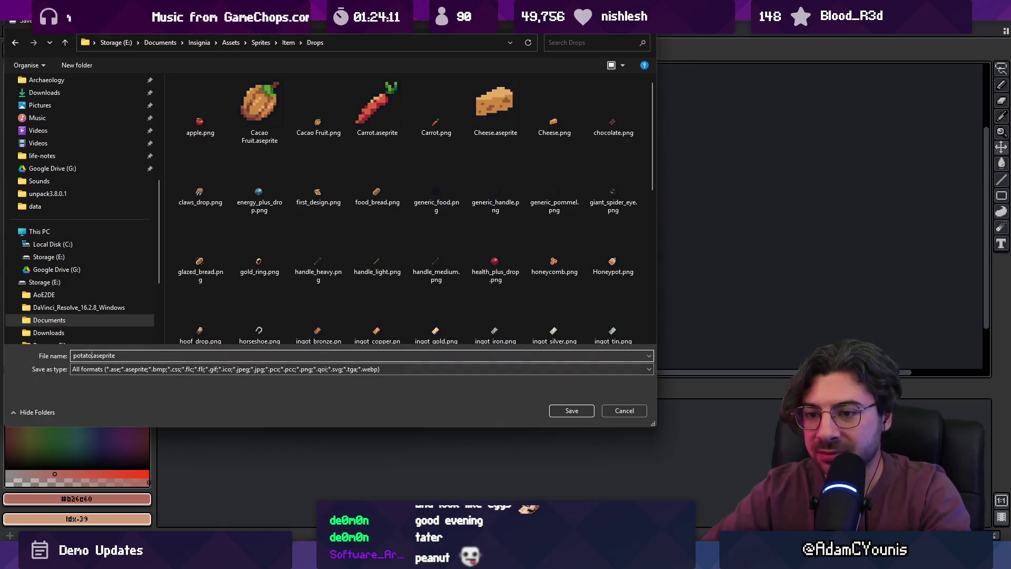
pyautogui.press('Return')
# Dismiss the export prompt and start a new sprite from the File menu.
pyautogui.hotkey('ctrl', 'alt', 'shift', 's')
pyautogui.press('Return')
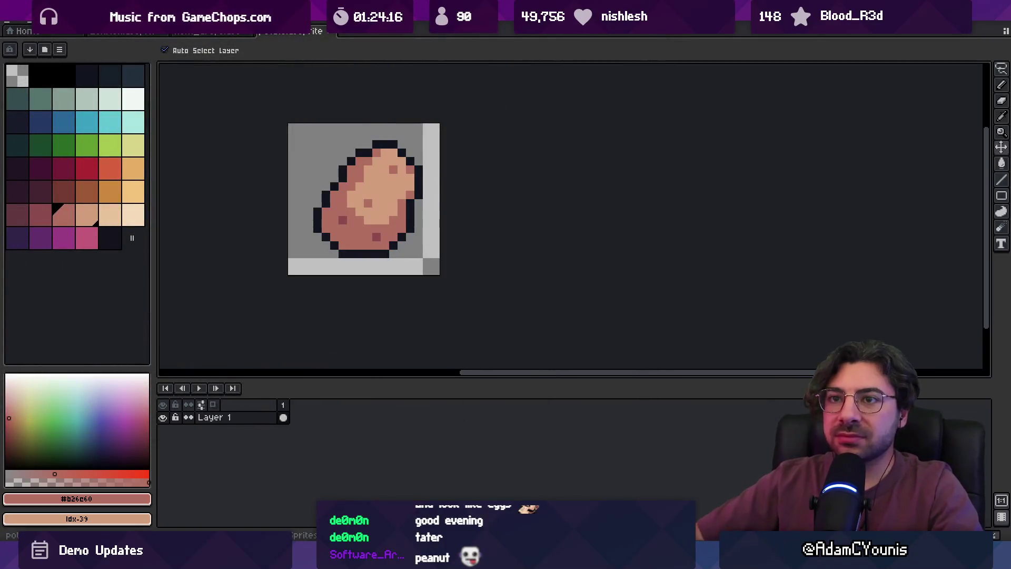
pyautogui.click(20, 29)
pyautogui.click(20, 31)
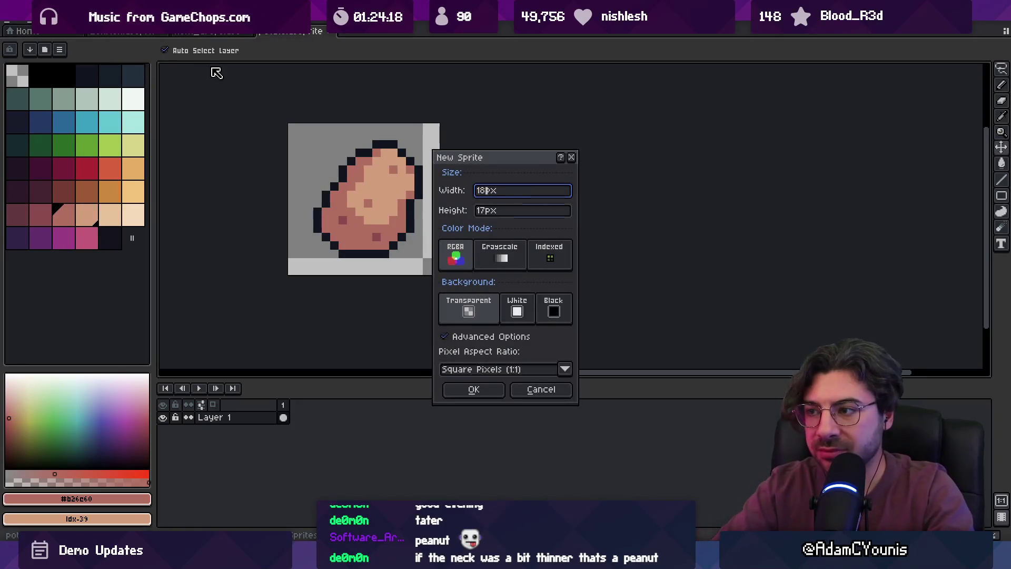
# Create a new 16 px sprite and zoom in on the canvas.
pyautogui.write('16')
pyautogui.press('Return')
pyautogui.press('z')
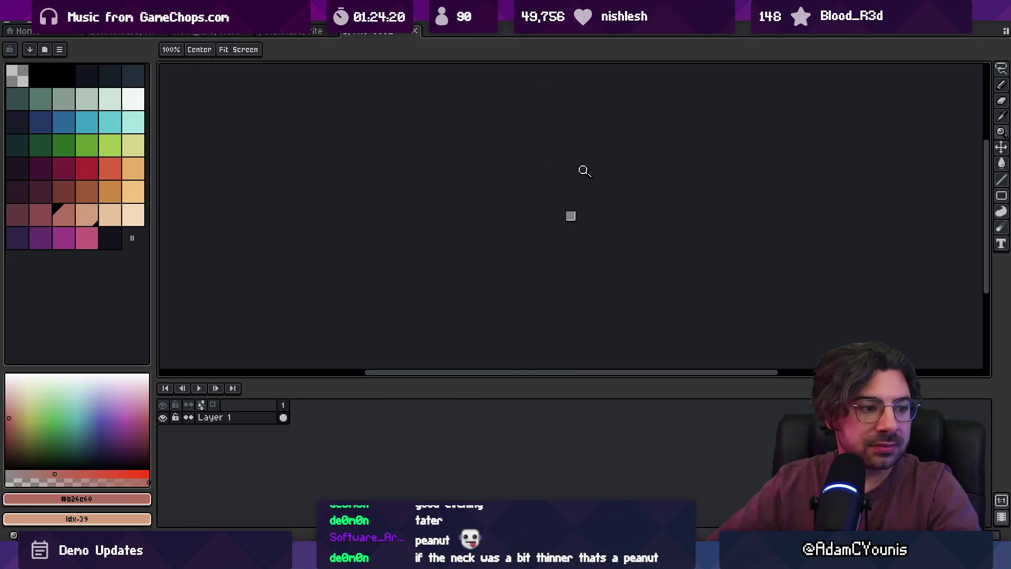
pyautogui.scroll(5, 612, 204)
pyautogui.scroll(6, 649, 207)
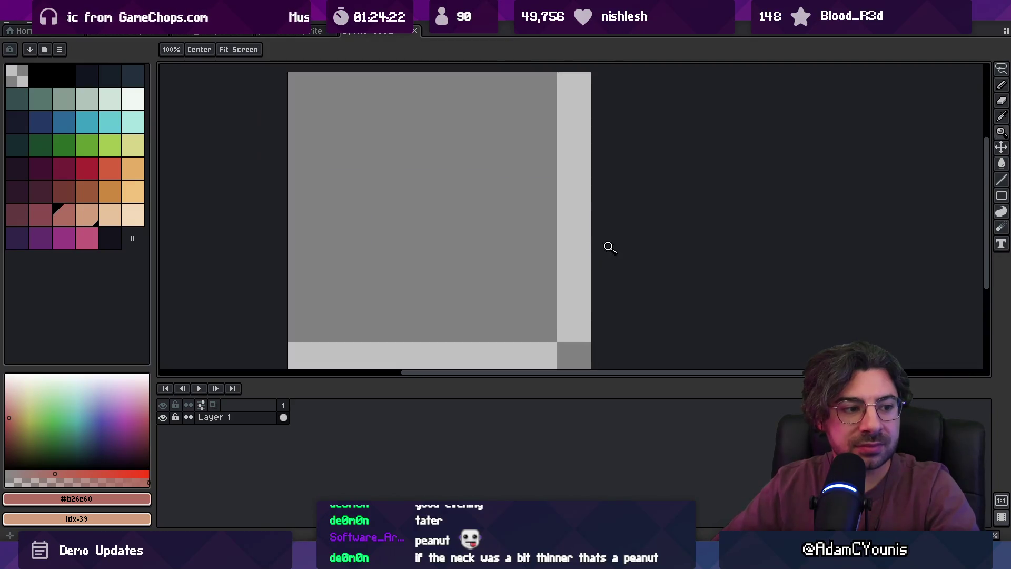
pyautogui.scroll(-5, 440, 223)
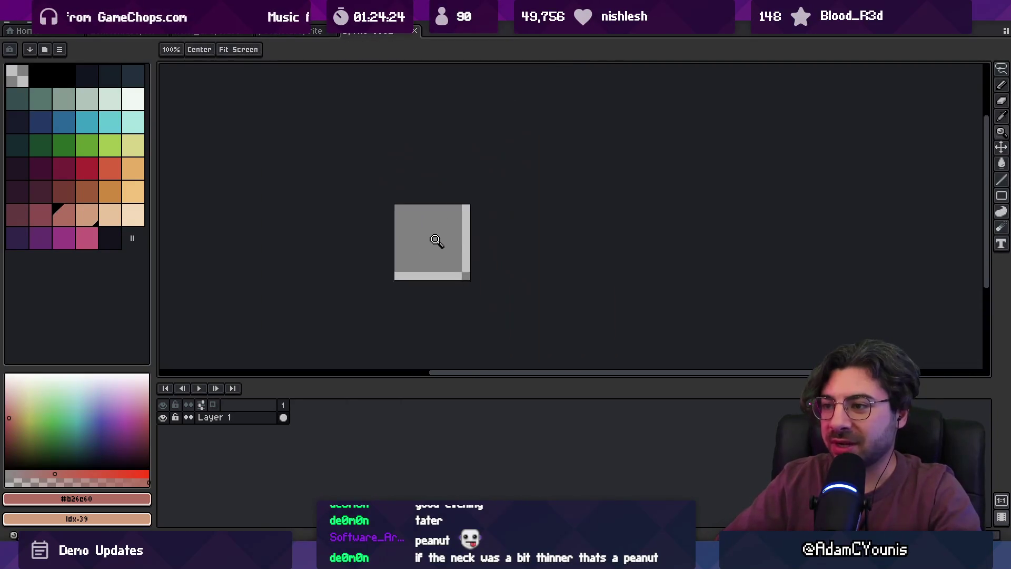
pyautogui.scroll(2, 438, 241)
pyautogui.scroll(1, 427, 244)
# Paint the round light-peach onion body with the pencil.
pyautogui.click(117, 217)
pyautogui.press('b')
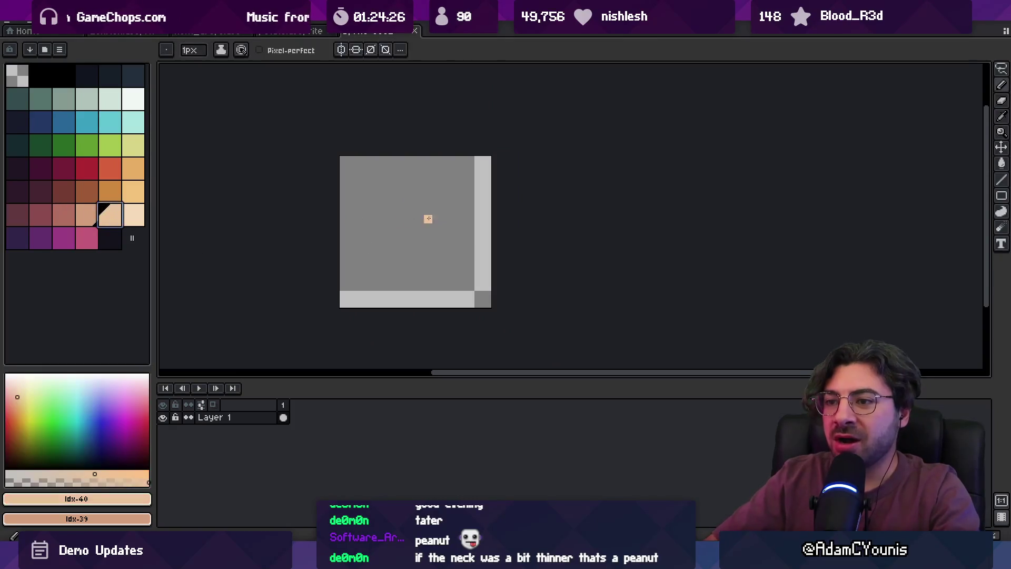
pyautogui.moveTo(428, 219); pyautogui.dragTo(421, 217)
pyautogui.hotkey('ctrl', 'z')
pyautogui.scroll(5, 421, 217)
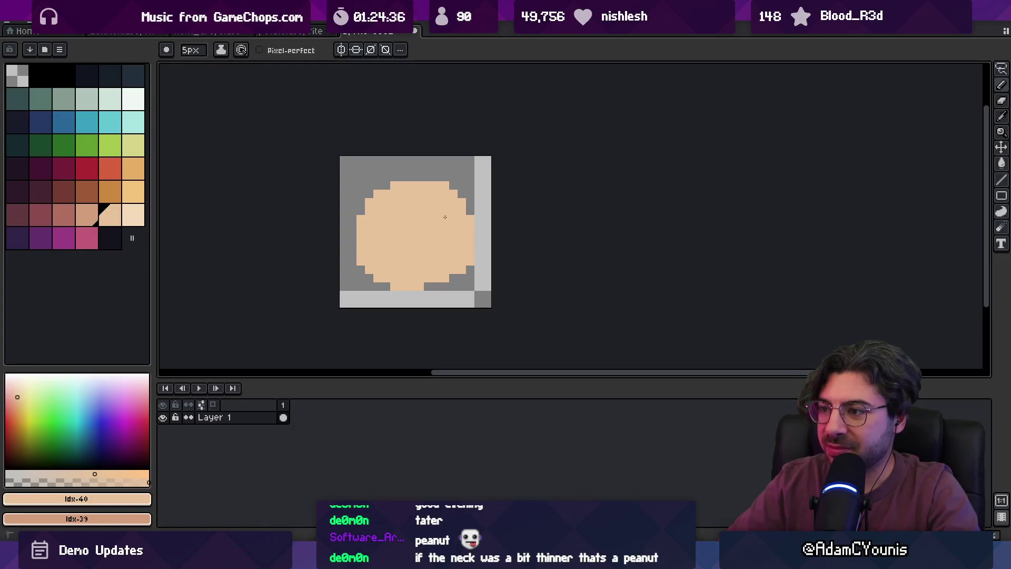
pyautogui.press('b')
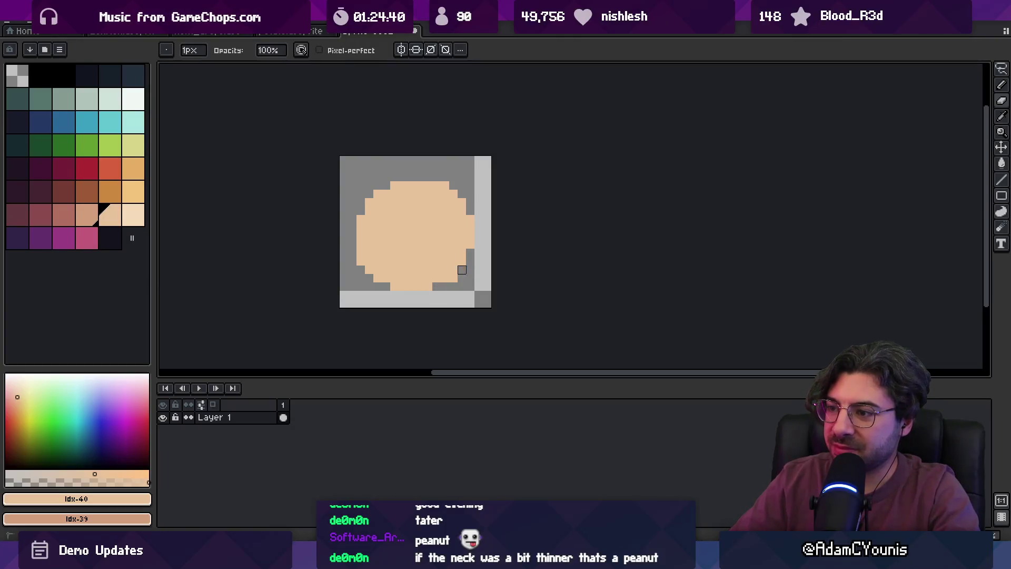
pyautogui.press('i')
pyautogui.click(444, 237)
pyautogui.press('b')
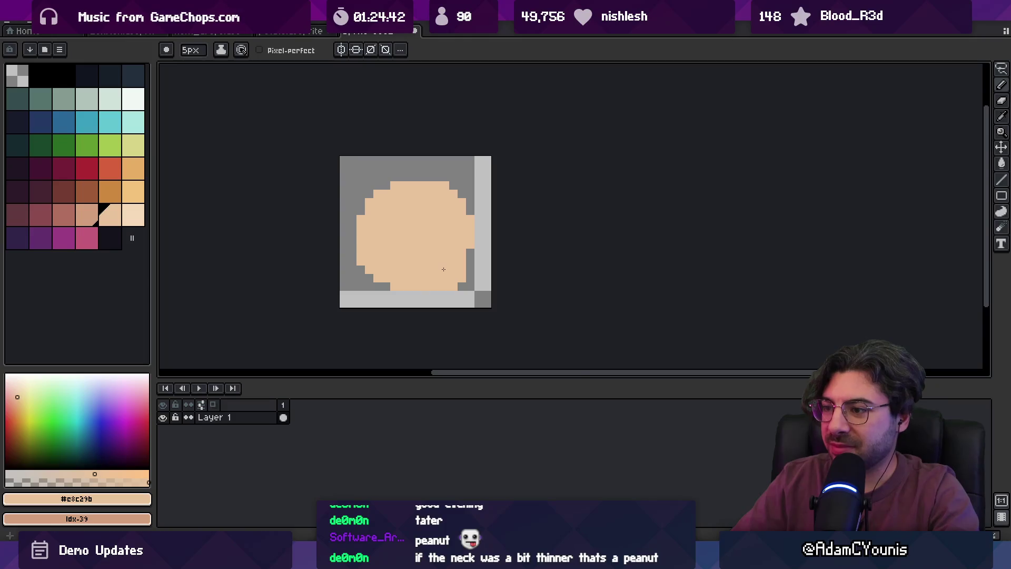
pyautogui.press('b')
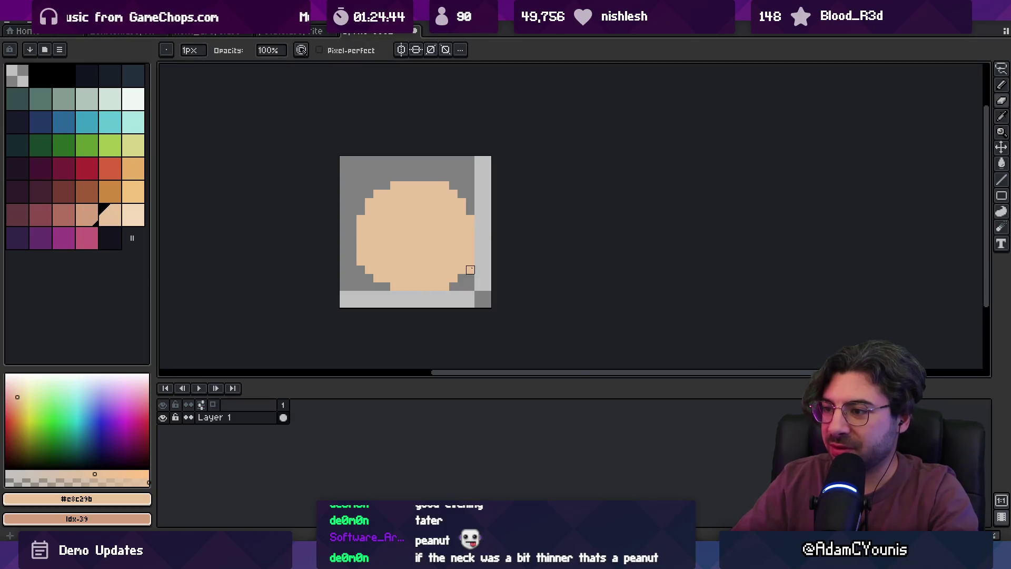
# Shape the onion's small notched tip using pencil and eraser.
pyautogui.press('i')
pyautogui.press('e')
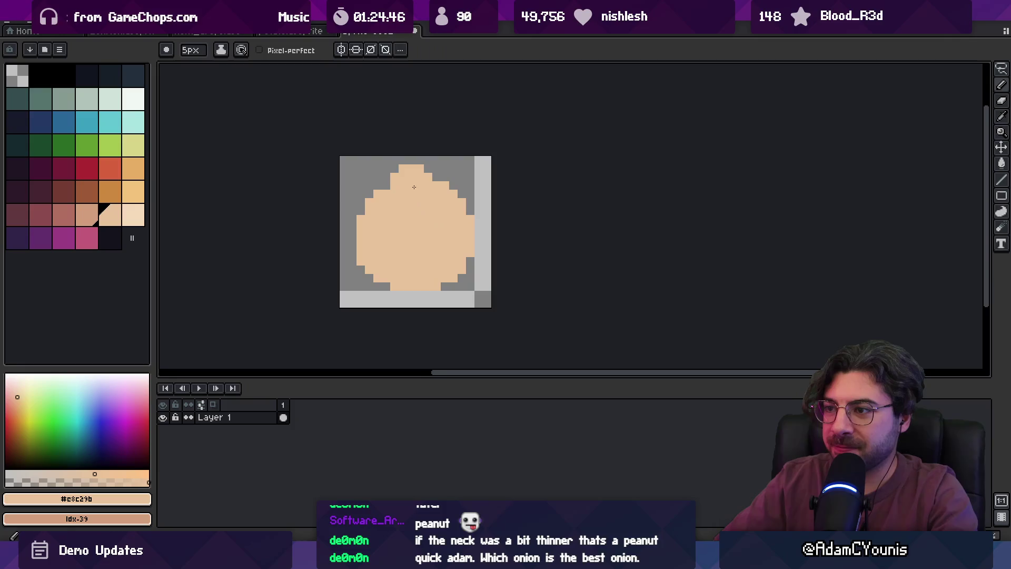
pyautogui.press('b')
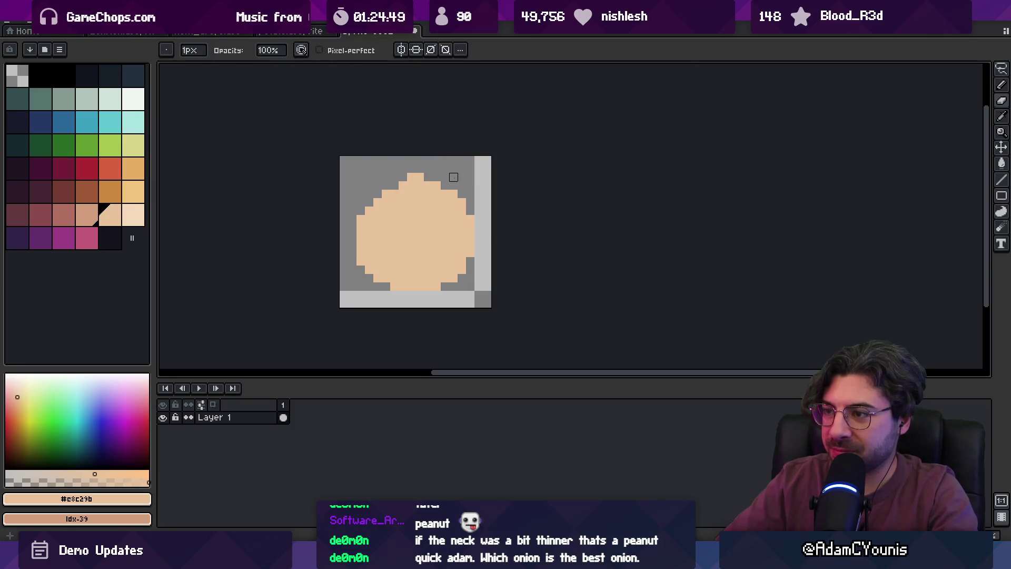
pyautogui.press('e')
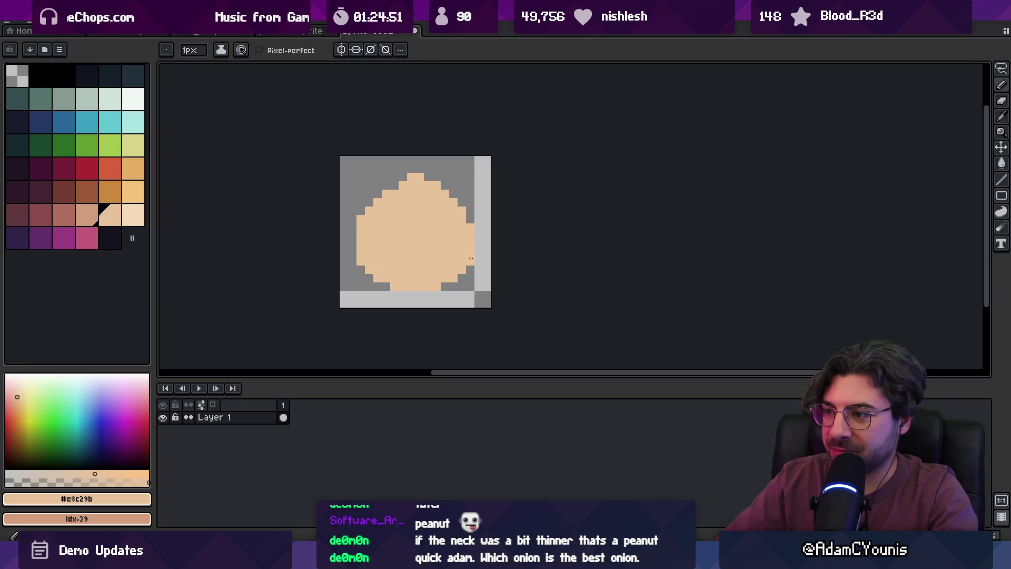
pyautogui.press('b')
pyautogui.press('e')
pyautogui.click(430, 168)
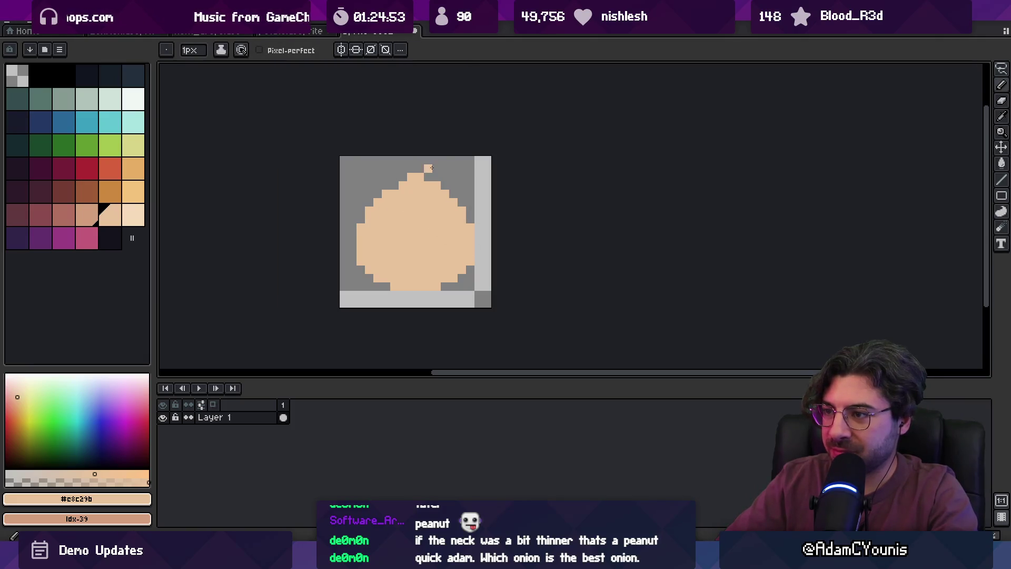
pyautogui.scroll(-5, 453, 195)
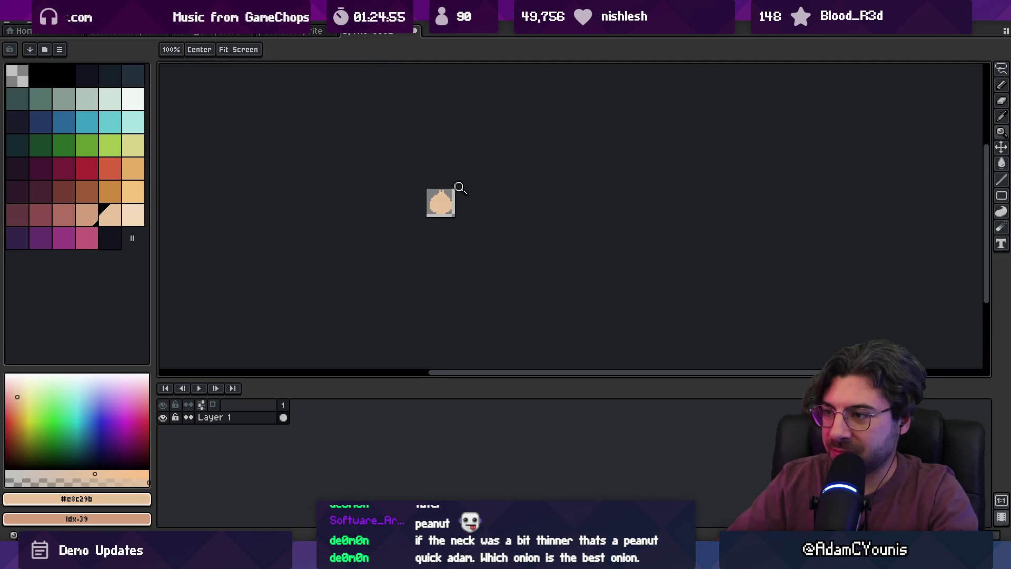
pyautogui.scroll(5, 466, 189)
pyautogui.press('b')
pyautogui.scroll(2, 416, 211)
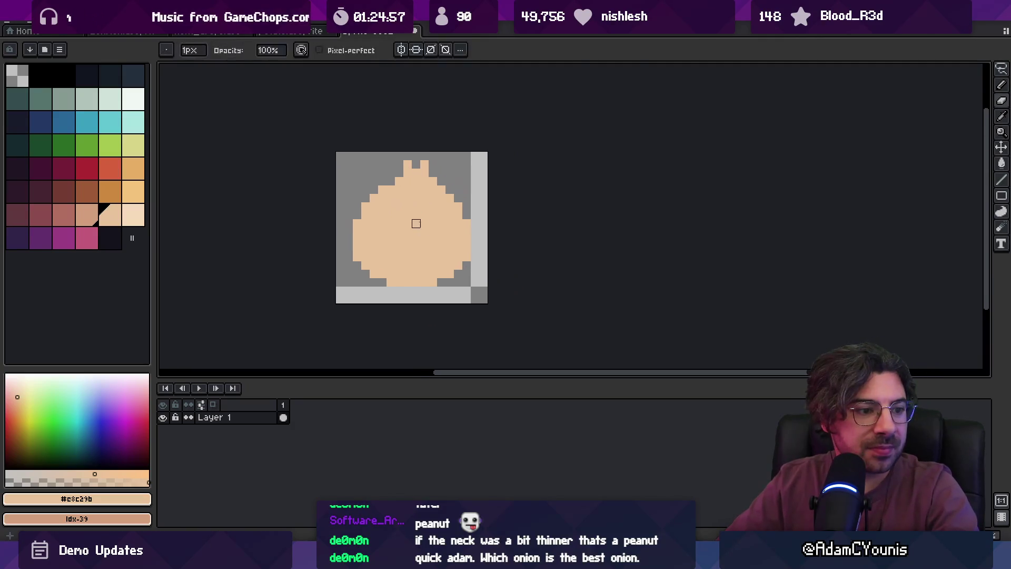
# Shade the onion's lower body in darker peach on both sides.
pyautogui.press('i')
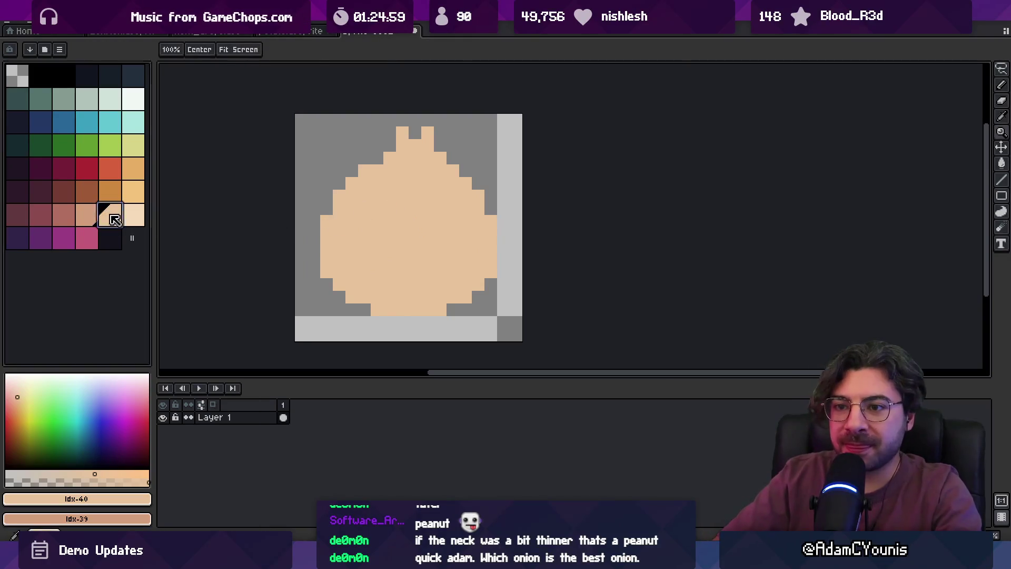
pyautogui.press('x')
pyautogui.press('b')
pyautogui.moveTo(337, 245)
pyautogui.mouseDown()
pyautogui.moveTo(363, 293)
pyautogui.moveTo(437, 287)
pyautogui.moveTo(464, 205)
pyautogui.mouseUp()
pyautogui.hotkey('ctrl', 'z')
pyautogui.keyDown('alt'); pyautogui.click(452, 214); pyautogui.keyUp('alt')
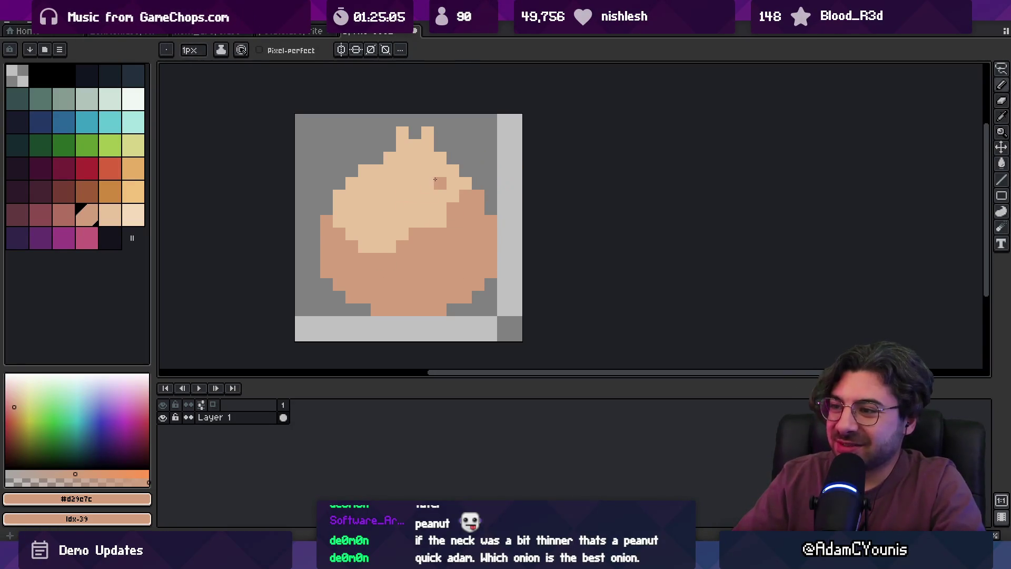
# Add darker peach dots near the crown and tidy the onion's left edge.
pyautogui.keyDown('alt'); pyautogui.click(447, 166); pyautogui.keyUp('alt')
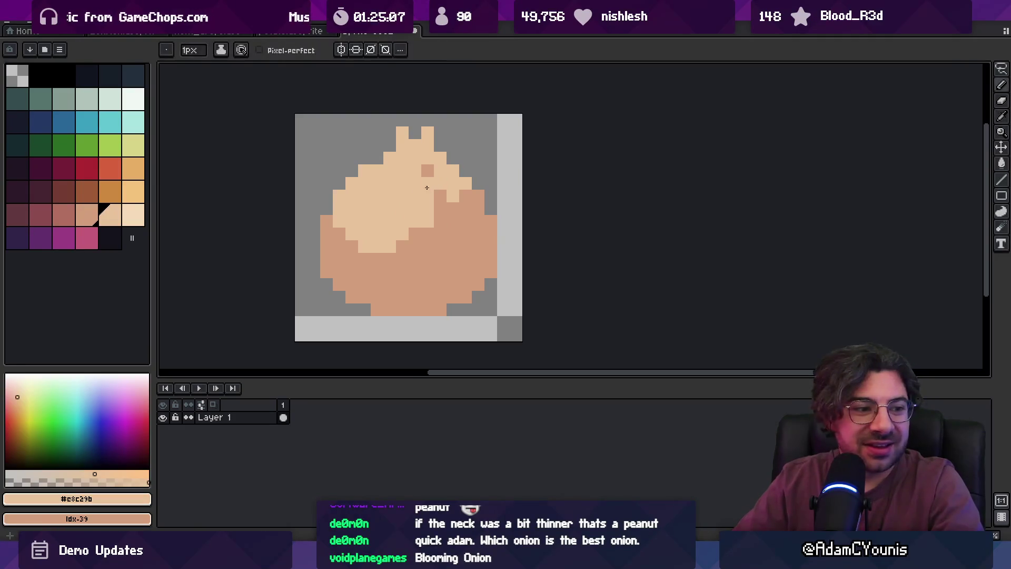
pyautogui.keyDown('alt'); pyautogui.click(430, 170); pyautogui.keyUp('alt')
pyautogui.click(374, 205)
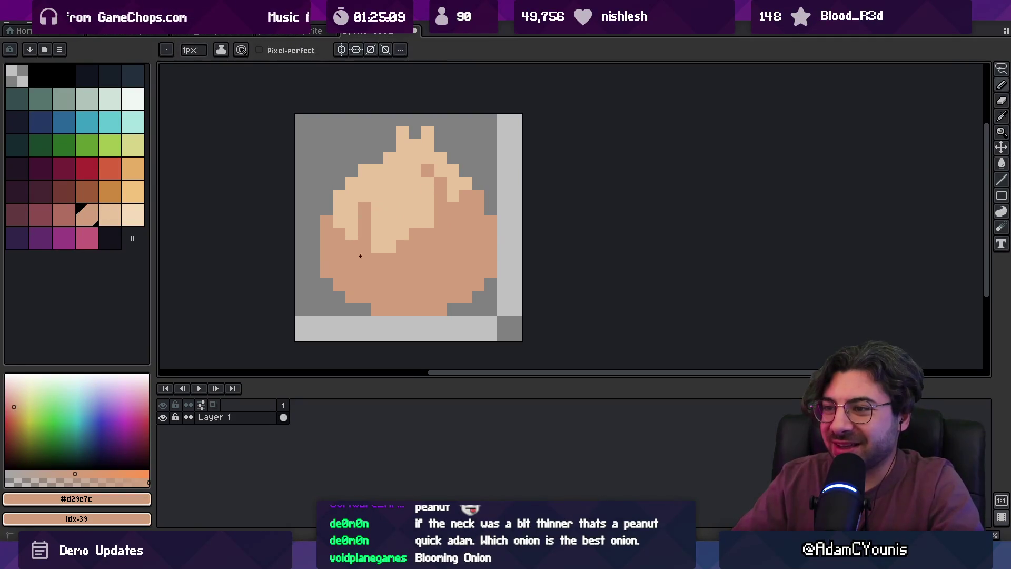
pyautogui.click(390, 183)
pyautogui.scroll(-5, 437, 174)
pyautogui.scroll(4, 421, 179)
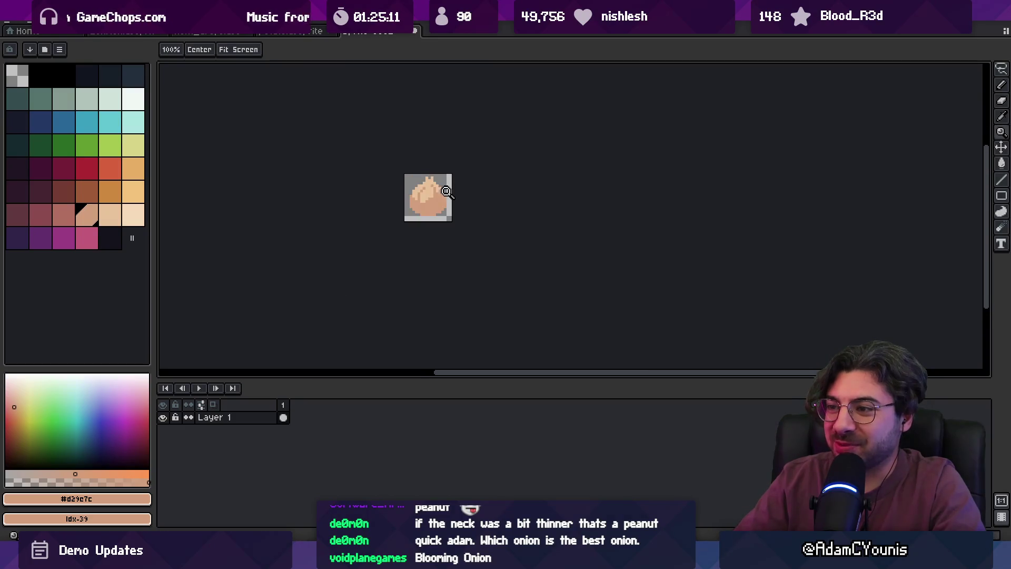
pyautogui.keyDown('alt'); pyautogui.click(413, 183); pyautogui.keyUp('alt')
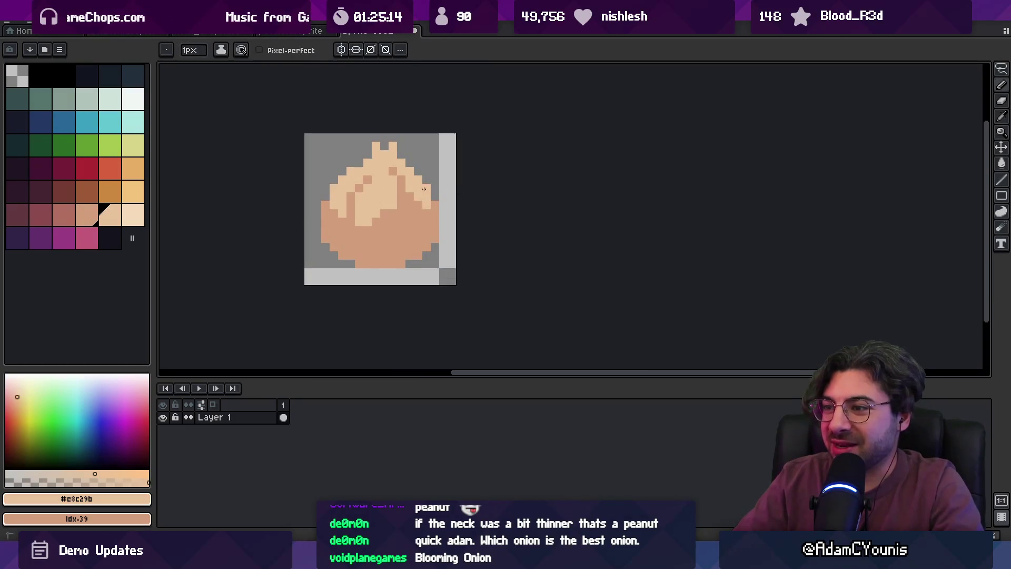
pyautogui.scroll(-5, 414, 192)
pyautogui.scroll(7, 415, 187)
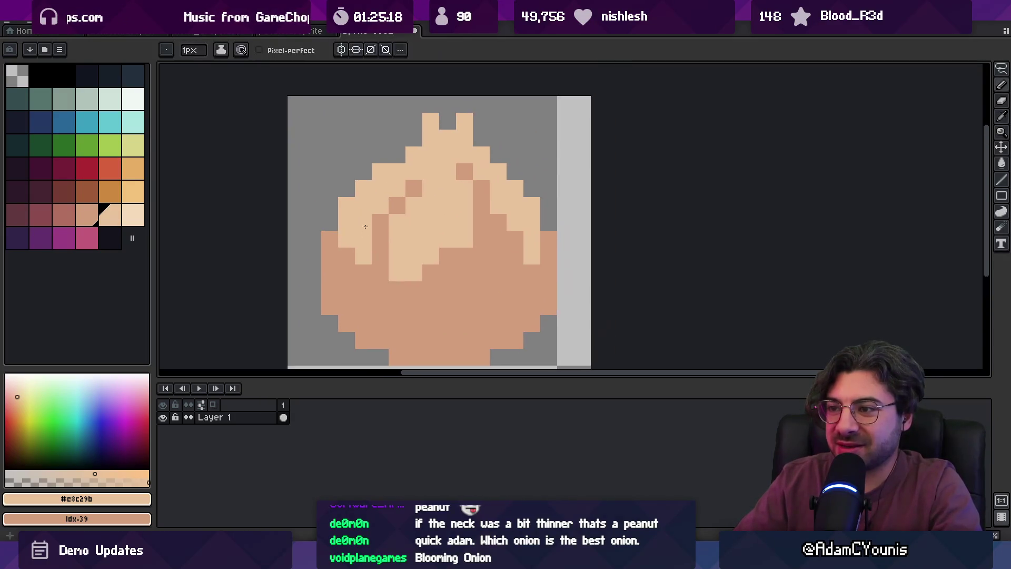
pyautogui.keyDown('alt'); pyautogui.click(327, 221); pyautogui.keyUp('alt')
pyautogui.rightClick(327, 222)
pyautogui.click(325, 212)
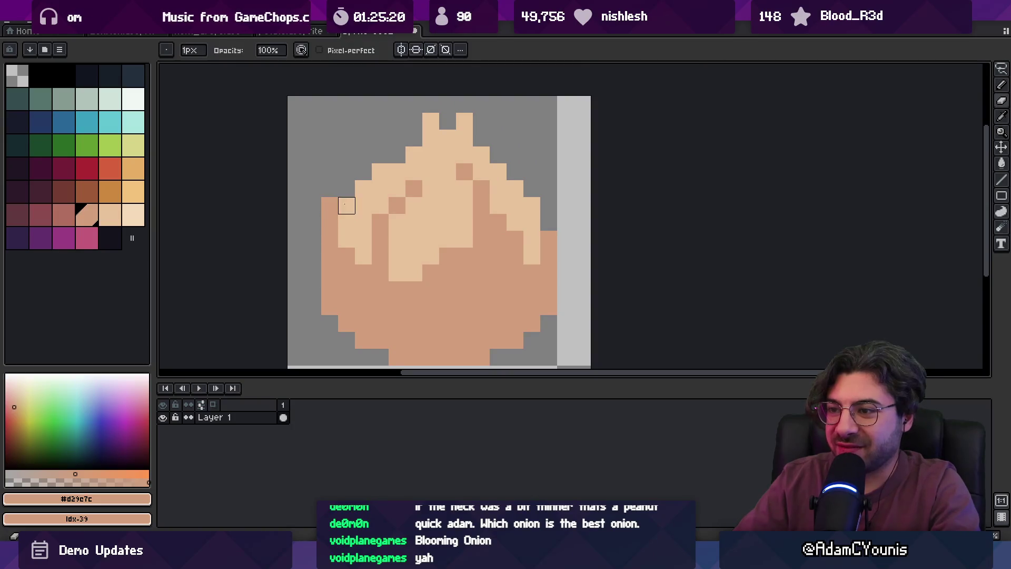
# Zoom out and back in to preview the shaded onion at small size.
pyautogui.press('z')
pyautogui.scroll(-5, 416, 184)
pyautogui.scroll(5, 416, 190)
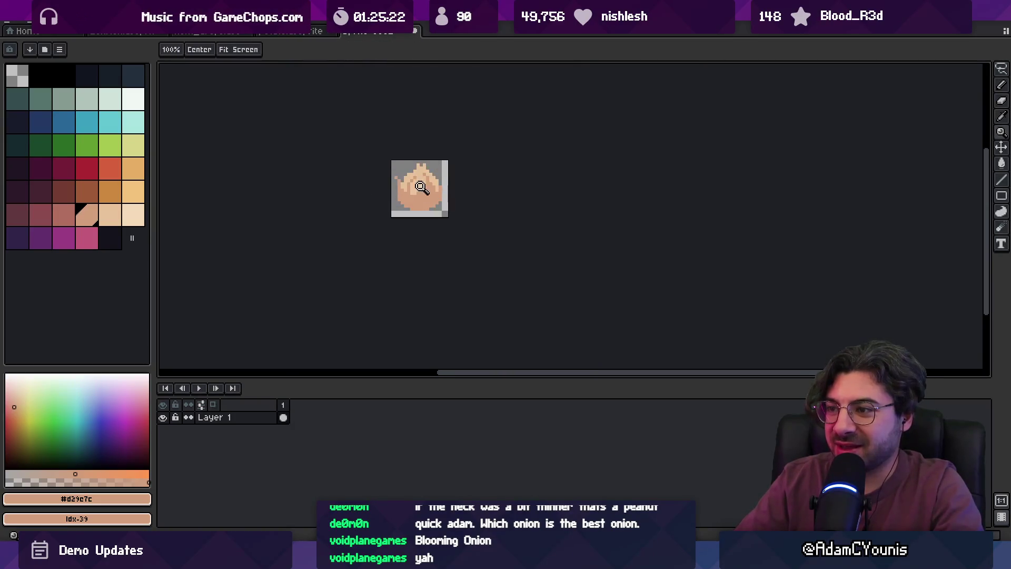
pyautogui.press('m')
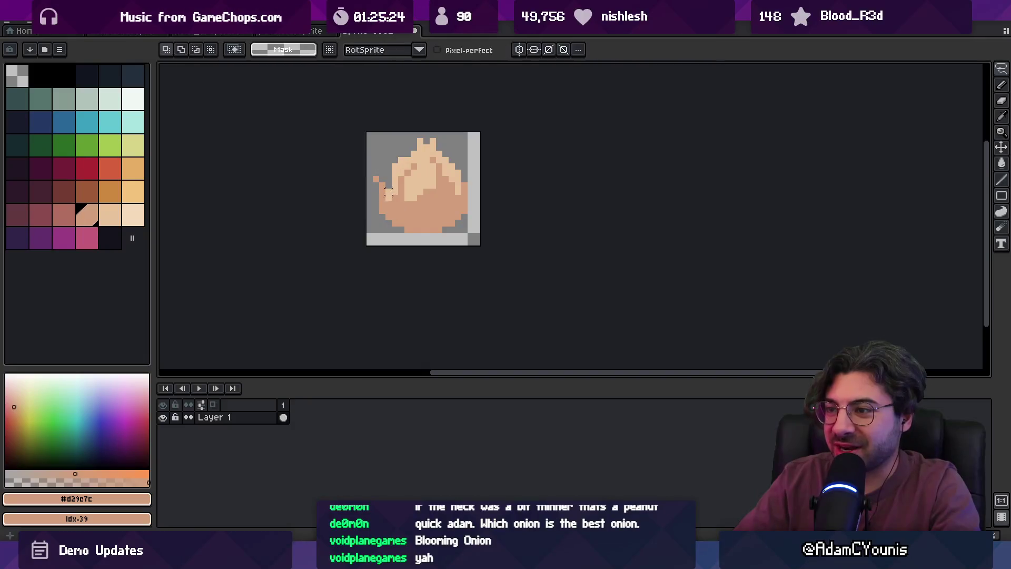
pyautogui.press('z')
pyautogui.scroll(3, 392, 172)
pyautogui.press('b')
pyautogui.press('z')
pyautogui.scroll(-4, 392, 179)
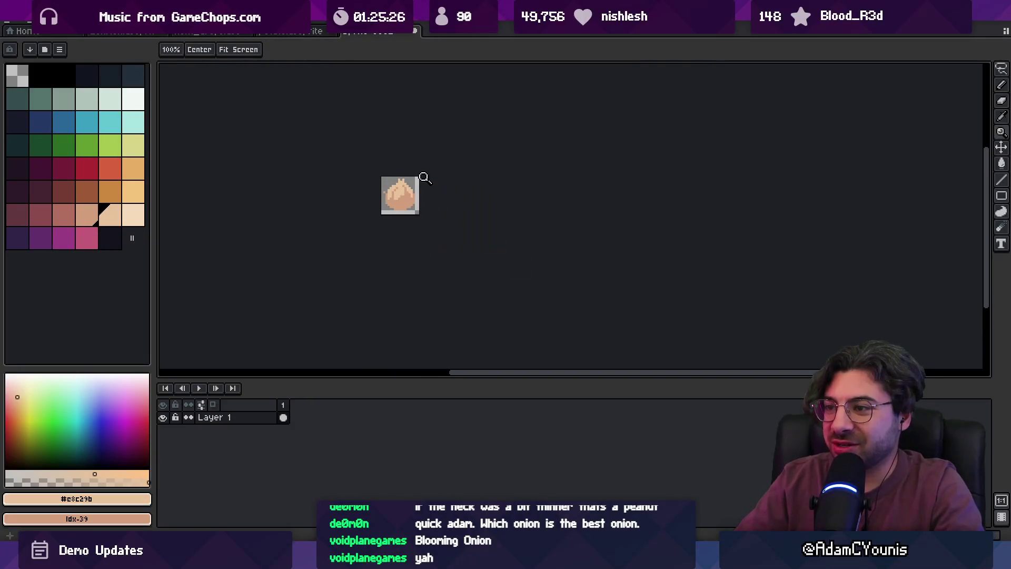
# Paint a reddish belly pixel, a root pixel and a streak down the belly.
pyautogui.scroll(3, 417, 198)
pyautogui.press('[')
pyautogui.press('b')
pyautogui.click(349, 226)
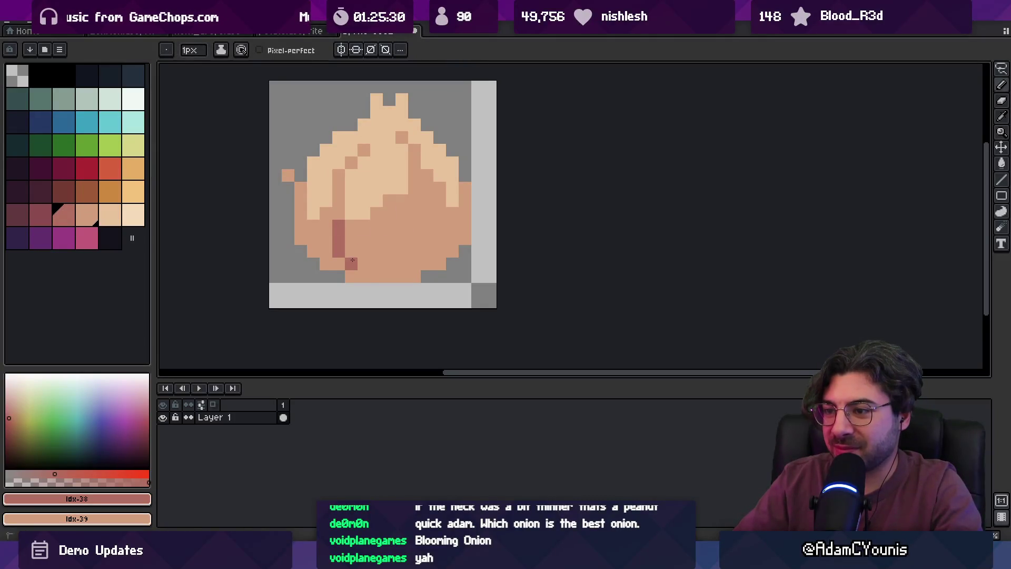
pyautogui.click(363, 274)
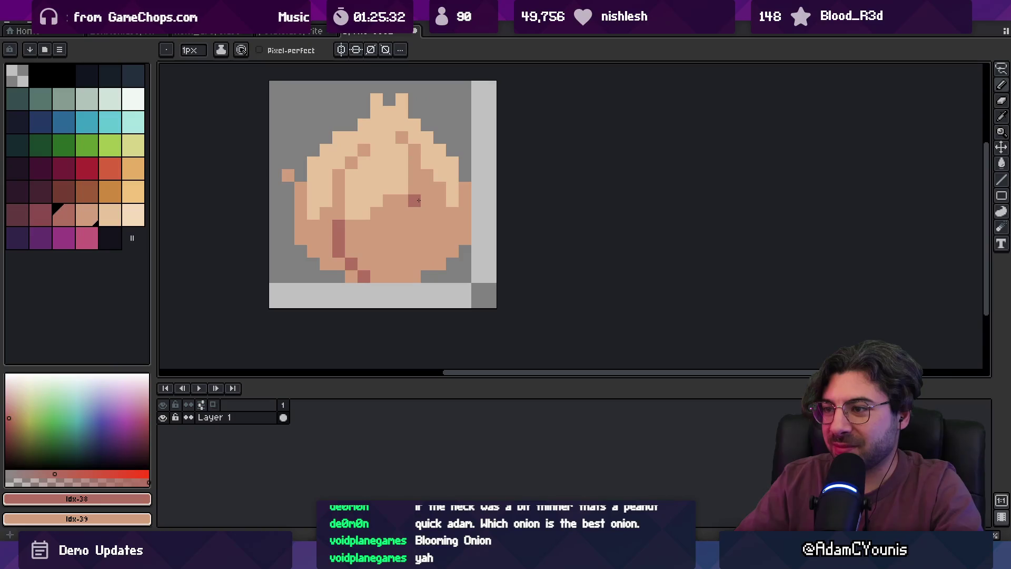
pyautogui.moveTo(417, 214); pyautogui.dragTo(415, 235)
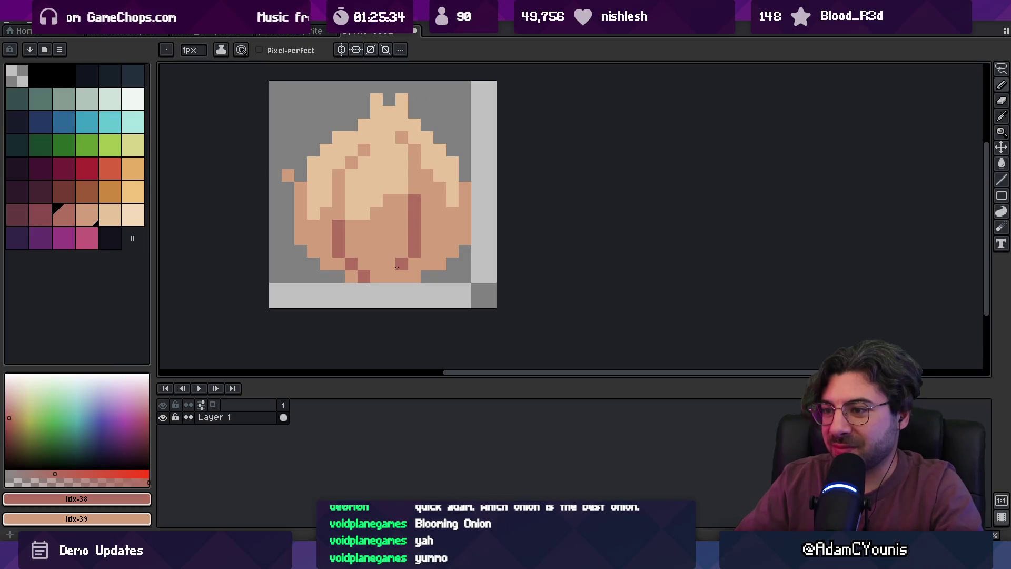
pyautogui.press('z')
pyautogui.scroll(-5, 388, 230)
pyautogui.scroll(6, 453, 237)
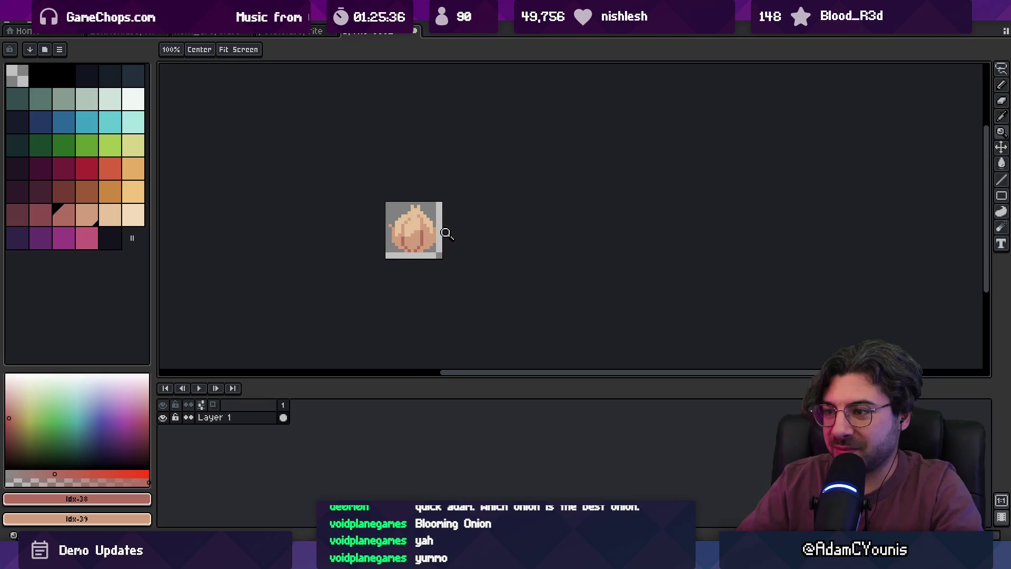
# Add a second reddish streak across the belly and restore one light-peach pixel.
pyautogui.press('i')
pyautogui.click(393, 223)
pyautogui.press('b')
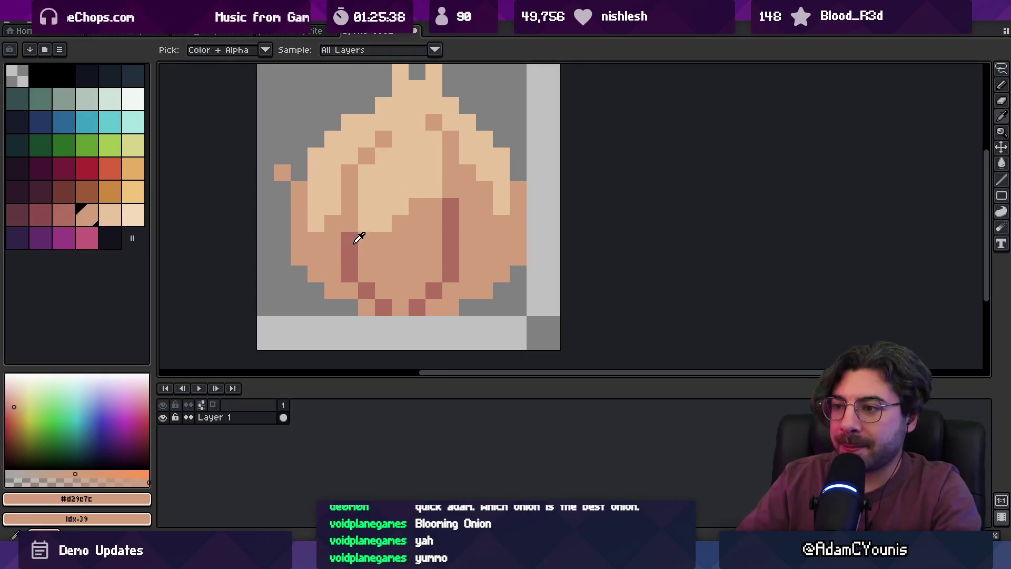
pyautogui.keyDown('alt'); pyautogui.click(357, 233); pyautogui.keyUp('alt')
pyautogui.moveTo(366, 223); pyautogui.dragTo(388, 213)
pyautogui.click(426, 188)
pyautogui.keyDown('alt'); pyautogui.click(408, 176); pyautogui.keyUp('alt')
pyautogui.click(397, 181)
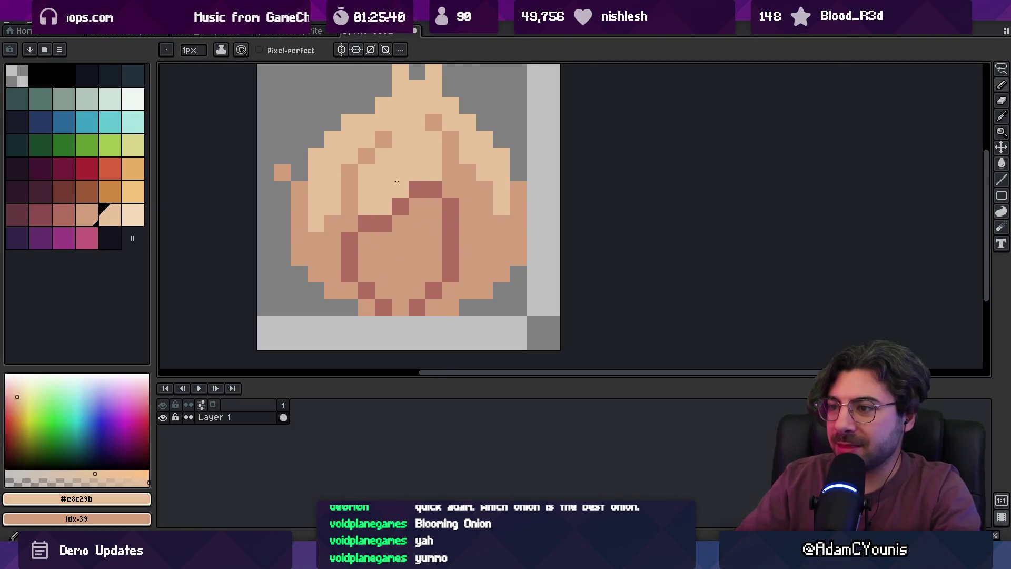
pyautogui.press('z')
pyautogui.scroll(-8, 416, 196)
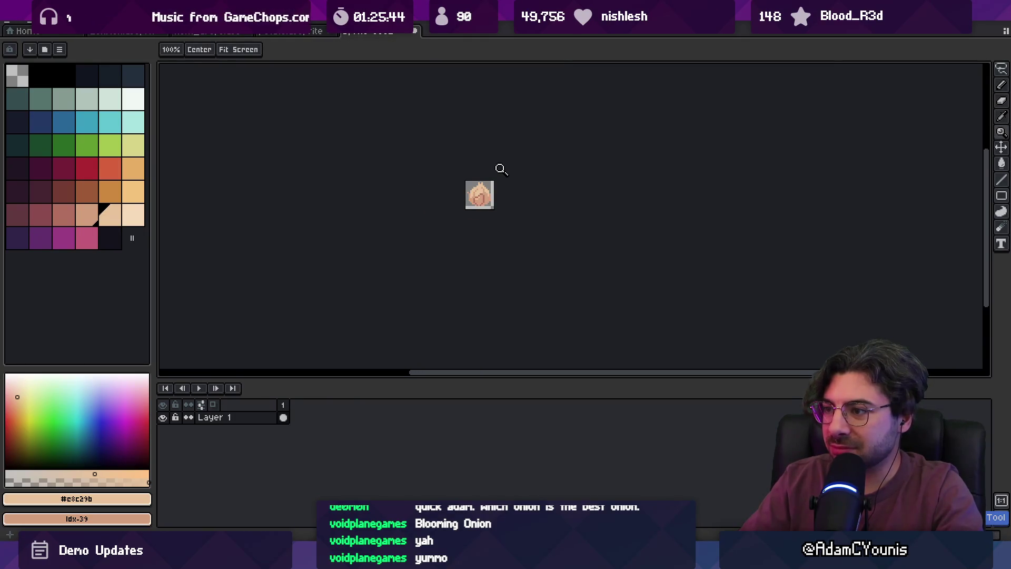
pyautogui.scroll(8, 499, 190)
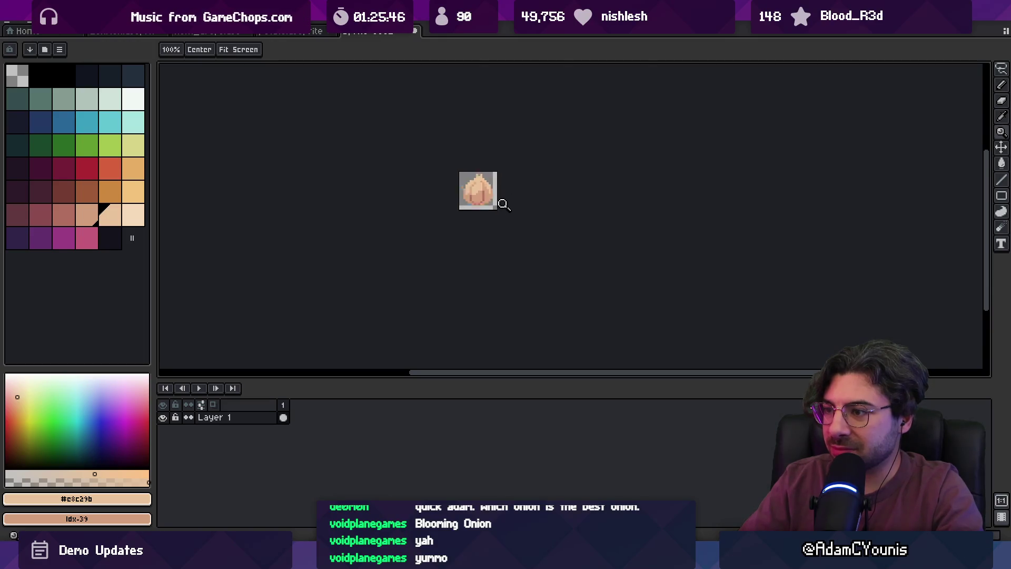
# Fill the gap in the reddish root stubs beneath the onion.
pyautogui.press('b')
pyautogui.keyDown('alt'); pyautogui.click(406, 240); pyautogui.keyUp('alt')
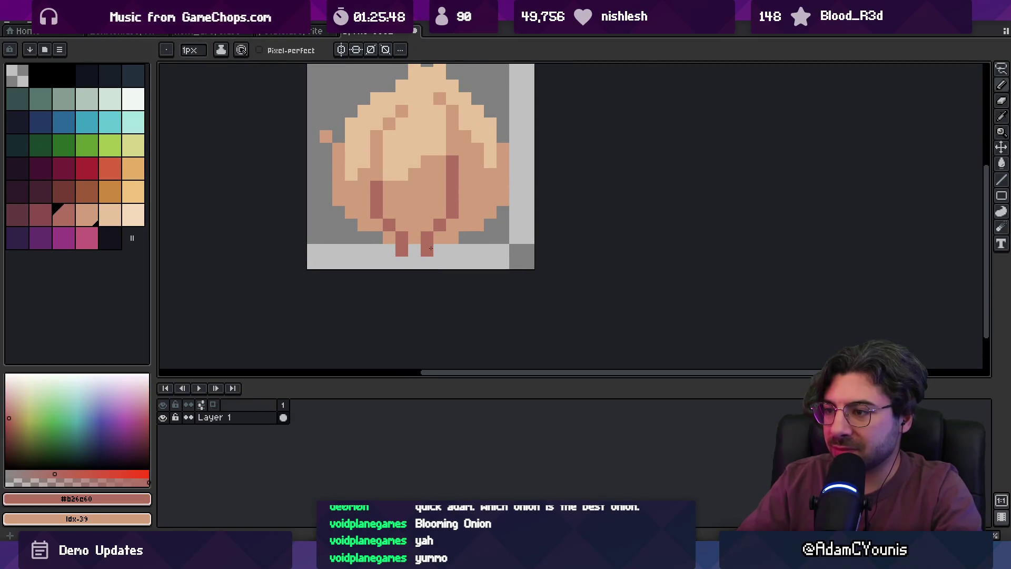
pyautogui.scroll(-5, 421, 237)
pyautogui.scroll(5, 436, 221)
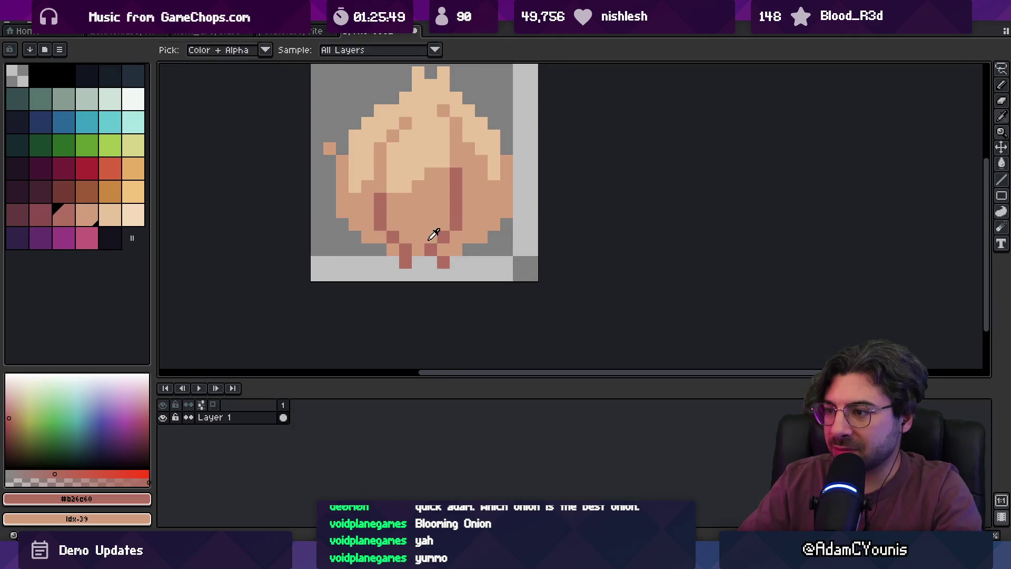
pyautogui.click(420, 248)
pyautogui.press('z')
pyautogui.scroll(-5, 435, 214)
# Paint light peach over the onion's left-centre.
pyautogui.scroll(5, 445, 182)
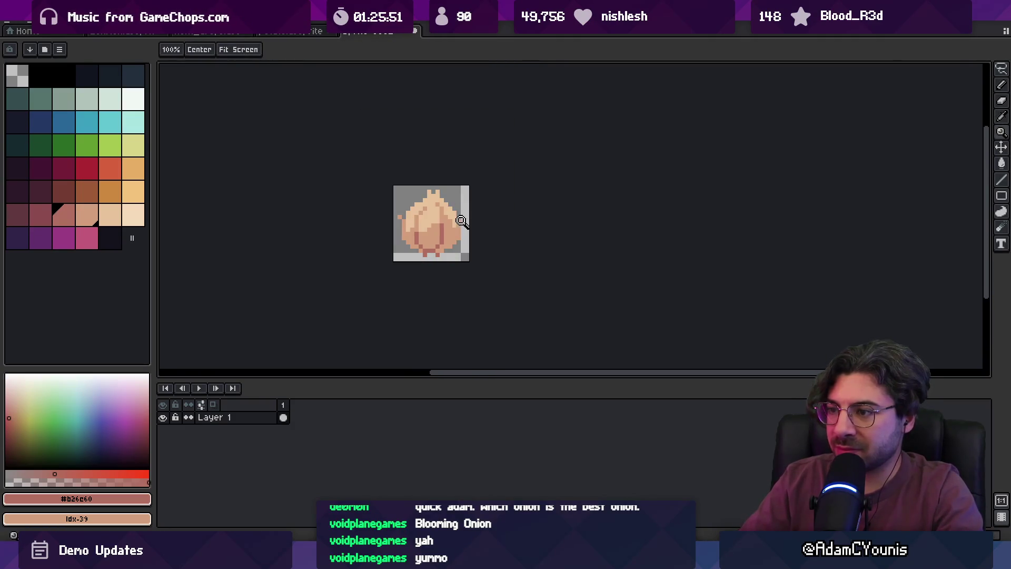
pyautogui.keyDown('alt'); pyautogui.click(400, 147); pyautogui.keyUp('alt')
pyautogui.scroll(1, 266, 196)
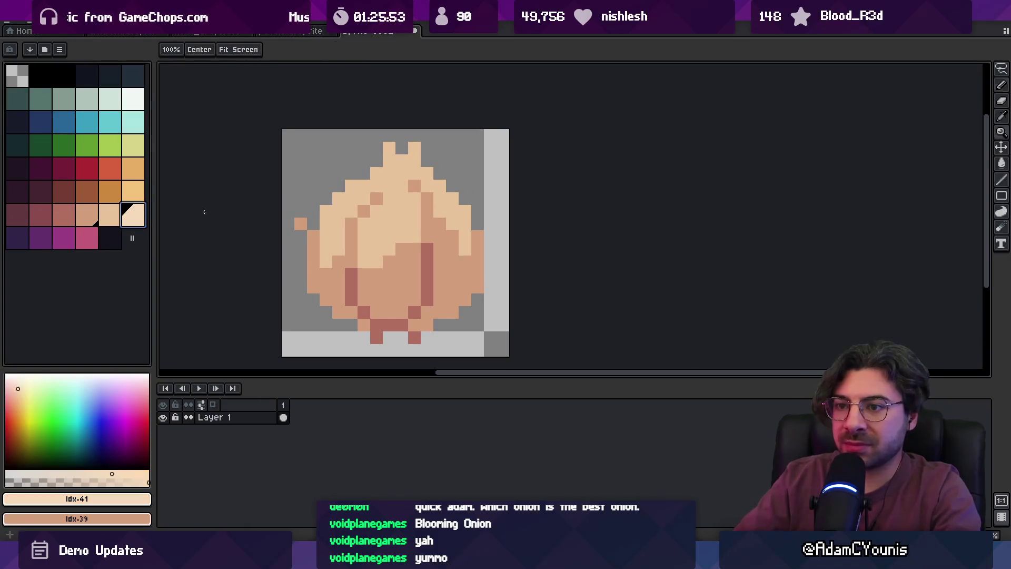
pyautogui.press('b')
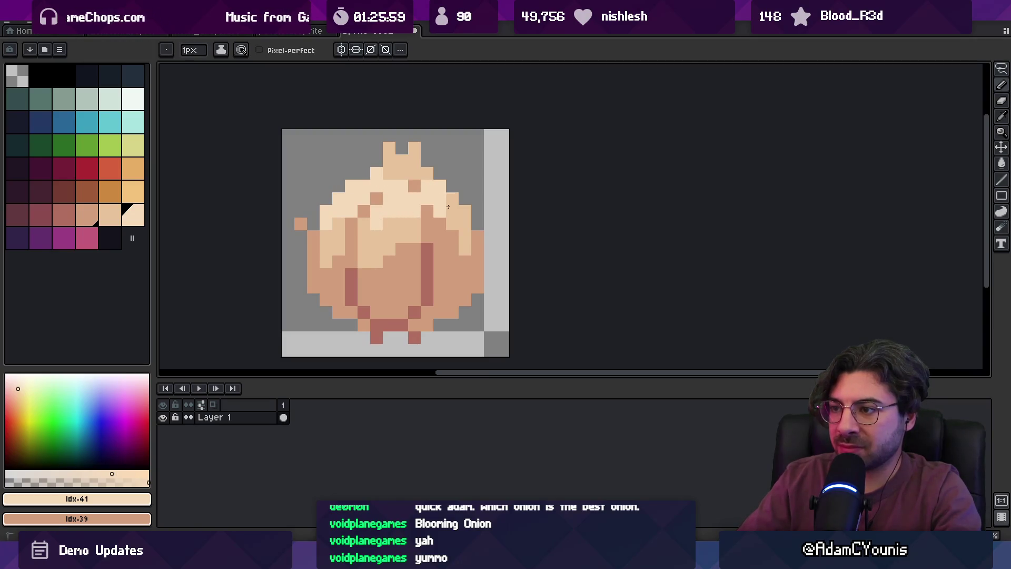
pyautogui.keyDown('alt'); pyautogui.click(420, 170); pyautogui.keyUp('alt')
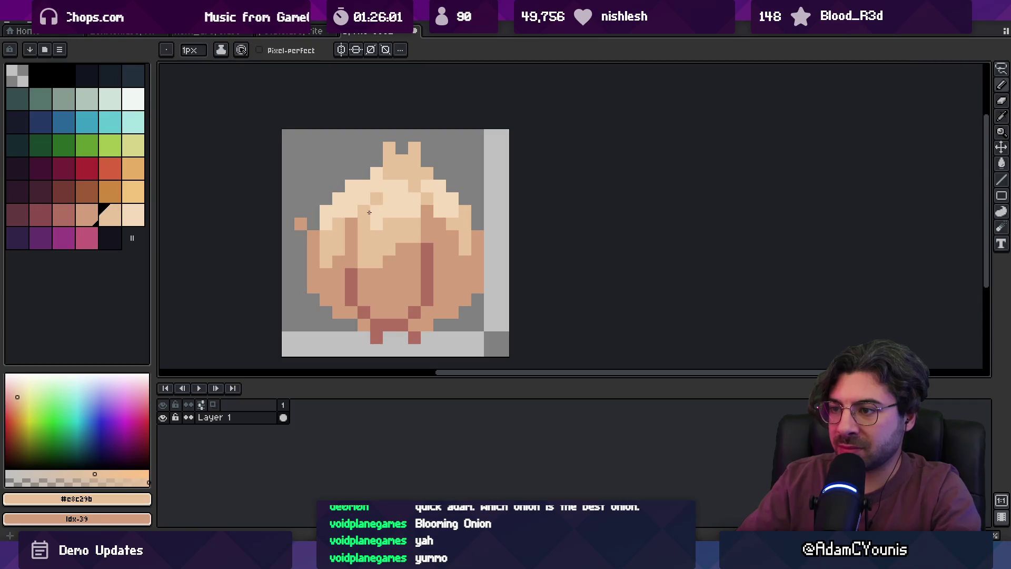
pyautogui.scroll(-6, 369, 212)
pyautogui.scroll(5, 426, 174)
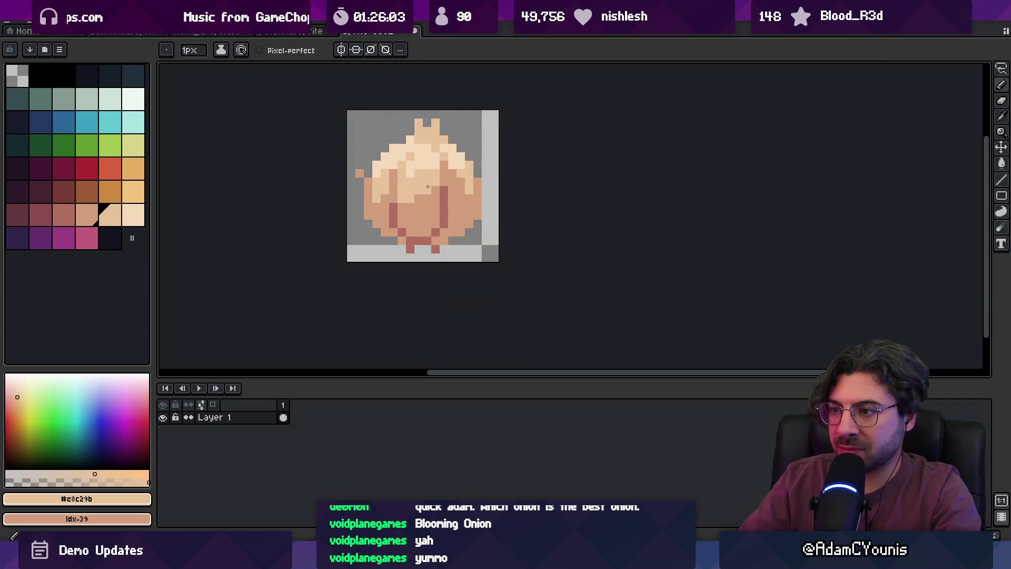
pyautogui.moveTo(406, 212); pyautogui.dragTo(383, 202)
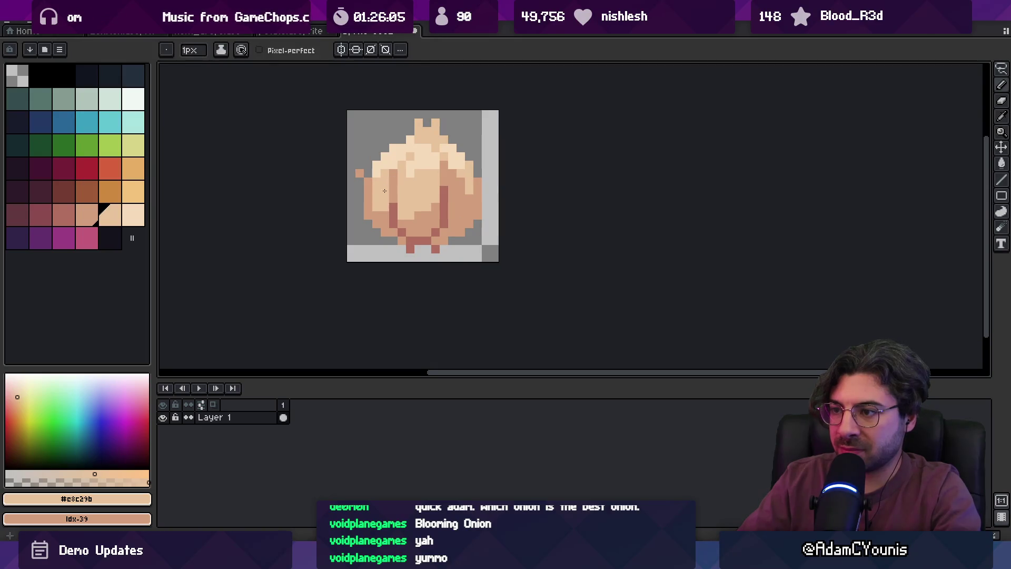
# Sample darker and light peach tones from the body to touch up the onion.
pyautogui.keyDown('alt'); pyautogui.click(403, 167); pyautogui.keyUp('alt')
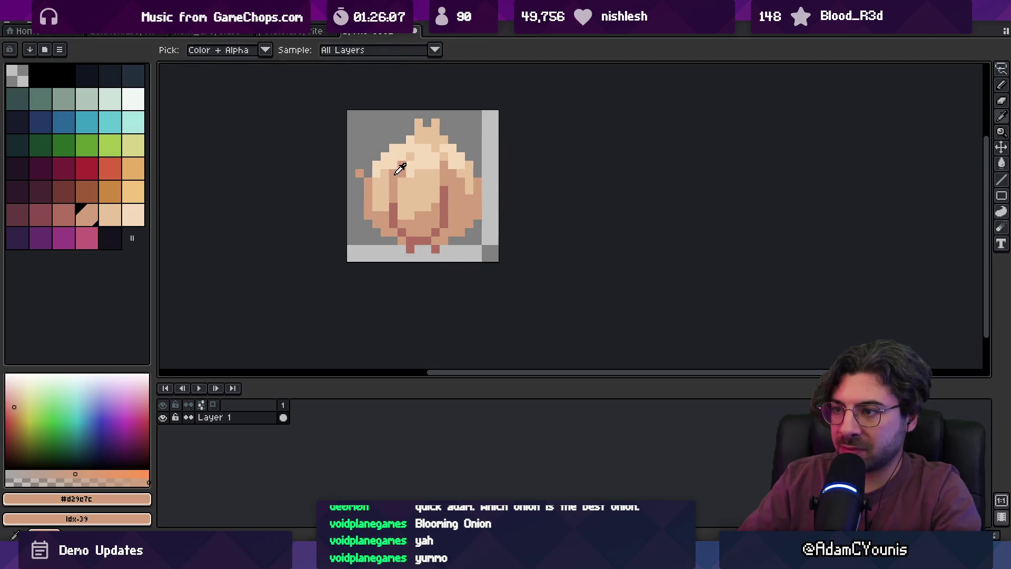
pyautogui.keyDown('alt'); pyautogui.click(401, 164); pyautogui.keyUp('alt')
pyautogui.scroll(-4, 374, 172)
pyautogui.scroll(5, 446, 146)
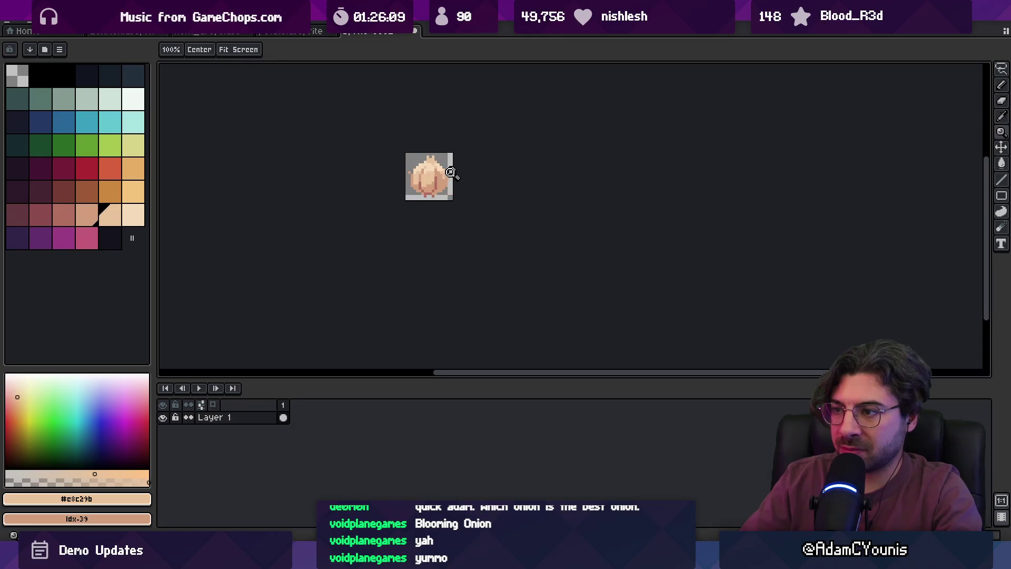
pyautogui.keyDown('alt'); pyautogui.click(425, 173); pyautogui.keyUp('alt')
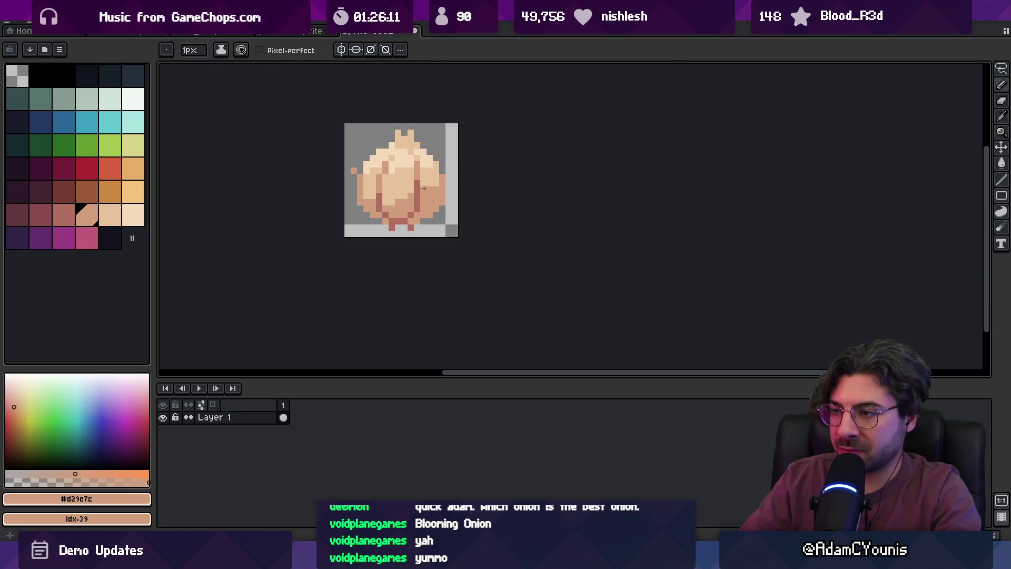
pyautogui.keyDown('alt'); pyautogui.click(437, 180); pyautogui.keyUp('alt')
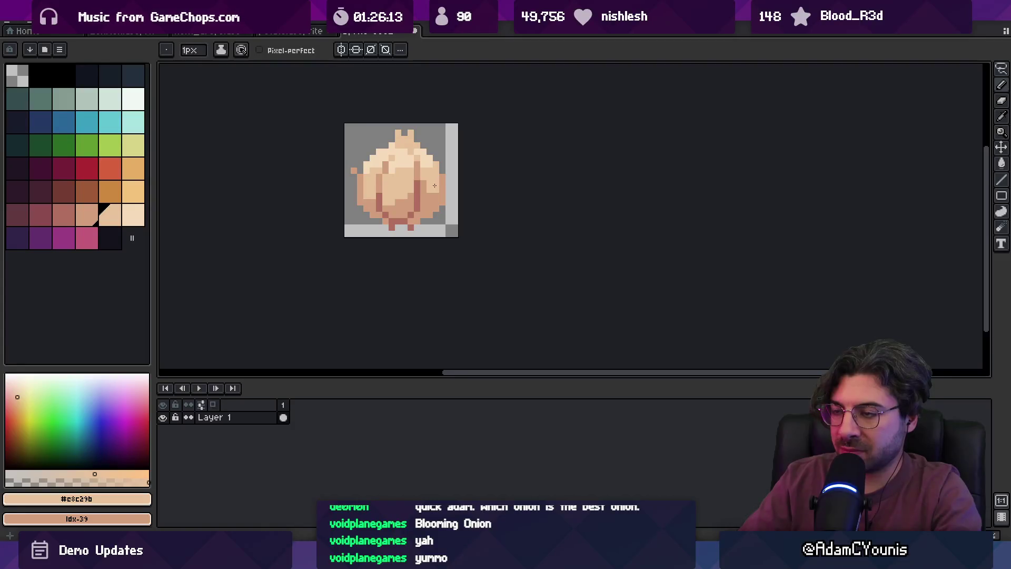
pyautogui.scroll(-4, 434, 185)
pyautogui.scroll(6, 416, 190)
pyautogui.keyDown('alt'); pyautogui.click(390, 207); pyautogui.keyUp('alt')
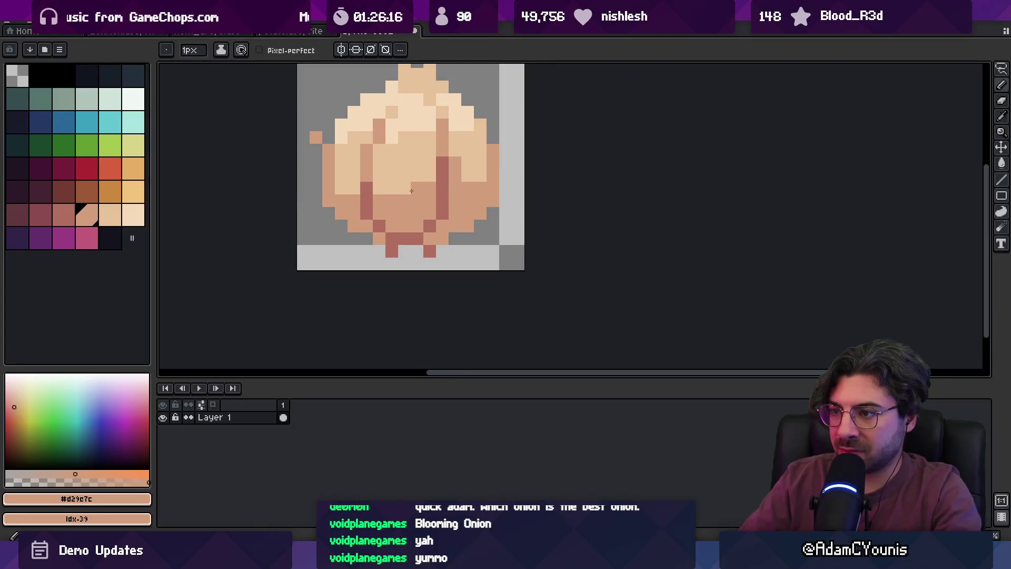
pyautogui.scroll(-5, 375, 183)
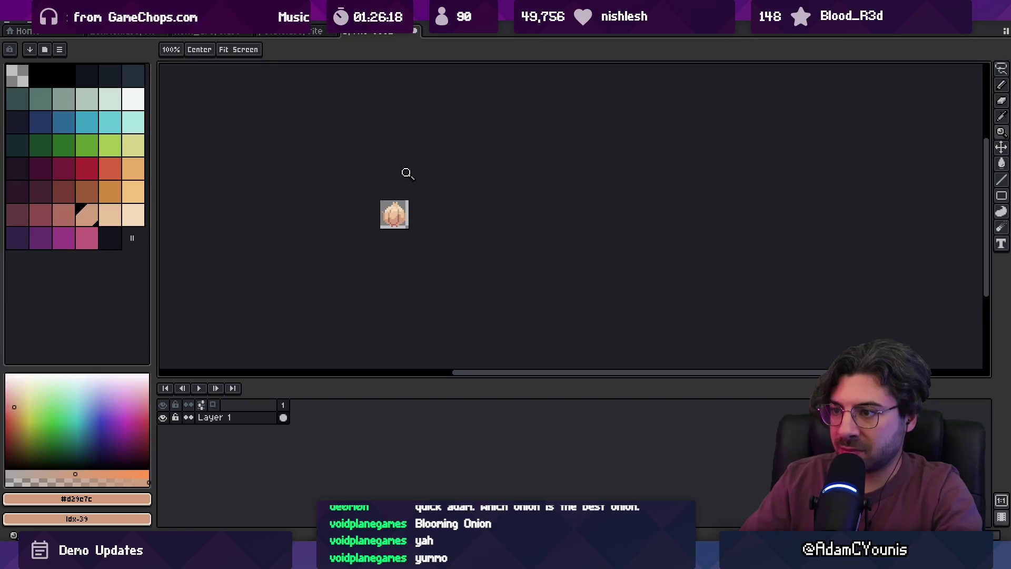
pyautogui.scroll(5, 406, 174)
pyautogui.keyDown('alt'); pyautogui.click(393, 215); pyautogui.keyUp('alt')
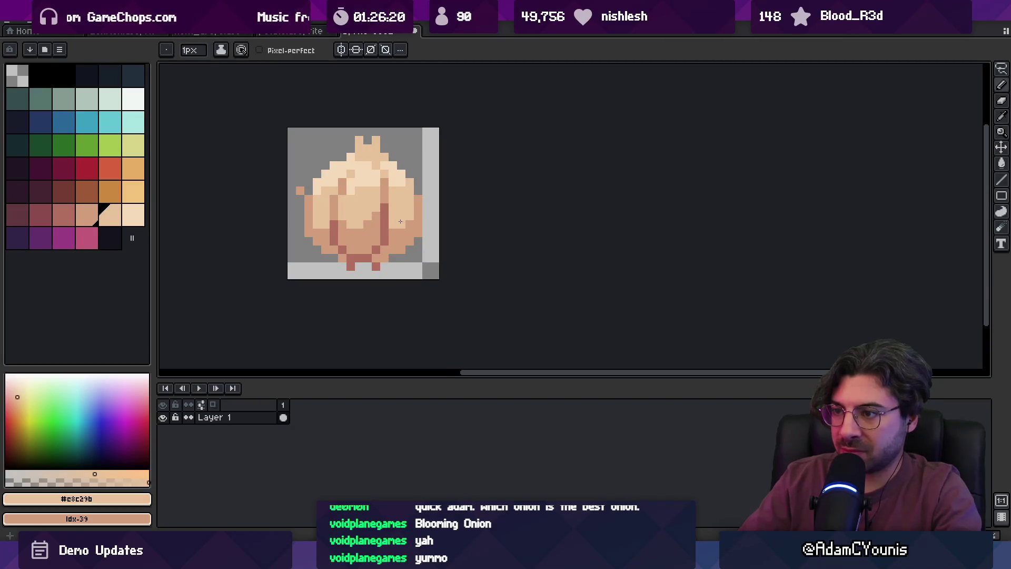
# Pick the tan body colour and bring up the Outline effect settings.
pyautogui.press('z')
pyautogui.scroll(-5, 424, 195)
pyautogui.scroll(5, 445, 193)
pyautogui.press('p')
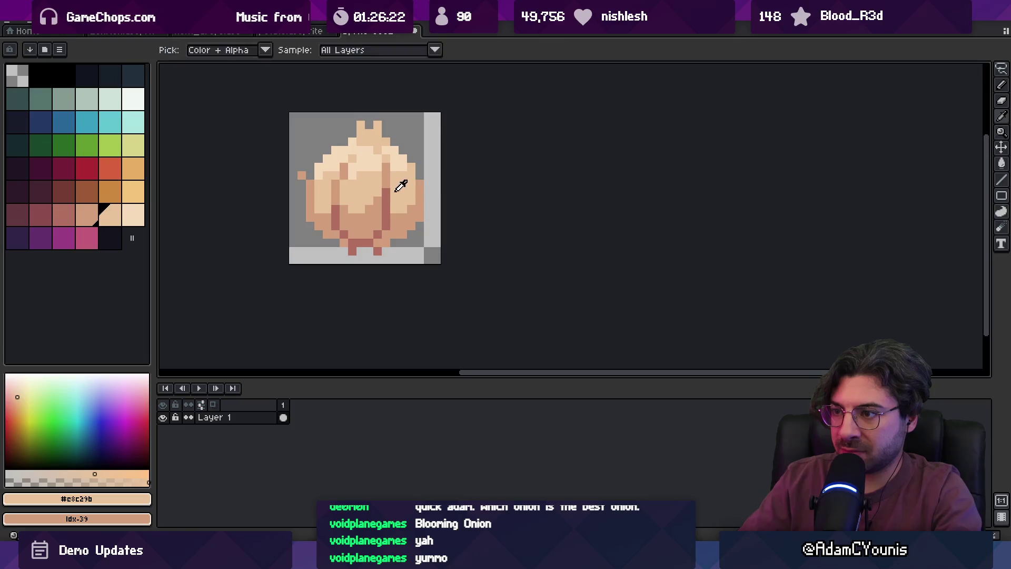
pyautogui.keyDown('alt'); pyautogui.click(413, 209); pyautogui.keyUp('alt')
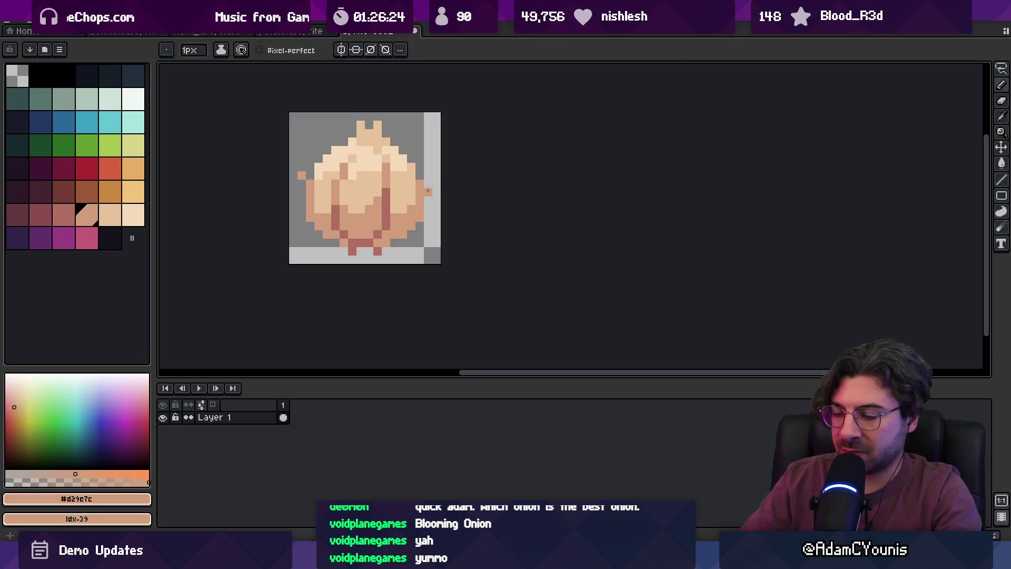
pyautogui.press('e')
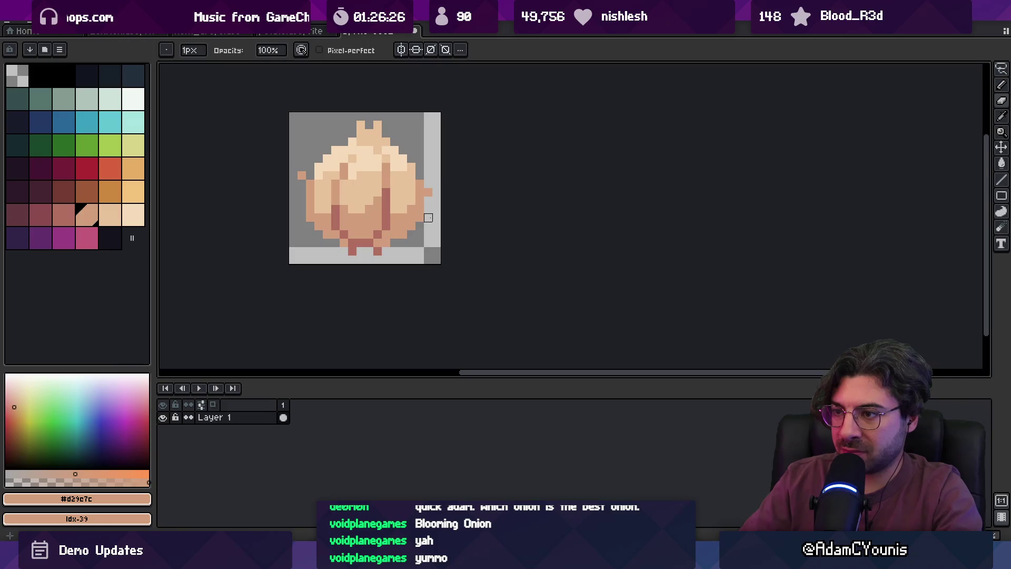
pyautogui.hotkey('shift', 'o')
# Apply a dark one-pixel outline around the onion using the dark palette swatch.
pyautogui.click(235, 129)
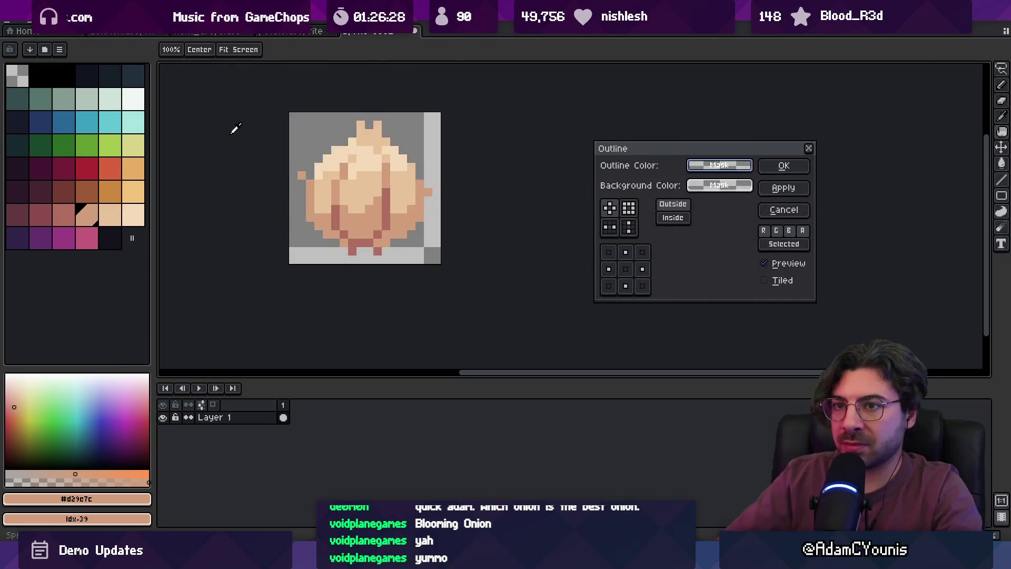
pyautogui.click(112, 75)
pyautogui.click(783, 165)
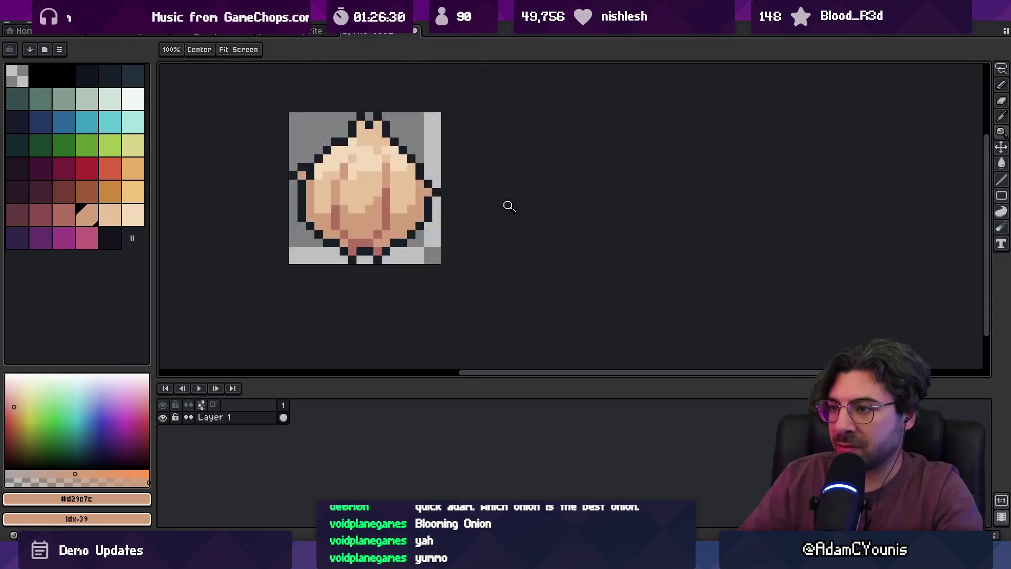
pyautogui.press('z')
pyautogui.scroll(-4, 474, 195)
pyautogui.scroll(5, 427, 174)
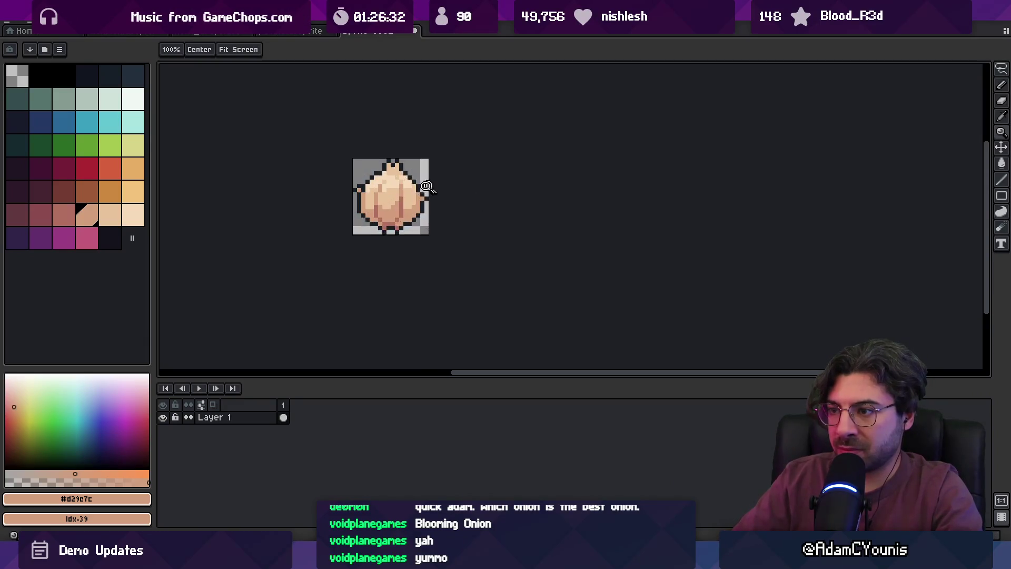
# Lasso-select the left half of the onion and shift it back into place.
pyautogui.press('v')
pyautogui.press('b')
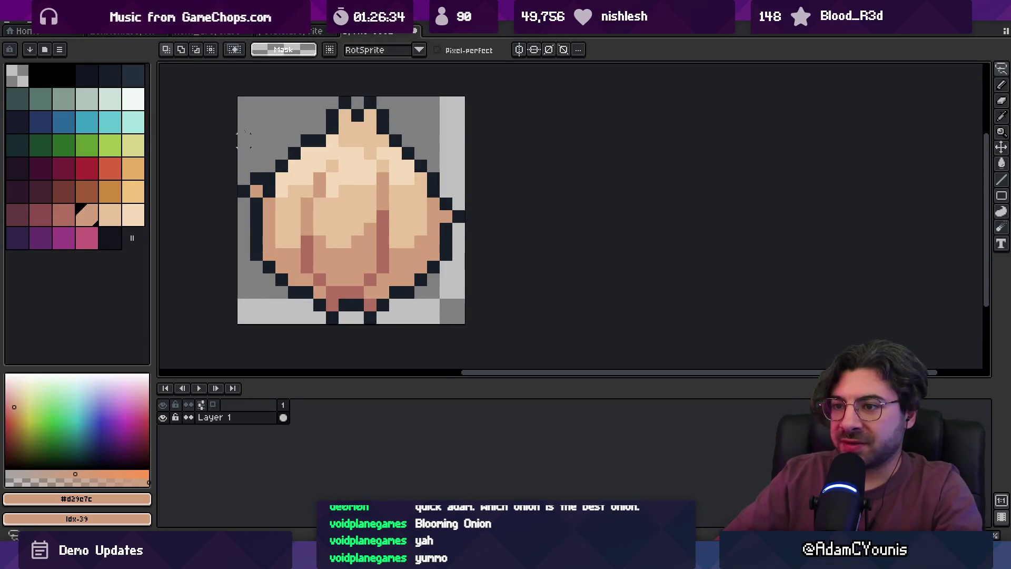
pyautogui.keyDown('alt'); pyautogui.click(257, 178); pyautogui.keyUp('alt')
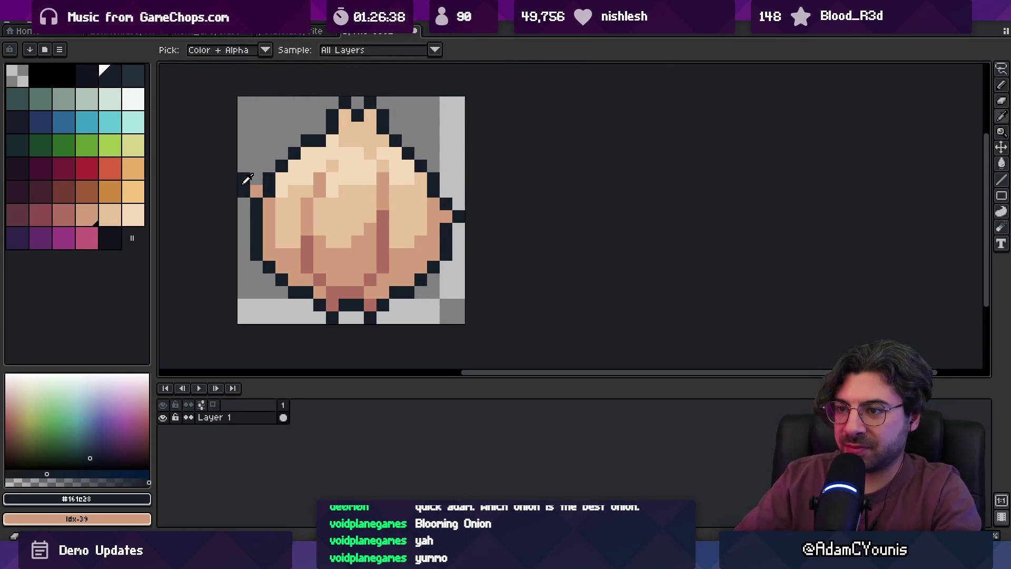
pyautogui.press('q')
pyautogui.moveTo(244, 153); pyautogui.dragTo(332, 331)
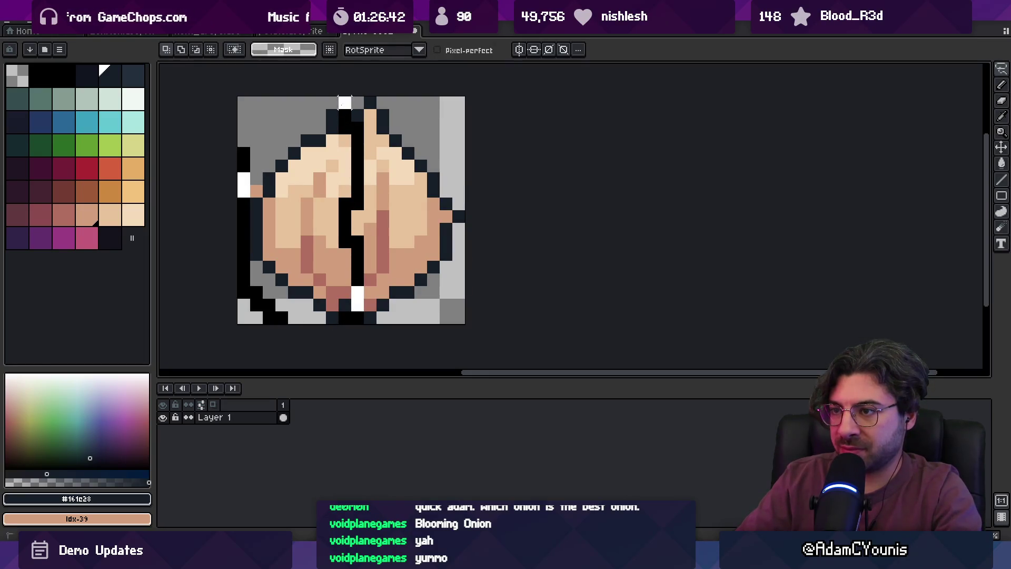
pyautogui.moveTo(263, 171); pyautogui.dragTo(293, 164)
pyautogui.hotkey('ctrl', 'd')
# Darken two pixels at the stem's left edge and paint a peach pixel into the stem top.
pyautogui.press('b')
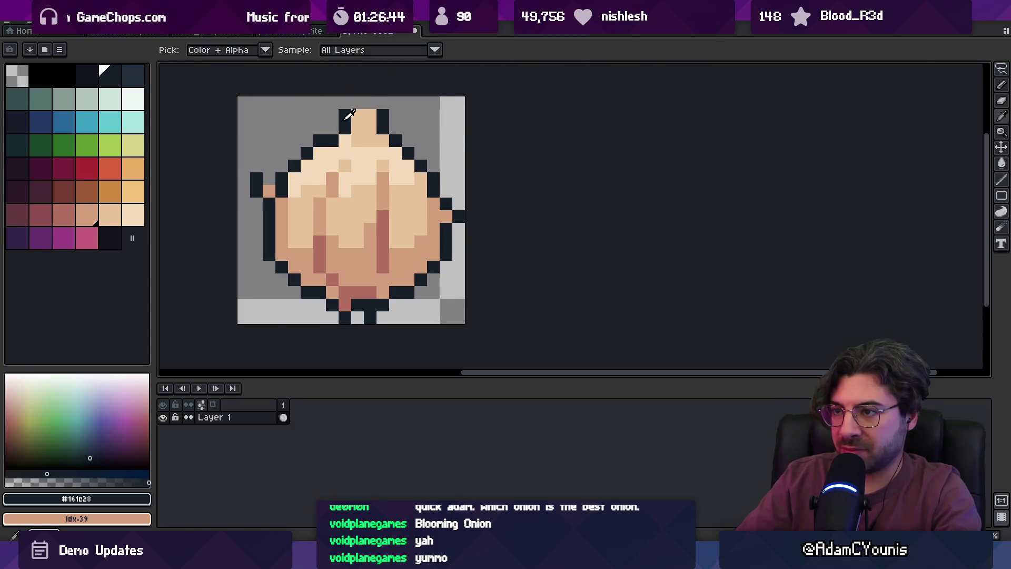
pyautogui.moveTo(357, 115); pyautogui.dragTo(357, 128)
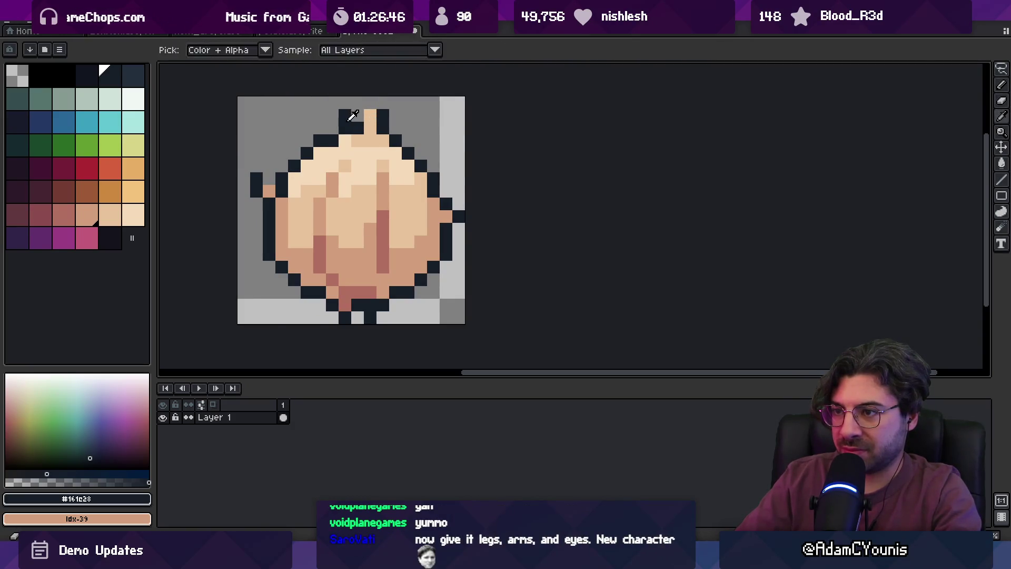
pyautogui.click(363, 120)
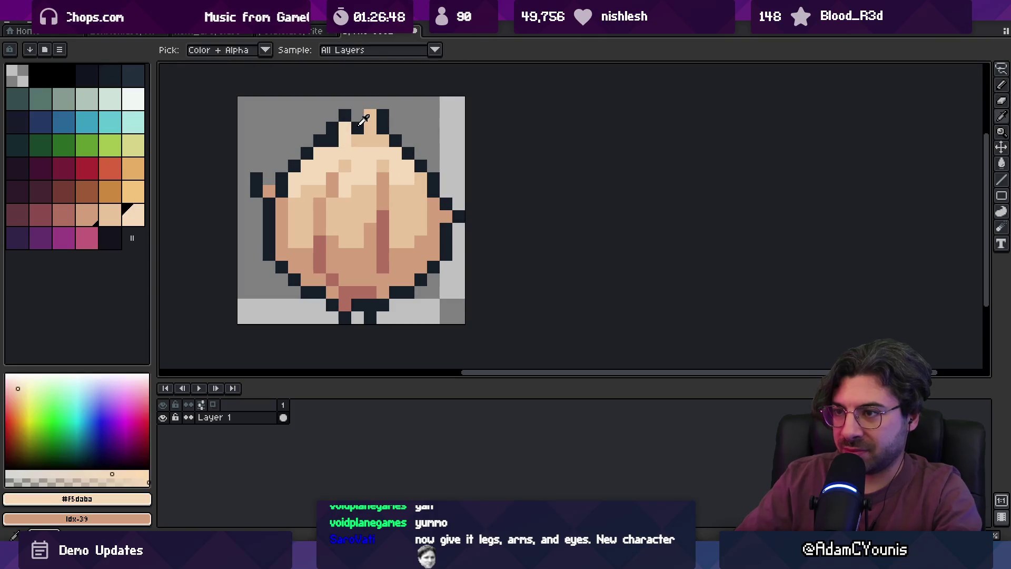
pyautogui.keyDown('alt'); pyautogui.click(362, 134); pyautogui.keyUp('alt')
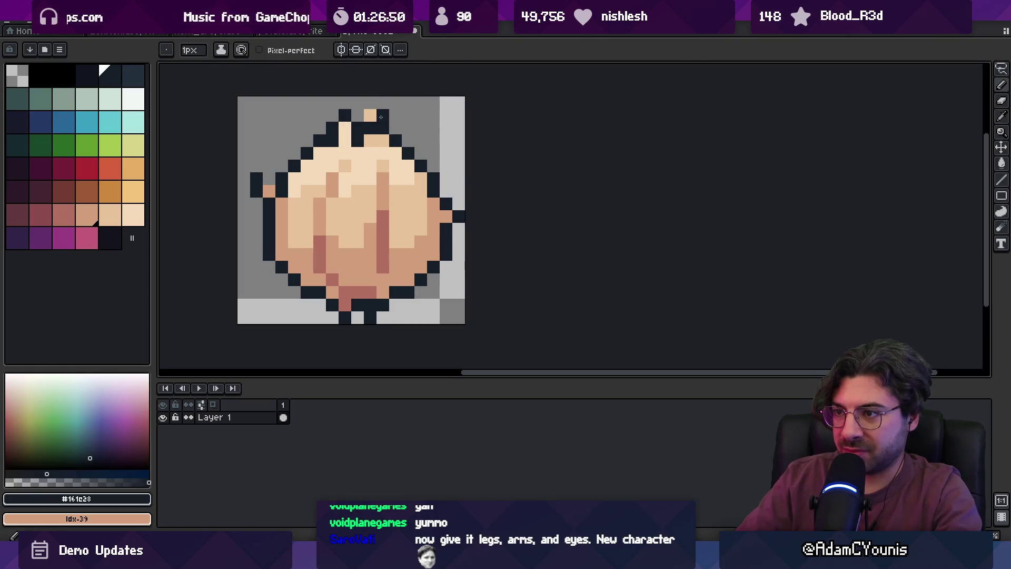
pyautogui.press('e')
pyautogui.click(370, 128)
pyautogui.keyDown('alt'); pyautogui.click(369, 129); pyautogui.keyUp('alt')
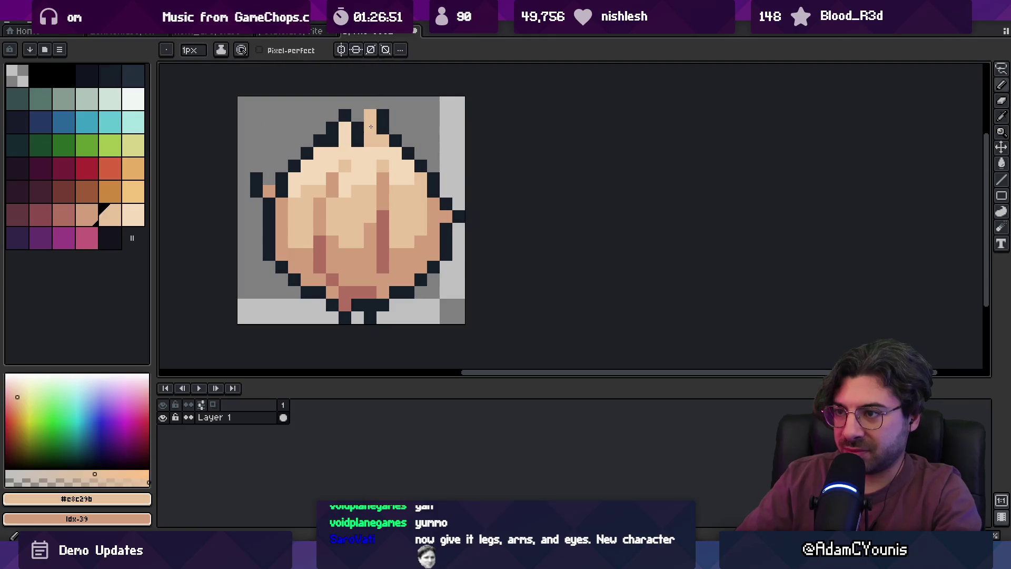
pyautogui.keyDown('alt'); pyautogui.click(378, 111); pyautogui.keyUp('alt')
# Zoom in to review the pointed top and sample the reddish streak colour.
pyautogui.press('z')
pyautogui.scroll(-10, 402, 99)
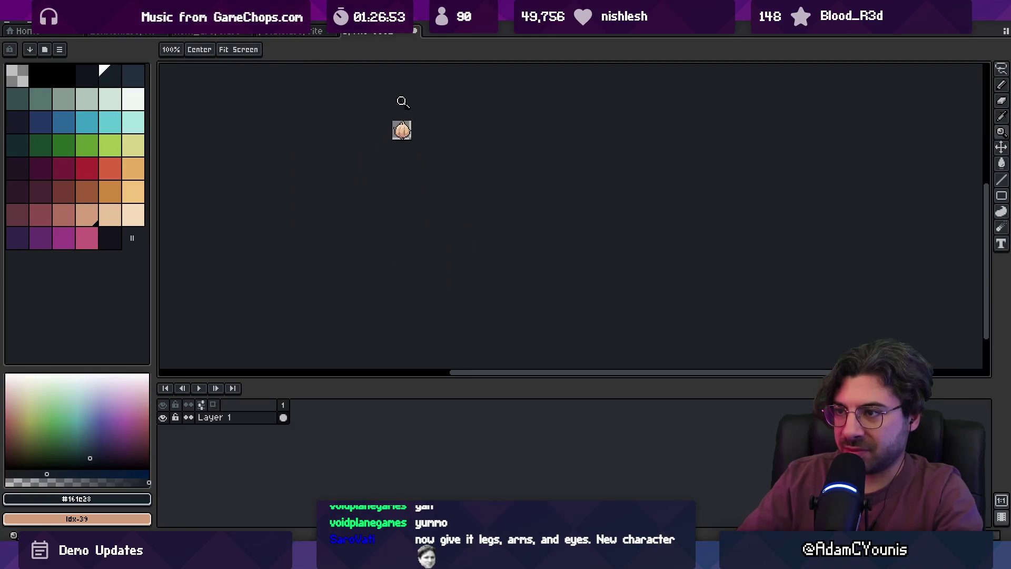
pyautogui.scroll(8, 436, 109)
pyautogui.press('b')
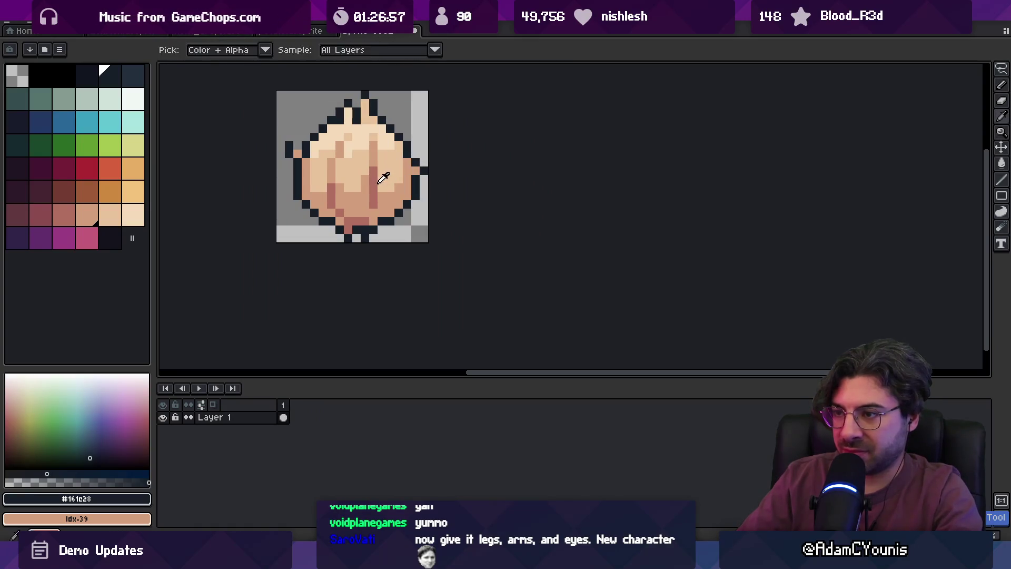
pyautogui.keyDown('alt'); pyautogui.click(410, 170); pyautogui.keyUp('alt')
pyautogui.press('z')
pyautogui.scroll(-5, 424, 147)
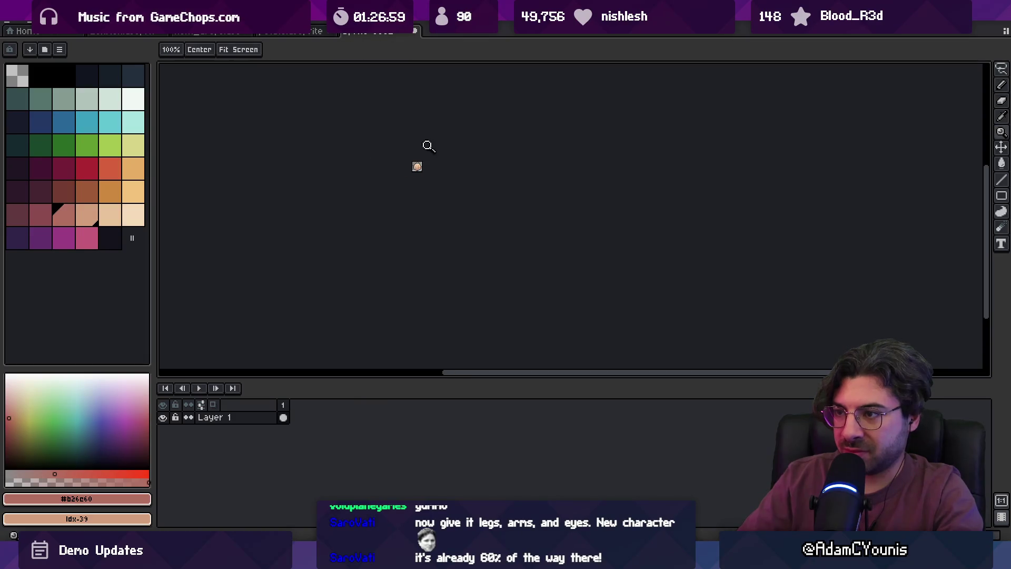
pyautogui.scroll(5, 432, 153)
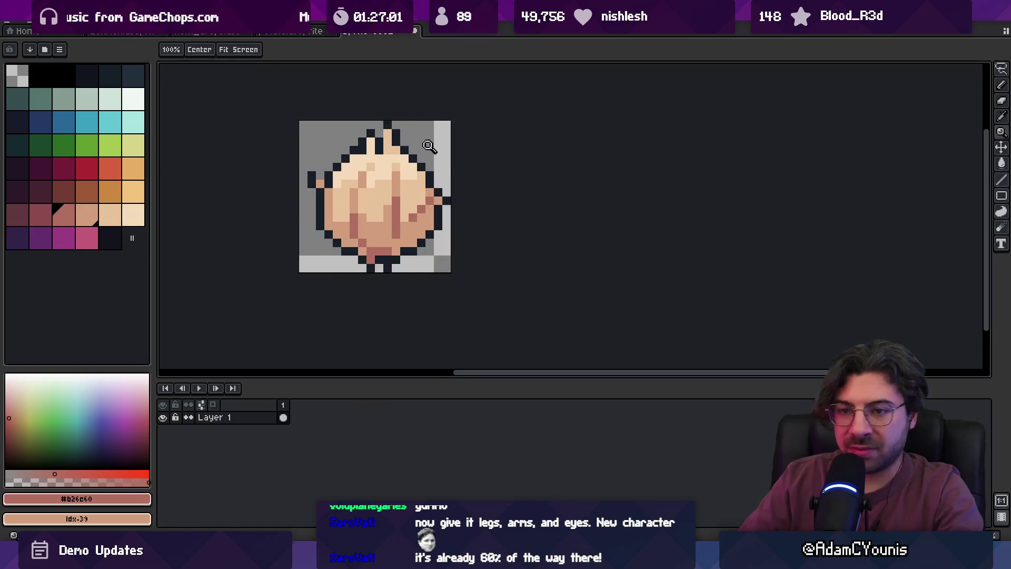
pyautogui.scroll(2, 397, 178)
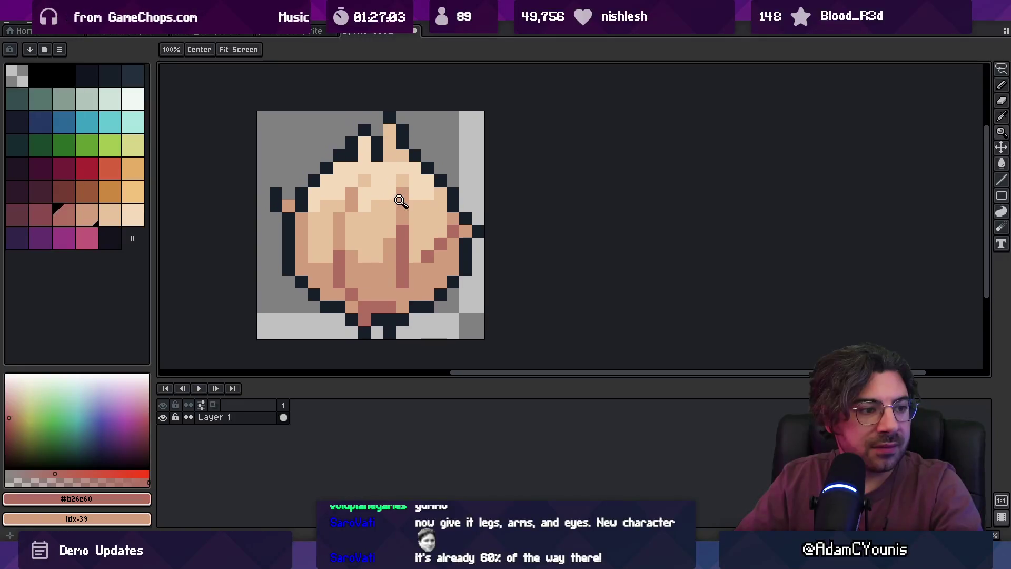
# Select a region around the onion's top and pick the dark outline colour.
pyautogui.press('m')
pyautogui.moveTo(301, 128)
pyautogui.mouseDown()
pyautogui.moveTo(263, 176)
pyautogui.moveTo(315, 232)
pyautogui.mouseUp()
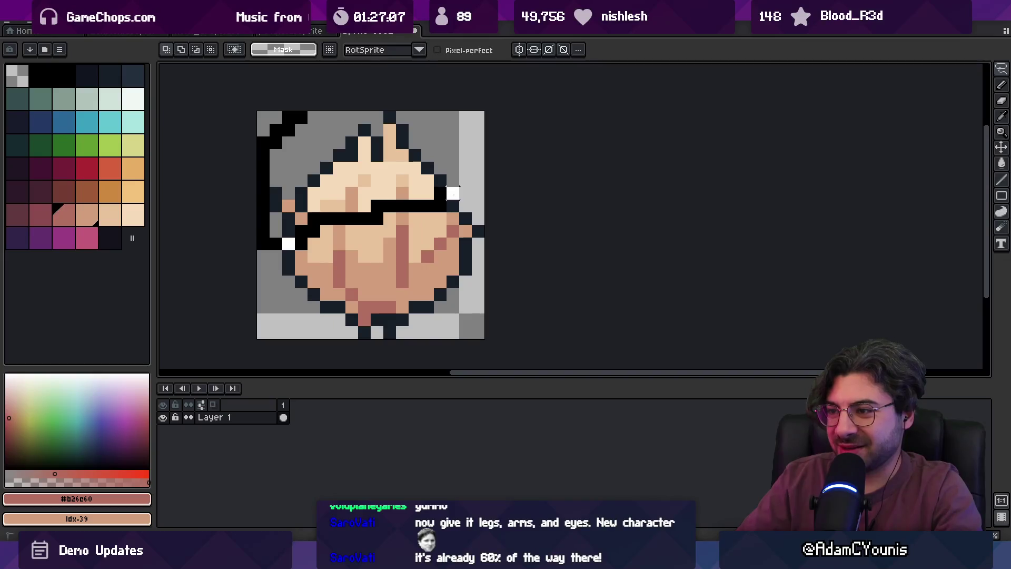
pyautogui.moveTo(453, 194)
pyautogui.mouseDown()
pyautogui.moveTo(408, 111)
pyautogui.moveTo(316, 113)
pyautogui.mouseUp()
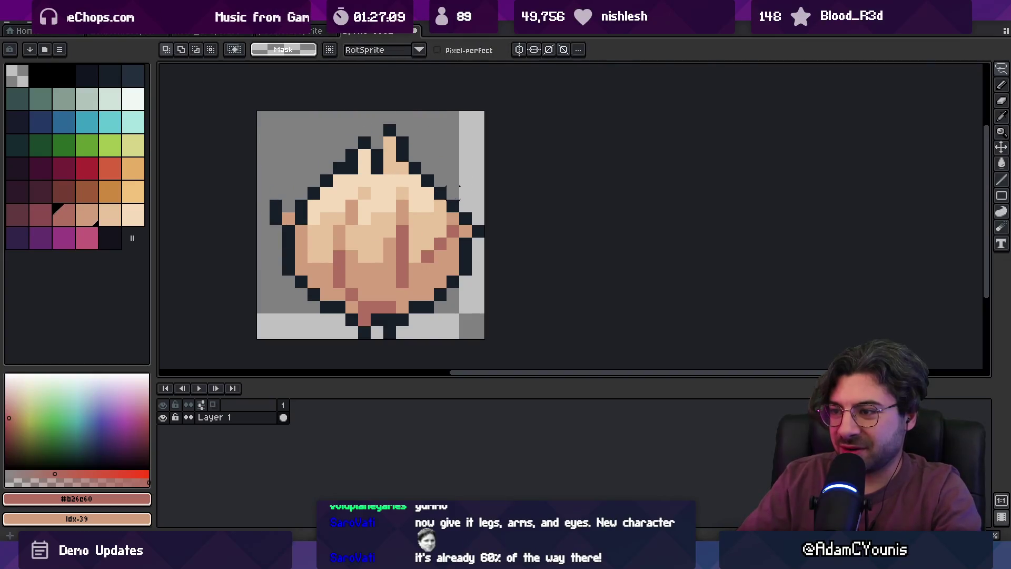
pyautogui.press('b')
pyautogui.keyDown('alt'); pyautogui.click(466, 215); pyautogui.keyUp('alt')
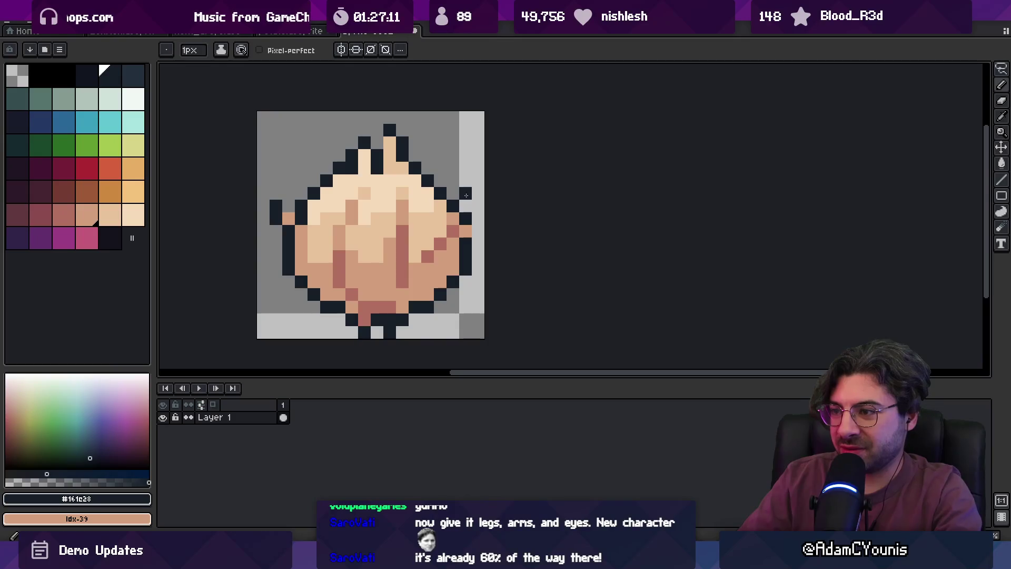
# Zoom in to inspect the onion body and pick the reddish streak colour.
pyautogui.press('z')
pyautogui.scroll(-5, 463, 221)
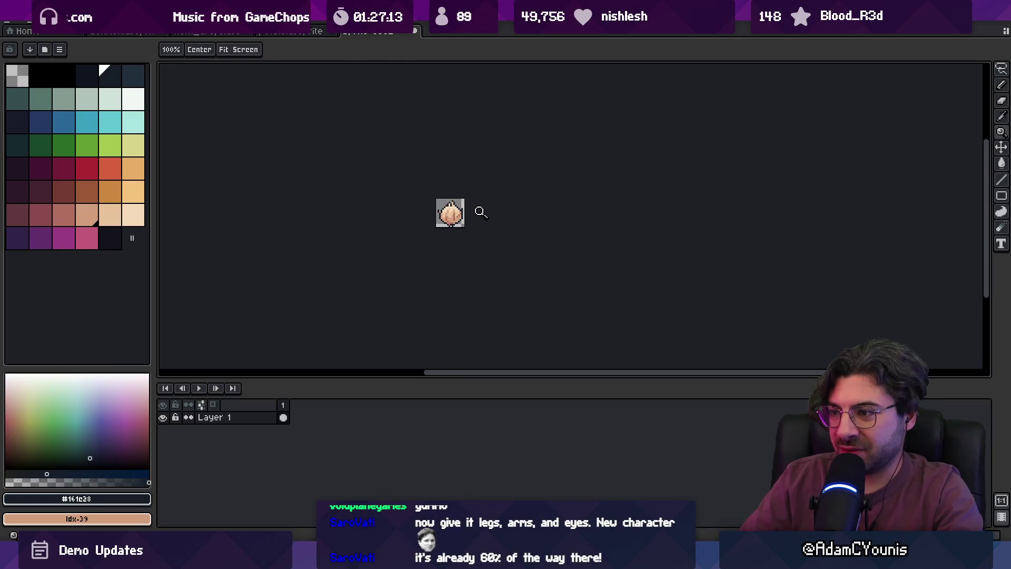
pyautogui.scroll(5, 484, 209)
pyautogui.press('b')
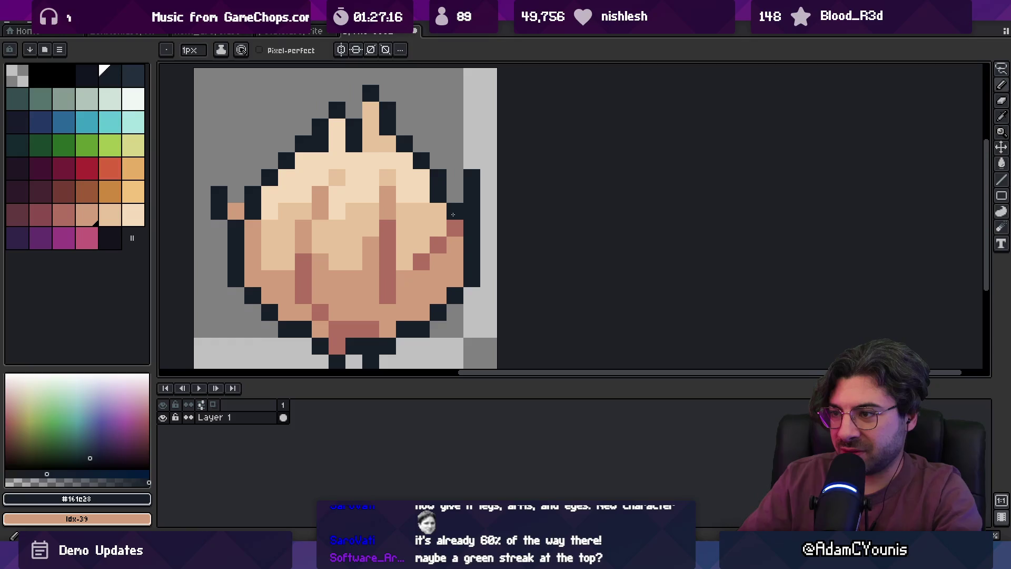
pyautogui.press('z')
pyautogui.scroll(-5, 453, 214)
pyautogui.scroll(5, 473, 184)
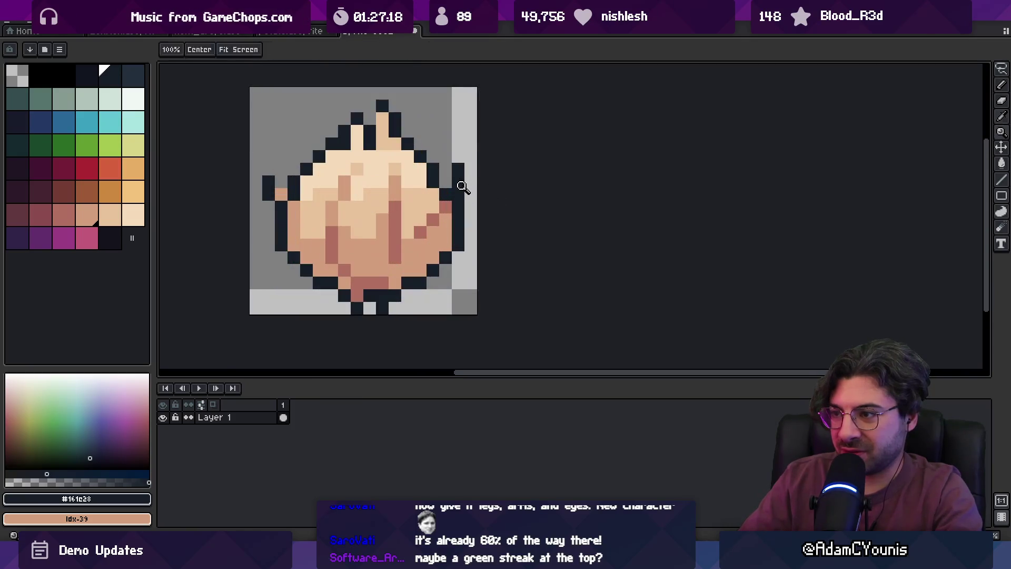
pyautogui.press('b')
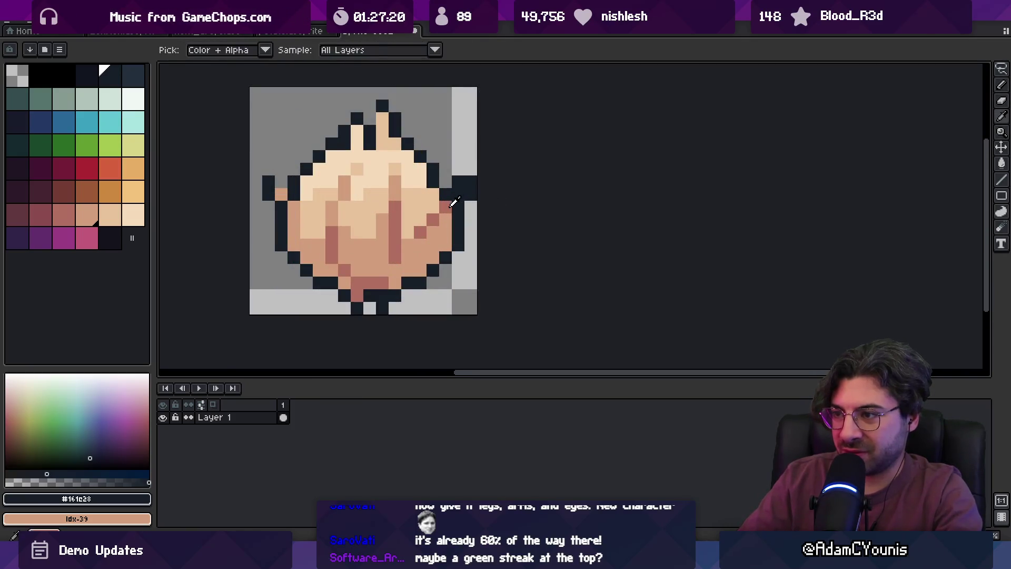
pyautogui.keyDown('alt'); pyautogui.click(446, 206); pyautogui.keyUp('alt')
# Pick the tan body colour from the onion while checking the zoom level.
pyautogui.press('z')
pyautogui.scroll(-5, 434, 147)
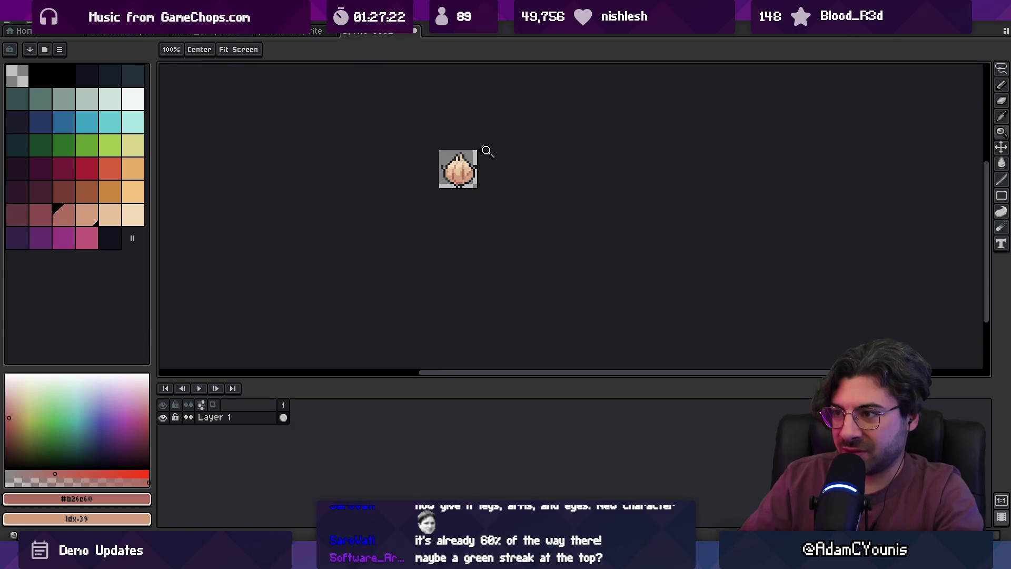
pyautogui.scroll(5, 461, 168)
pyautogui.press('b')
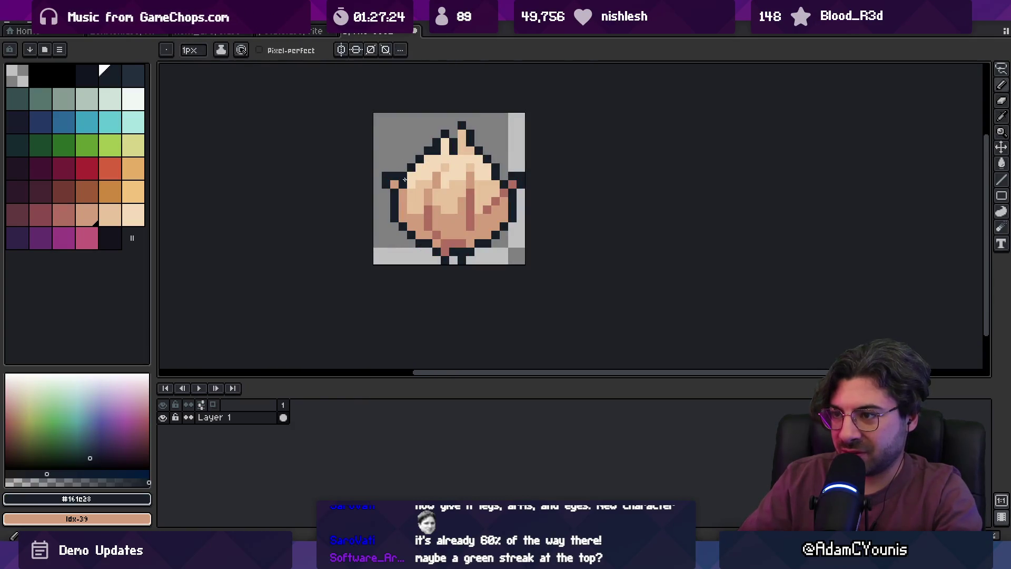
pyautogui.keyDown('alt'); pyautogui.click(404, 187); pyautogui.keyUp('alt')
pyautogui.press('z')
pyautogui.scroll(-5, 376, 153)
pyautogui.scroll(5, 448, 152)
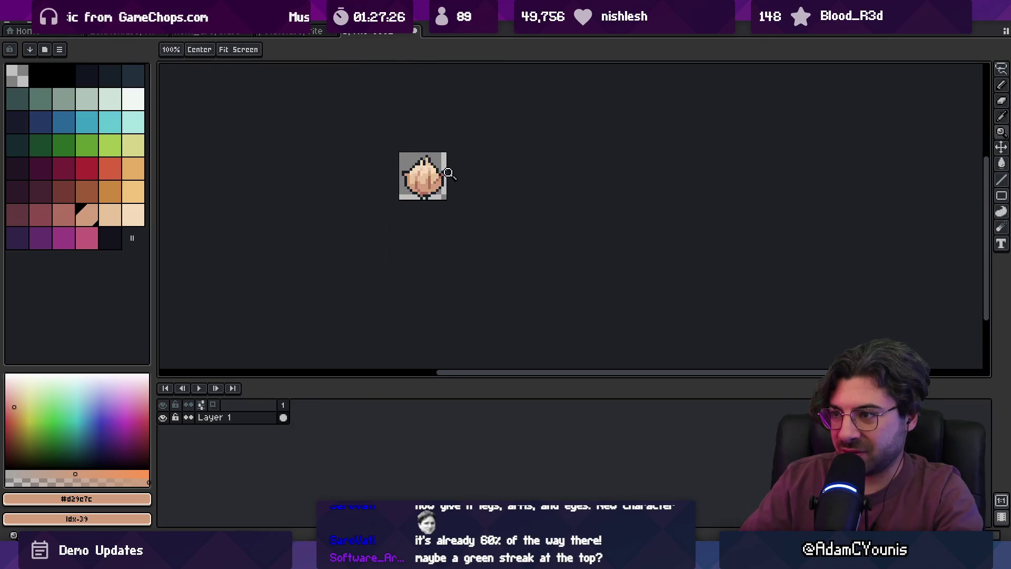
# Bring the whole onion into view and sample the light peach and darker peach tones.
pyautogui.press('i')
pyautogui.keyDown('alt'); pyautogui.click(438, 168); pyautogui.keyUp('alt')
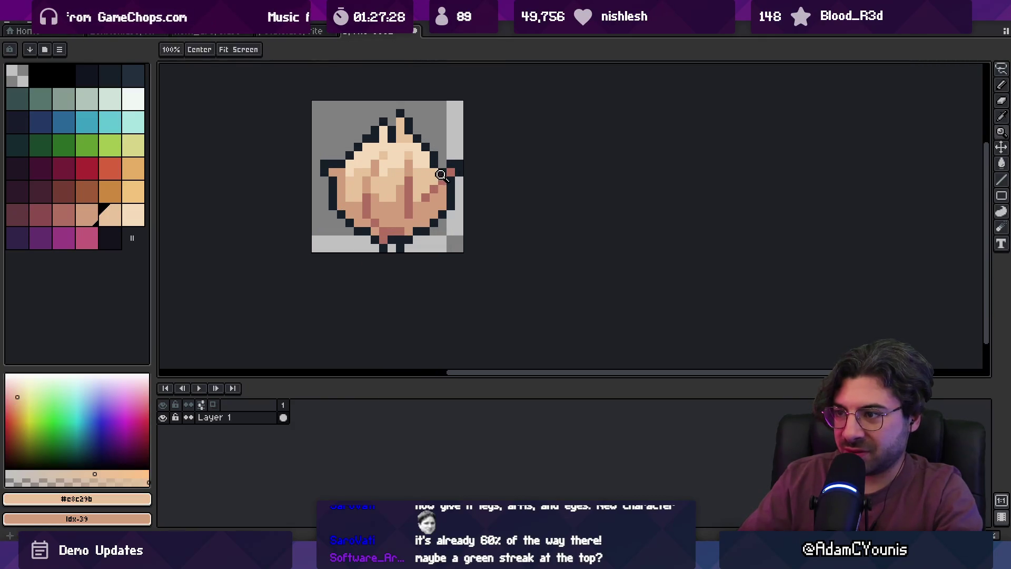
pyautogui.press('z')
pyautogui.scroll(-3, 416, 133)
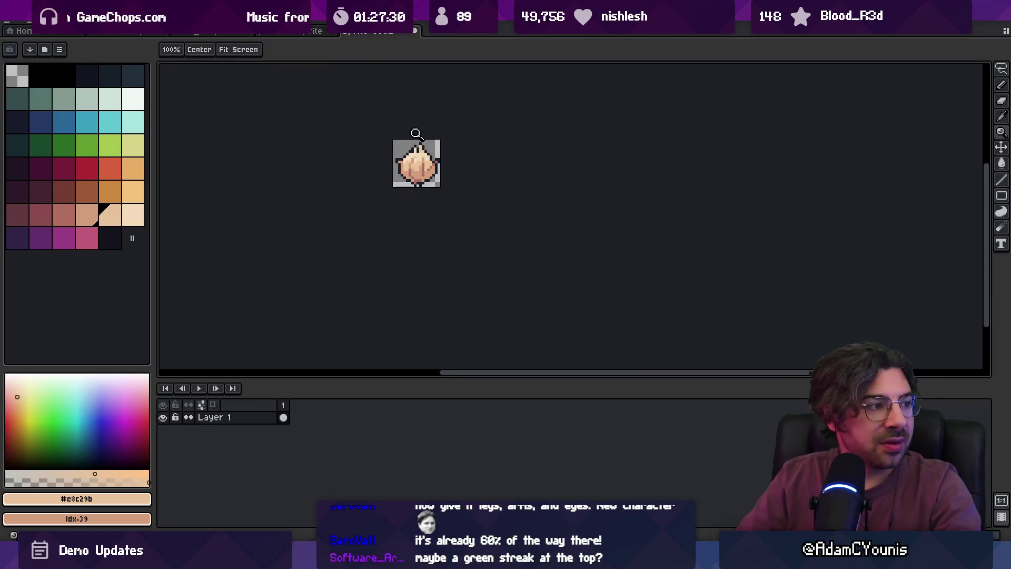
pyautogui.scroll(5, 418, 149)
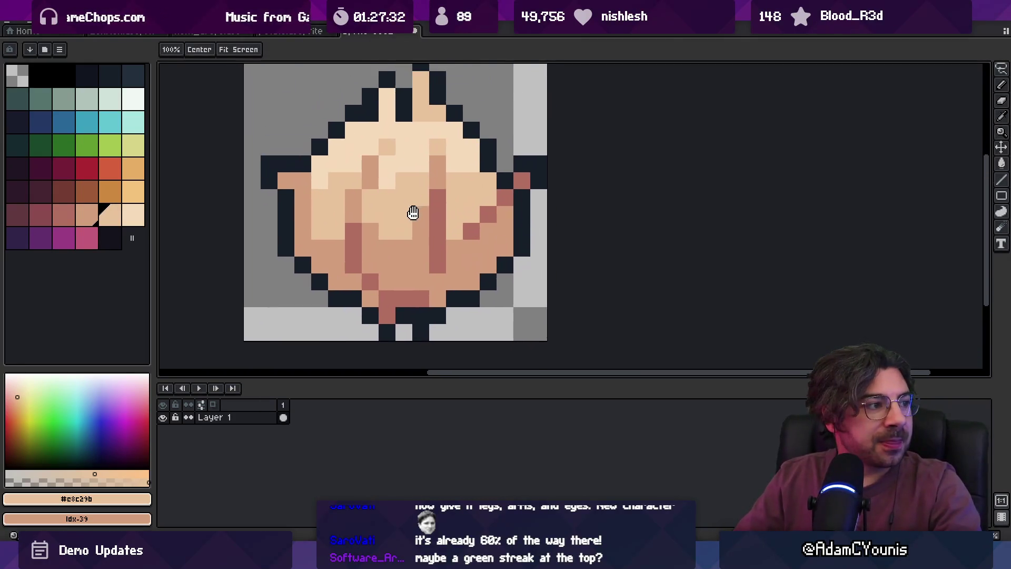
pyautogui.moveTo(415, 198); pyautogui.dragTo(422, 192)
pyautogui.press('b')
pyautogui.keyDown('alt'); pyautogui.click(303, 239); pyautogui.keyUp('alt')
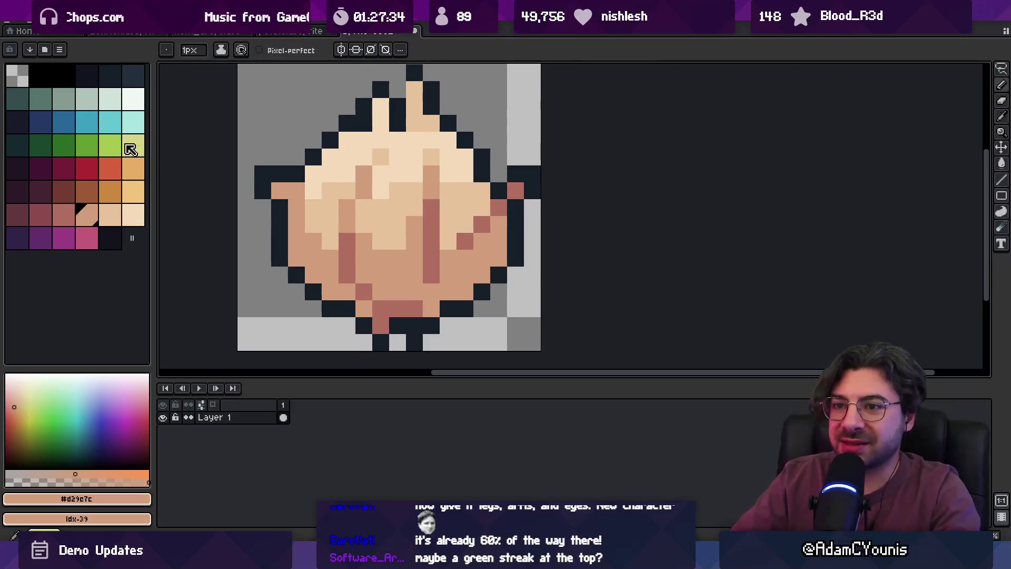
# Paint a pale yellow-green streak running down from the onion's tip.
pyautogui.click(130, 149)
pyautogui.click(375, 174)
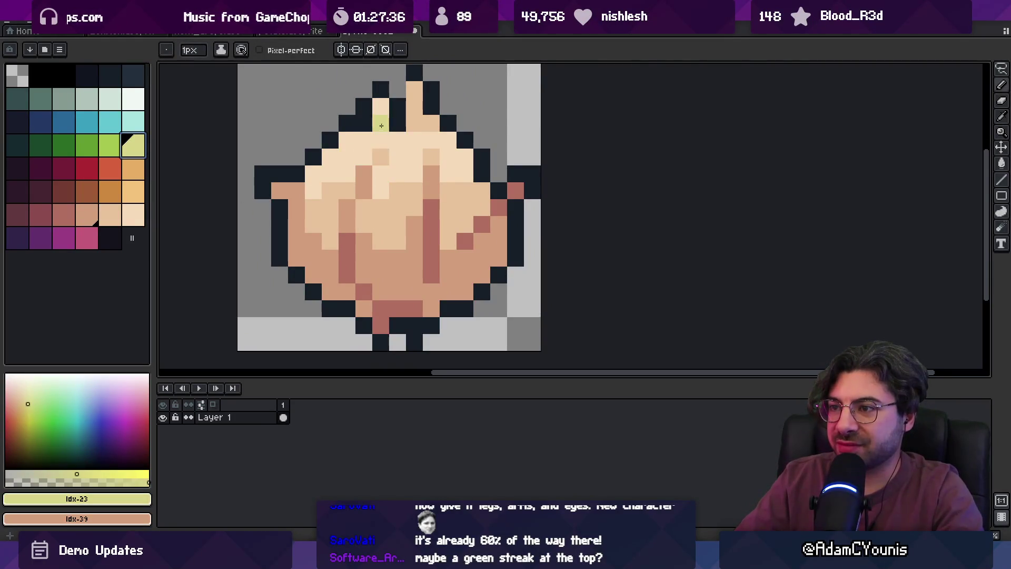
pyautogui.moveTo(381, 140); pyautogui.dragTo(382, 120)
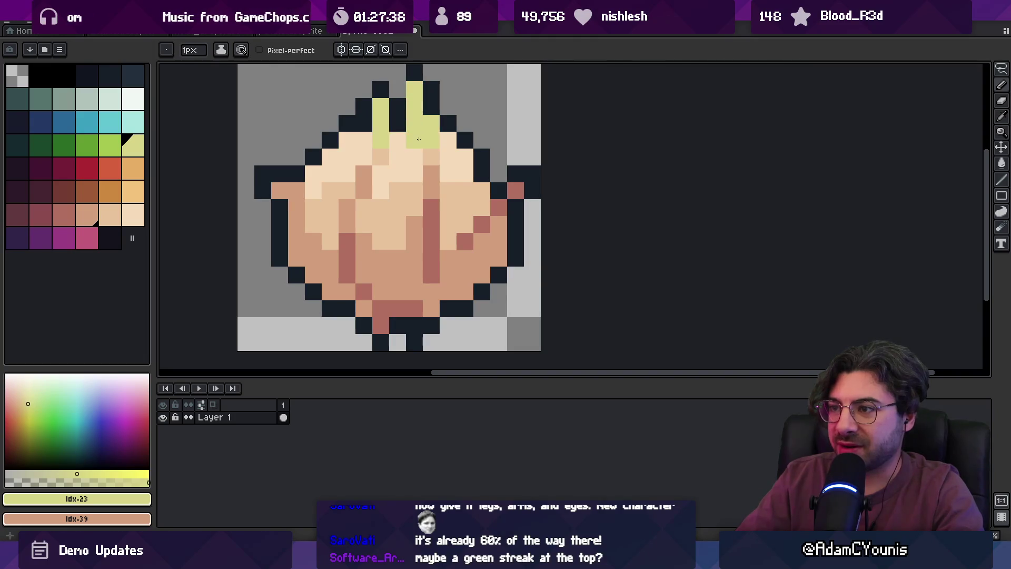
pyautogui.press('z')
pyautogui.scroll(-5, 426, 148)
pyautogui.scroll(5, 442, 158)
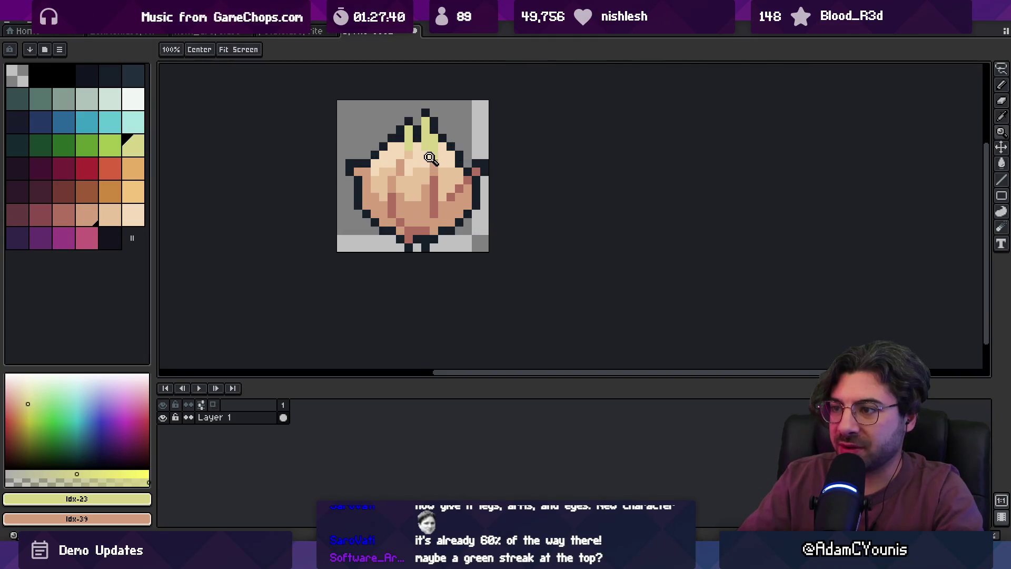
# Sample the light peach, pale green, darker and mid peach tones from the onion.
pyautogui.press('b')
pyautogui.keyDown('alt'); pyautogui.click(425, 153); pyautogui.keyUp('alt')
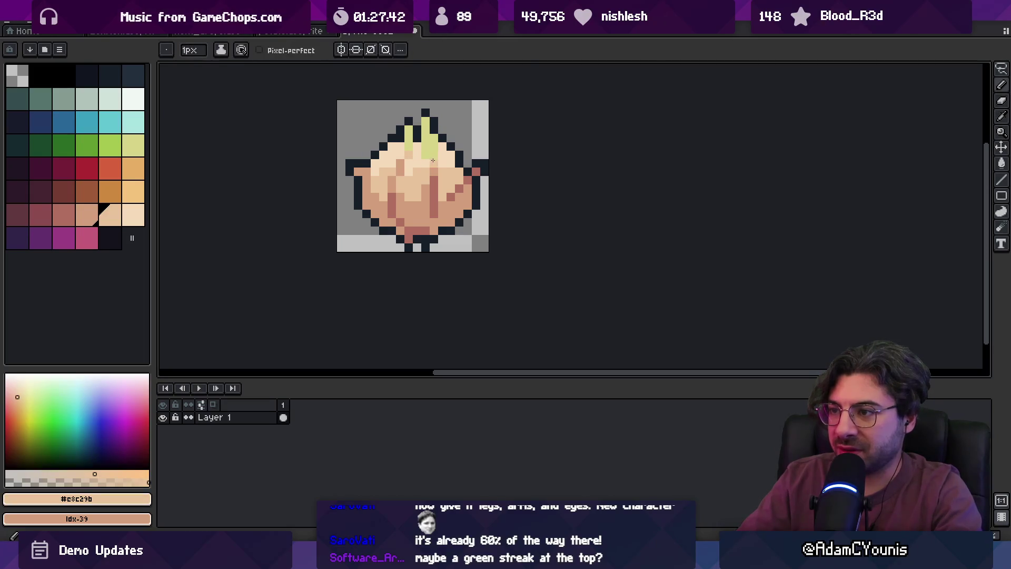
pyautogui.keyDown('alt'); pyautogui.click(434, 149); pyautogui.keyUp('alt')
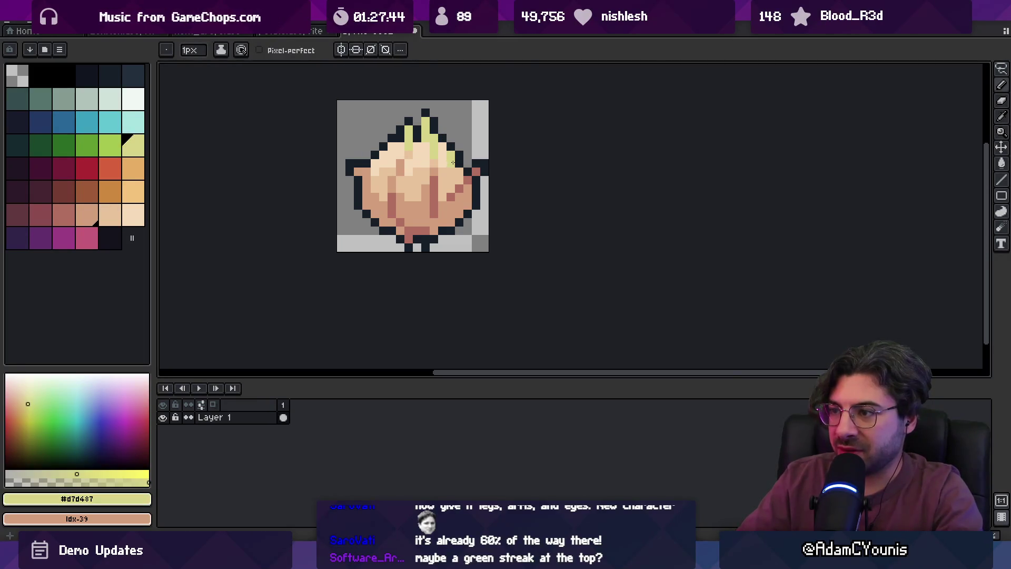
pyautogui.scroll(-5, 413, 106)
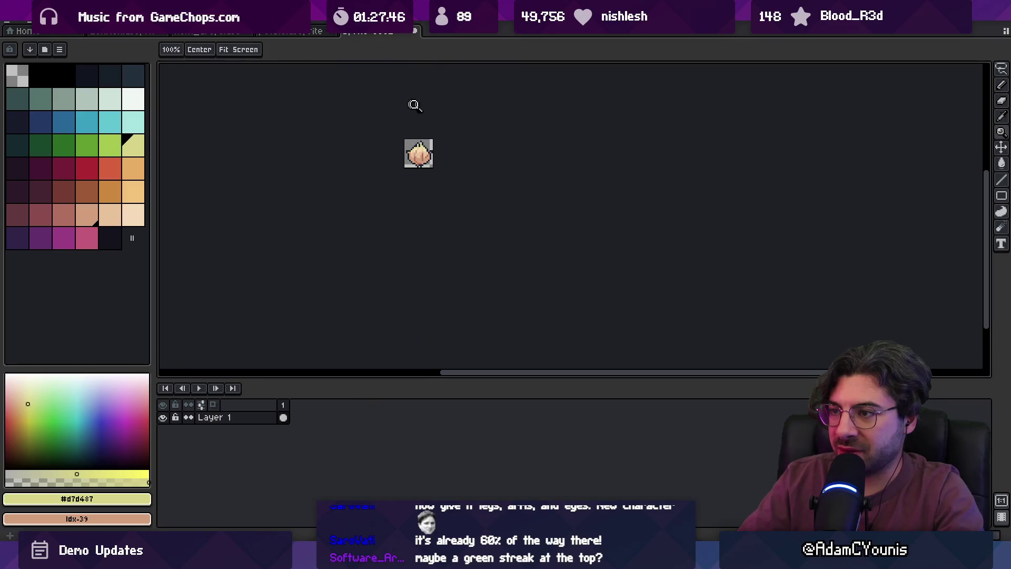
pyautogui.scroll(6, 422, 122)
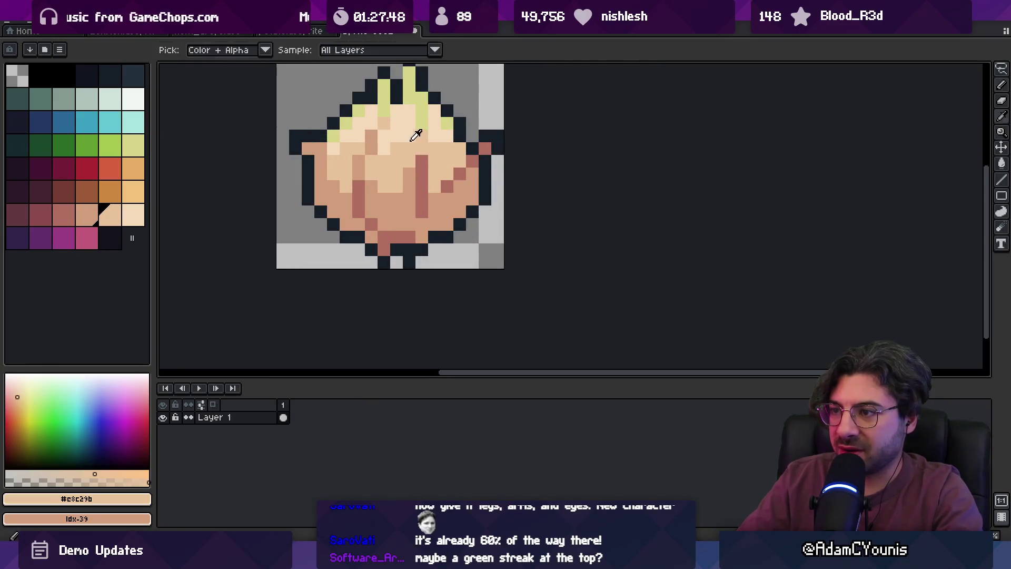
pyautogui.keyDown('alt'); pyautogui.click(404, 141); pyautogui.keyUp('alt')
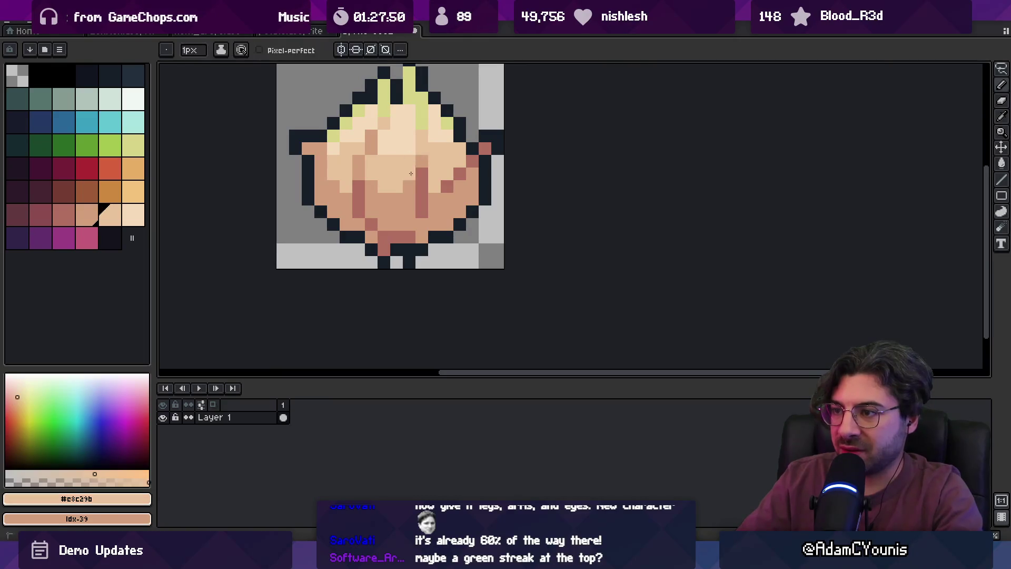
pyautogui.keyDown('alt'); pyautogui.click(408, 172); pyautogui.keyUp('alt')
pyautogui.keyDown('alt'); pyautogui.click(395, 188); pyautogui.keyUp('alt')
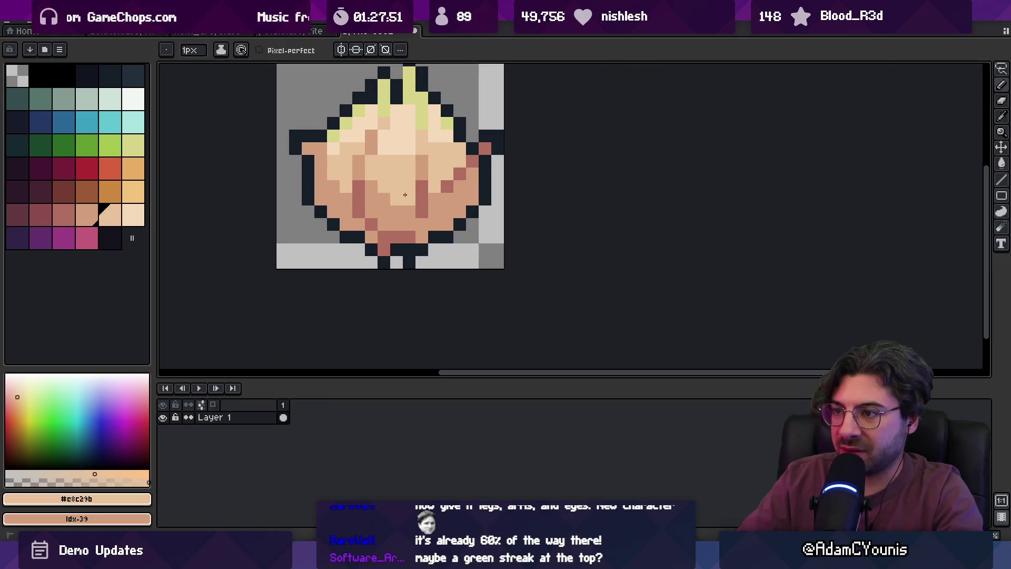
# View the sprite at actual size and lighten two upper-left tan pixels to light peach.
pyautogui.press('z')
pyautogui.press('1')
pyautogui.scroll(3, 416, 168)
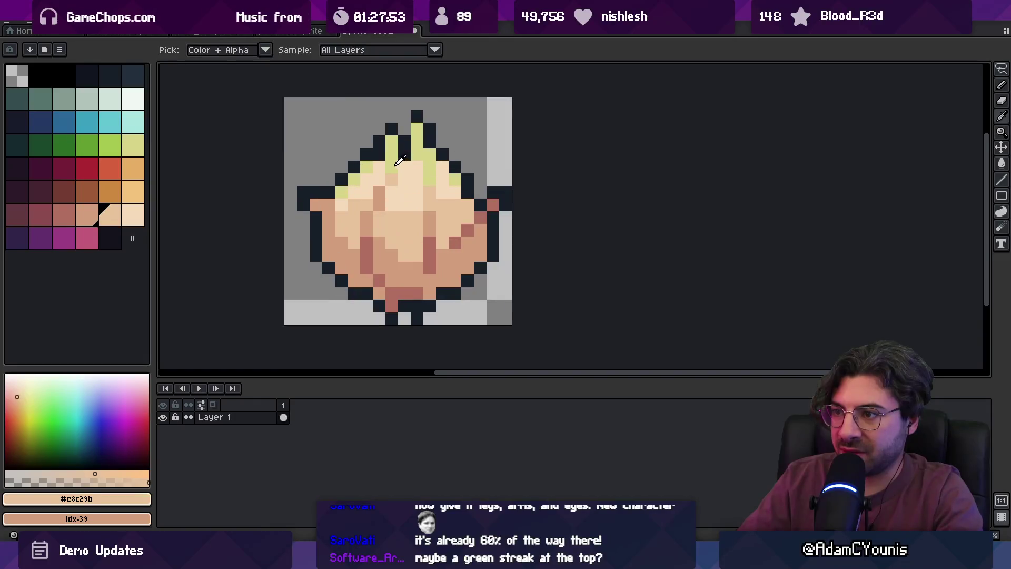
pyautogui.keyDown('alt'); pyautogui.click(419, 166); pyautogui.keyUp('alt')
pyautogui.keyDown('alt'); pyautogui.click(416, 169); pyautogui.keyUp('alt')
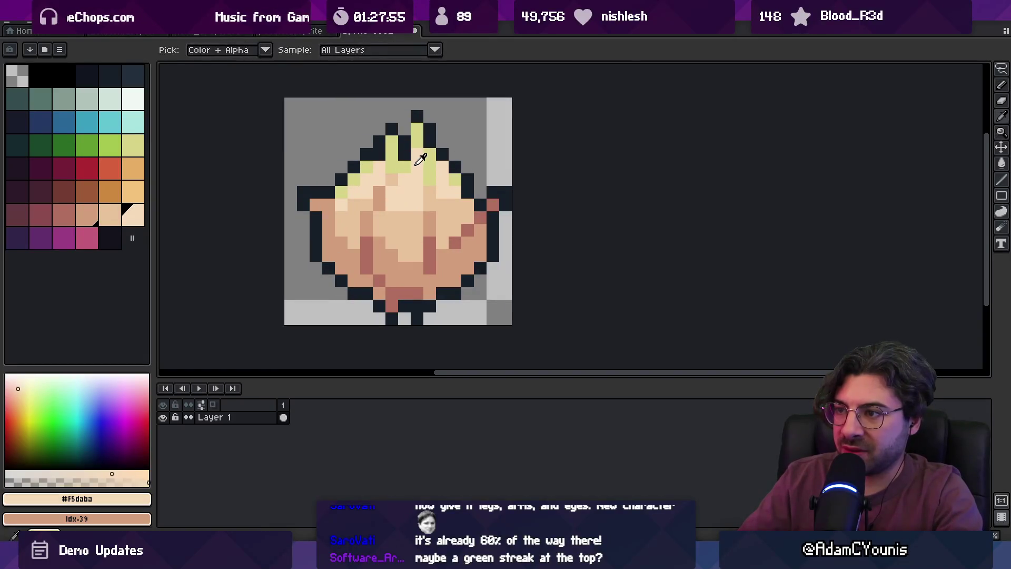
pyautogui.click(379, 192)
pyautogui.click(392, 180)
pyautogui.keyDown('alt'); pyautogui.click(378, 204); pyautogui.keyUp('alt')
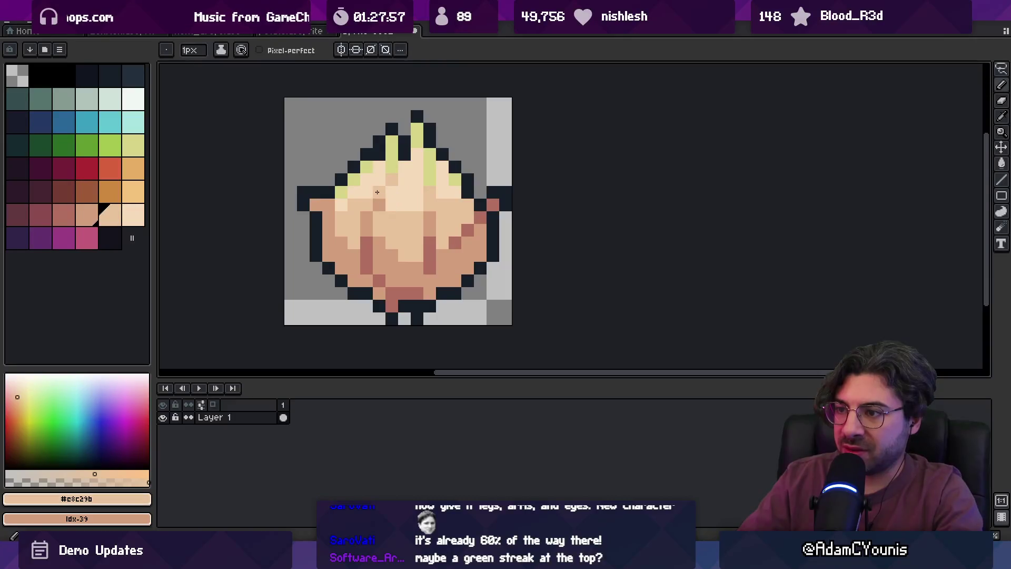
pyautogui.keyDown('alt'); pyautogui.click(377, 196); pyautogui.keyUp('alt')
# Zoom out and back in to judge the green-tipped onion at small size.
pyautogui.press('z')
pyautogui.scroll(-3, 363, 170)
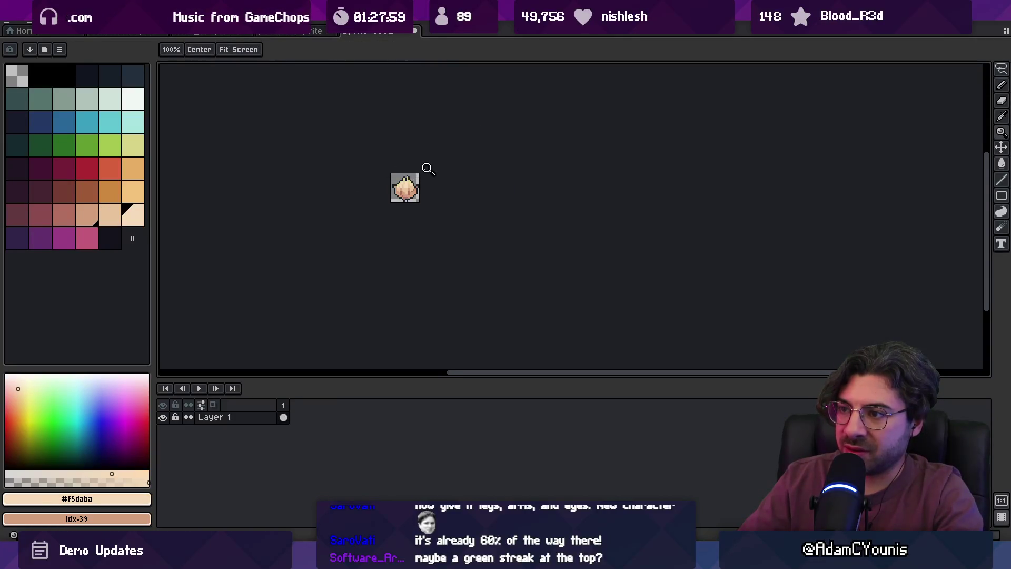
pyautogui.scroll(3, 427, 168)
pyautogui.scroll(-3, 442, 166)
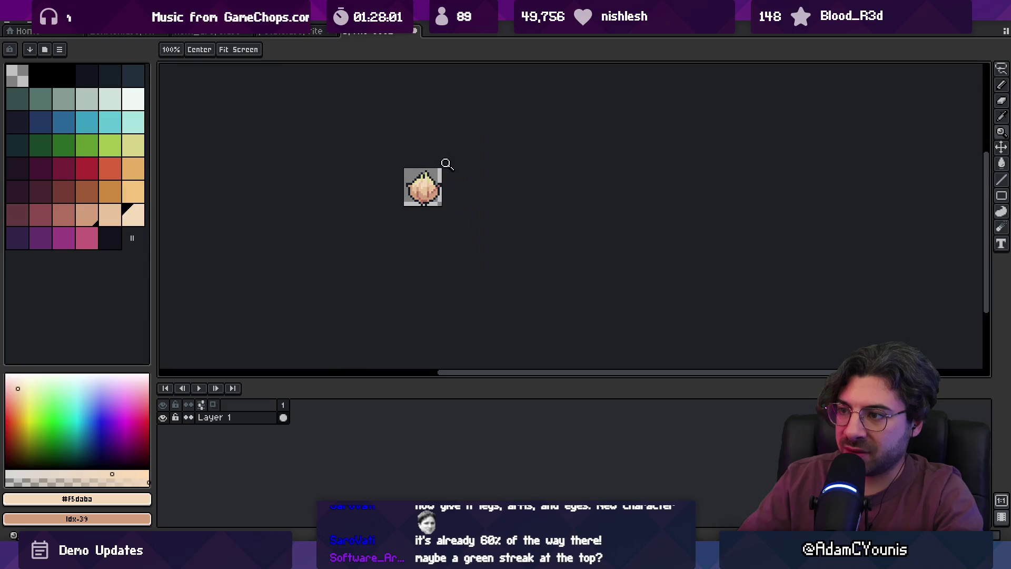
pyautogui.scroll(3, 442, 169)
# Check the sprite at actual size and sample the dark reddish streak colour.
pyautogui.press('b')
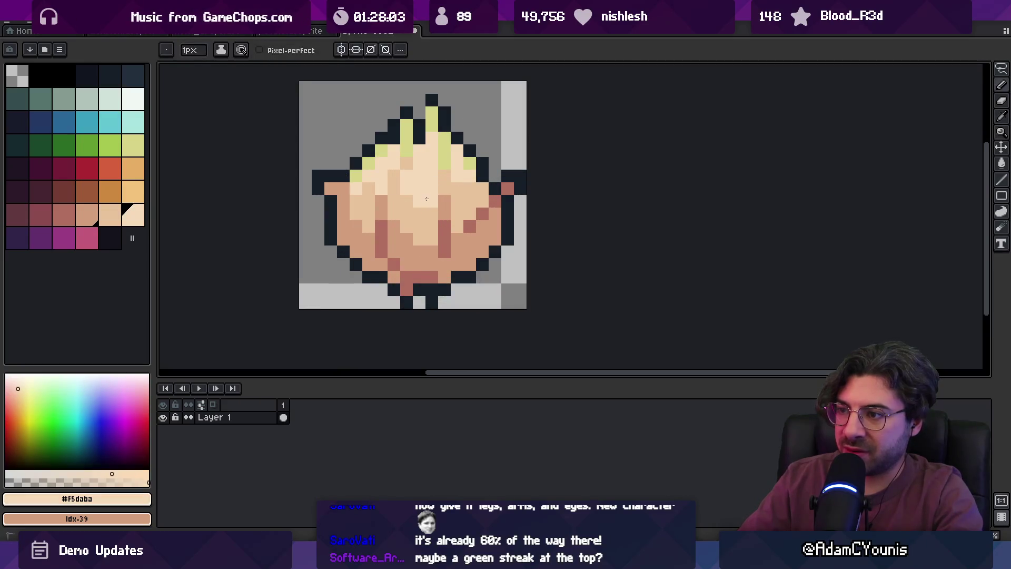
pyautogui.press('z')
pyautogui.scroll(-3, 436, 184)
pyautogui.scroll(-1, 458, 169)
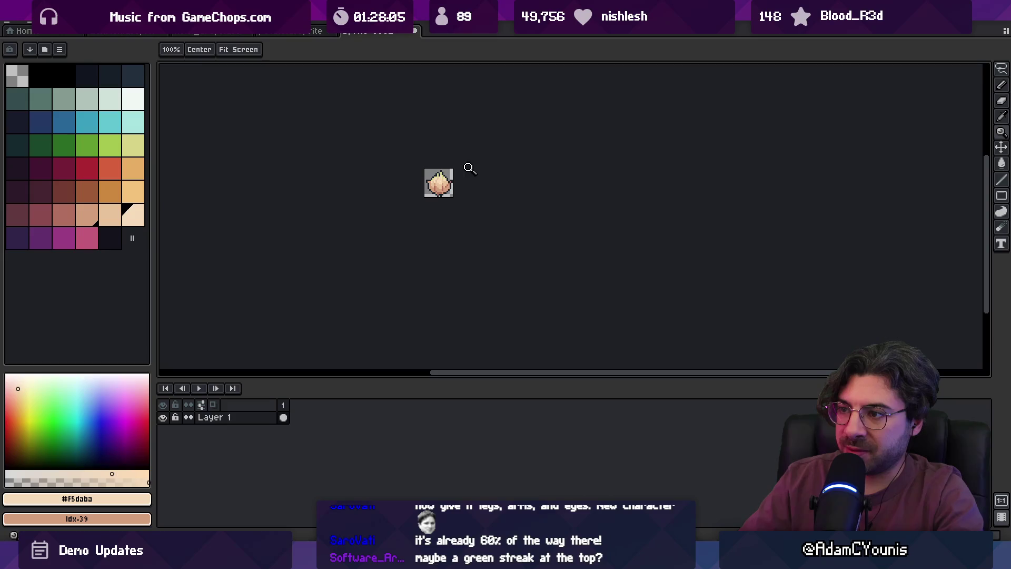
pyautogui.scroll(4, 443, 190)
pyautogui.scroll(-2, 448, 210)
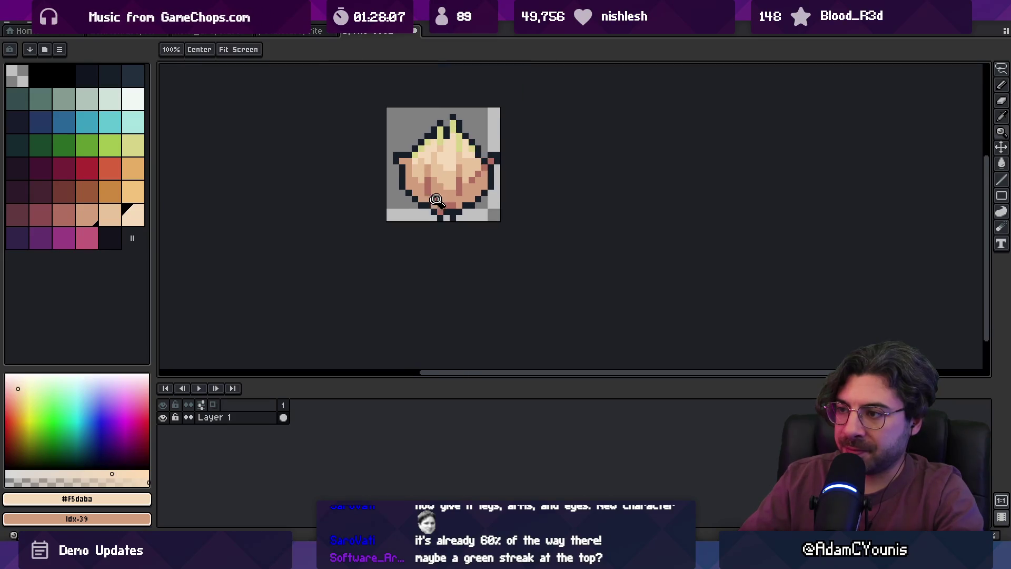
pyautogui.scroll(1, 457, 209)
pyautogui.press('i')
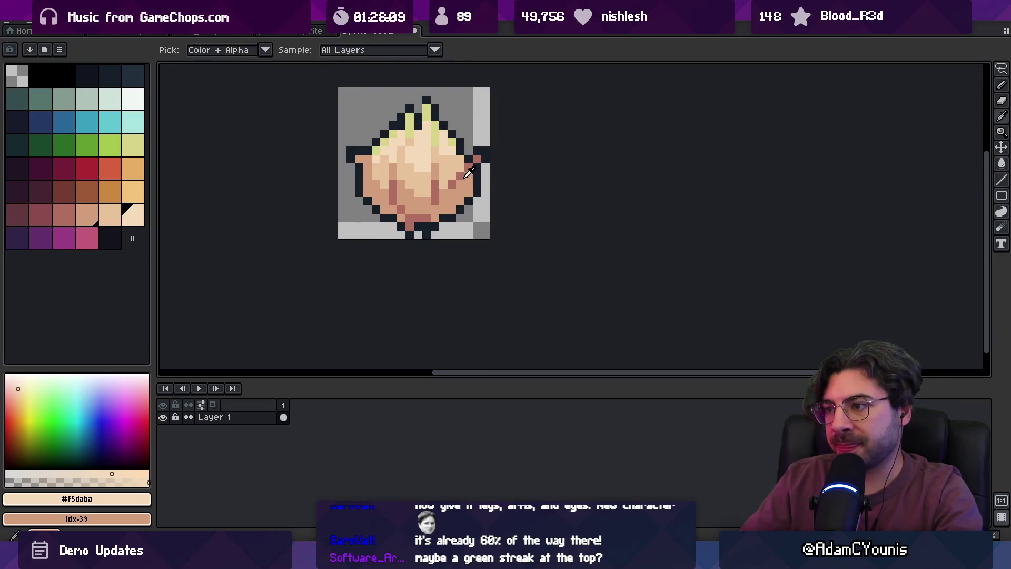
pyautogui.keyDown('alt'); pyautogui.click(465, 176); pyautogui.keyUp('alt')
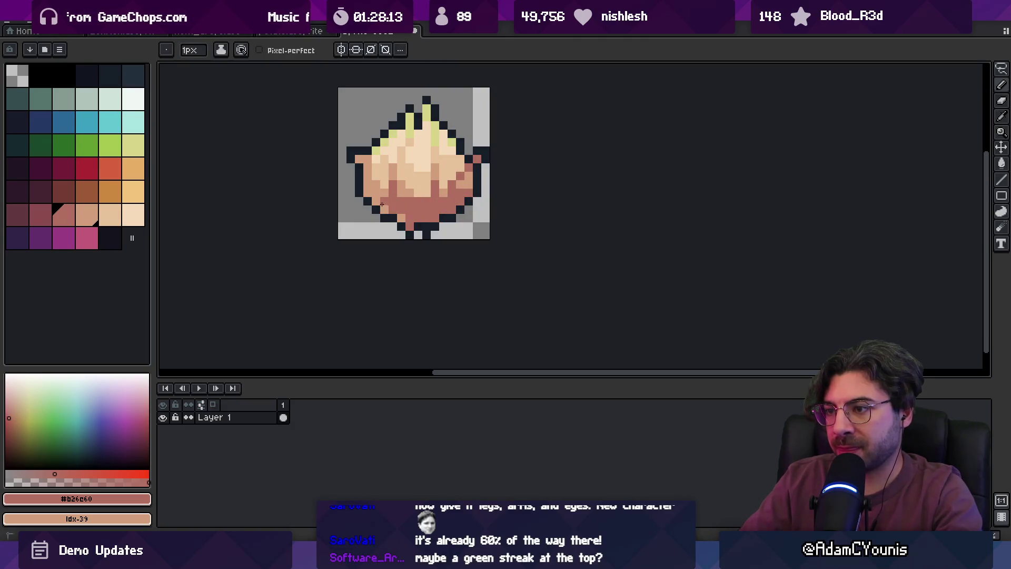
# Paint a dark reddish pixel on the onion's lower body.
pyautogui.press('z')
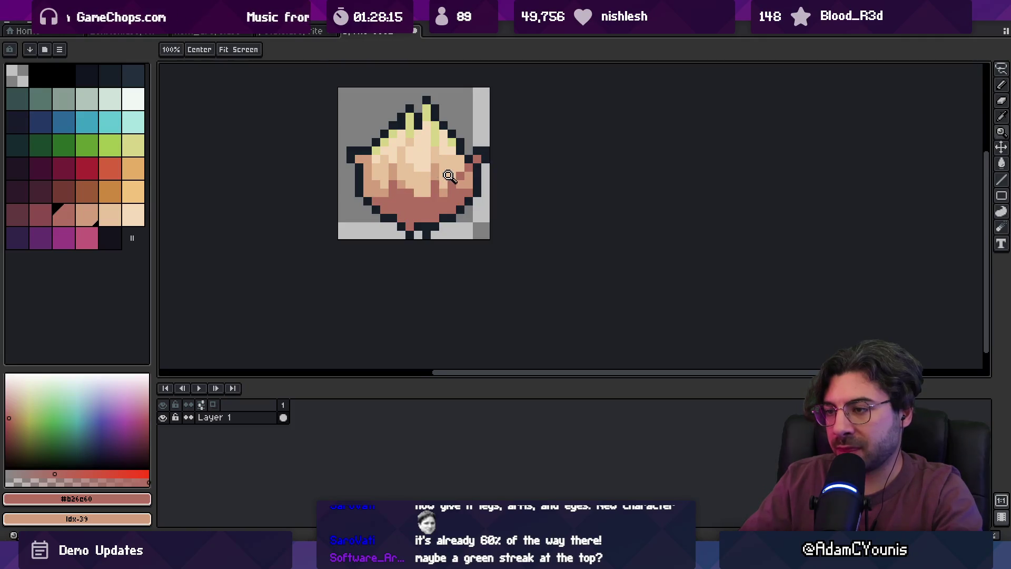
pyautogui.scroll(-6, 436, 134)
pyautogui.scroll(1, 450, 172)
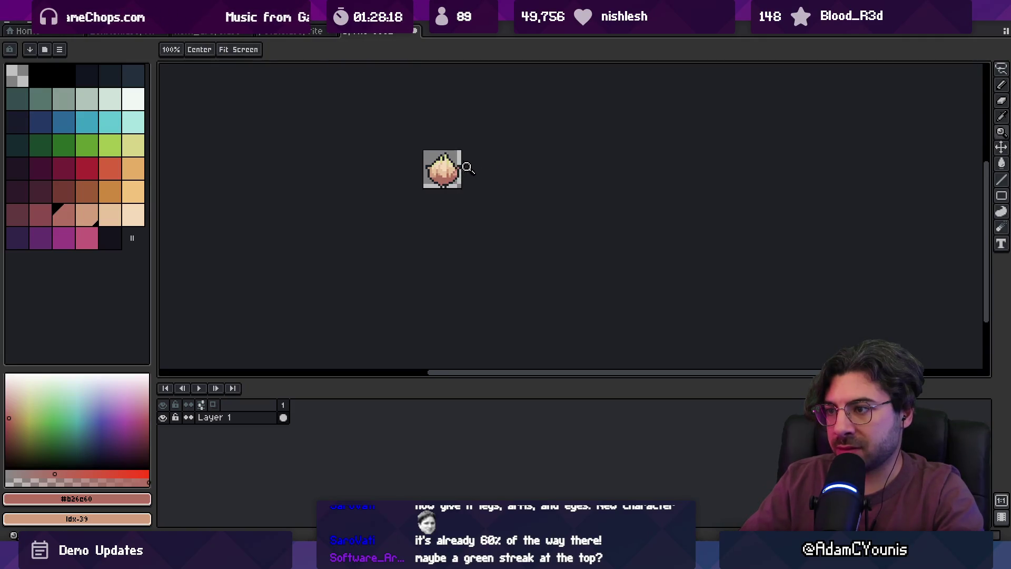
pyautogui.press('v')
pyautogui.press('z')
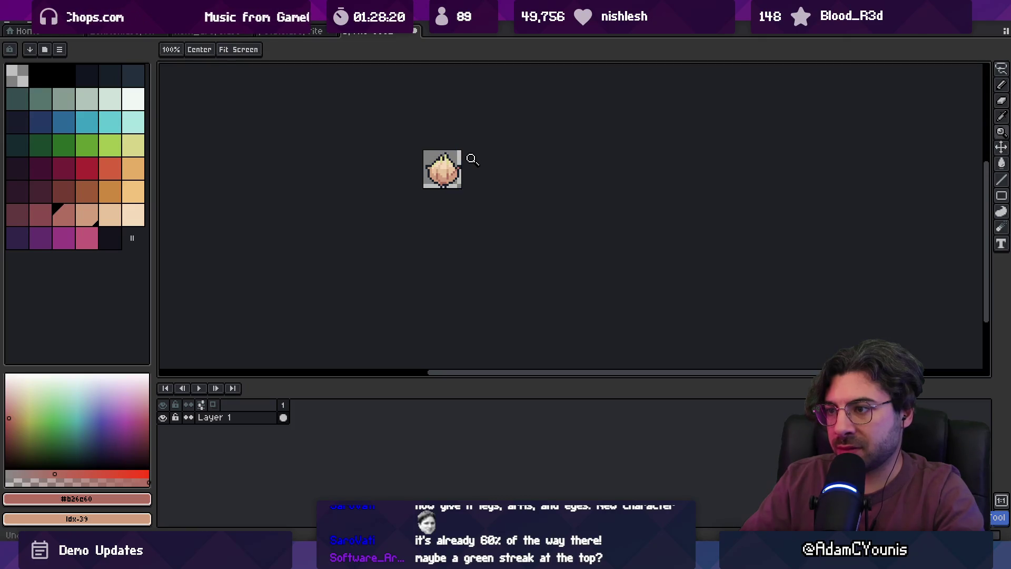
pyautogui.scroll(6, 437, 175)
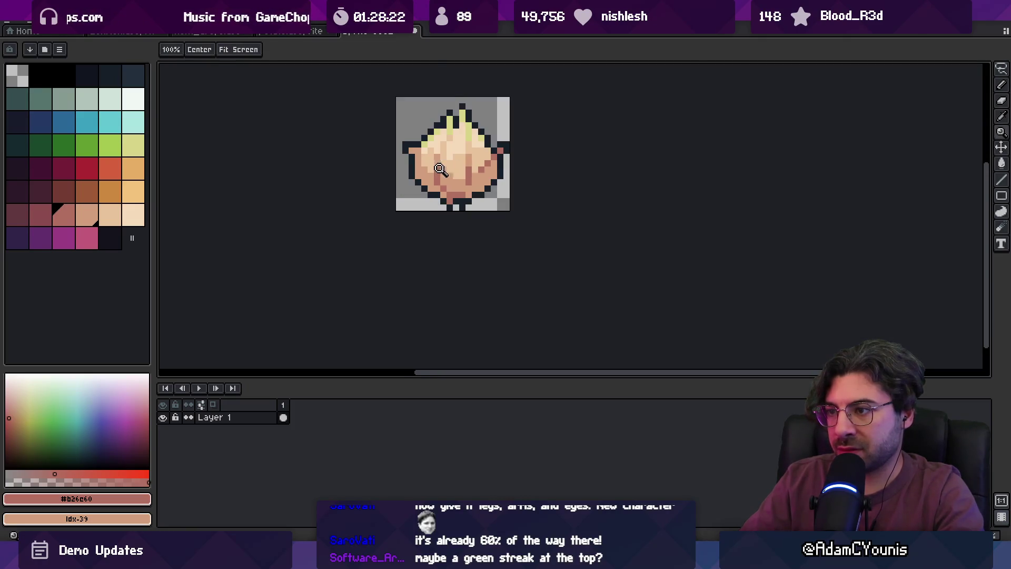
pyautogui.press('b')
pyautogui.scroll(1, 454, 159)
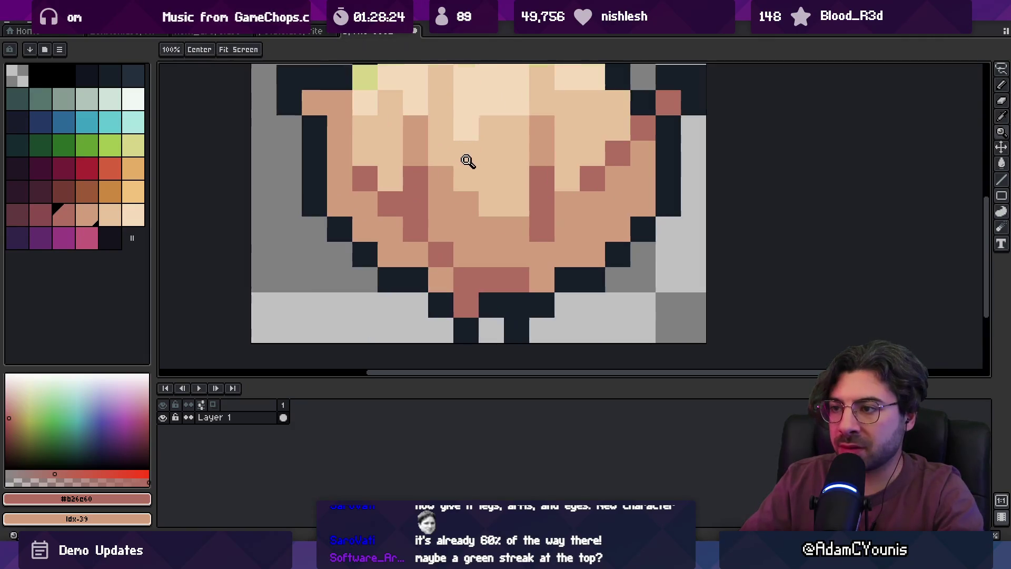
pyautogui.scroll(-5, 467, 157)
pyautogui.scroll(3, 408, 192)
pyautogui.press('i')
pyautogui.press('b')
pyautogui.click(496, 193)
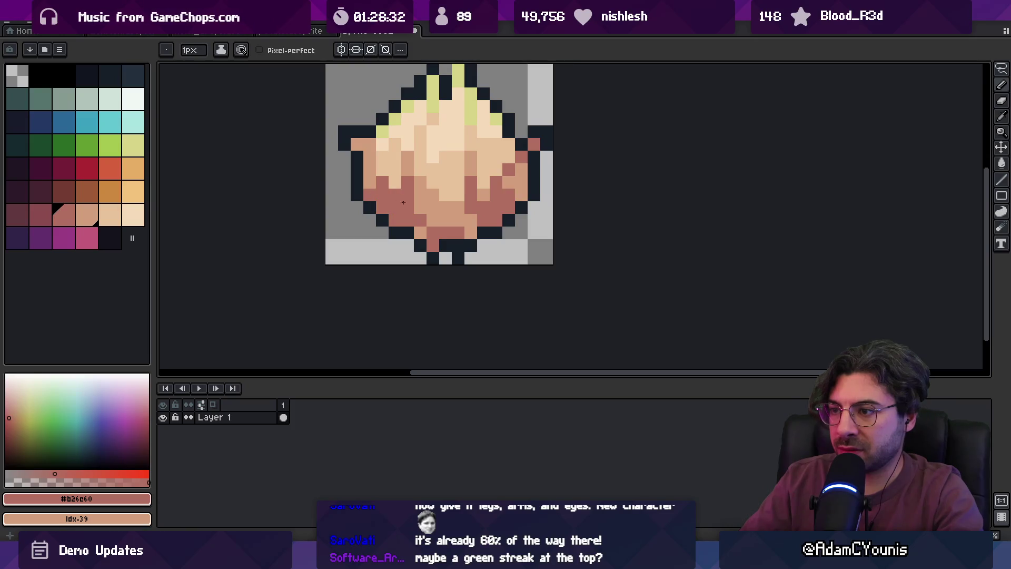
# Touch up the lower body shading with darker peach and dark reddish tones.
pyautogui.keyDown('alt'); pyautogui.click(382, 192); pyautogui.keyUp('alt')
pyautogui.press('z')
pyautogui.scroll(-3, 448, 174)
pyautogui.scroll(2, 477, 180)
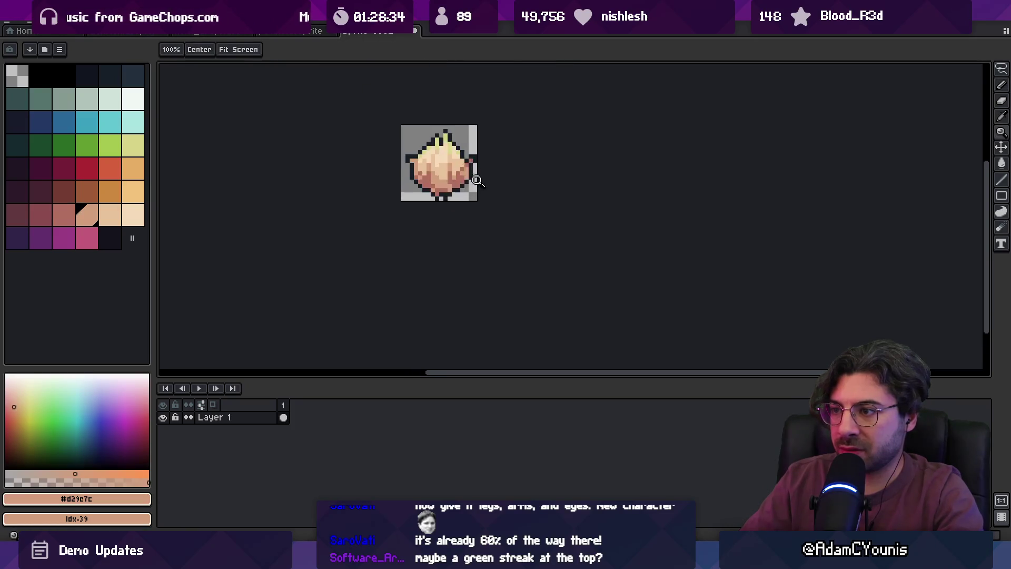
pyautogui.scroll(1, 477, 180)
pyautogui.keyDown('alt'); pyautogui.click(446, 185); pyautogui.keyUp('alt')
pyautogui.press('b')
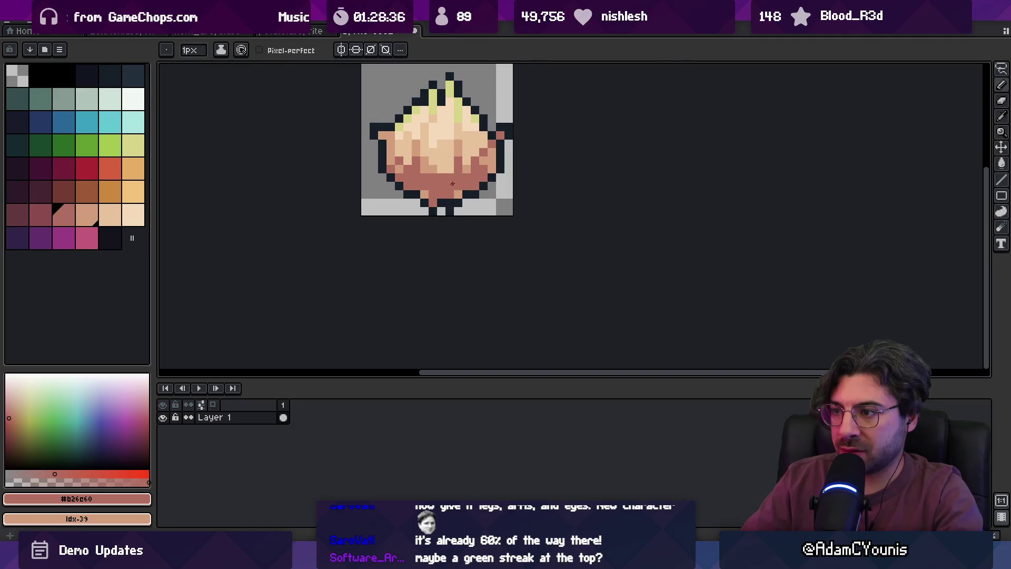
pyautogui.keyDown('alt'); pyautogui.click(452, 183); pyautogui.keyUp('alt')
pyautogui.keyDown('alt'); pyautogui.click(453, 183); pyautogui.keyUp('alt')
pyautogui.keyDown('alt'); pyautogui.click(456, 183); pyautogui.keyUp('alt')
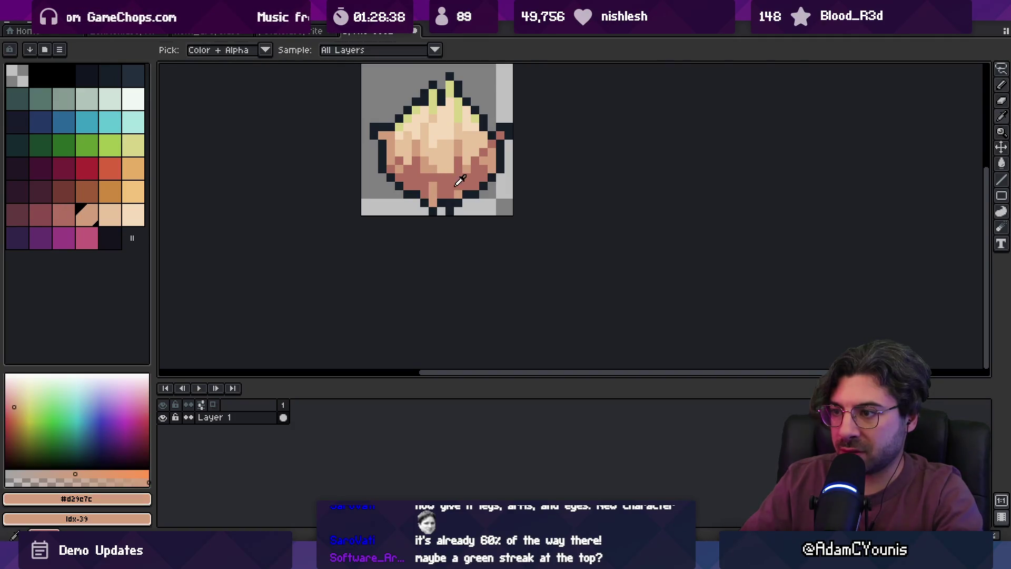
pyautogui.keyDown('alt'); pyautogui.click(457, 179); pyautogui.keyUp('alt')
# Zoom out to review the sprite and sample the dark outline and rosy shades.
pyautogui.press('z')
pyautogui.scroll(-3, 443, 156)
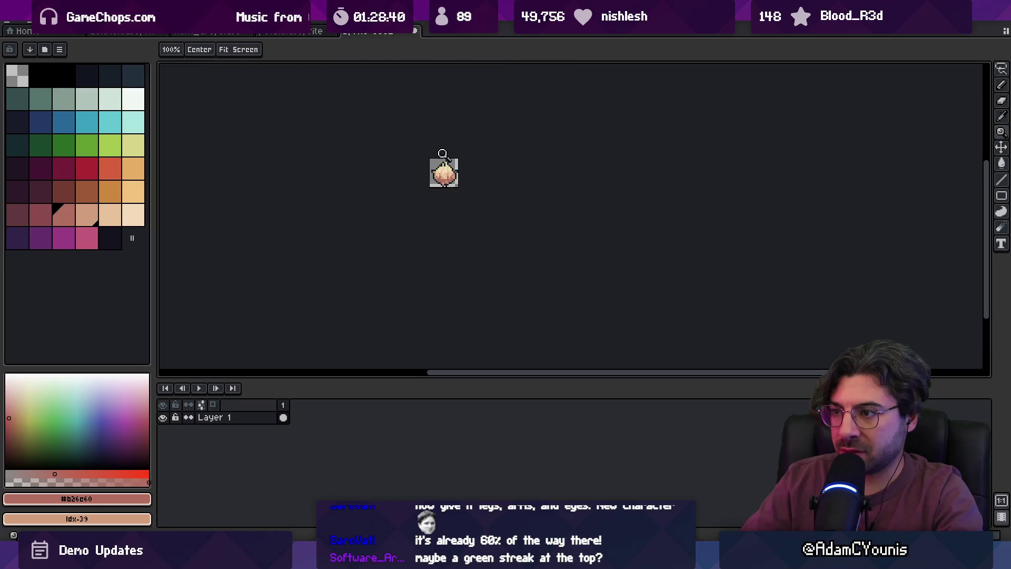
pyautogui.scroll(4, 475, 159)
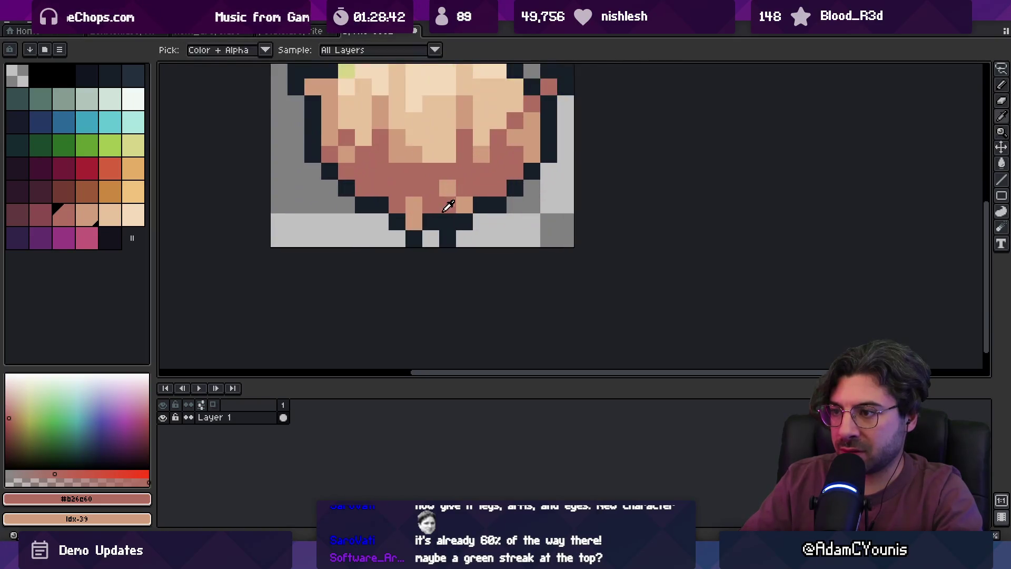
pyautogui.scroll(-4, 395, 200)
pyautogui.scroll(3, 479, 190)
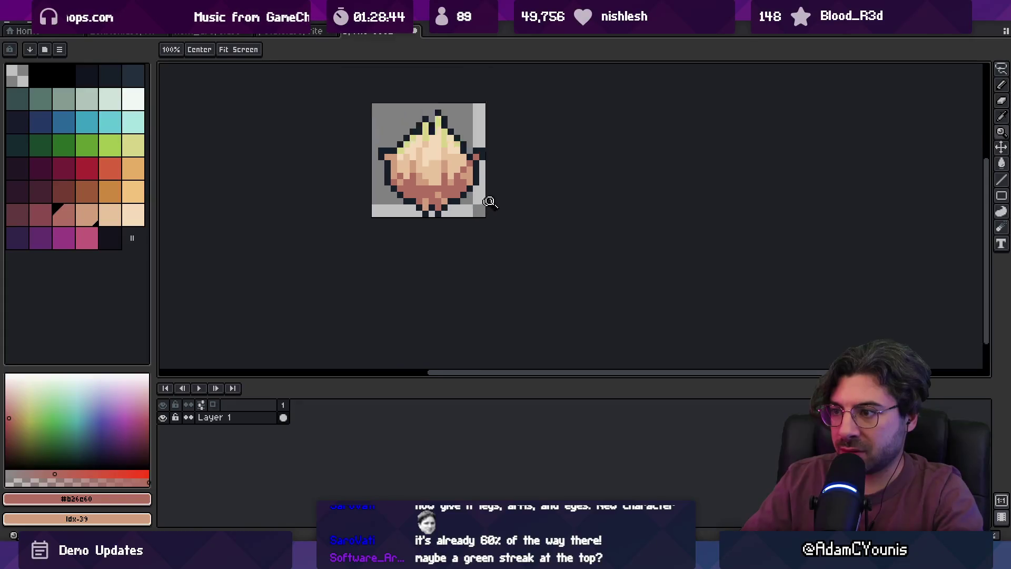
pyautogui.press('b')
pyautogui.keyDown('alt'); pyautogui.click(437, 202); pyautogui.keyUp('alt')
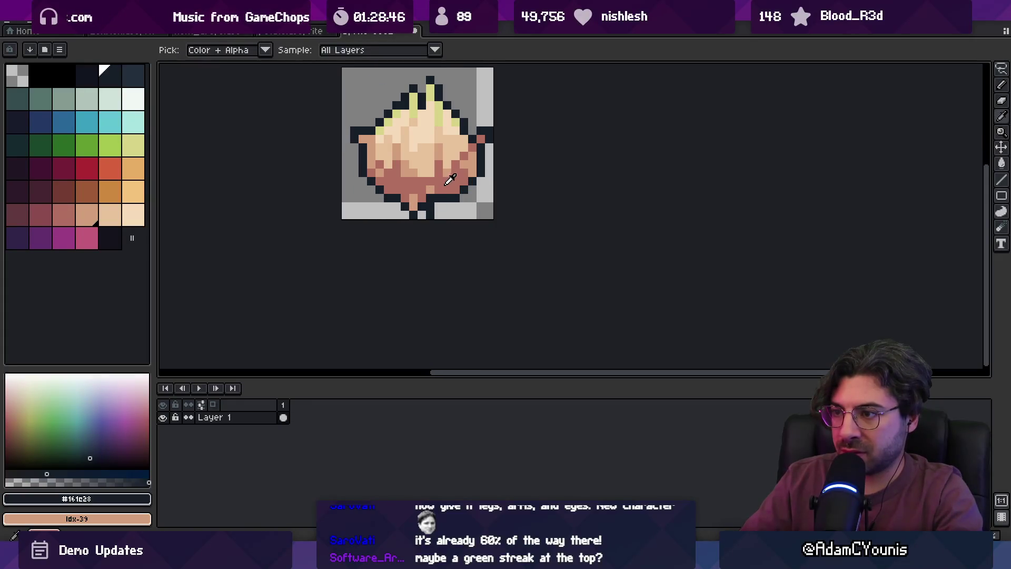
pyautogui.keyDown('alt'); pyautogui.click(445, 186); pyautogui.keyUp('alt')
# Sample the tan body shade and zoom to check the rosy lower body.
pyautogui.press('z')
pyautogui.press('b')
pyautogui.keyDown('alt'); pyautogui.click(428, 188); pyautogui.keyUp('alt')
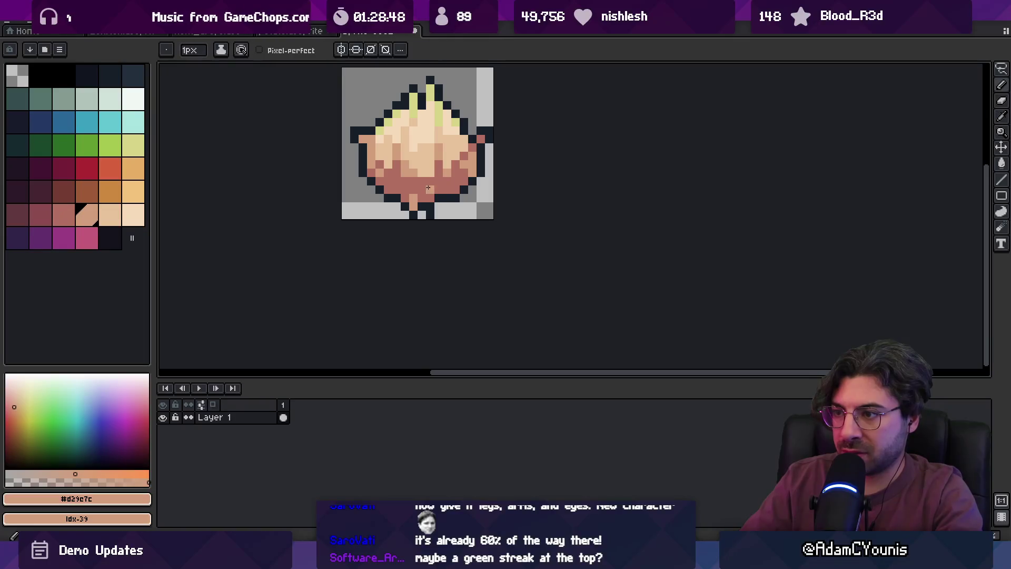
pyautogui.press('z')
pyautogui.scroll(-4, 411, 179)
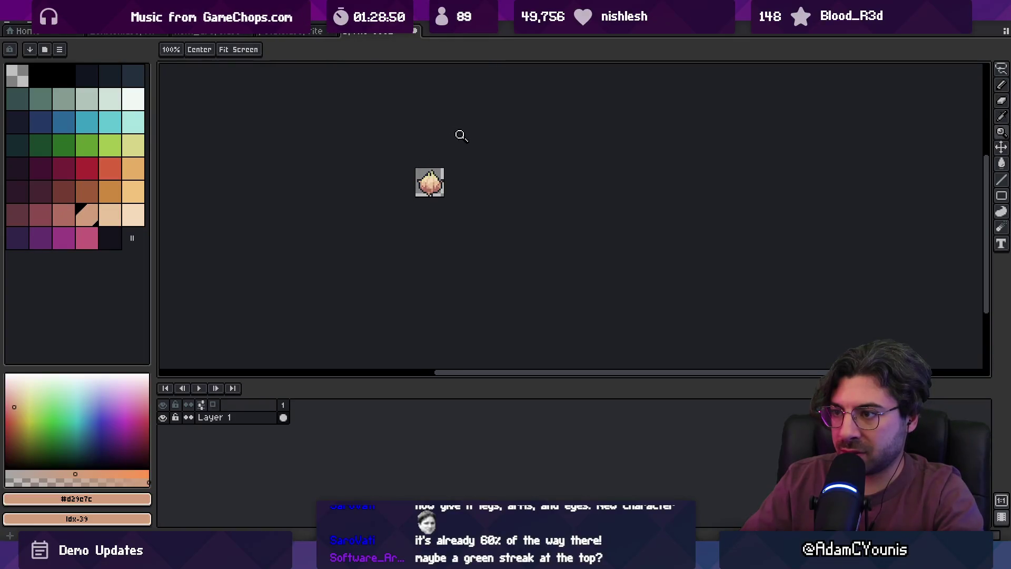
pyautogui.scroll(6, 452, 182)
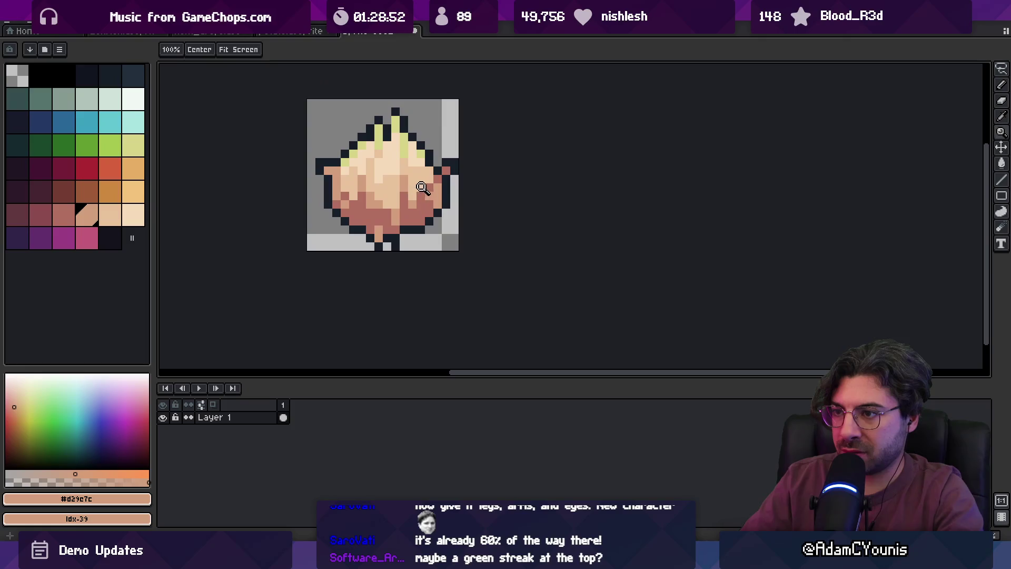
# Shift the onion's right side slightly left and move the top spike down one pixel.
pyautogui.press('m')
pyautogui.moveTo(429, 136)
pyautogui.mouseDown()
pyautogui.moveTo(437, 252)
pyautogui.moveTo(459, 254)
pyautogui.mouseUp()
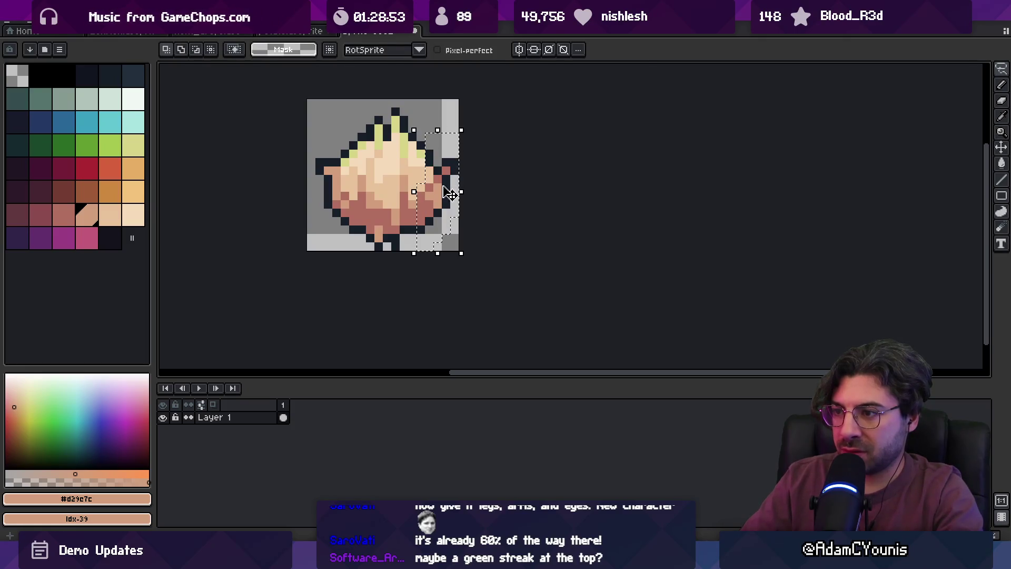
pyautogui.moveTo(451, 192); pyautogui.dragTo(442, 194)
pyautogui.press('b')
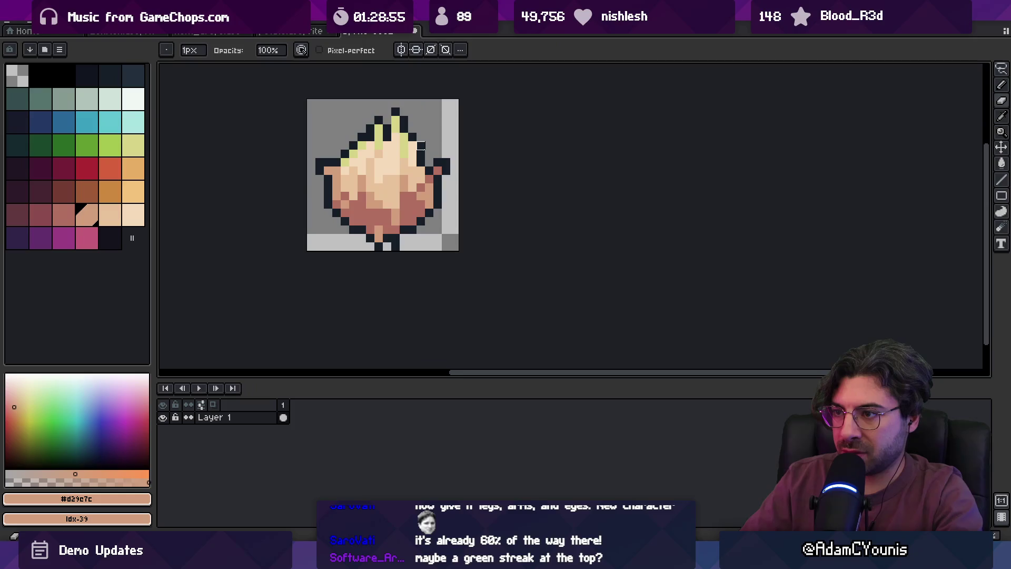
pyautogui.press('m')
pyautogui.moveTo(390, 100)
pyautogui.mouseDown()
pyautogui.moveTo(428, 152)
pyautogui.moveTo(412, 120)
pyautogui.mouseUp()
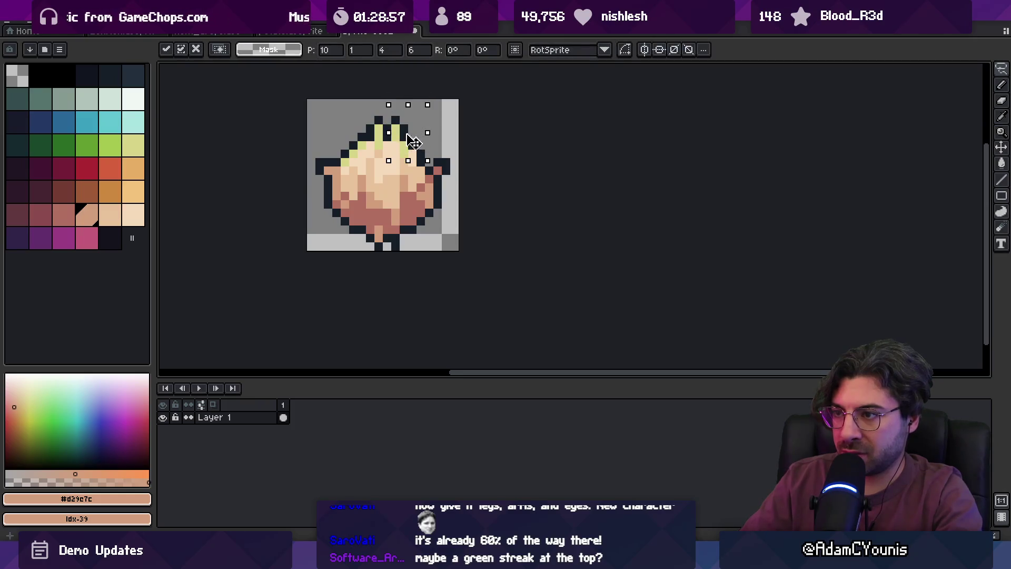
# Pick the dark outline colour and add an outline pixel on the onion's right edge.
pyautogui.press('z')
pyautogui.scroll(-3, 390, 130)
pyautogui.scroll(-1, 459, 113)
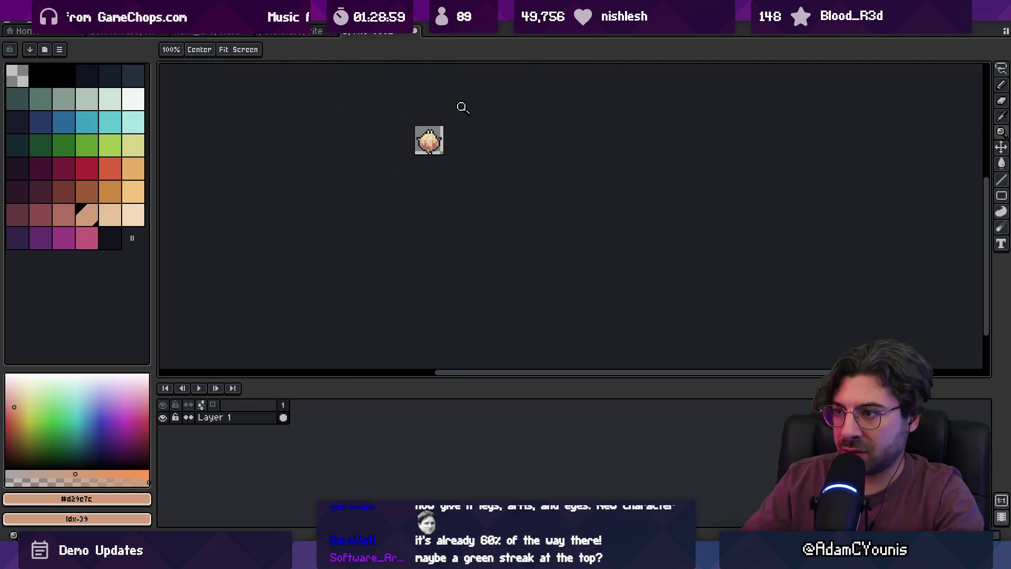
pyautogui.scroll(8, 450, 127)
pyautogui.keyDown('alt'); pyautogui.click(450, 115); pyautogui.keyUp('alt')
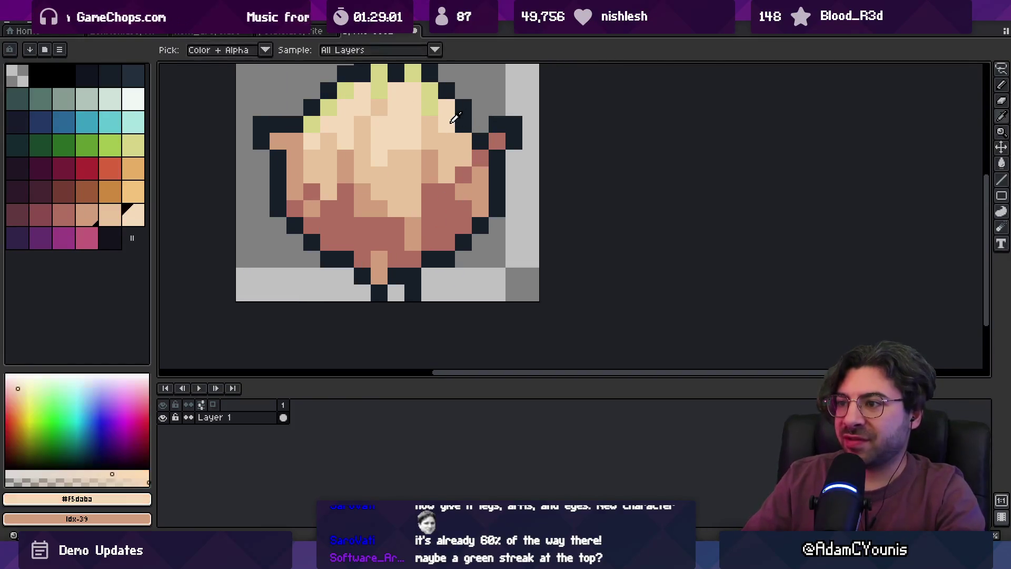
pyautogui.moveTo(450, 115); pyautogui.dragTo(450, 157)
pyautogui.scroll(-5, 357, 209)
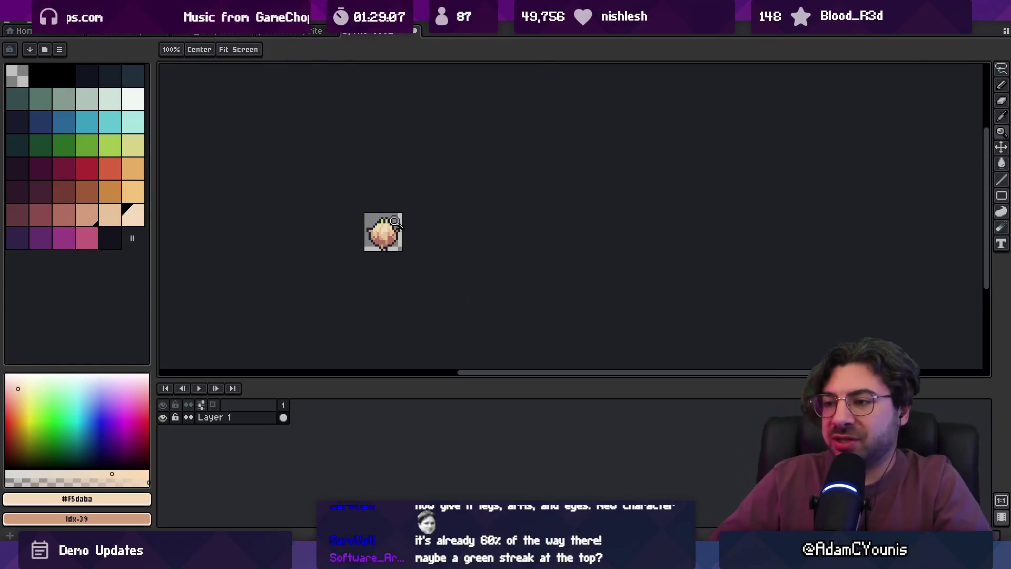
pyautogui.scroll(2, 408, 222)
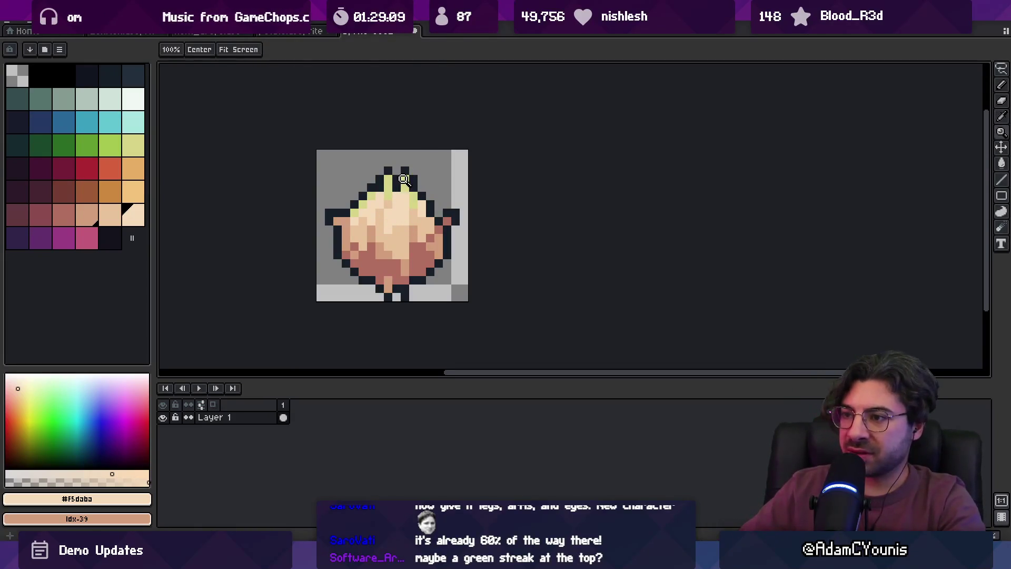
pyautogui.scroll(-4, 378, 189)
pyautogui.scroll(1, 435, 189)
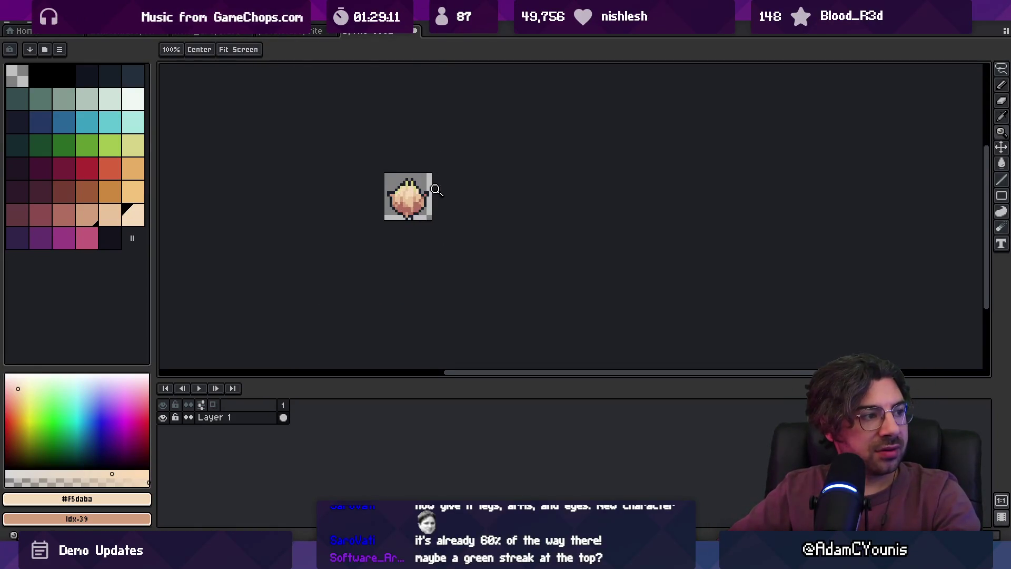
pyautogui.scroll(2, 420, 189)
pyautogui.keyDown('alt'); pyautogui.click(448, 225); pyautogui.keyUp('alt')
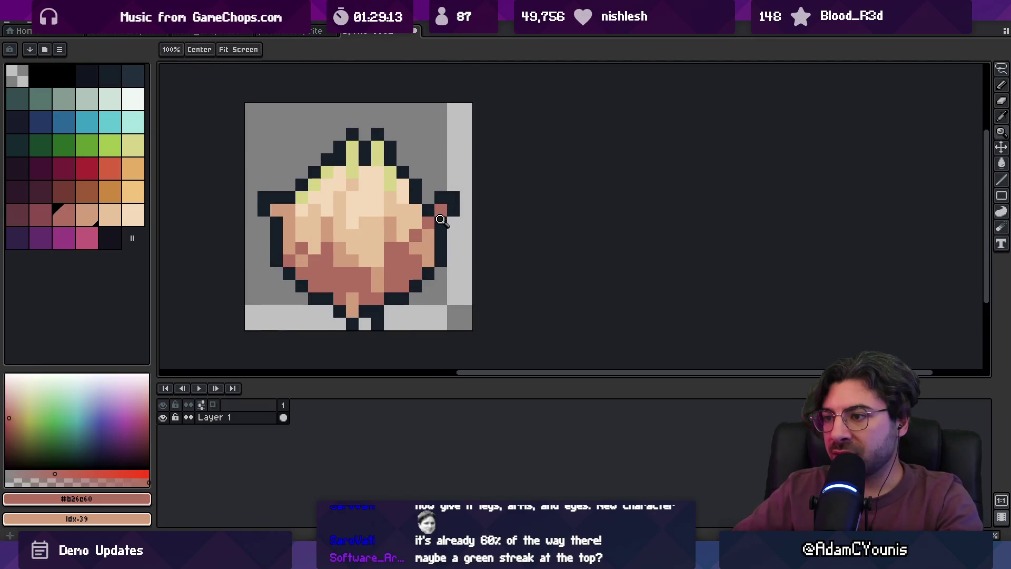
pyautogui.press('b')
pyautogui.click(461, 198)
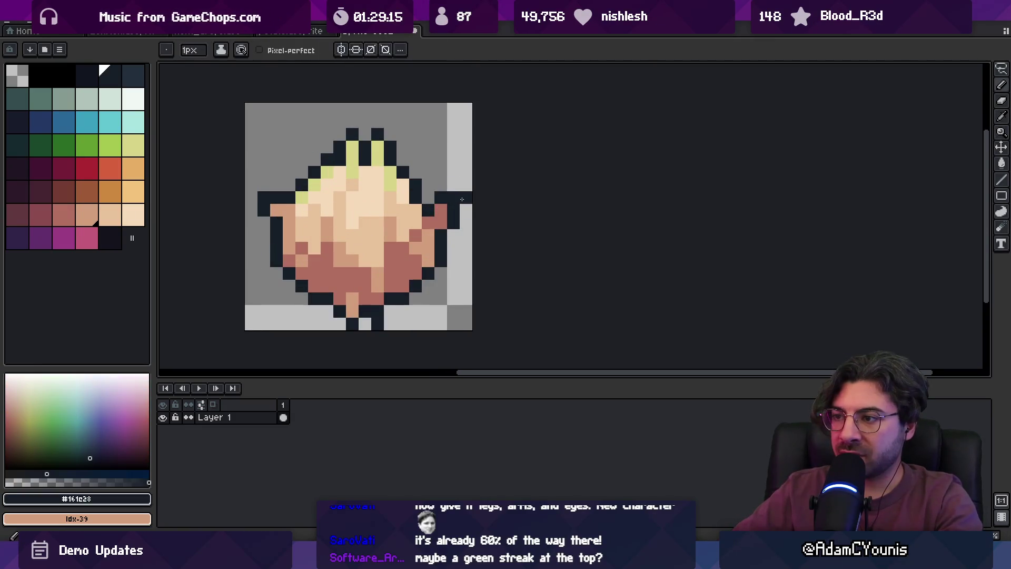
pyautogui.press('z')
pyautogui.scroll(-4, 458, 189)
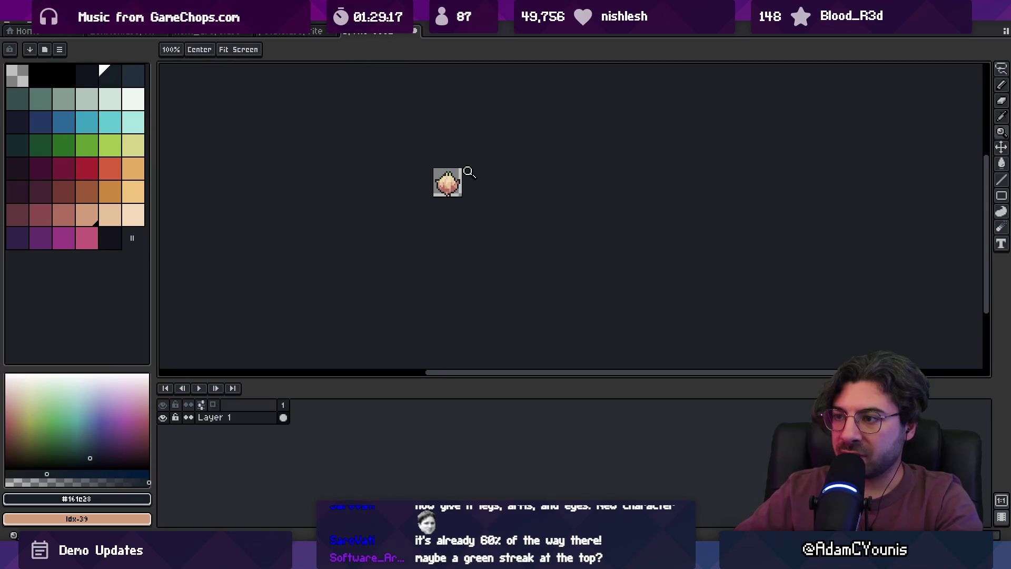
pyautogui.scroll(4, 468, 172)
# Fill the lower-left and lower-right rosy areas of the onion with tan.
pyautogui.press('b')
pyautogui.press('z')
pyautogui.scroll(-2, 445, 172)
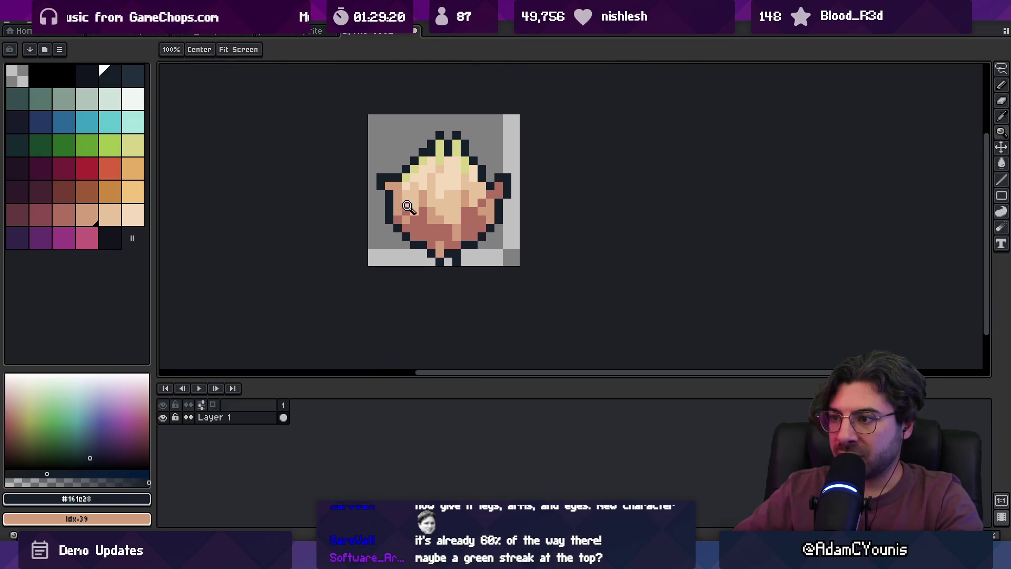
pyautogui.press('i')
pyautogui.click(414, 201)
pyautogui.press('g')
pyautogui.click(426, 229)
pyautogui.click(482, 209)
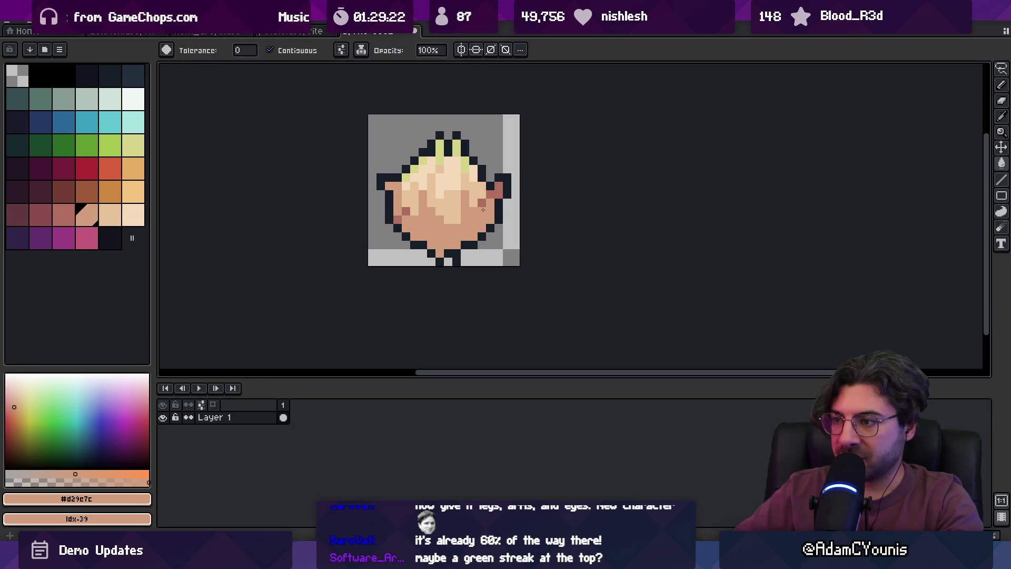
# Paint scattered darker rosy streak pixels onto the bulb.
pyautogui.press('[')
pyautogui.press('b')
pyautogui.click(474, 212)
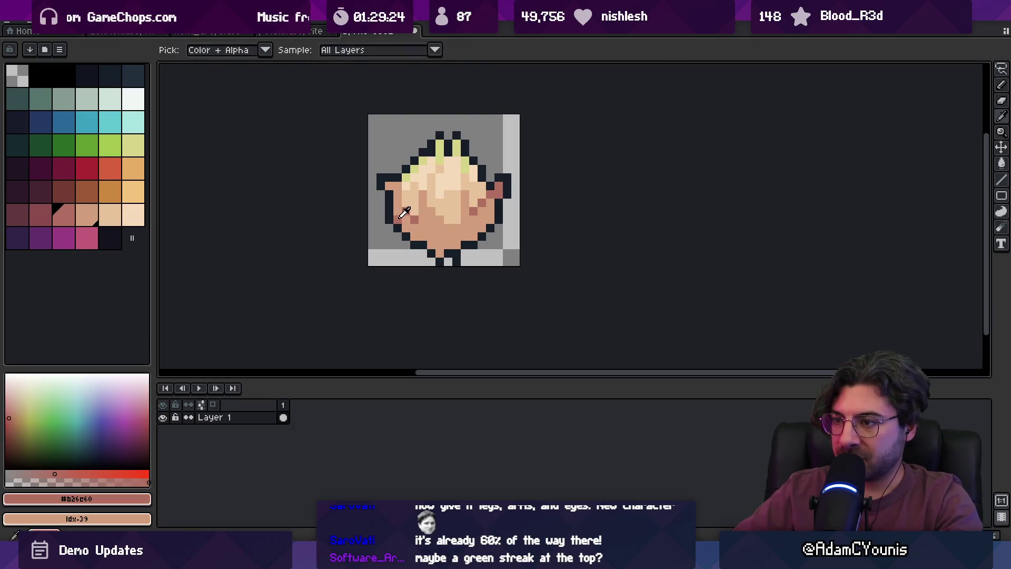
pyautogui.press('z')
pyautogui.scroll(-4, 424, 167)
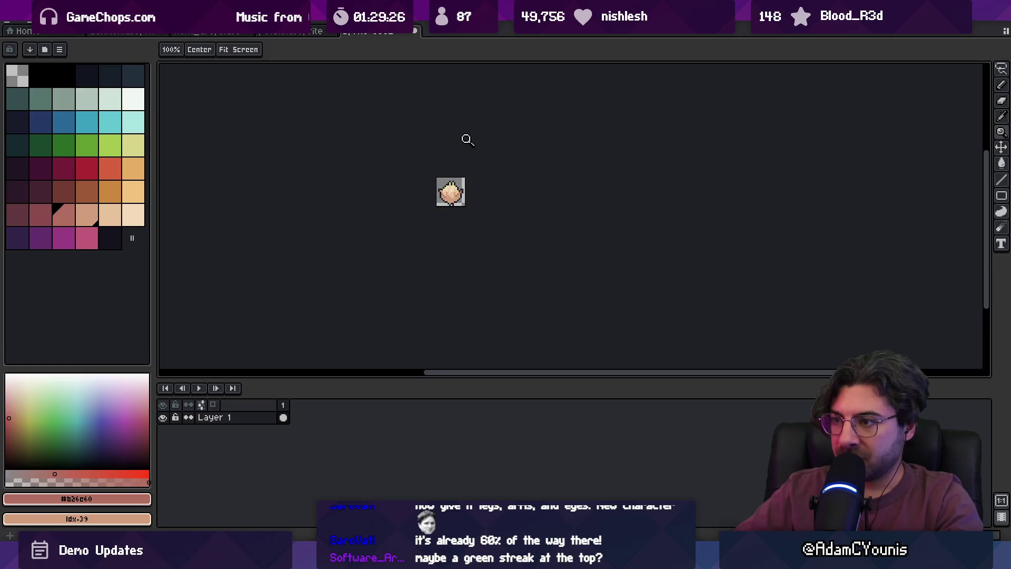
pyautogui.scroll(5, 464, 183)
pyautogui.press('b')
pyautogui.click(431, 185)
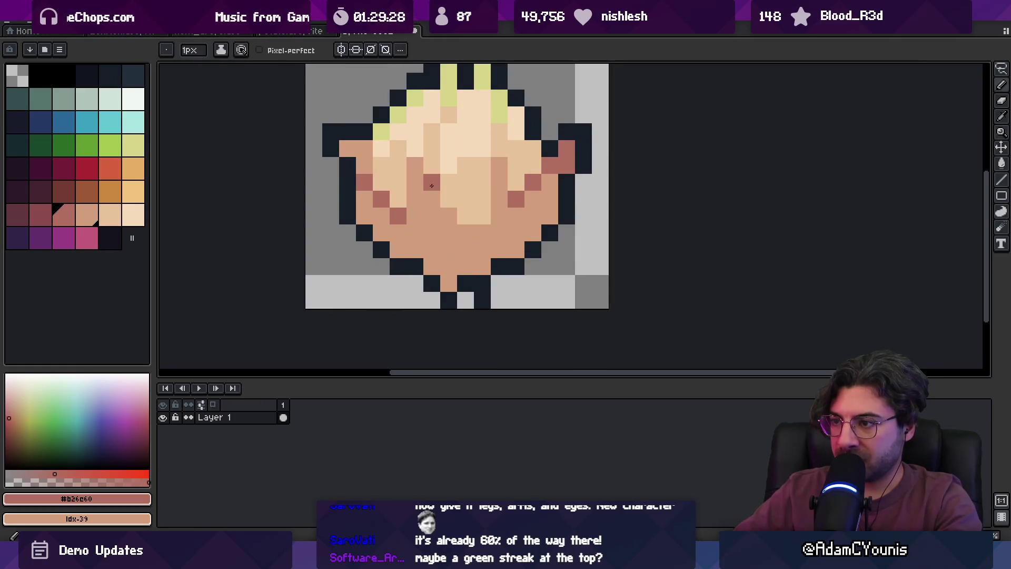
pyautogui.press('z')
pyautogui.scroll(-4, 426, 203)
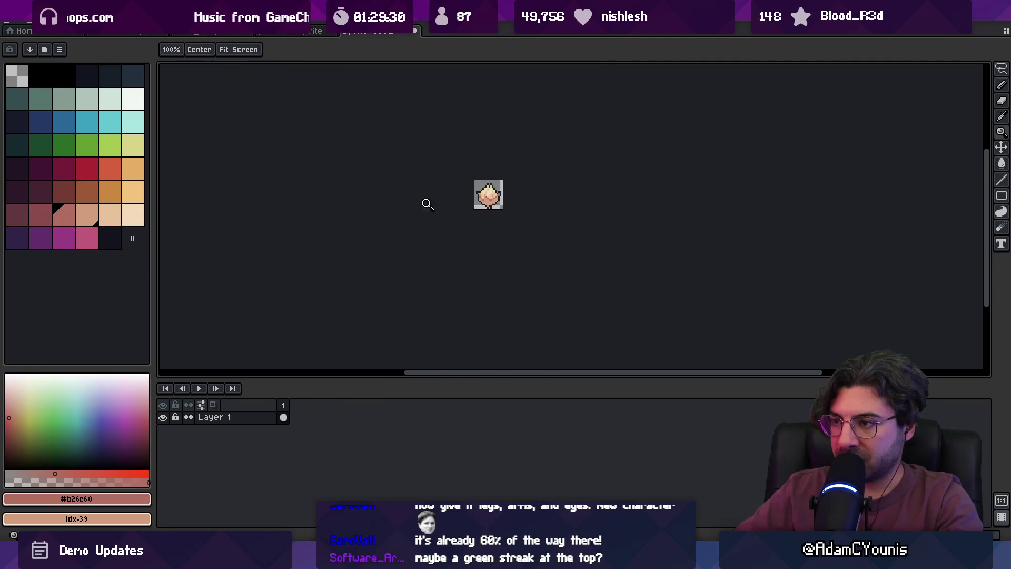
pyautogui.scroll(5, 457, 206)
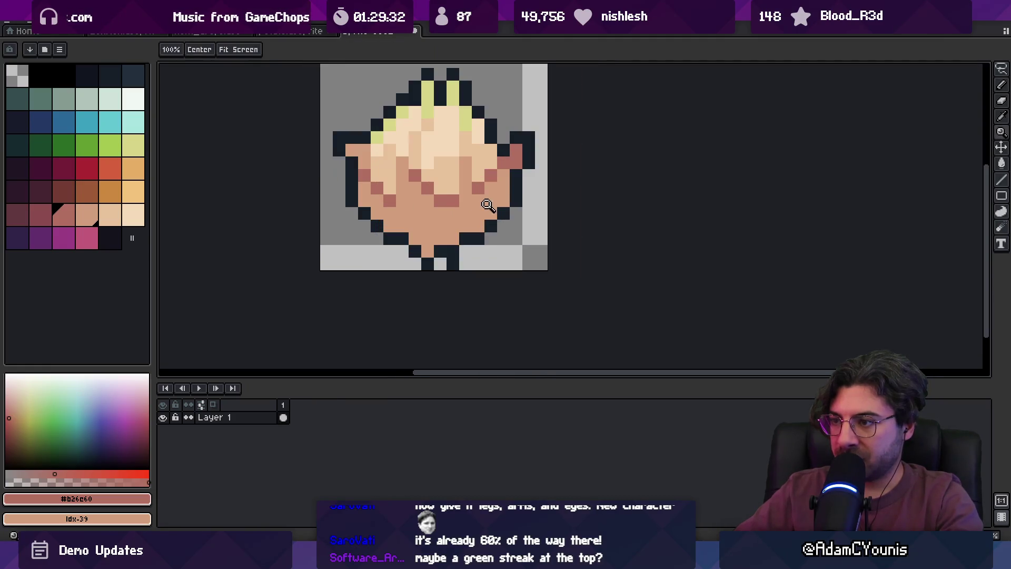
pyautogui.press('b')
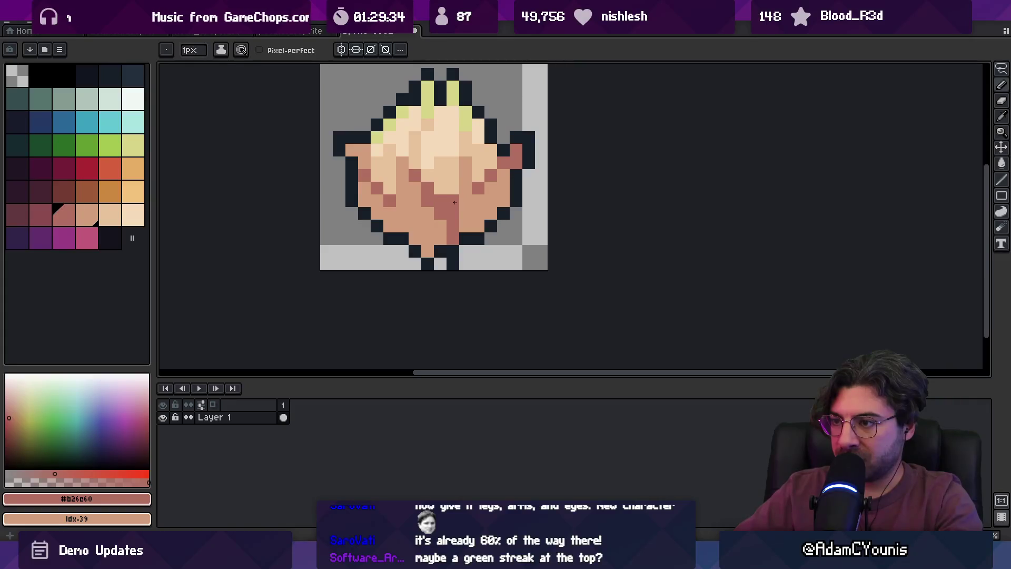
# Lighten two pixels beside the crease with the tan body shade.
pyautogui.keyDown('alt'); pyautogui.click(451, 177); pyautogui.keyUp('alt')
pyautogui.click(465, 200)
pyautogui.click(444, 198)
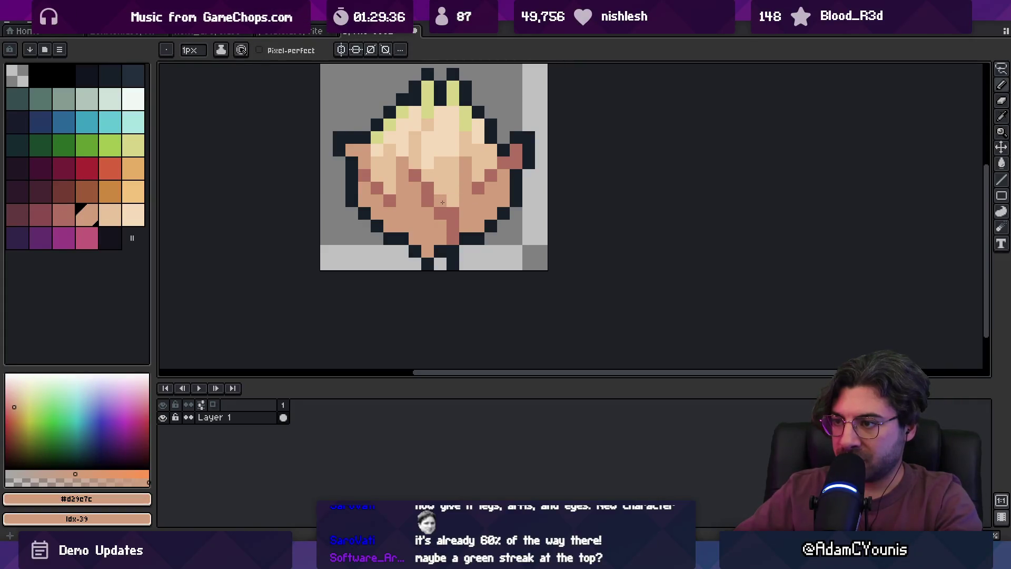
# Pick the rosy streak colour and extend the reddish crease down the centre toward the base.
pyautogui.press('z')
pyautogui.press('1')
pyautogui.press('1')
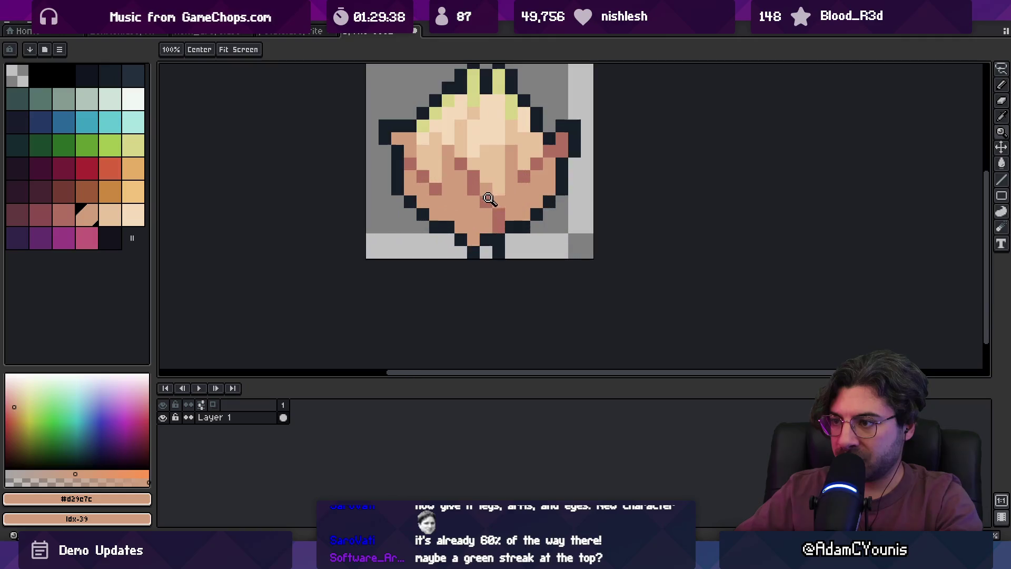
pyautogui.keyDown('alt'); pyautogui.click(445, 188); pyautogui.keyUp('alt')
pyautogui.press('z')
pyautogui.press('1')
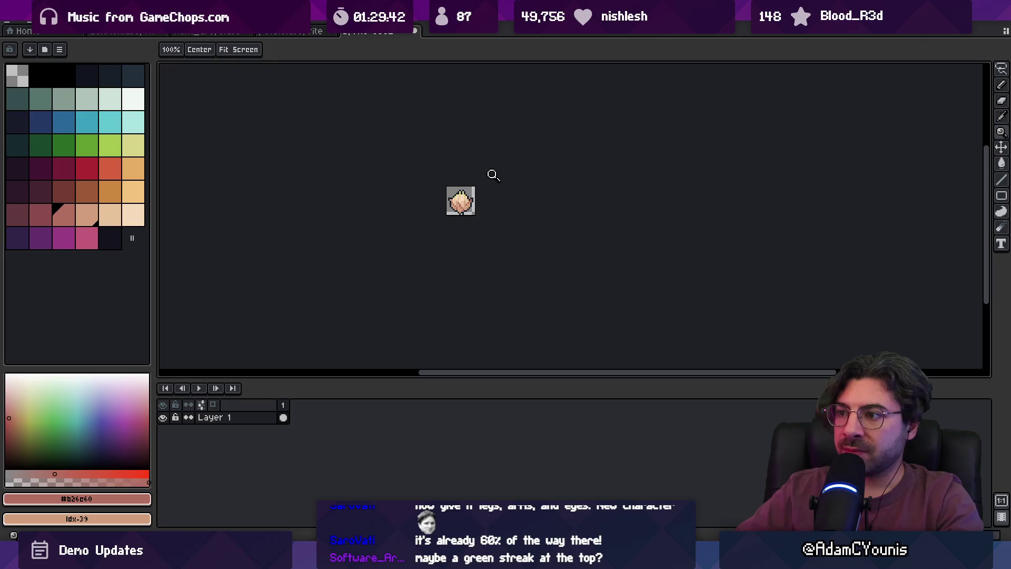
pyautogui.click(473, 189)
pyautogui.click(469, 203)
pyautogui.click(469, 210)
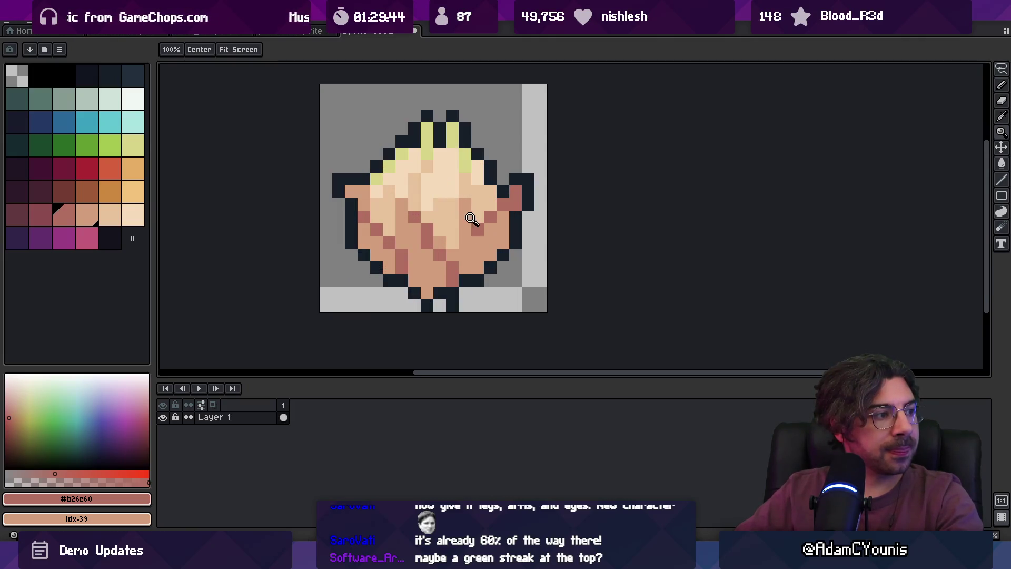
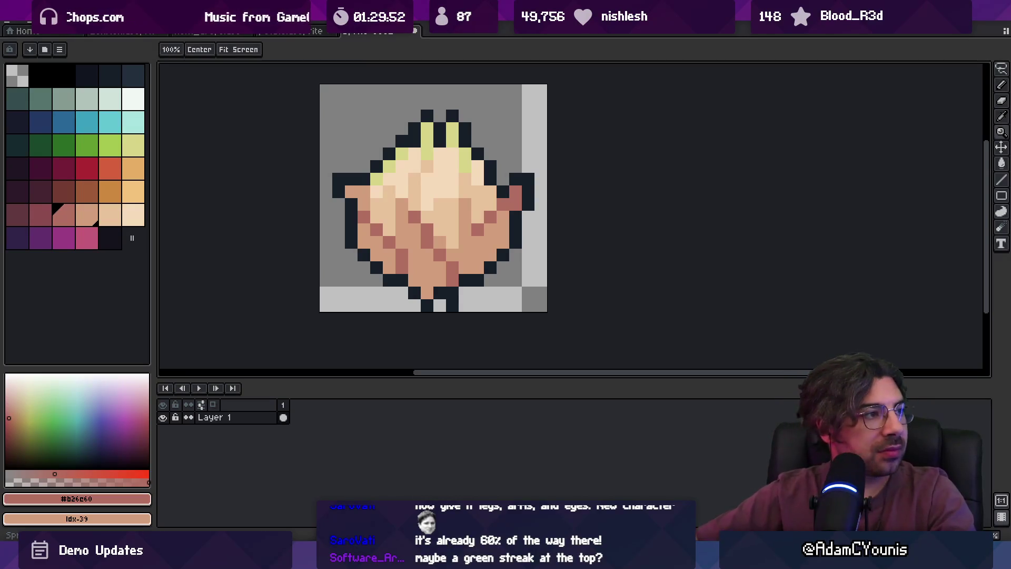
# Search Google Images for 'onion with growth' to get onion reference pictures.
pyautogui.hotkey('alt', 'Tab')
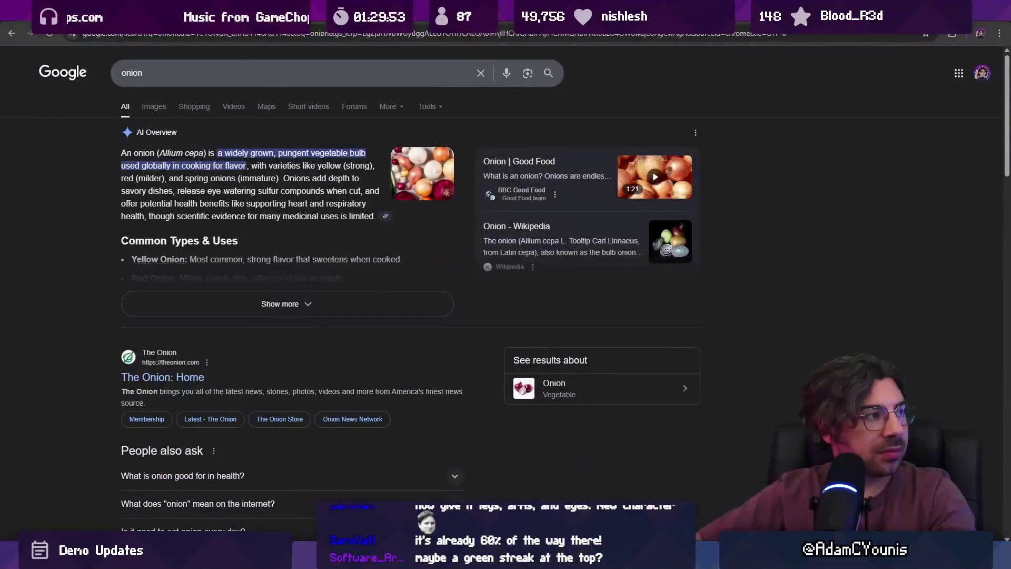
pyautogui.click(154, 108)
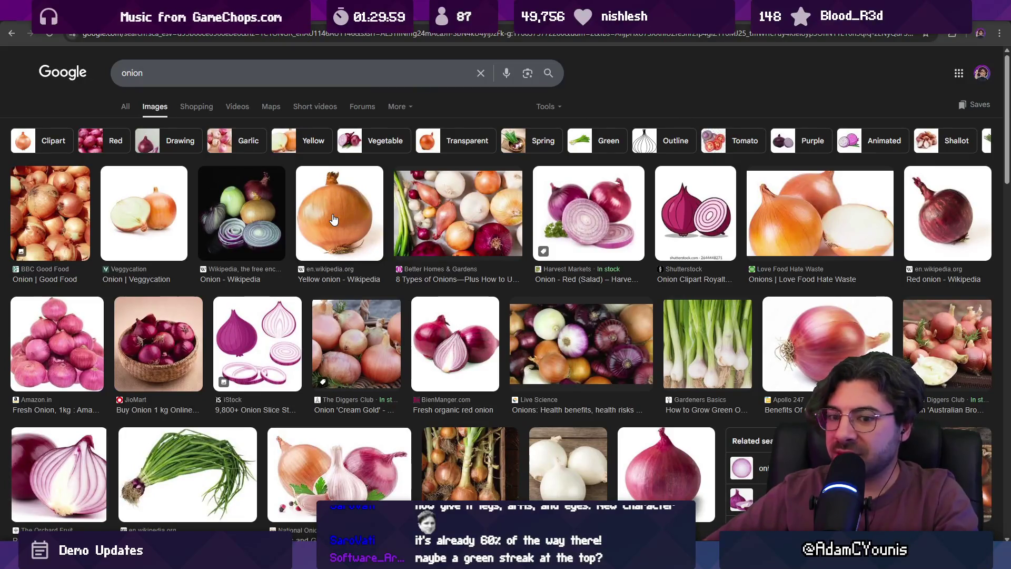
pyautogui.click(244, 72)
pyautogui.write('ws')
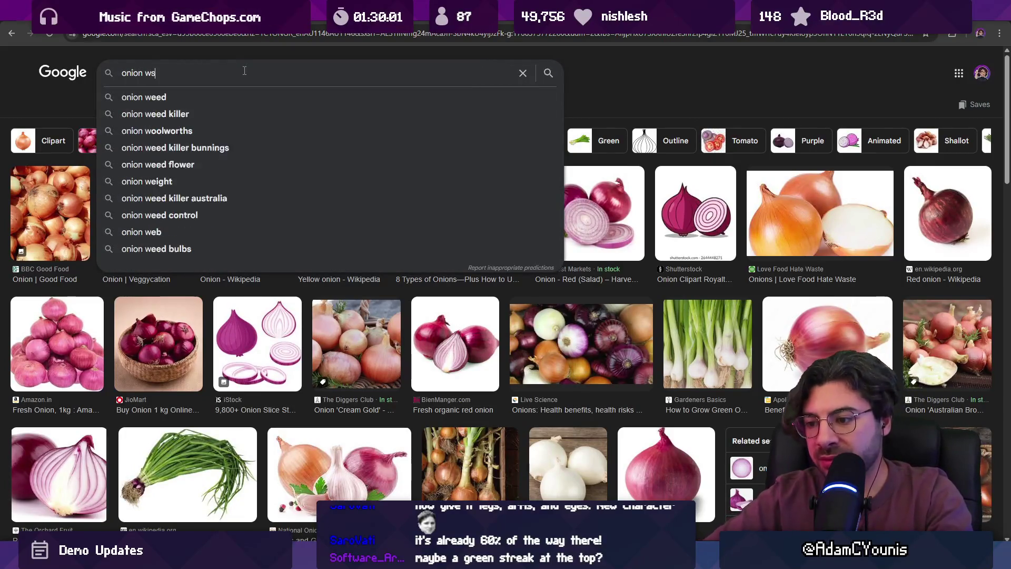
pyautogui.press('BackSpace')
pyautogui.write('ith fg')
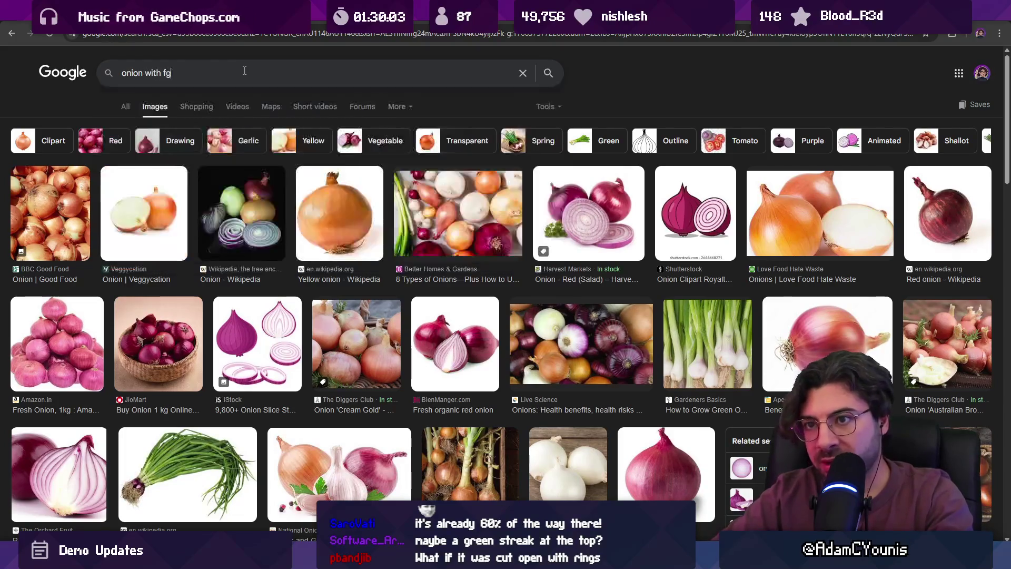
pyautogui.press('BackSpace')
pyautogui.press('BackSpace')
pyautogui.write('growth')
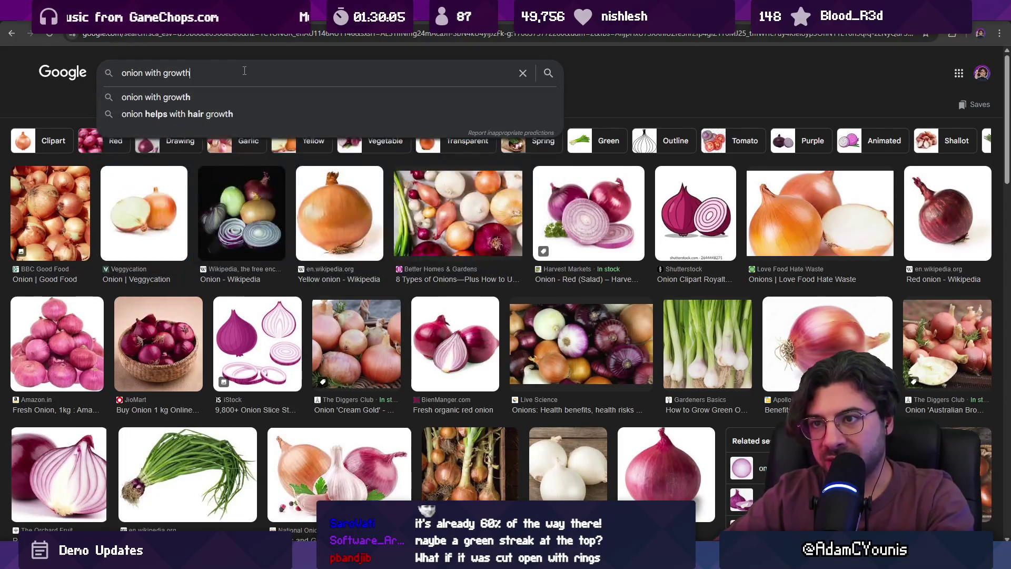
pyautogui.press('Return')
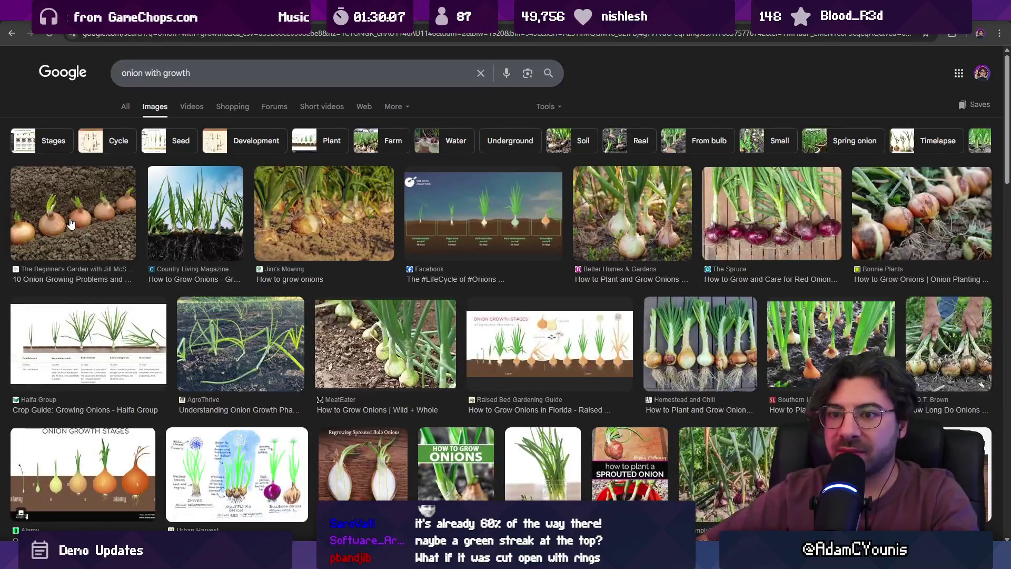
# Preview the sprouting, soil close-up and pulled garden onion photos, then return to Aseprite.
pyautogui.click(74, 213)
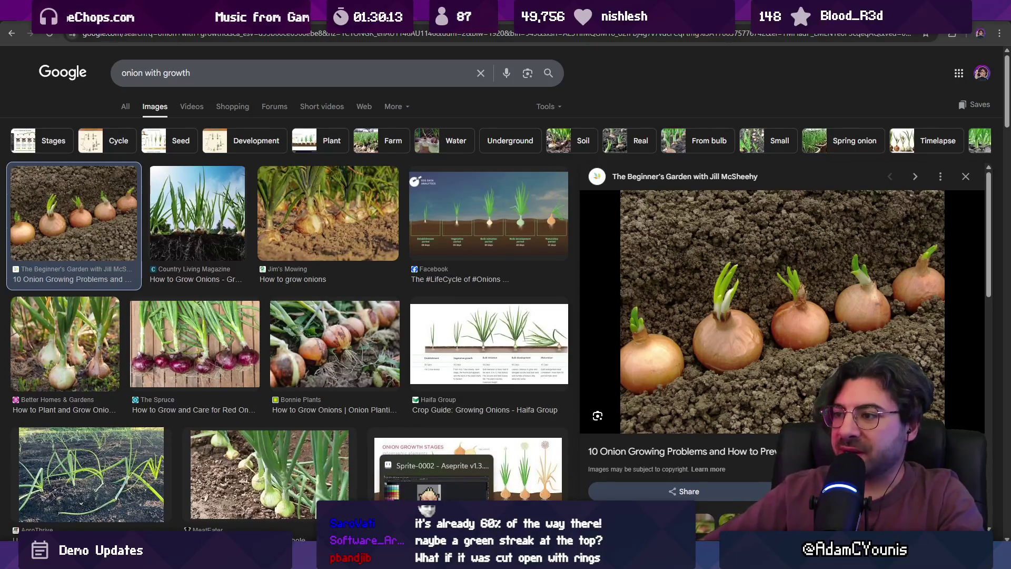
pyautogui.scroll(-5, 386, 345)
pyautogui.scroll(-2, 385, 345)
pyautogui.scroll(7, 383, 345)
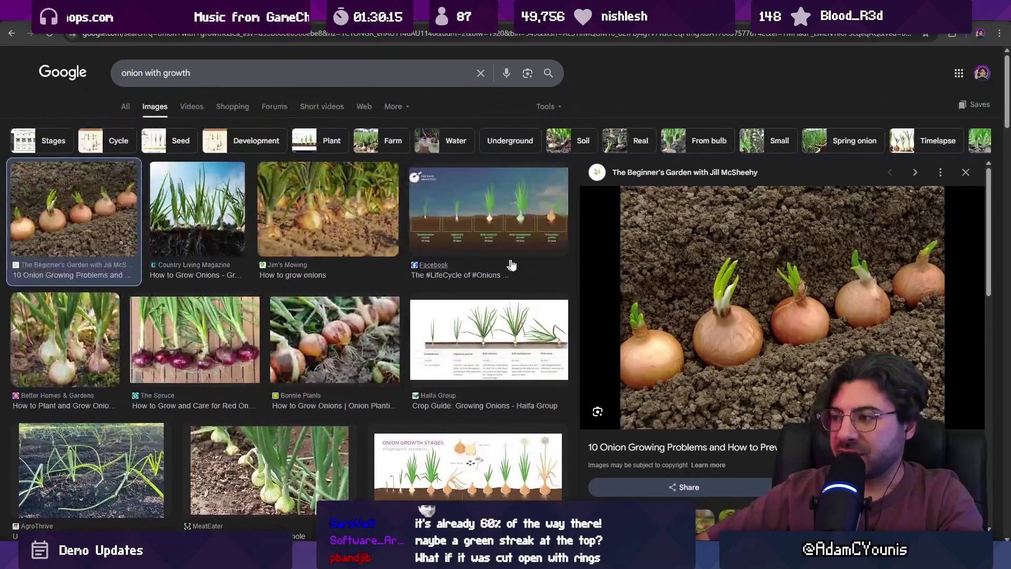
pyautogui.click(12, 33)
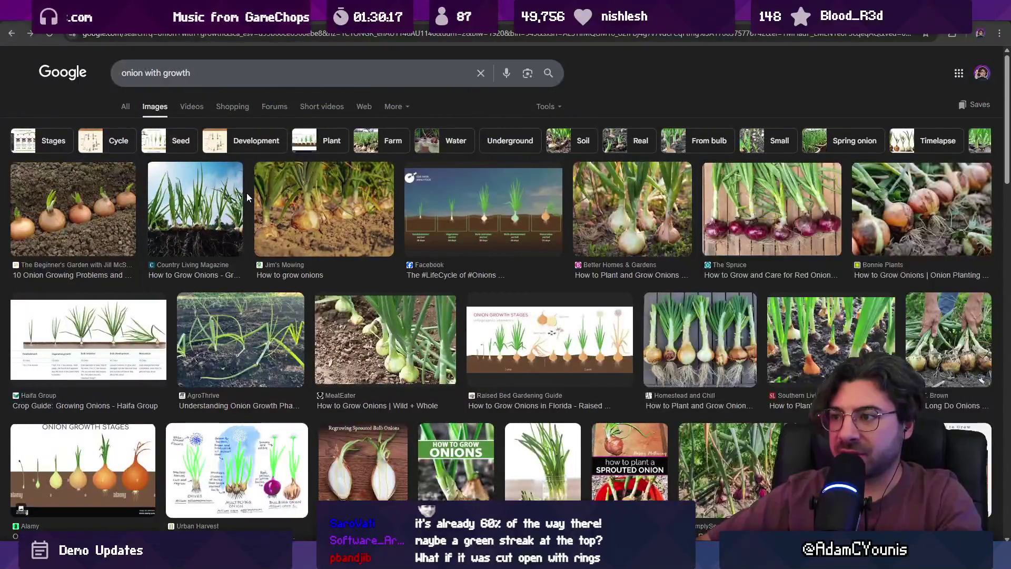
pyautogui.scroll(-3, 213, 269)
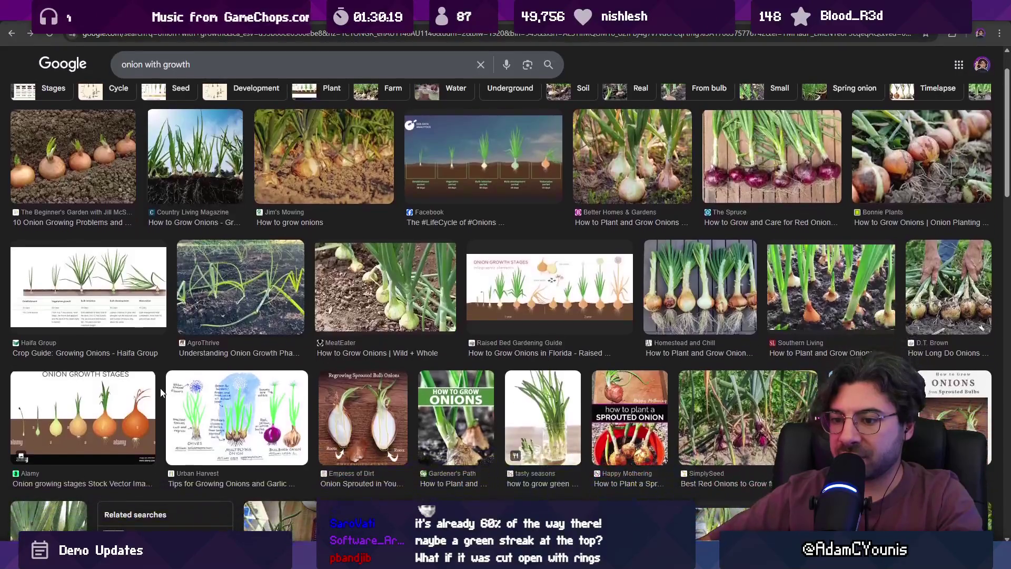
pyautogui.scroll(3, 125, 303)
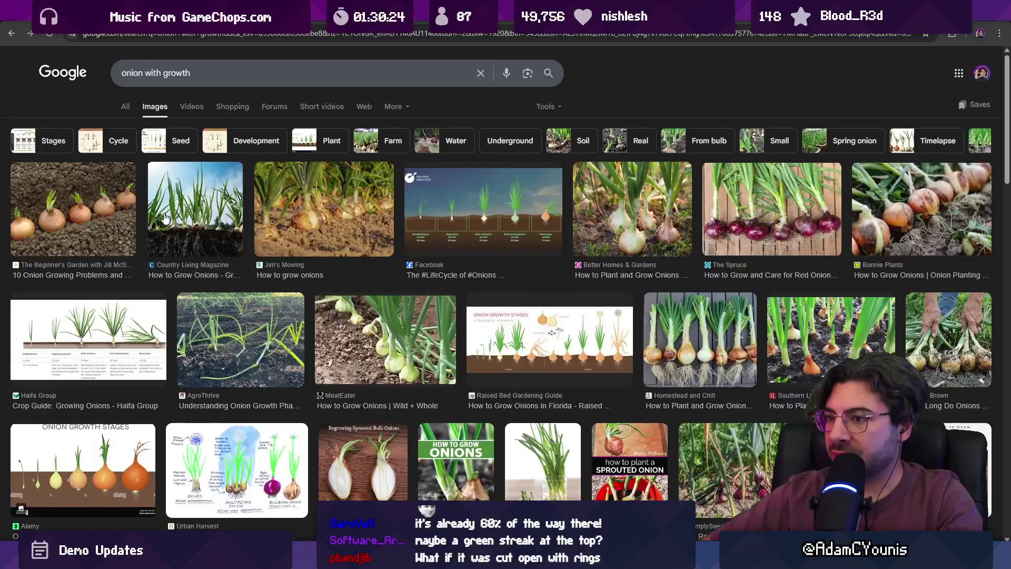
pyautogui.click(86, 209)
pyautogui.click(320, 200)
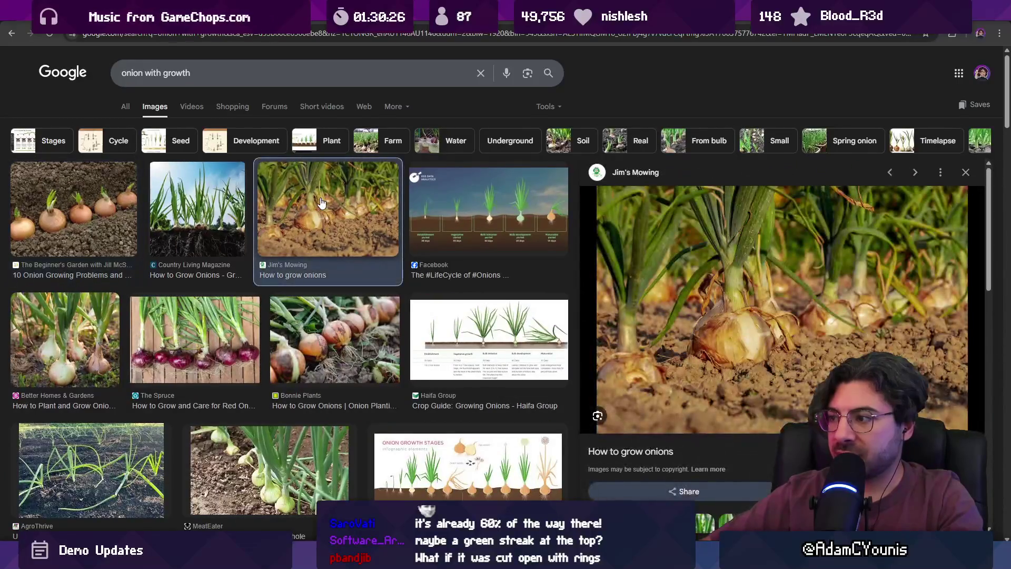
pyautogui.click(113, 350)
pyautogui.hotkey('alt', 'Tab')
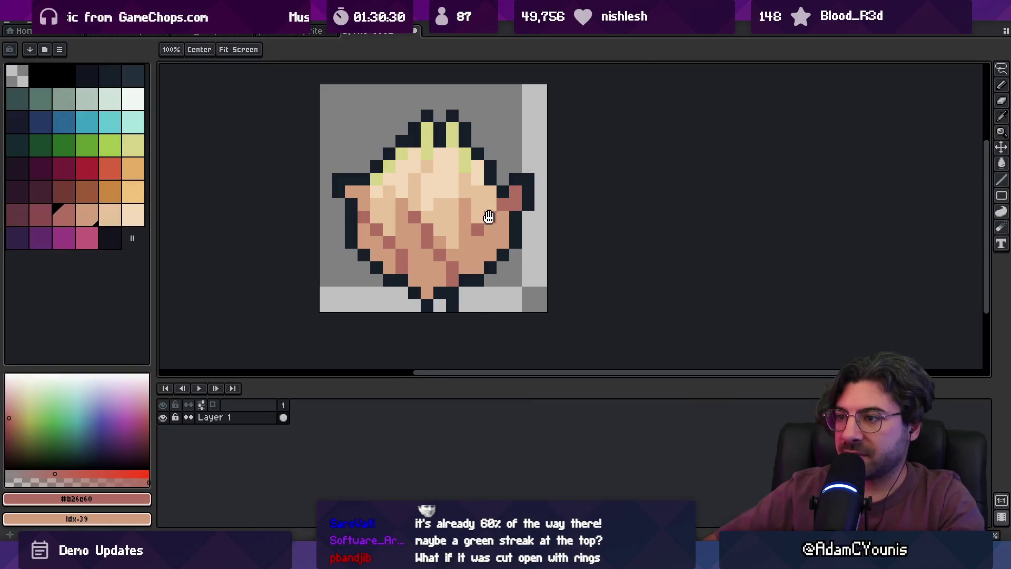
# Clear the old onion drawing and paint a round brown blob in the canvas centre.
pyautogui.scroll(3, 487, 214)
pyautogui.hotkey('ctrl', 'z')
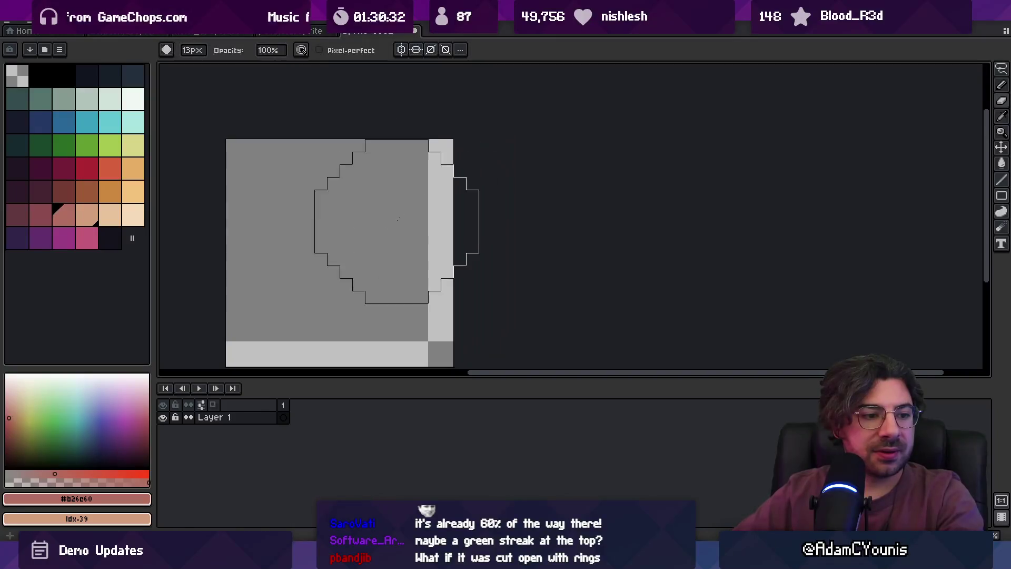
pyautogui.click(69, 215)
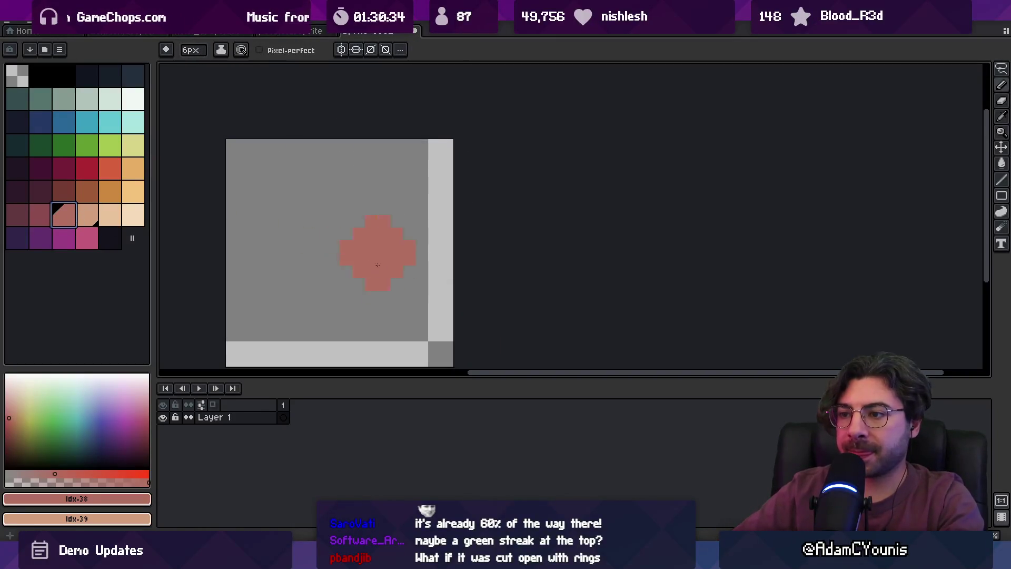
pyautogui.click(87, 192)
pyautogui.moveTo(315, 265)
pyautogui.mouseDown()
pyautogui.moveTo(361, 253)
pyautogui.moveTo(340, 222)
pyautogui.moveTo(369, 247)
pyautogui.moveTo(392, 295)
pyautogui.moveTo(322, 217)
pyautogui.mouseUp()
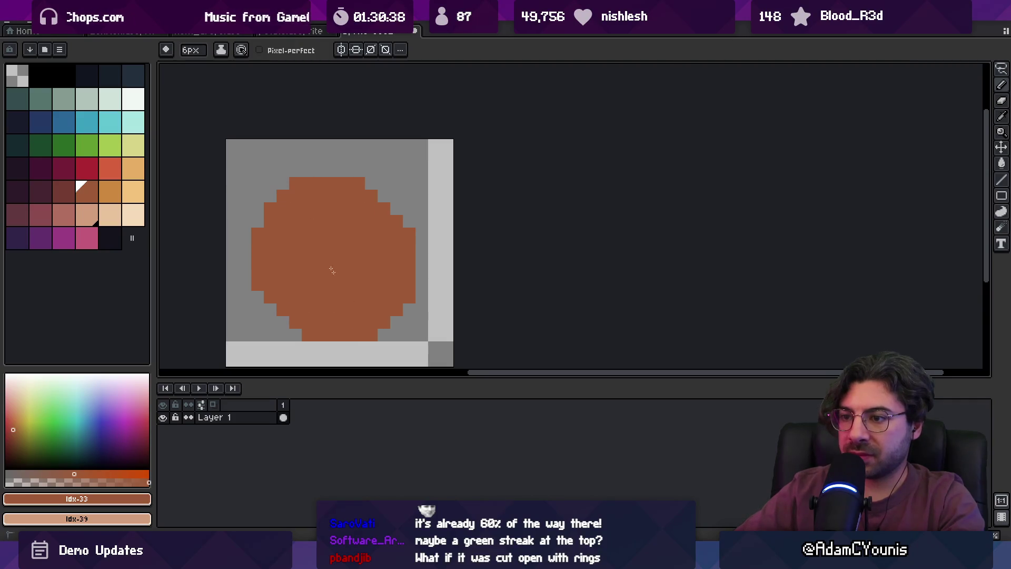
pyautogui.moveTo(331, 270)
pyautogui.mouseDown()
pyautogui.moveTo(392, 287)
pyautogui.moveTo(346, 250)
pyautogui.mouseUp()
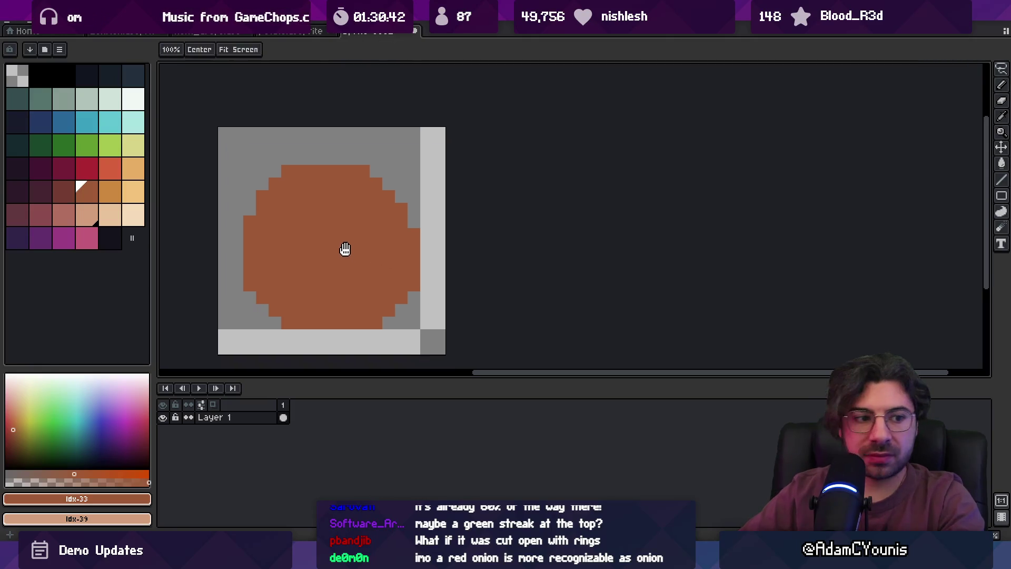
# Add a dark inside outline around the blob and begin a dark stem on top.
pyautogui.hotkey('shift', 'o')
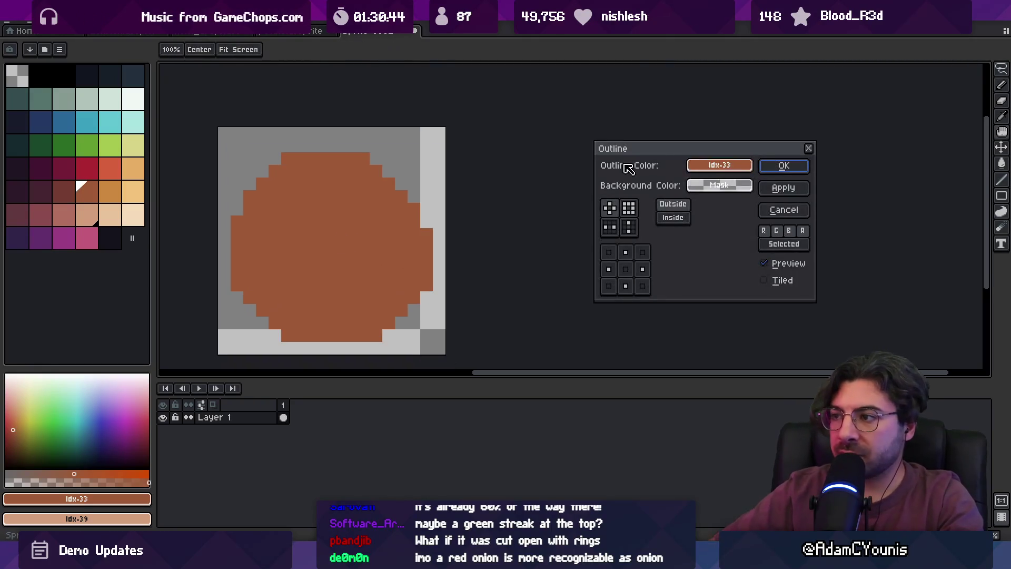
pyautogui.click(680, 218)
pyautogui.click(104, 74)
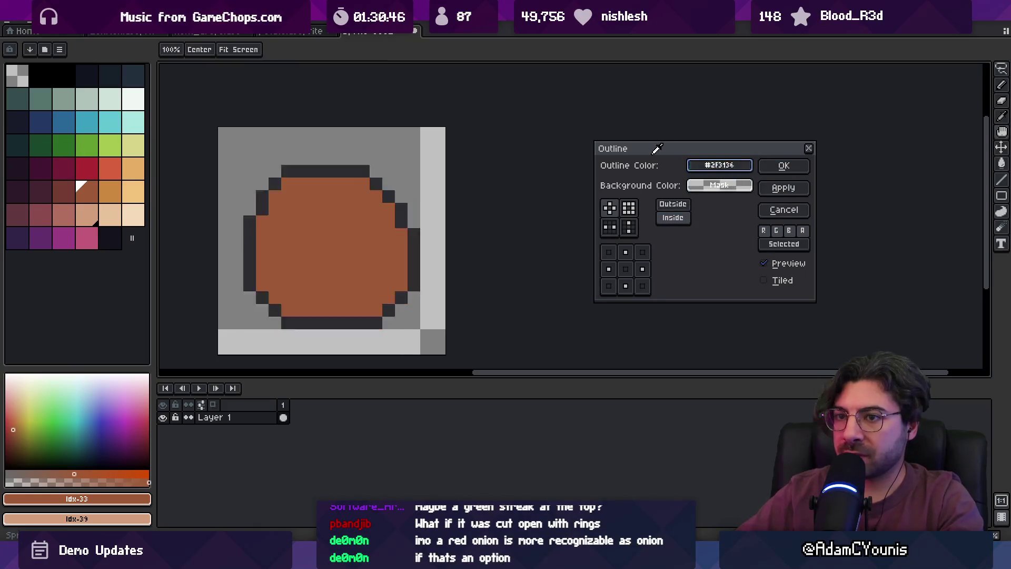
pyautogui.click(783, 165)
pyautogui.moveTo(332, 134); pyautogui.dragTo(335, 173)
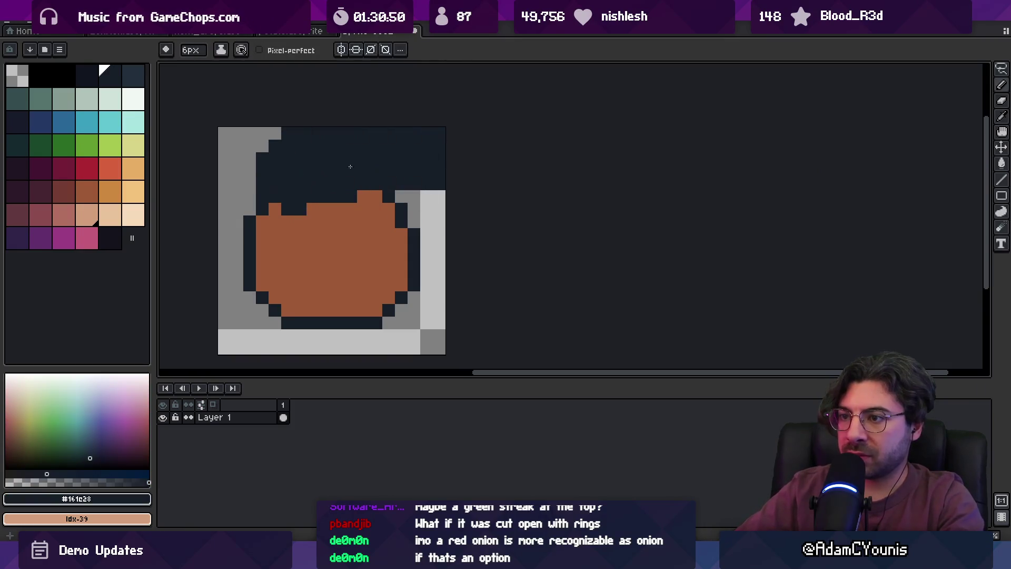
# Place single dark and brown stem pixels at the onion's top, undoing a stray pixel.
pyautogui.press('-')
pyautogui.press('-')
pyautogui.press('-')
pyautogui.click(323, 160)
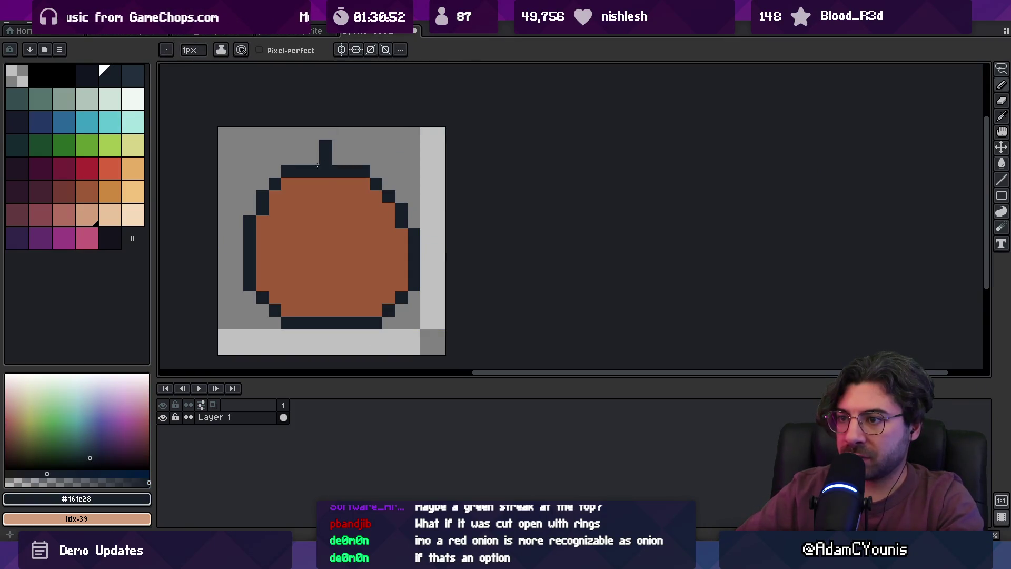
pyautogui.keyDown('alt'); pyautogui.click(317, 176); pyautogui.keyUp('alt')
pyautogui.click(313, 171)
pyautogui.keyDown('alt'); pyautogui.click(326, 152); pyautogui.keyUp('alt')
pyautogui.click(312, 146)
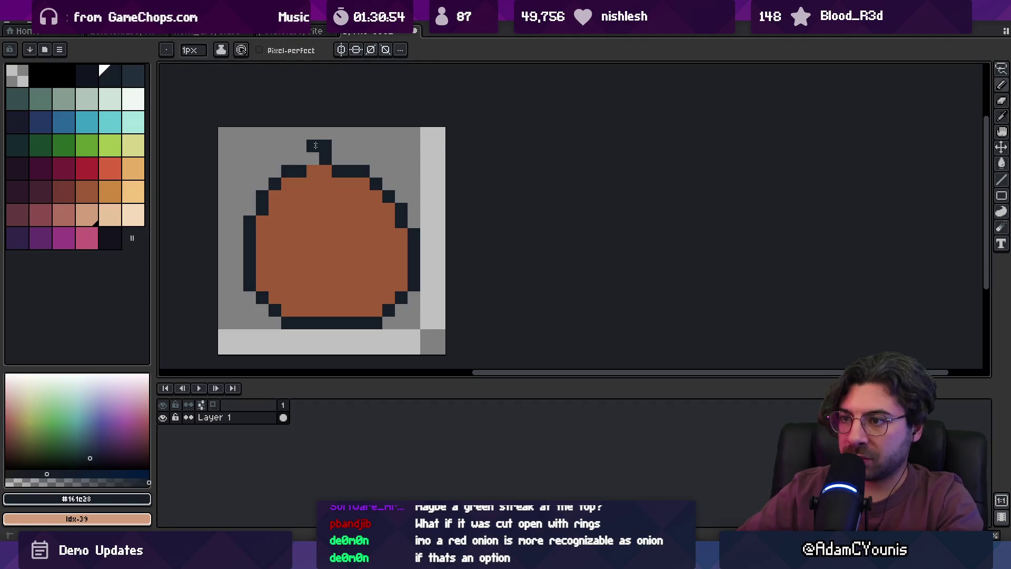
pyautogui.keyDown('alt'); pyautogui.click(320, 169); pyautogui.keyUp('alt')
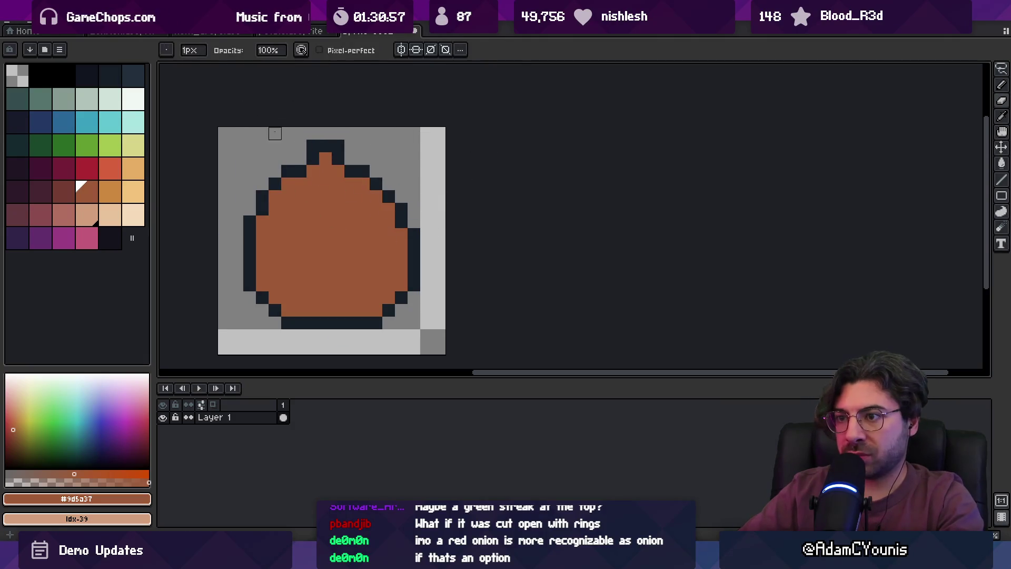
pyautogui.hotkey('ctrl', 'z')
pyautogui.keyDown('alt'); pyautogui.click(315, 146); pyautogui.keyUp('alt')
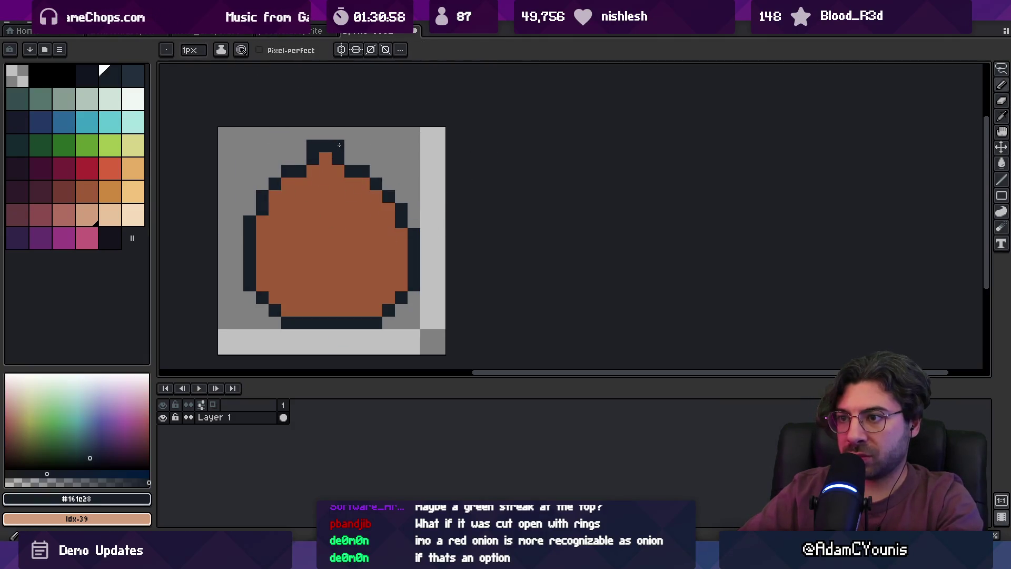
# Redraw the stem as a dark notch with a pointed tip at the upper right, checking at 100%.
pyautogui.click(376, 171)
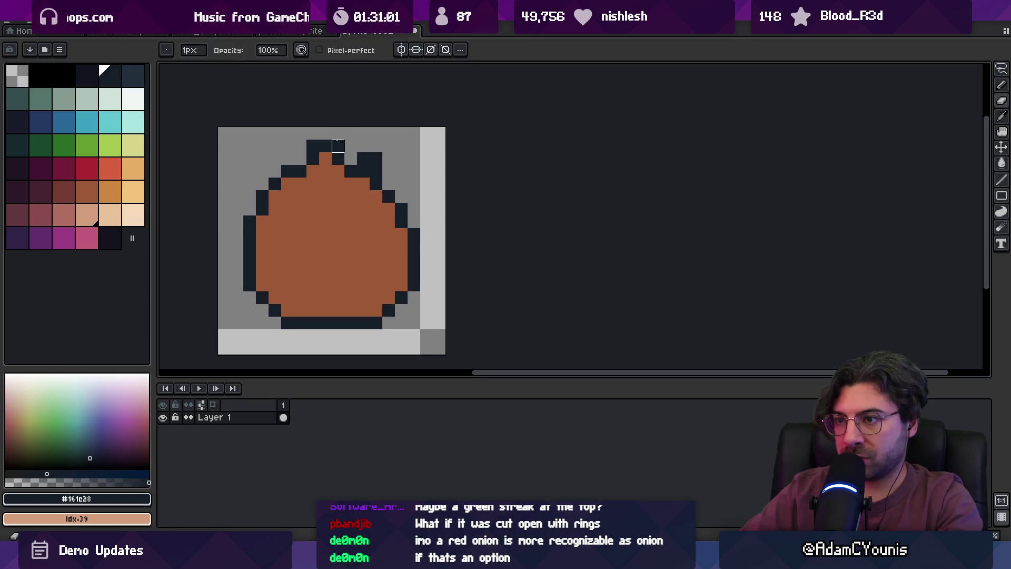
pyautogui.rightClick(319, 146)
pyautogui.click(326, 158)
pyautogui.moveTo(312, 171); pyautogui.dragTo(325, 164)
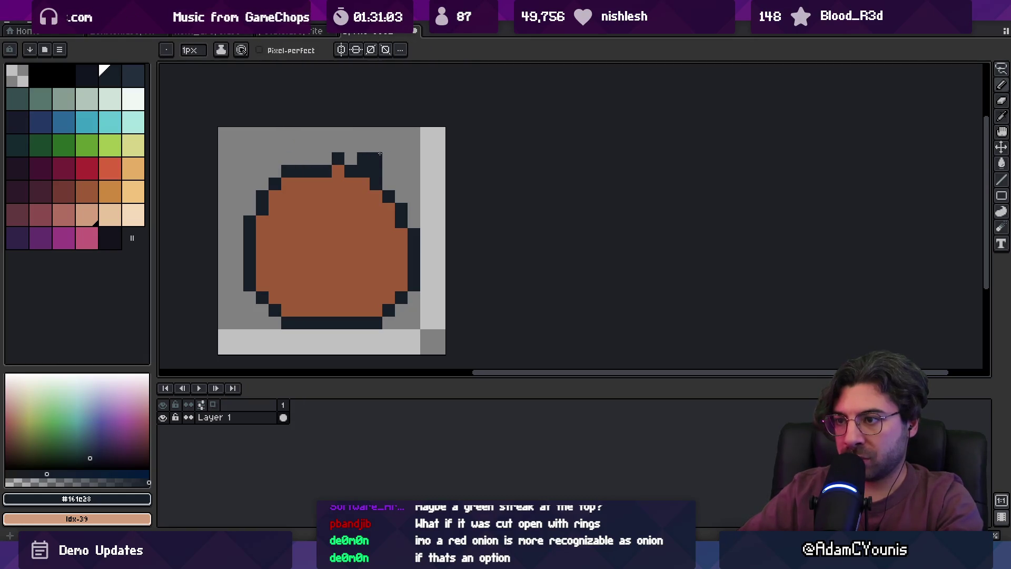
pyautogui.moveTo(395, 151)
pyautogui.mouseDown()
pyautogui.moveTo(401, 185)
pyautogui.moveTo(382, 176)
pyautogui.mouseUp()
pyautogui.keyDown('alt'); pyautogui.click(368, 195); pyautogui.keyUp('alt')
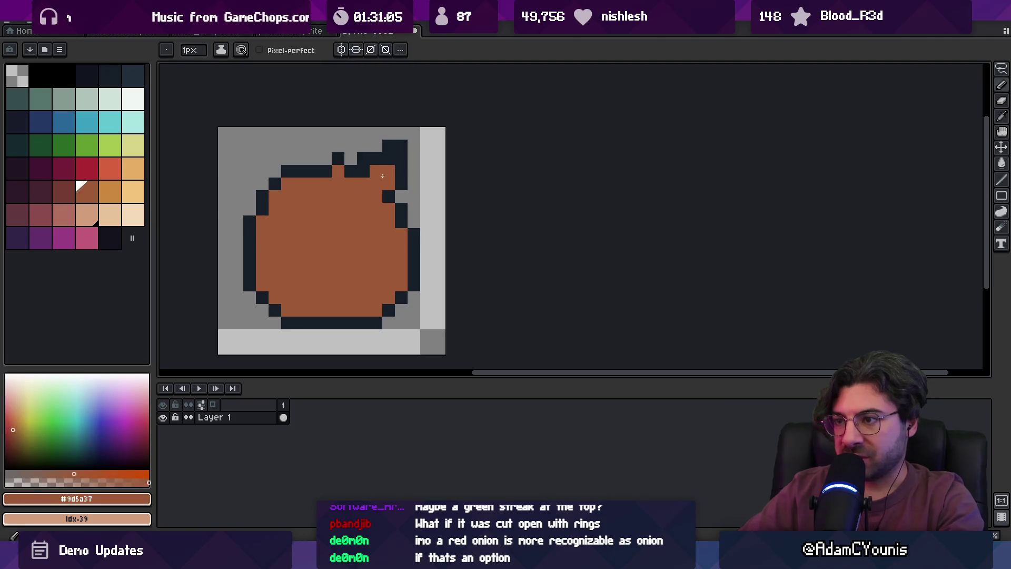
pyautogui.press('z')
pyautogui.scroll(-5, 345, 167)
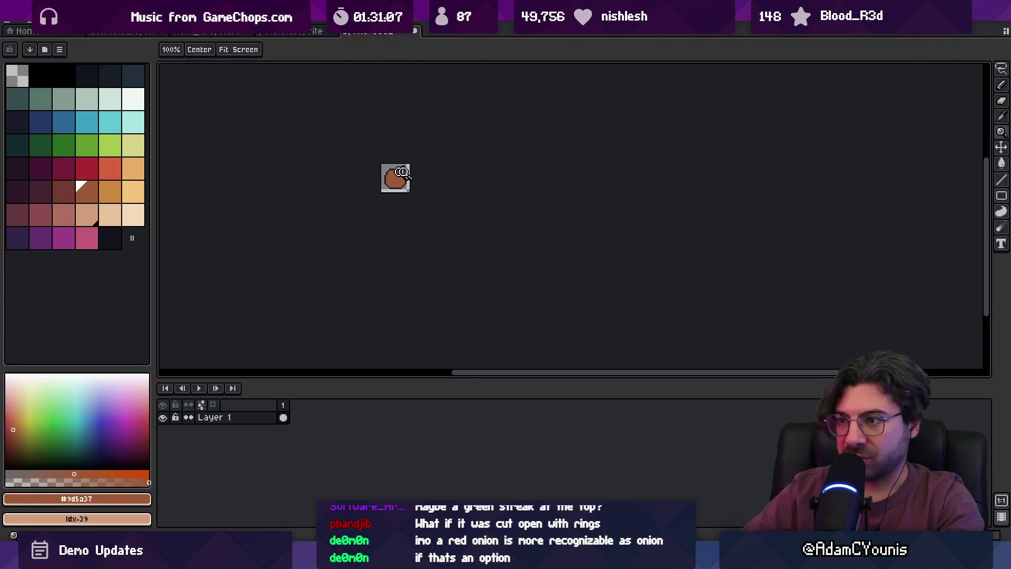
pyautogui.scroll(5, 402, 173)
pyautogui.press('b')
pyautogui.keyDown('alt'); pyautogui.click(410, 178); pyautogui.keyUp('alt')
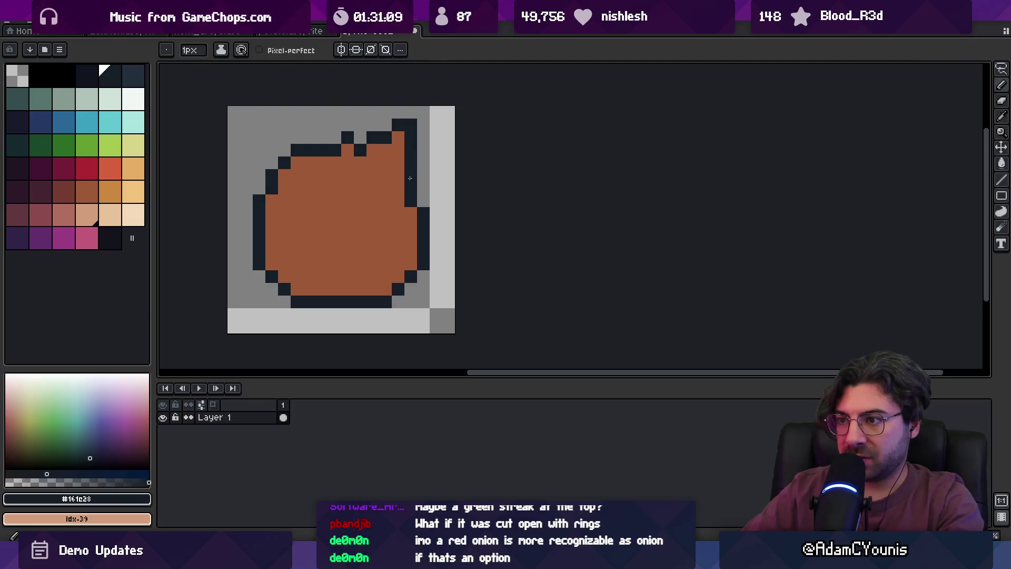
pyautogui.press('z')
pyautogui.scroll(-5, 410, 178)
pyautogui.scroll(5, 417, 175)
# Pencil a light tan tip at the onion's upper right.
pyautogui.press('i')
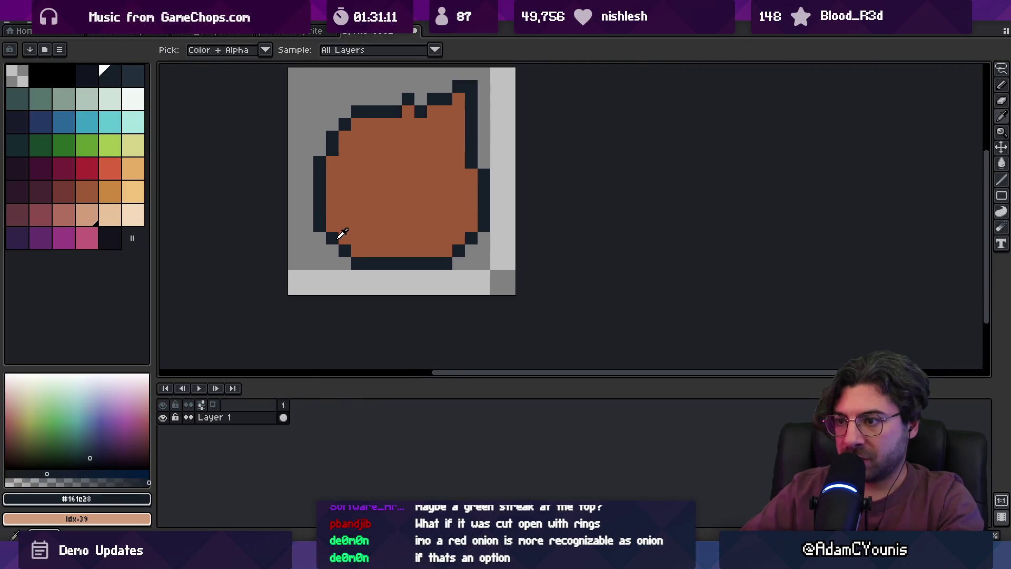
pyautogui.press('z')
pyautogui.click(90, 194)
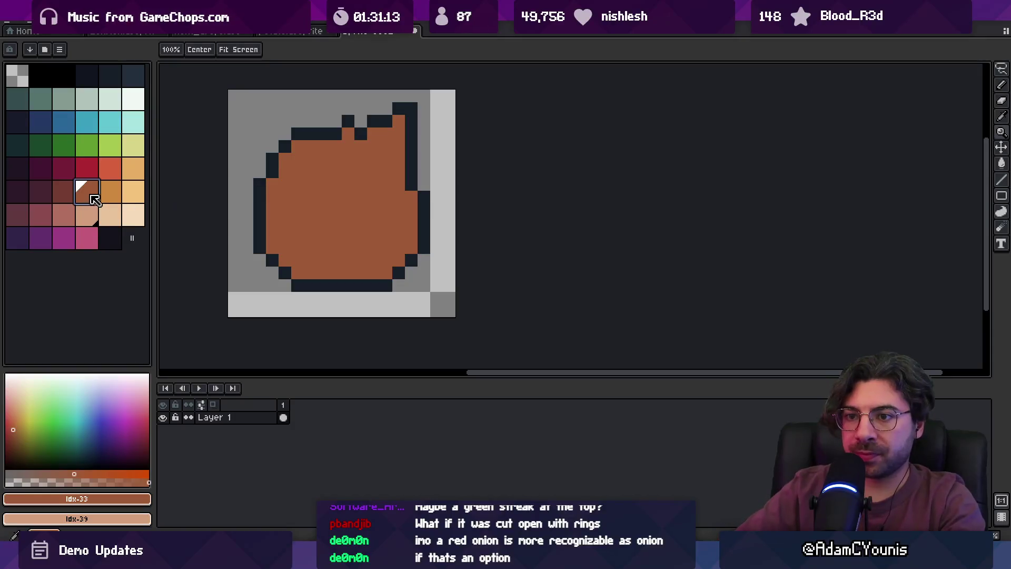
pyautogui.click(87, 213)
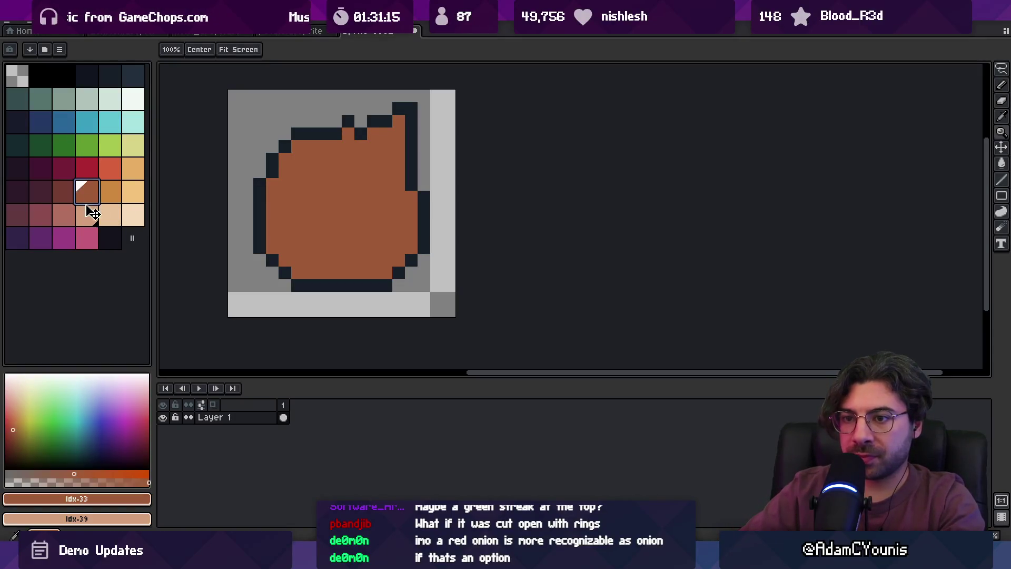
pyautogui.press('b')
pyautogui.click(411, 160)
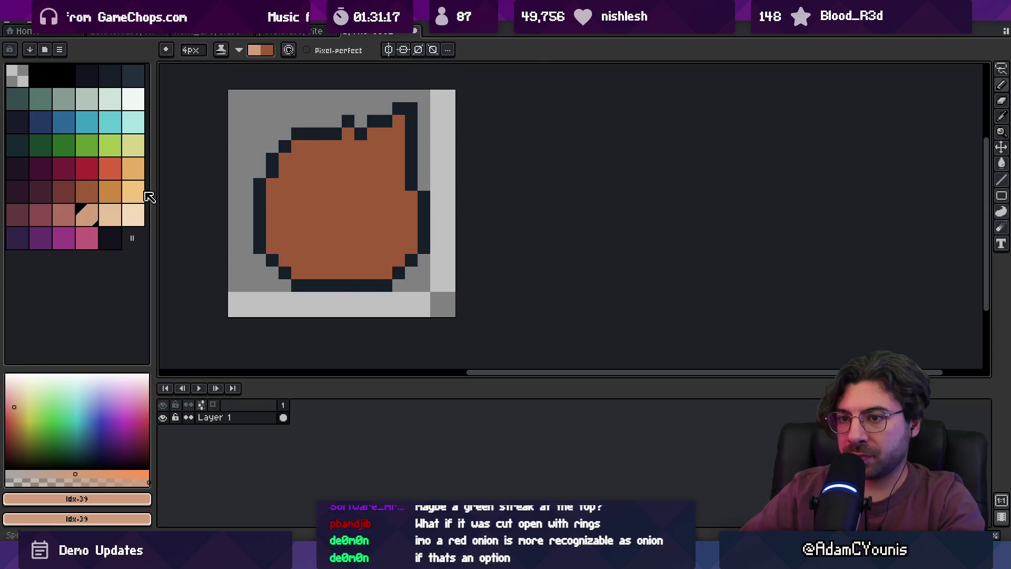
# Recolour the onion body from brown to muted pink.
pyautogui.keyDown('ctrl'); pyautogui.click(64, 215); pyautogui.keyUp('ctrl')
pyautogui.moveTo(365, 179)
pyautogui.mouseDown()
pyautogui.moveTo(379, 147)
pyautogui.moveTo(403, 184)
pyautogui.mouseUp()
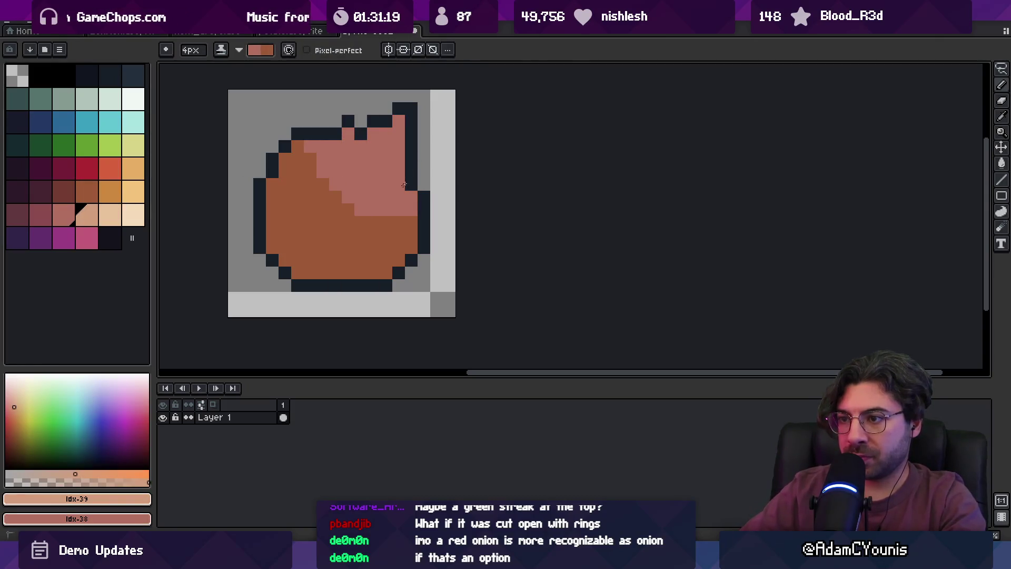
pyautogui.hotkey('ctrl', 'z')
pyautogui.hotkey('ctrl', 'z')
pyautogui.press('g')
pyautogui.click(368, 181)
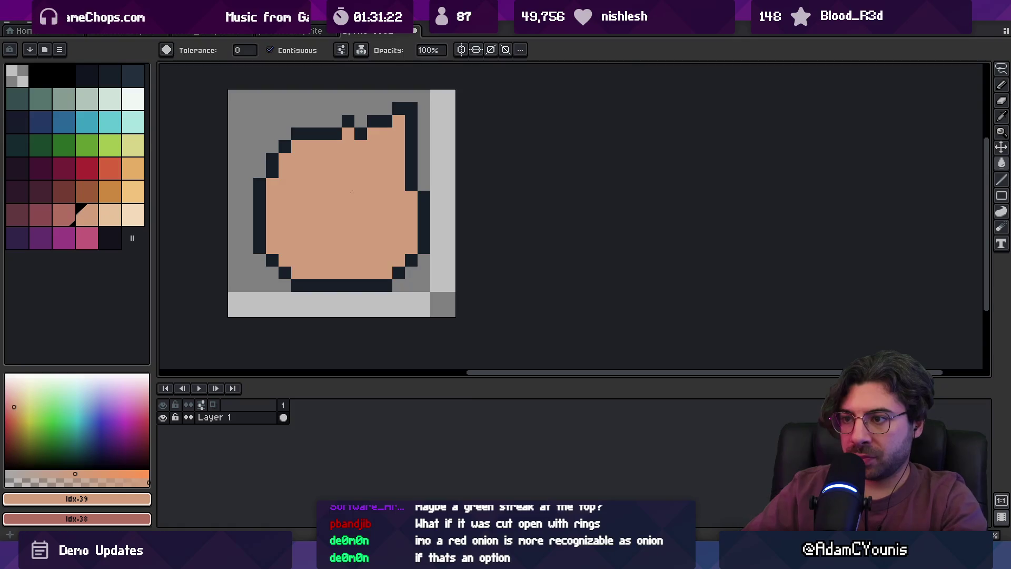
pyautogui.press('z')
pyautogui.scroll(-5, 368, 181)
pyautogui.scroll(5, 368, 182)
pyautogui.click(64, 215)
pyautogui.press('b')
pyautogui.moveTo(344, 179)
pyautogui.mouseDown()
pyautogui.moveTo(334, 185)
pyautogui.moveTo(337, 224)
pyautogui.moveTo(394, 243)
pyautogui.moveTo(354, 200)
pyautogui.moveTo(411, 198)
pyautogui.mouseUp()
pyautogui.scroll(-3, 410, 187)
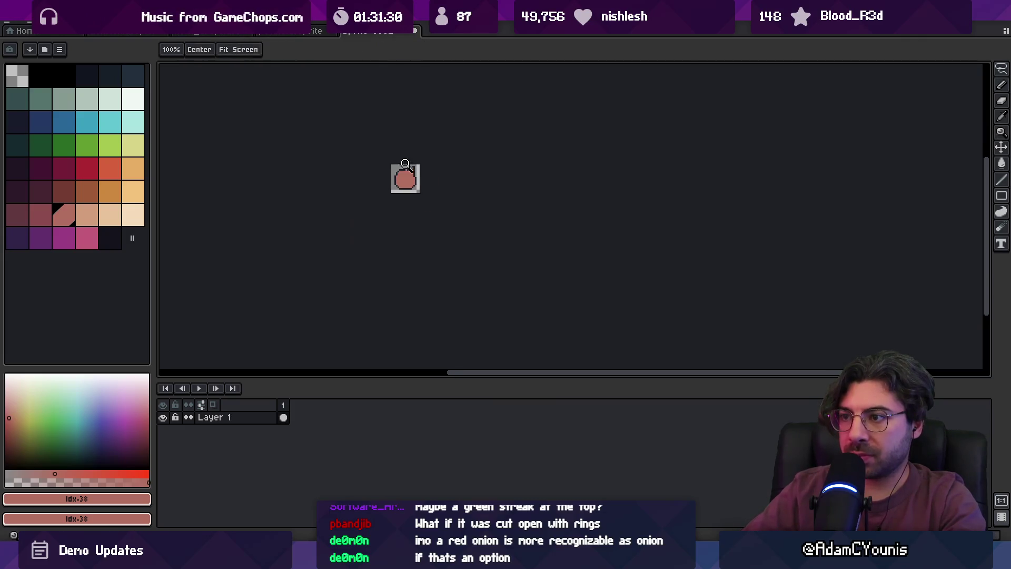
pyautogui.scroll(4, 409, 163)
# Move the bottom outline one row lower and paint the old row pink.
pyautogui.press('alt')
pyautogui.keyDown('alt'); pyautogui.click(334, 320); pyautogui.keyUp('alt')
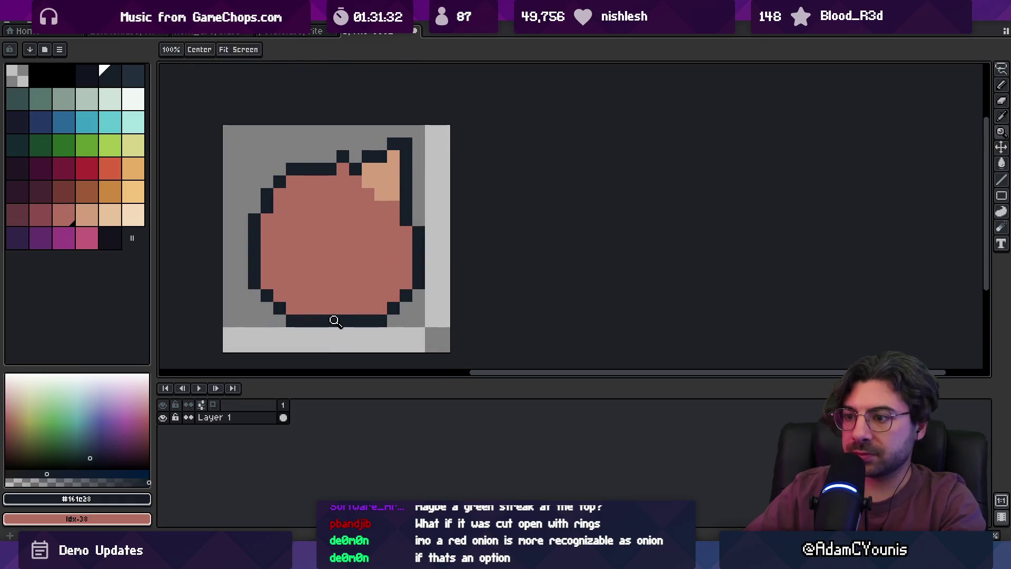
pyautogui.press('alt')
pyautogui.moveTo(330, 334)
pyautogui.mouseDown()
pyautogui.moveTo(368, 333)
pyautogui.moveTo(337, 321)
pyautogui.mouseUp()
pyautogui.keyDown('alt'); pyautogui.click(365, 297); pyautogui.keyUp('alt')
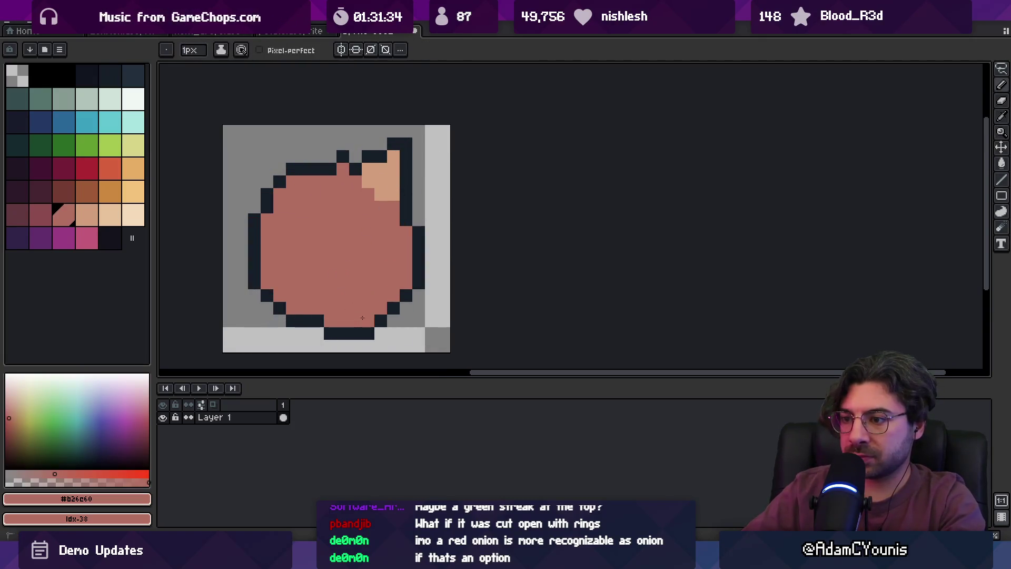
pyautogui.click(317, 321)
pyautogui.keyDown('alt'); pyautogui.click(342, 334); pyautogui.keyUp('alt')
pyautogui.click(318, 333)
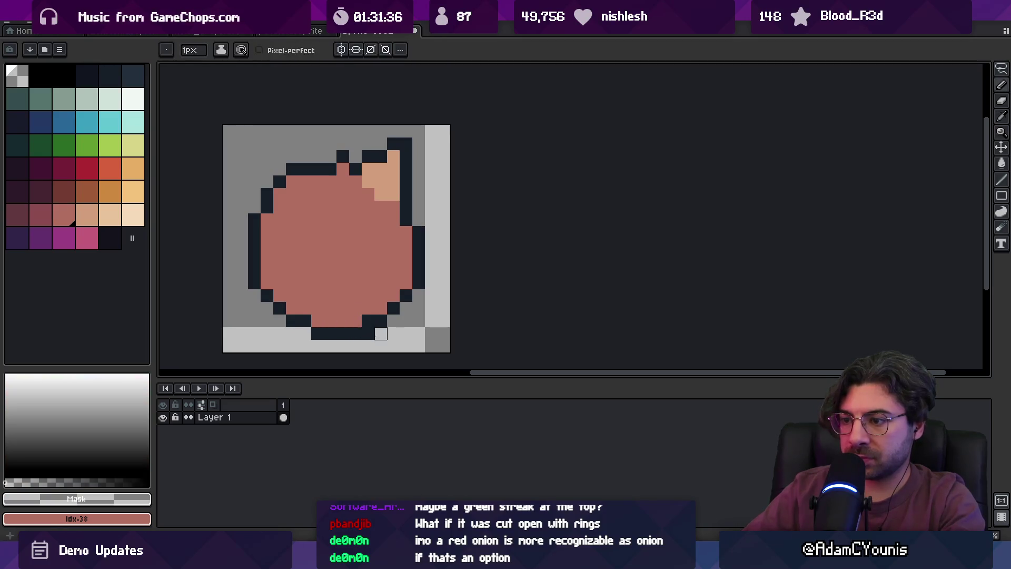
pyautogui.press('z')
pyautogui.scroll(-5, 361, 263)
pyautogui.scroll(5, 385, 304)
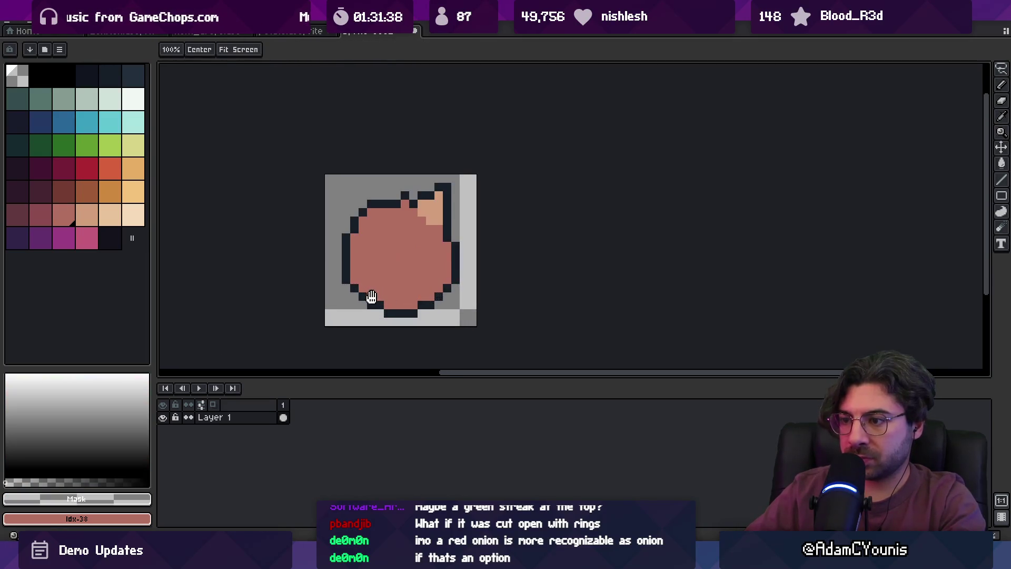
pyautogui.keyDown('alt'); pyautogui.click(369, 284); pyautogui.keyUp('alt')
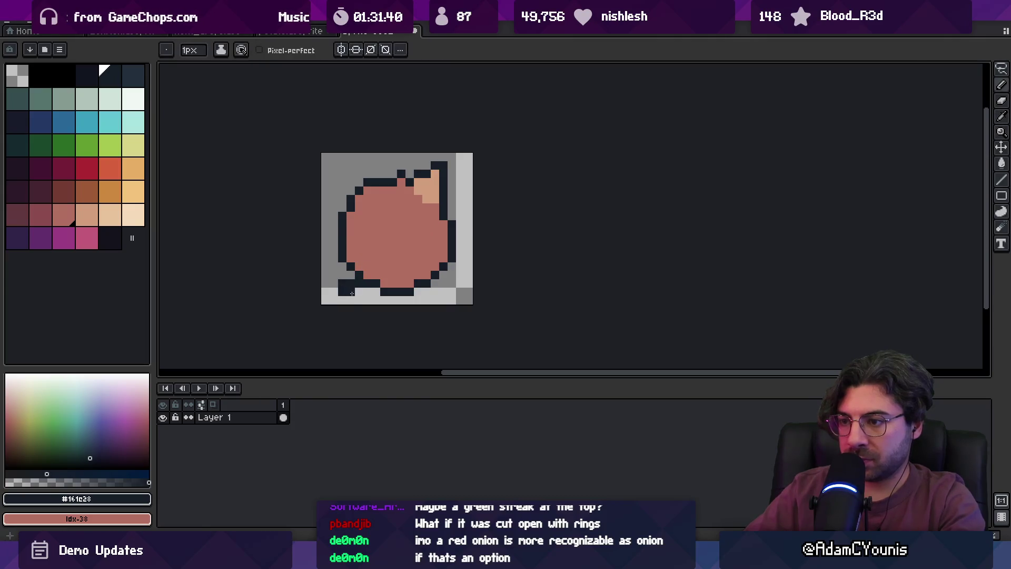
pyautogui.press('z')
pyautogui.scroll(3, 352, 298)
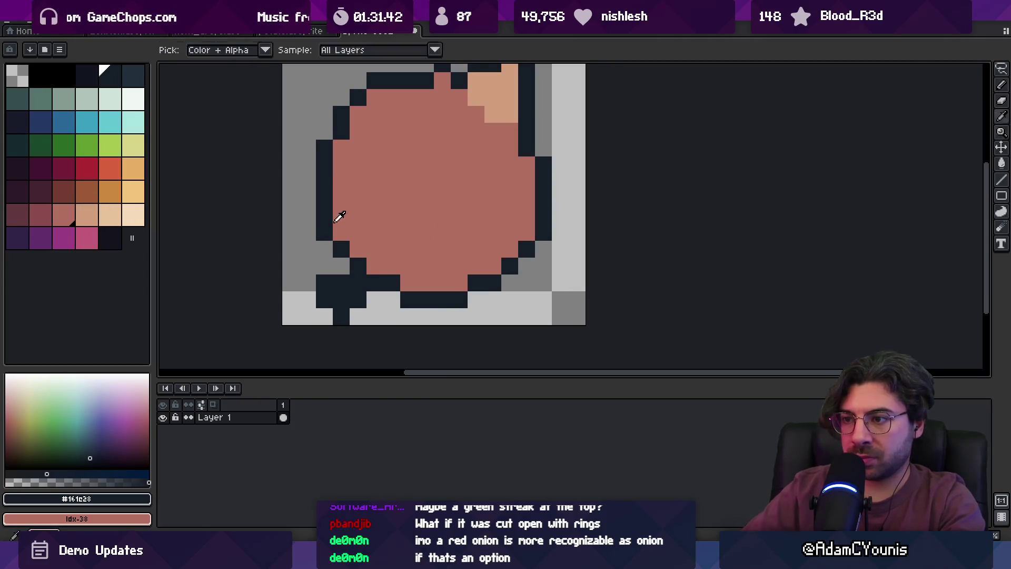
# Reshape the bottom-left outline by darkening its pixels with the outline colour.
pyautogui.keyDown('alt'); pyautogui.click(338, 213); pyautogui.keyUp('alt')
pyautogui.click(72, 190)
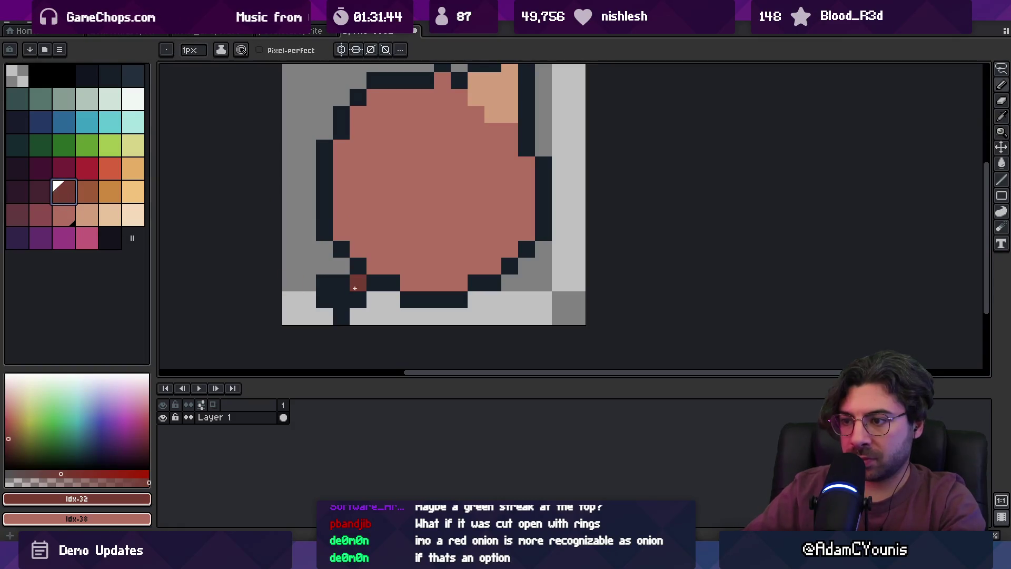
pyautogui.keyDown('alt'); pyautogui.click(341, 300); pyautogui.keyUp('alt')
pyautogui.click(360, 317)
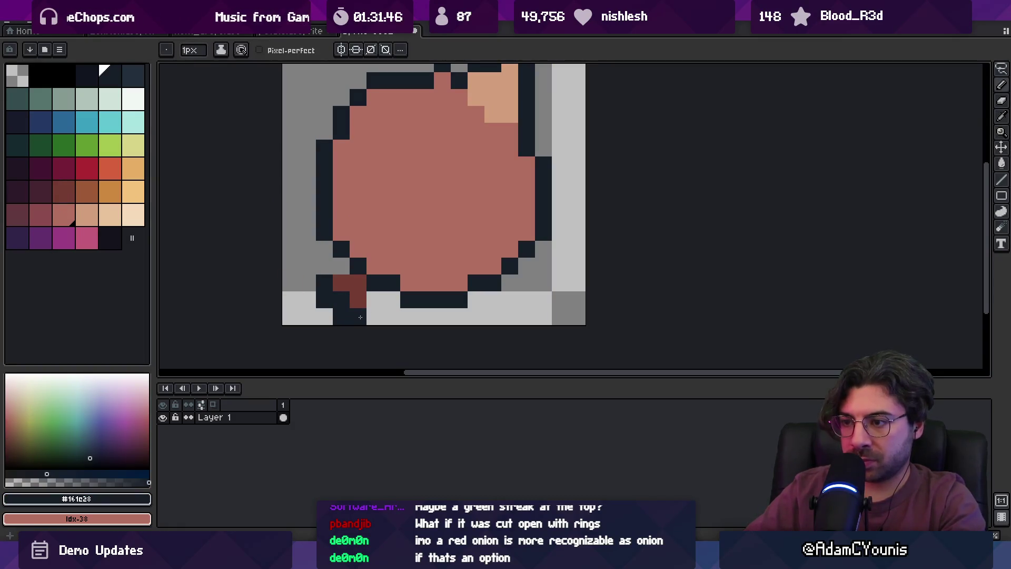
pyautogui.press('b')
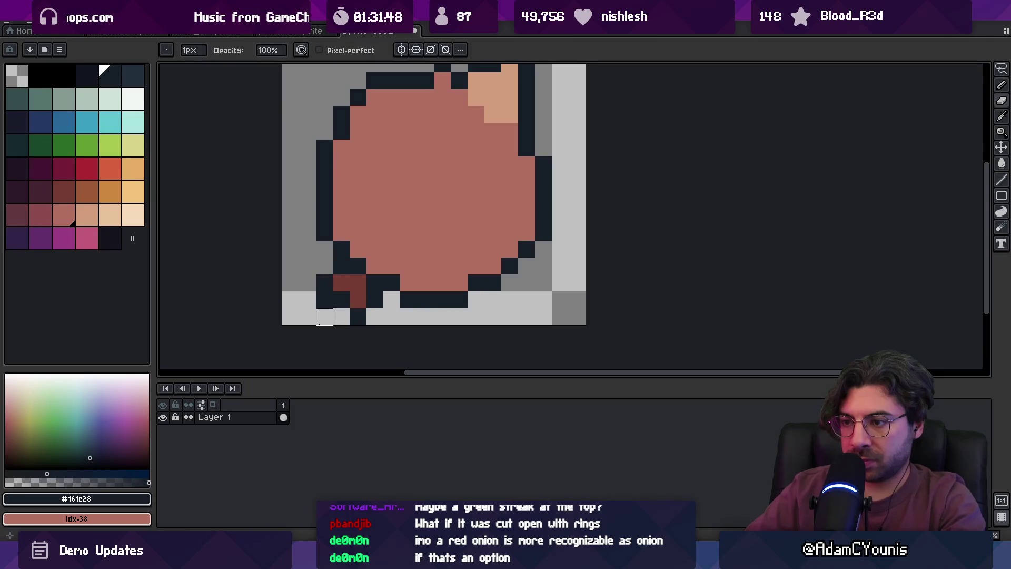
pyautogui.keyDown('alt'); pyautogui.click(347, 283); pyautogui.keyUp('alt')
pyautogui.click(325, 282)
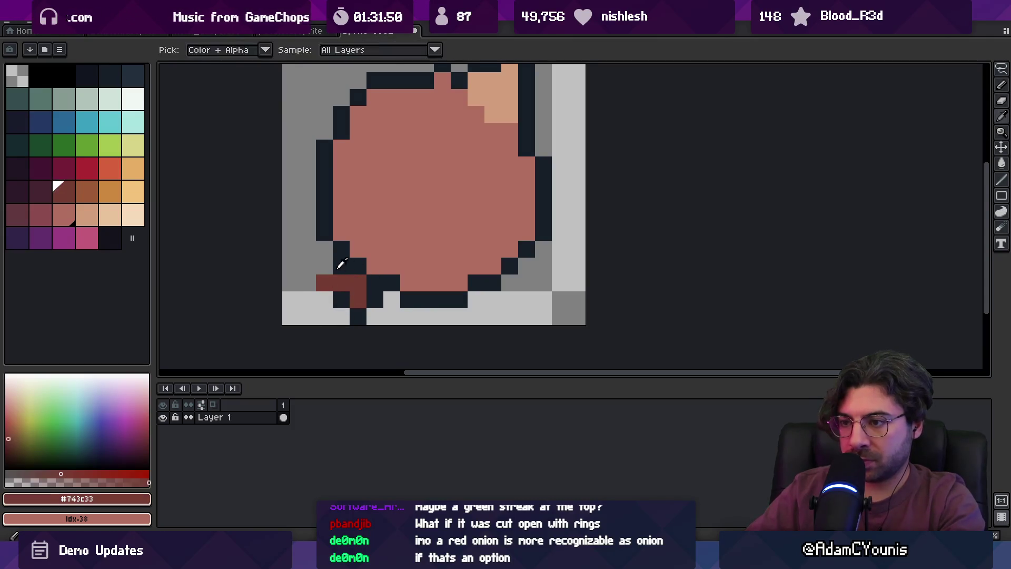
pyautogui.keyDown('alt'); pyautogui.click(341, 266); pyautogui.keyUp('alt')
pyautogui.moveTo(324, 266); pyautogui.dragTo(306, 278)
pyautogui.click(324, 299)
pyautogui.scroll(-5, 389, 247)
pyautogui.scroll(5, 389, 253)
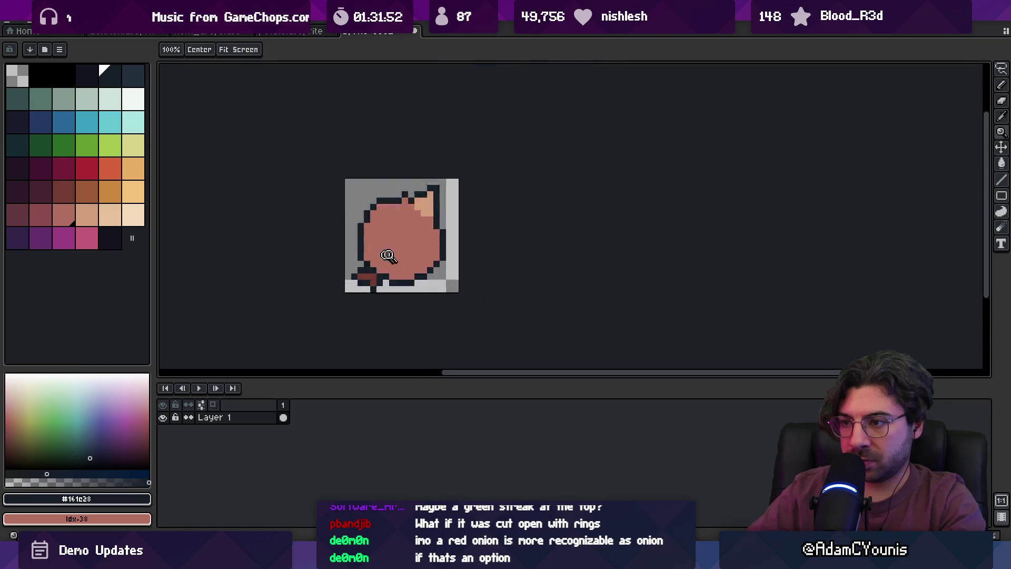
# Paint a dark brown root at the onion's bottom left.
pyautogui.keyDown('alt'); pyautogui.click(389, 303); pyautogui.keyUp('alt')
pyautogui.moveTo(389, 287); pyautogui.dragTo(406, 304)
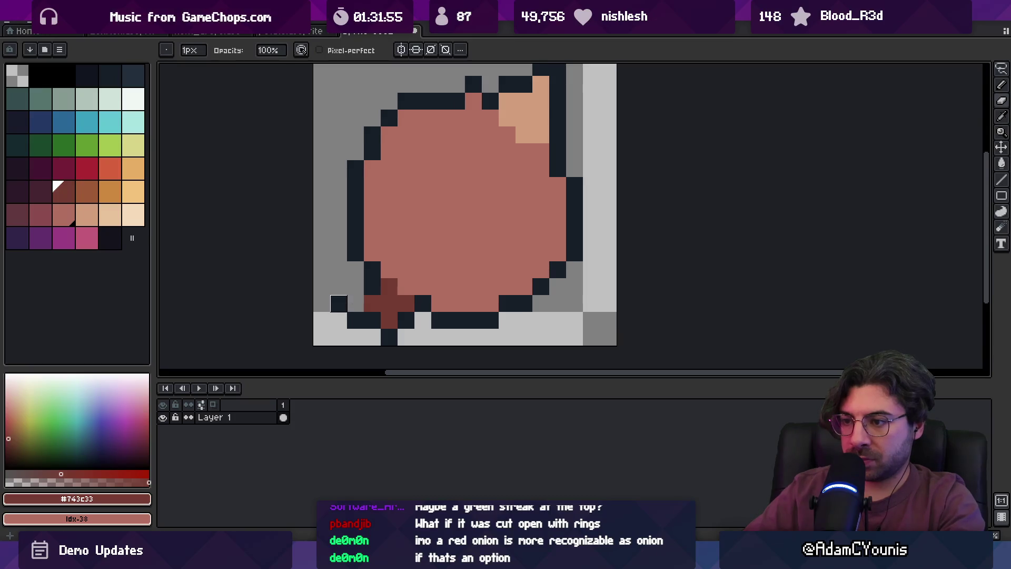
pyautogui.keyDown('alt'); pyautogui.click(355, 320); pyautogui.keyUp('alt')
pyautogui.press('z')
pyautogui.scroll(-5, 422, 274)
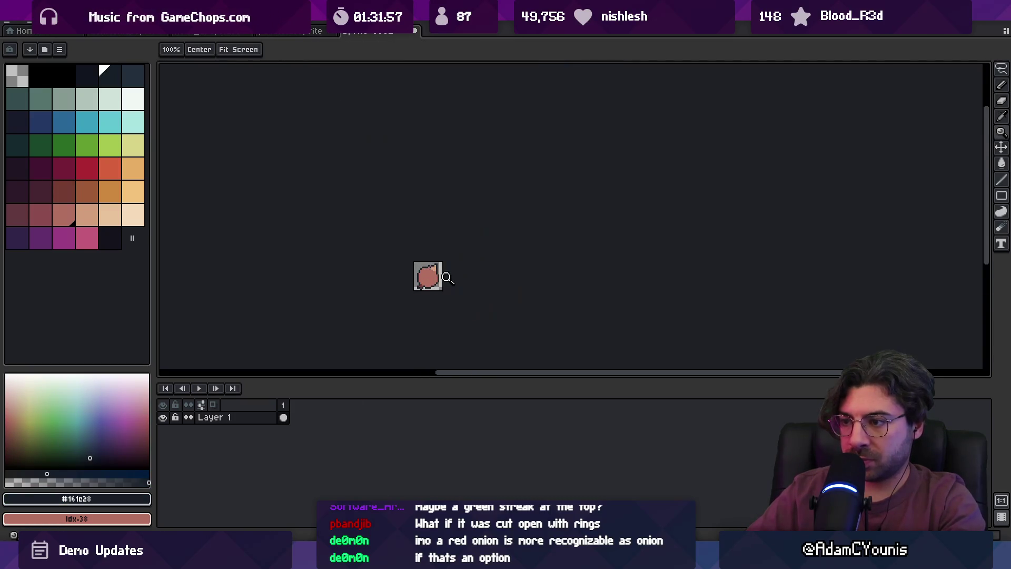
pyautogui.scroll(5, 425, 278)
pyautogui.press('b')
# Shade just inside the onion's lower edge and left side with #743c33 brown.
pyautogui.keyDown('alt'); pyautogui.click(329, 310); pyautogui.keyUp('alt')
pyautogui.moveTo(363, 310)
pyautogui.mouseDown()
pyautogui.moveTo(390, 310)
pyautogui.moveTo(484, 260)
pyautogui.mouseUp()
pyautogui.moveTo(298, 260); pyautogui.dragTo(299, 239)
pyautogui.scroll(-8, 345, 298)
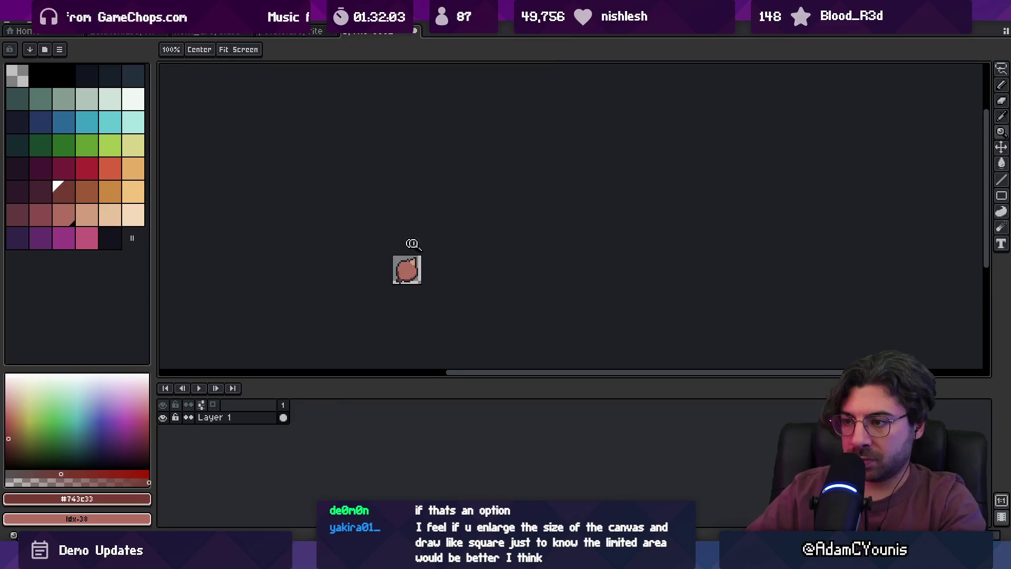
pyautogui.scroll(6, 367, 273)
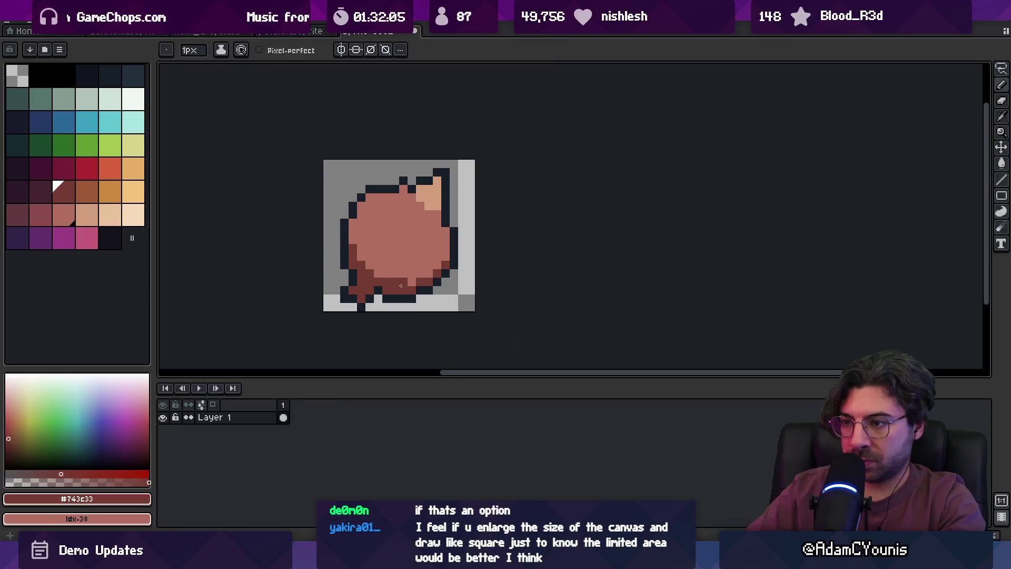
pyautogui.scroll(-5, 401, 285)
pyautogui.scroll(5, 415, 253)
pyautogui.keyDown('alt'); pyautogui.click(419, 268); pyautogui.keyUp('alt')
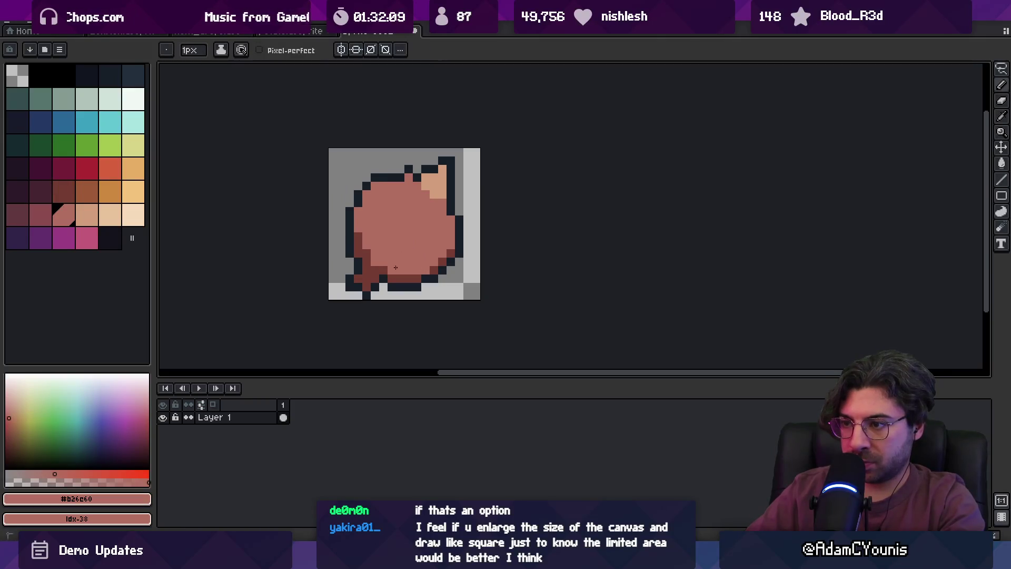
pyautogui.press('z')
pyautogui.scroll(-5, 379, 239)
pyautogui.scroll(5, 402, 187)
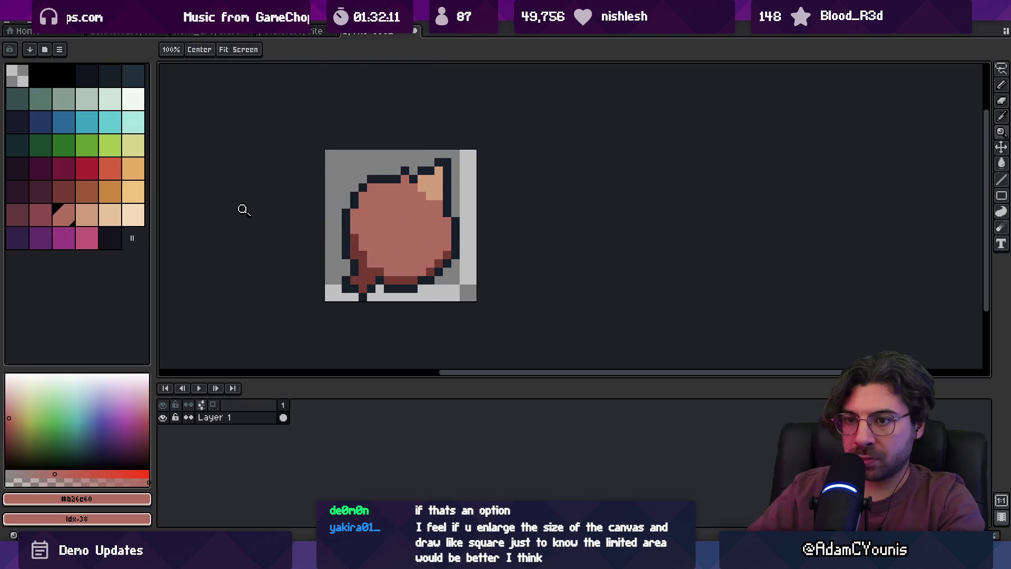
# Sample the #8b4c4c dark red shading colour from the onion.
pyautogui.click(44, 215)
pyautogui.scroll(1, 383, 260)
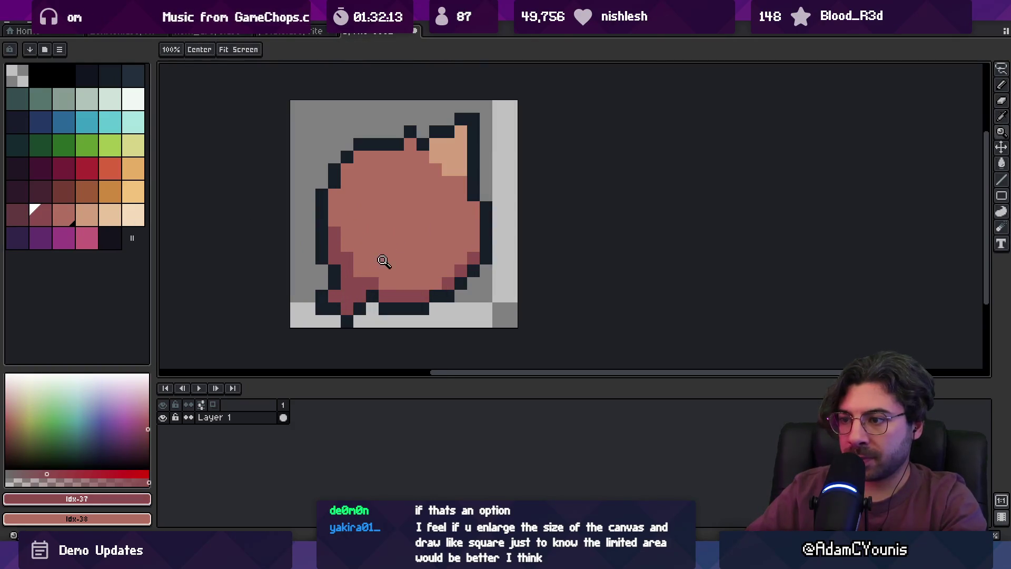
pyautogui.press('b')
pyautogui.keyDown('alt'); pyautogui.click(356, 271); pyautogui.keyUp('alt')
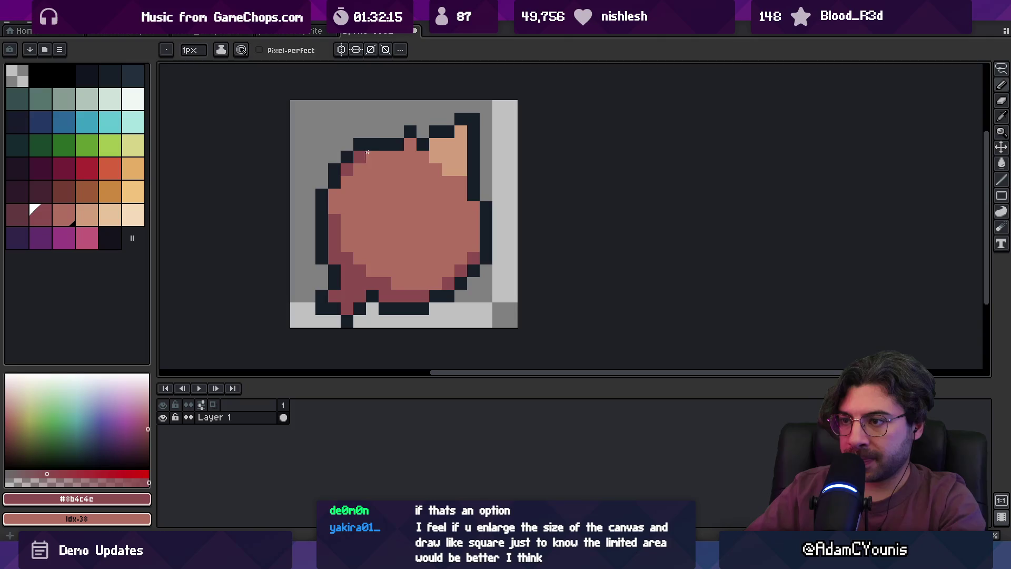
pyautogui.press('z')
pyautogui.scroll(-4, 379, 160)
pyautogui.scroll(3, 361, 158)
# Draw a diagonal #d29c7c peach highlight streak across the onion's upper left.
pyautogui.keyDown('alt'); pyautogui.click(375, 202); pyautogui.keyUp('alt')
pyautogui.press('b')
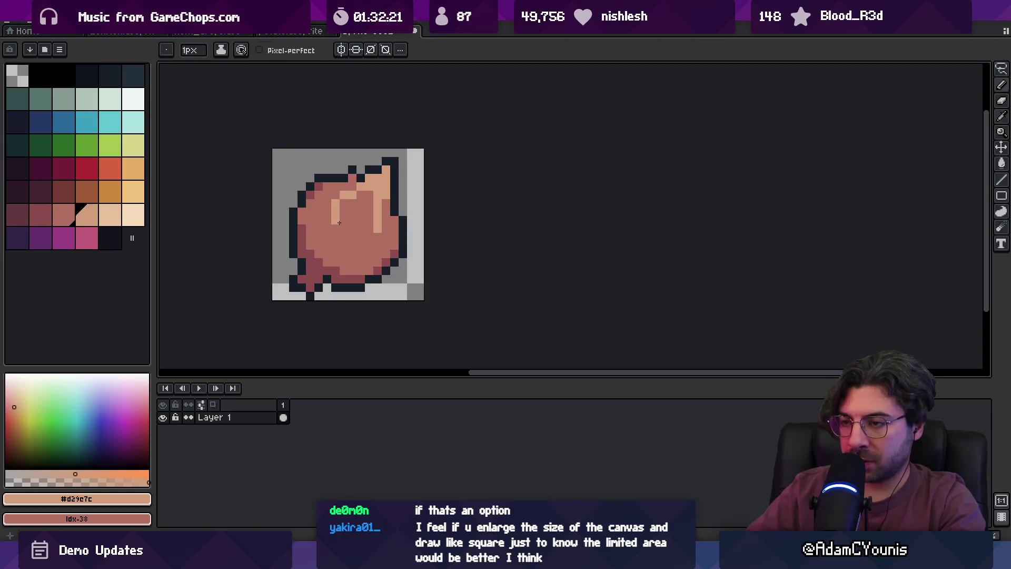
pyautogui.moveTo(343, 195); pyautogui.dragTo(326, 211)
pyautogui.keyDown('alt'); pyautogui.click(318, 227); pyautogui.keyUp('alt')
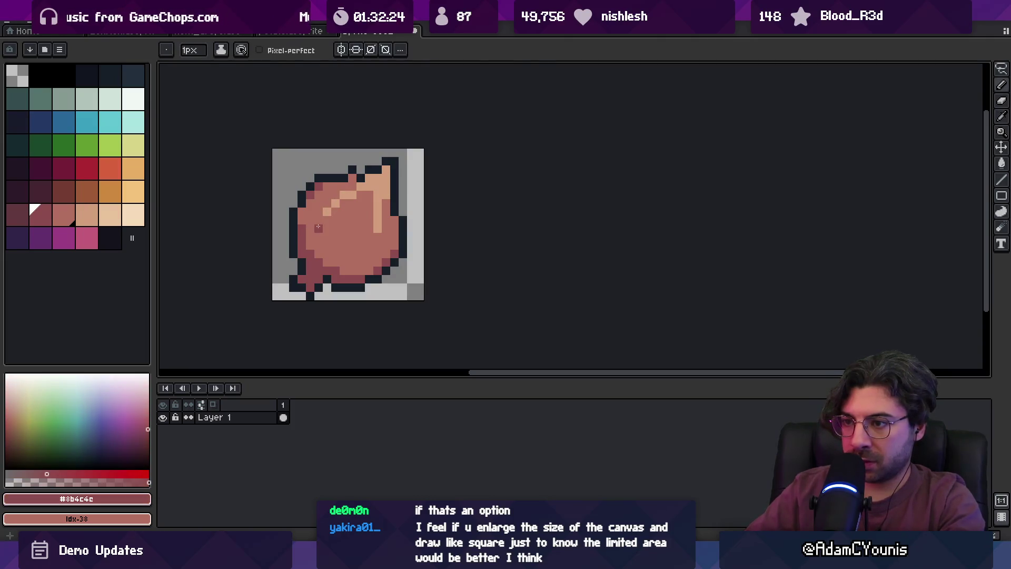
pyautogui.press('z')
pyautogui.scroll(-4, 376, 245)
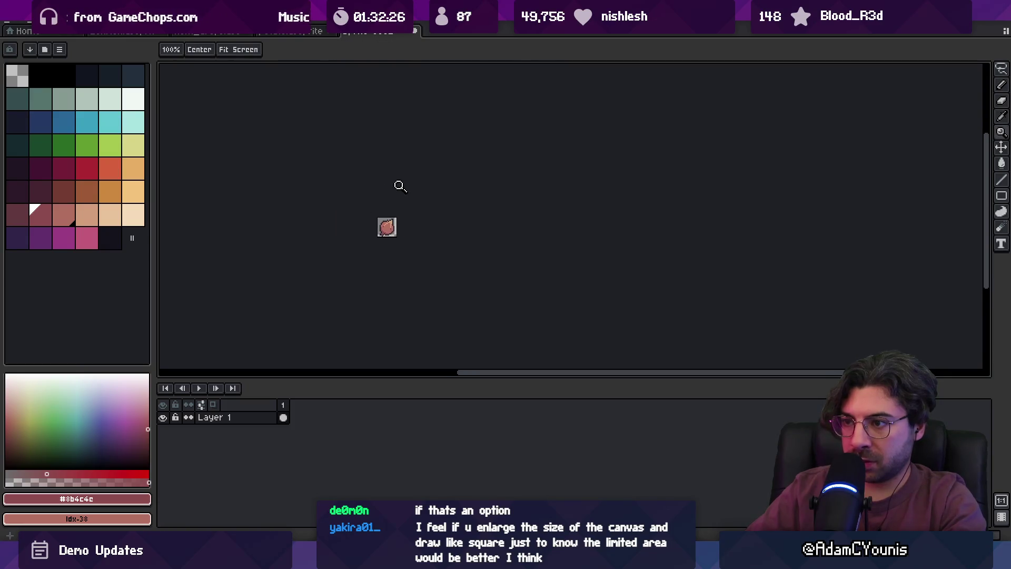
pyautogui.scroll(5, 378, 217)
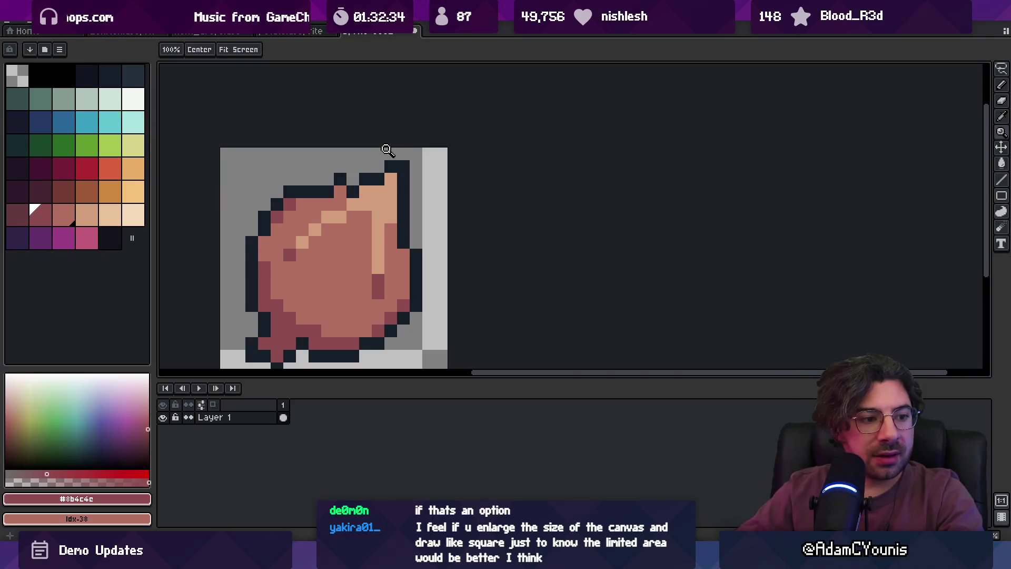
# Paint a light peach highlight column and row along the onion's tip.
pyautogui.keyDown('alt'); pyautogui.click(379, 198); pyautogui.keyUp('alt')
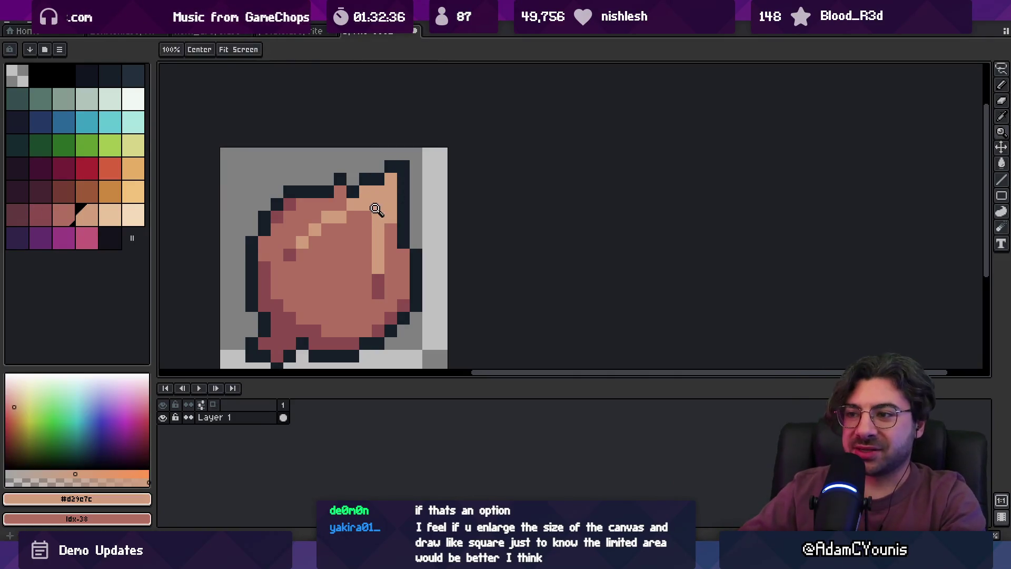
pyautogui.click(110, 213)
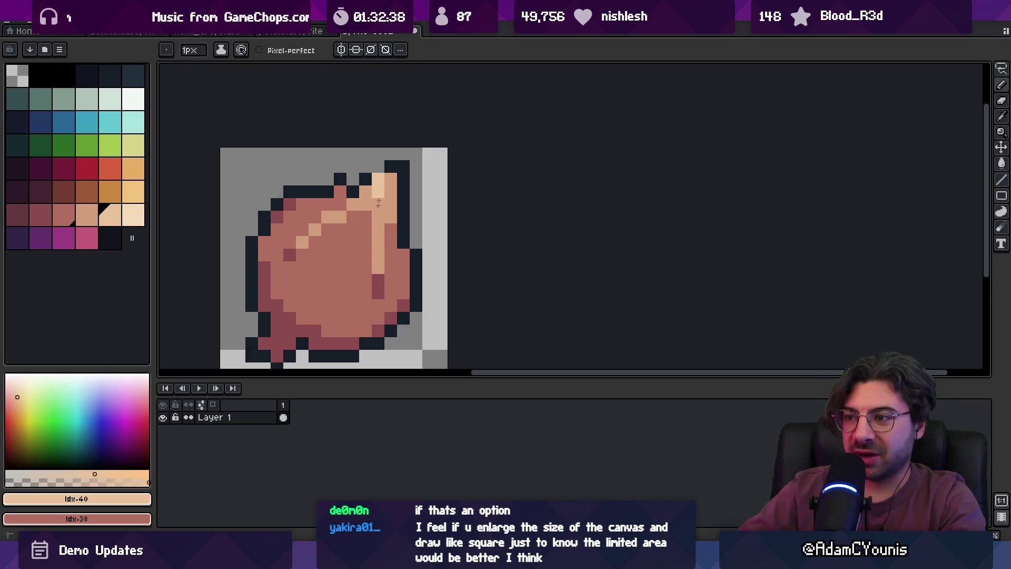
pyautogui.moveTo(378, 186); pyautogui.dragTo(378, 242)
pyautogui.click(391, 178)
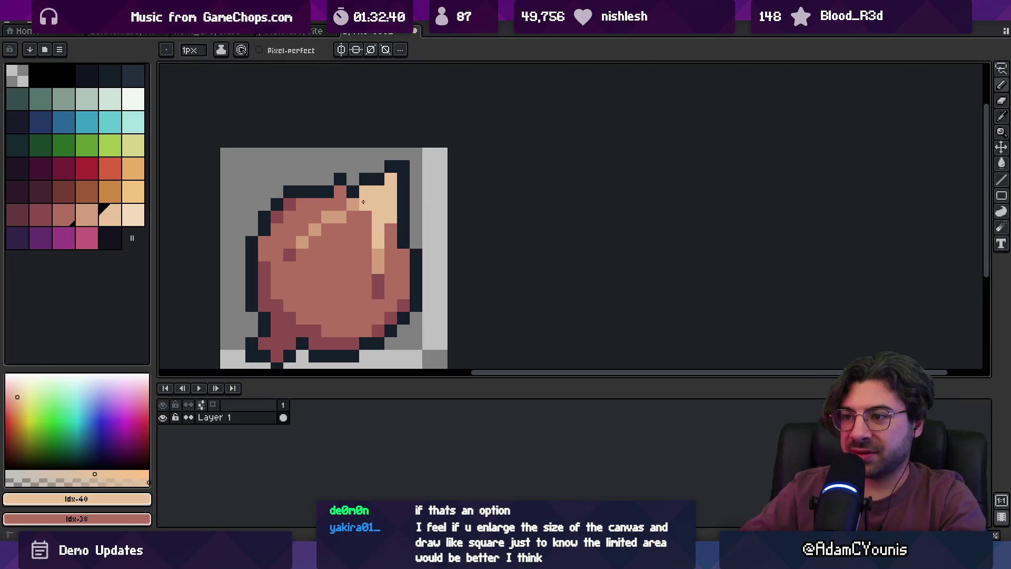
pyautogui.click(352, 204)
pyautogui.keyDown('alt'); pyautogui.click(348, 221); pyautogui.keyUp('alt')
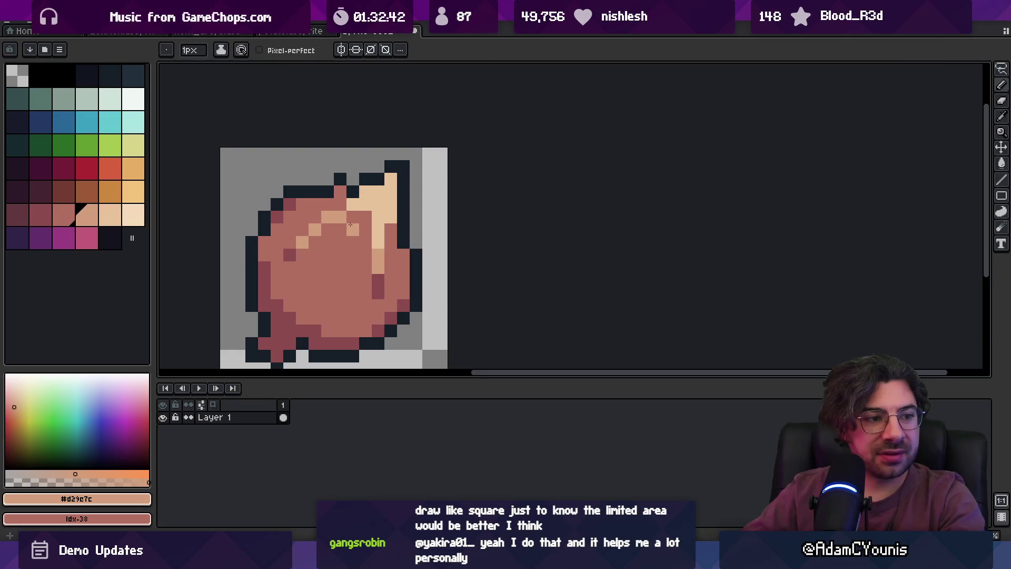
pyautogui.keyDown('alt'); pyautogui.click(367, 203); pyautogui.keyUp('alt')
pyautogui.moveTo(340, 217); pyautogui.dragTo(366, 217)
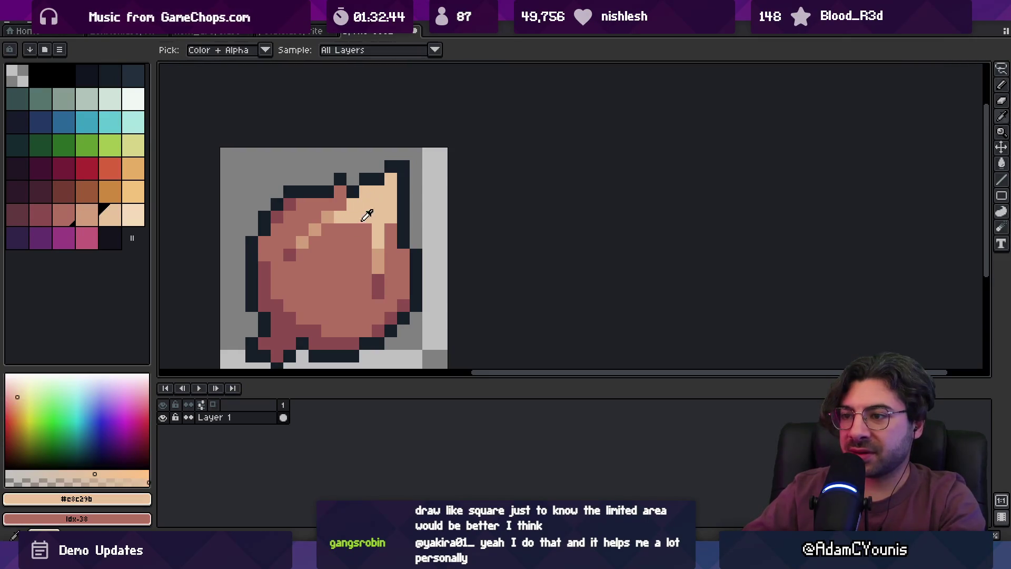
# Sample the onion's peach and rose tones and add dark rose shading pixels to the body.
pyautogui.keyDown('alt'); pyautogui.click(356, 228); pyautogui.keyUp('alt')
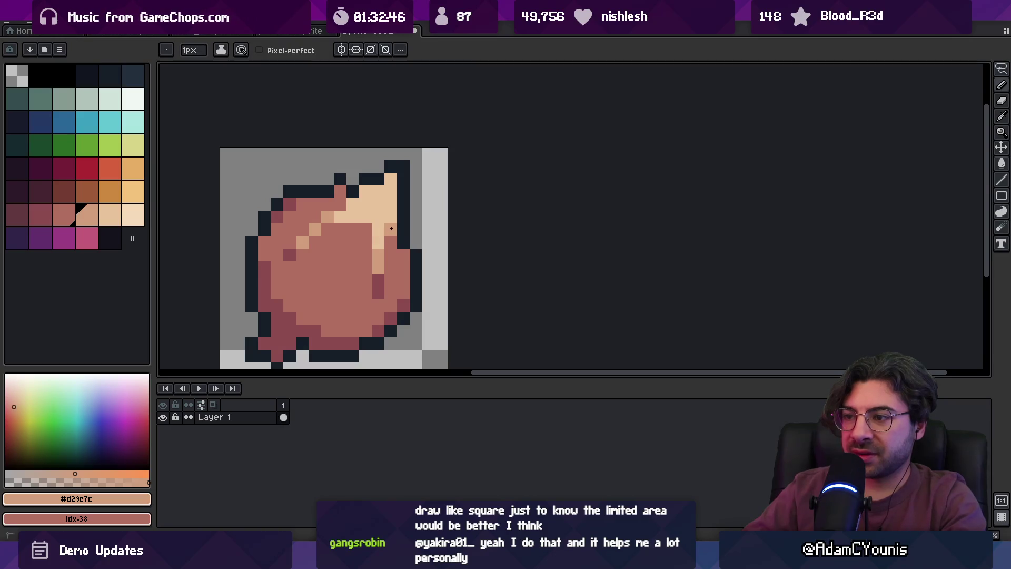
pyautogui.keyDown('alt'); pyautogui.click(403, 231); pyautogui.keyUp('alt')
pyautogui.press('z')
pyautogui.moveTo(403, 231)
pyautogui.mouseDown()
pyautogui.moveTo(368, 199)
pyautogui.moveTo(442, 194)
pyautogui.moveTo(471, 206)
pyautogui.mouseUp()
pyautogui.keyDown('alt'); pyautogui.click(415, 267); pyautogui.keyUp('alt')
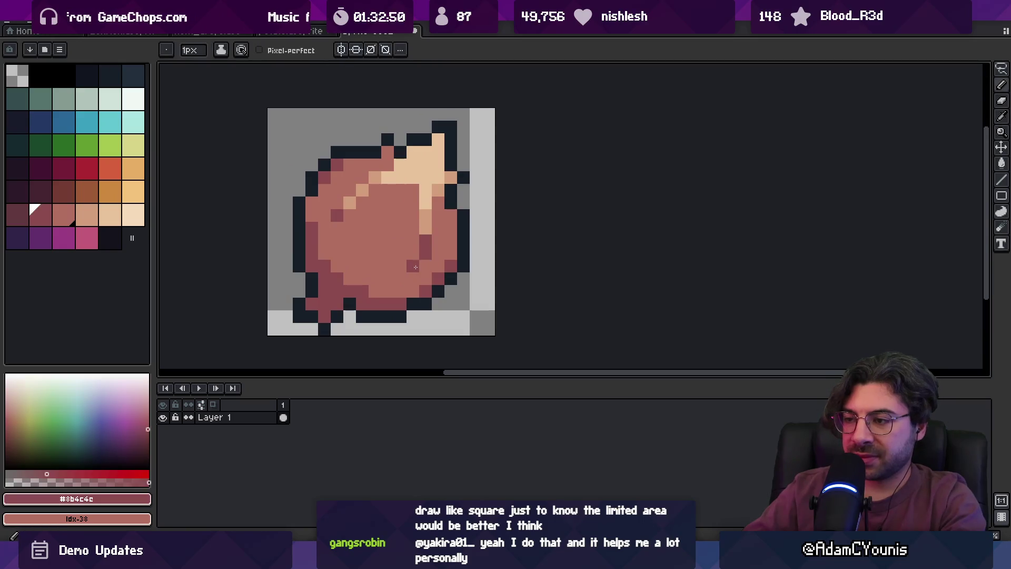
pyautogui.press('z')
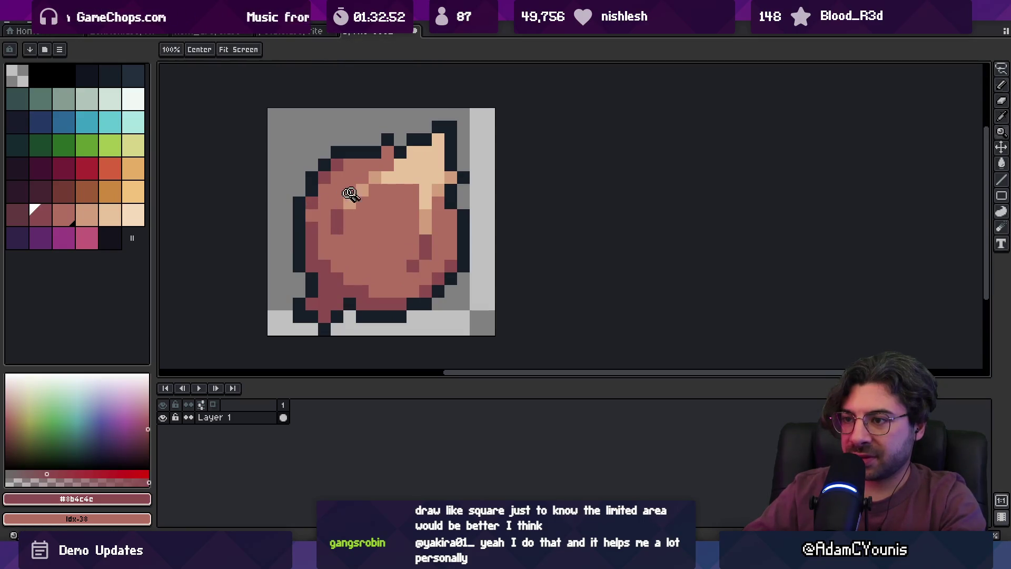
pyautogui.moveTo(349, 189); pyautogui.dragTo(403, 161)
pyautogui.press('b')
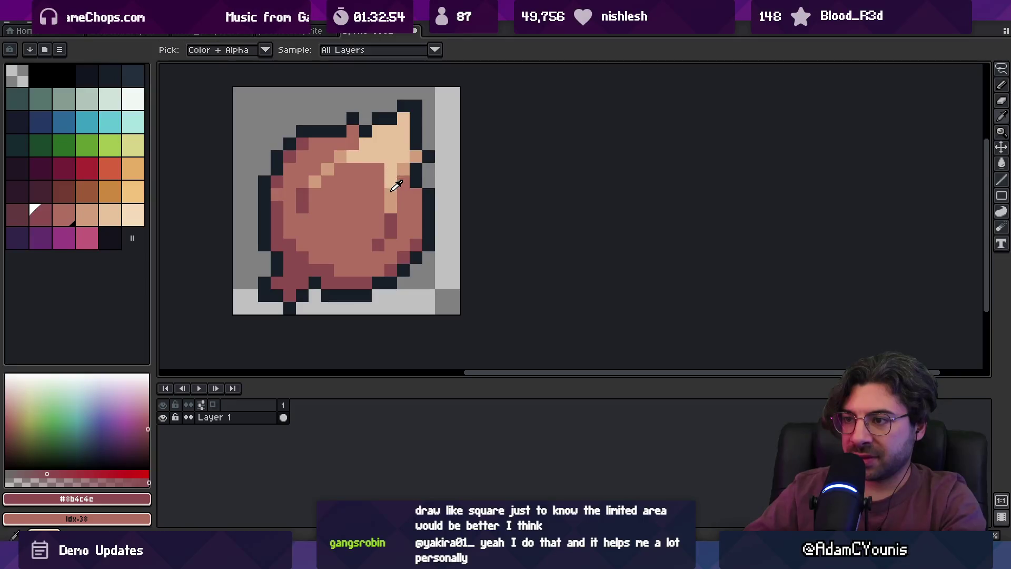
pyautogui.keyDown('alt'); pyautogui.click(390, 182); pyautogui.keyUp('alt')
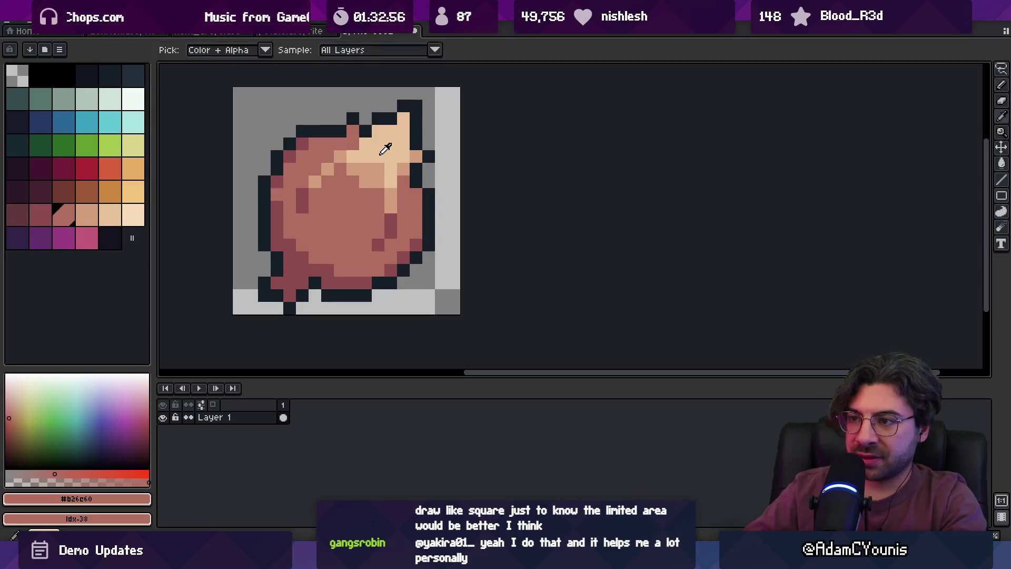
pyautogui.keyDown('alt'); pyautogui.click(378, 165); pyautogui.keyUp('alt')
pyautogui.keyDown('alt'); pyautogui.click(388, 217); pyautogui.keyUp('alt')
pyautogui.click(357, 186)
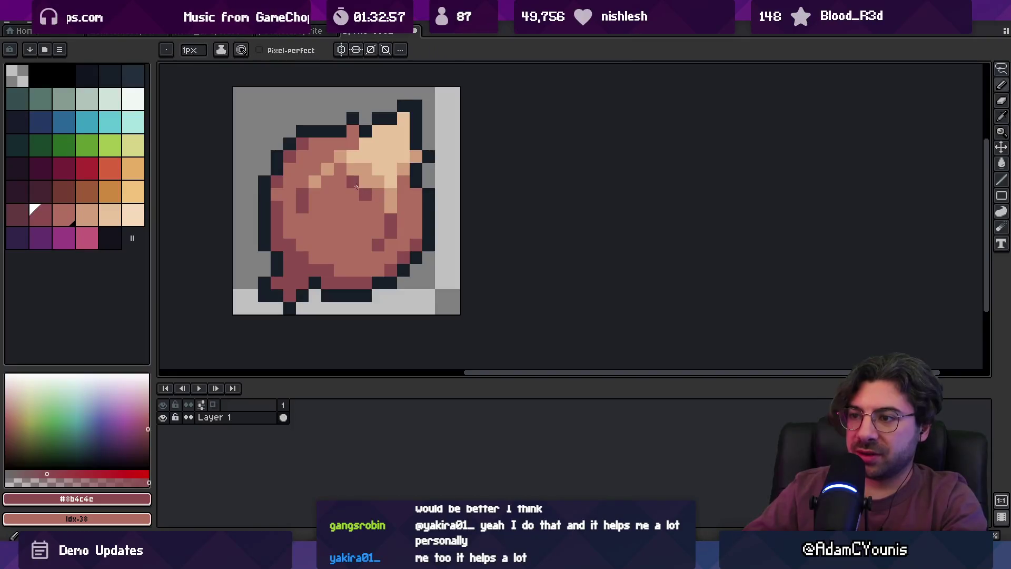
# Repaint dark shading pixels on the lower body in the lighter body colour.
pyautogui.press('z')
pyautogui.scroll(-5, 358, 195)
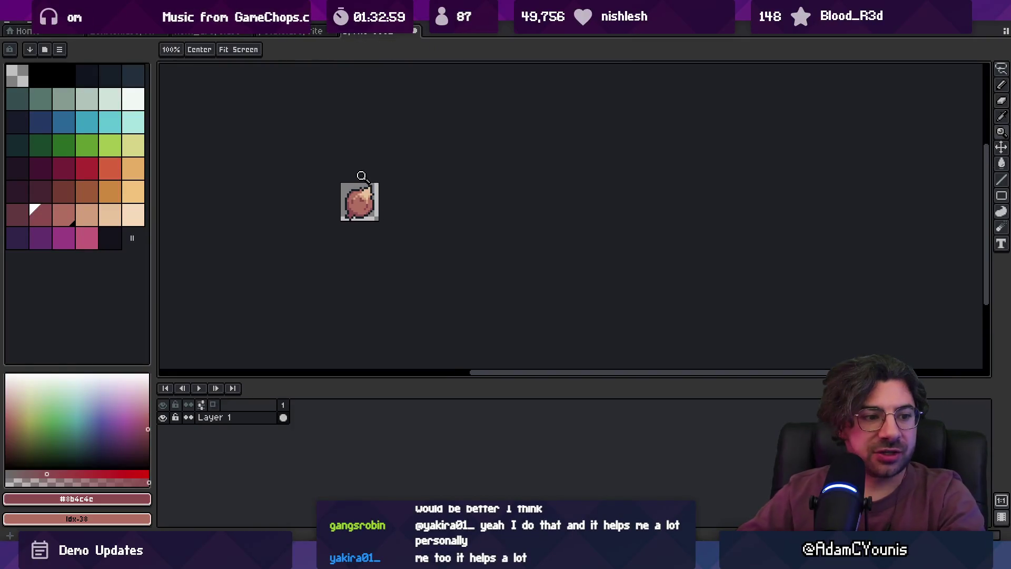
pyautogui.scroll(5, 358, 200)
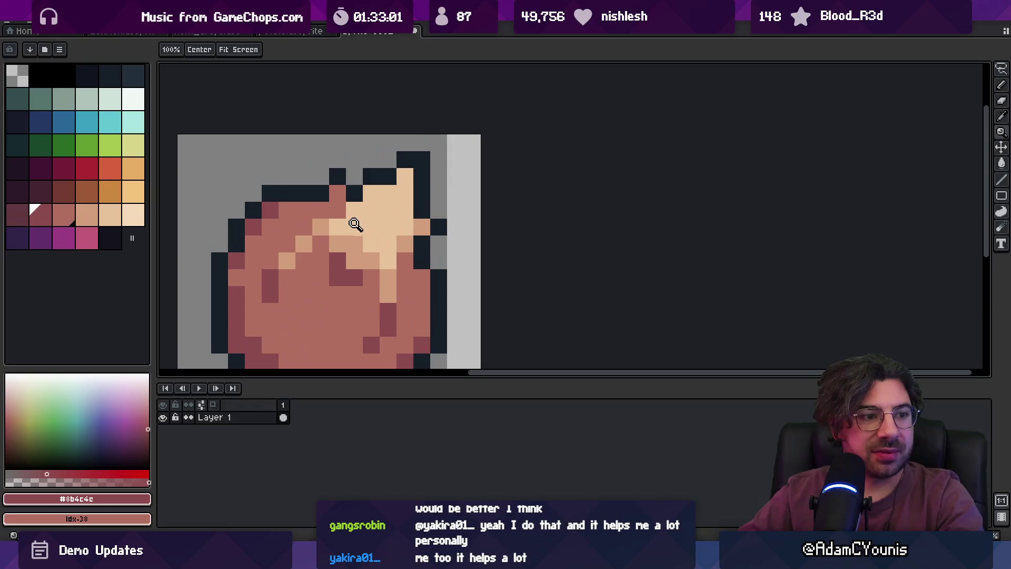
pyautogui.press('i')
pyautogui.press('b')
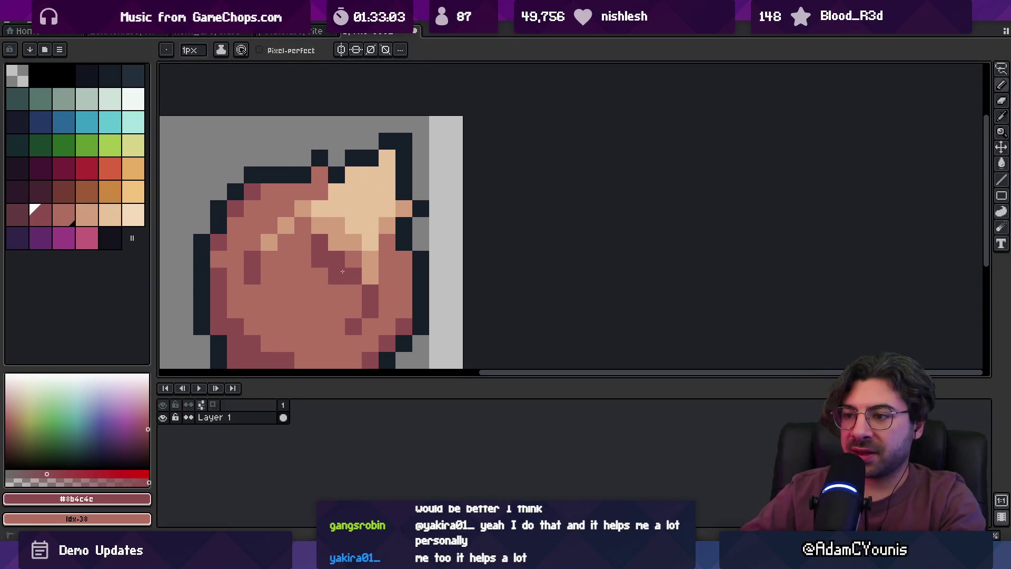
pyautogui.keyDown('alt'); pyautogui.click(354, 266); pyautogui.keyUp('alt')
pyautogui.click(353, 276)
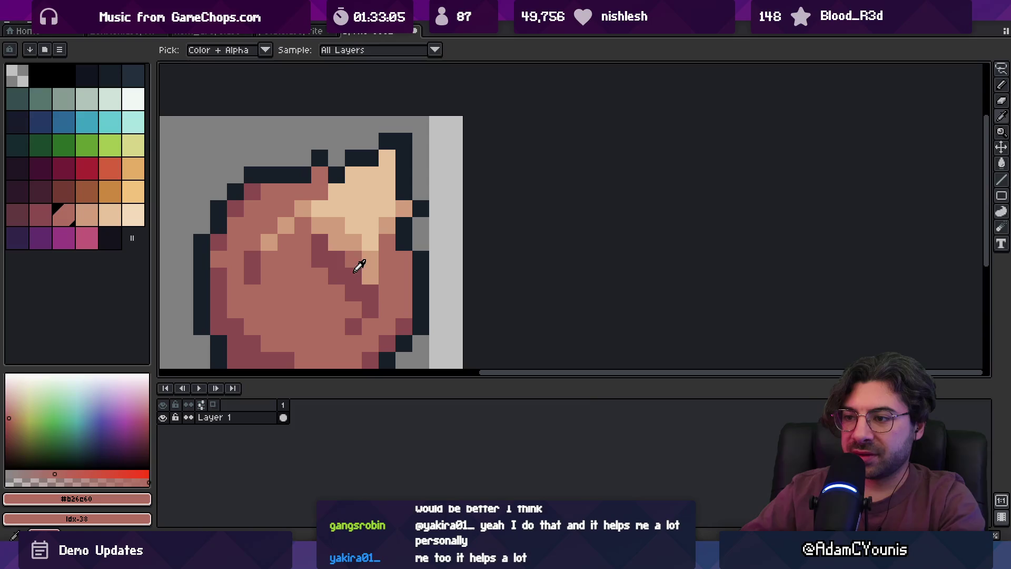
pyautogui.click(349, 291)
# Touch up lower-body shading with dark rose and lighter body colours, previewing it small.
pyautogui.scroll(-6, 350, 291)
pyautogui.press('v')
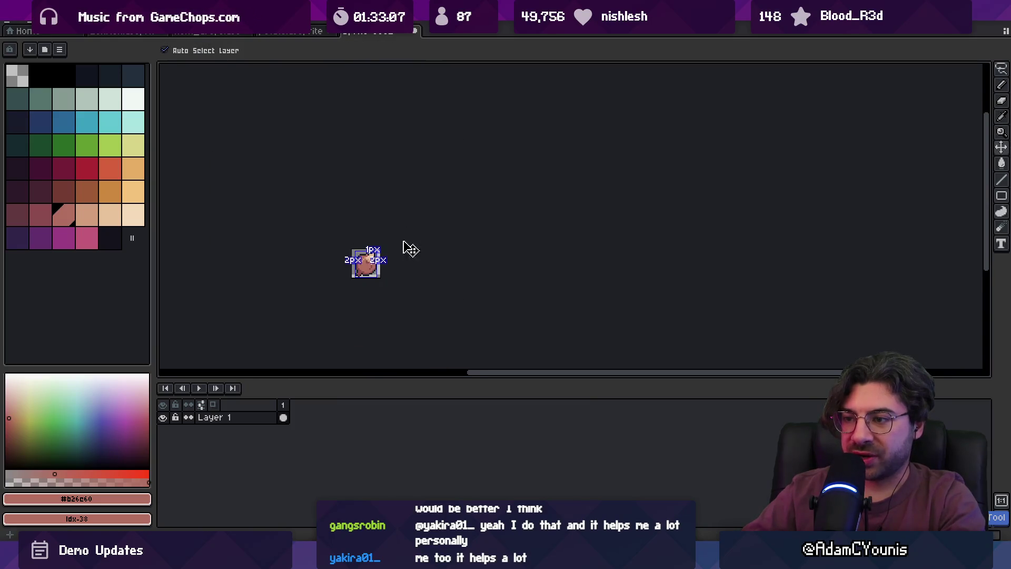
pyautogui.press('i')
pyautogui.scroll(6, 364, 279)
pyautogui.click(362, 280)
pyautogui.press('b')
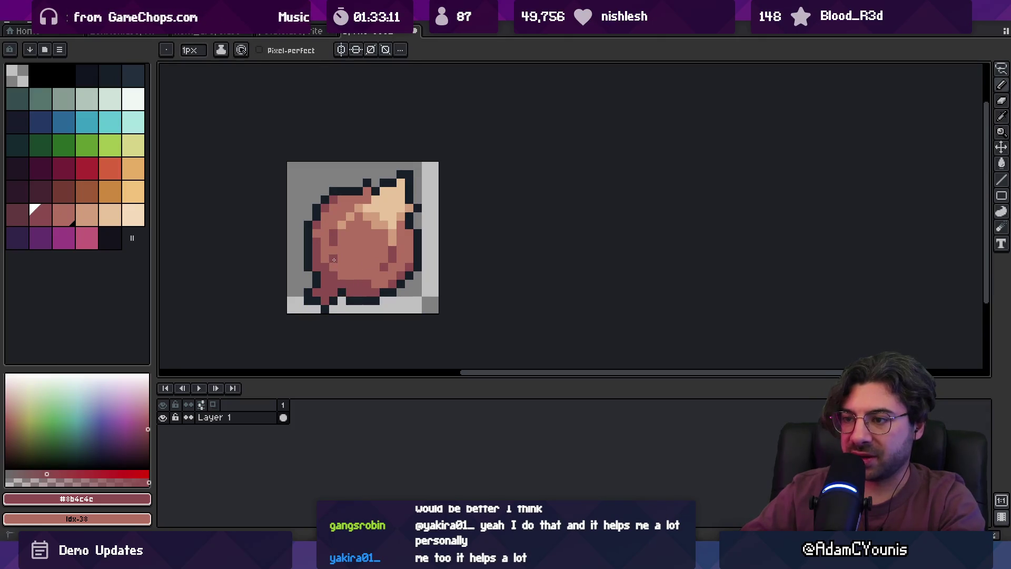
pyautogui.keyDown('alt'); pyautogui.click(348, 282); pyautogui.keyUp('alt')
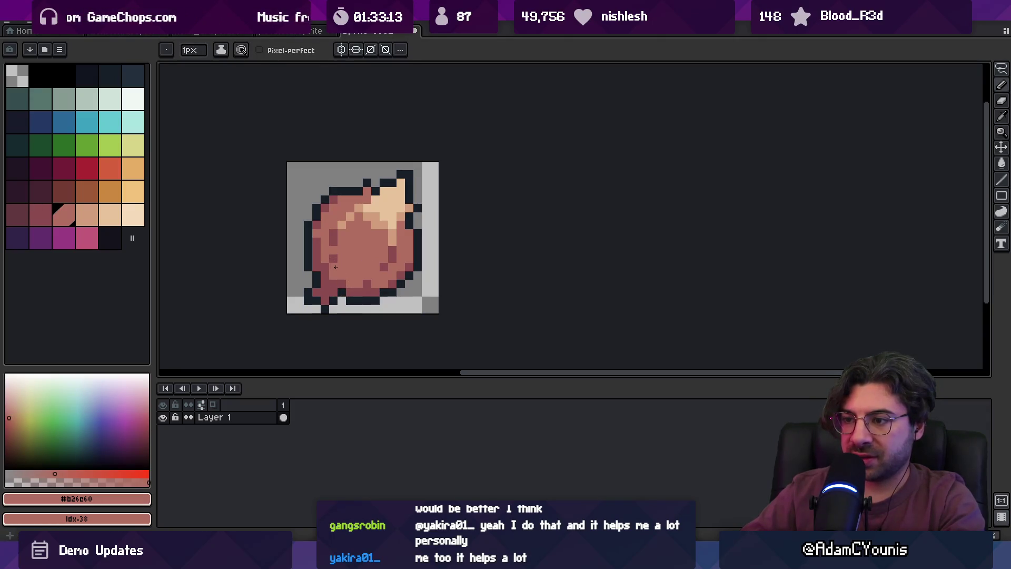
# Smooth the body shading between dark rose and lighter body tones, then zoom onto the tip.
pyautogui.press('z')
pyautogui.scroll(-3, 339, 228)
pyautogui.scroll(1, 414, 240)
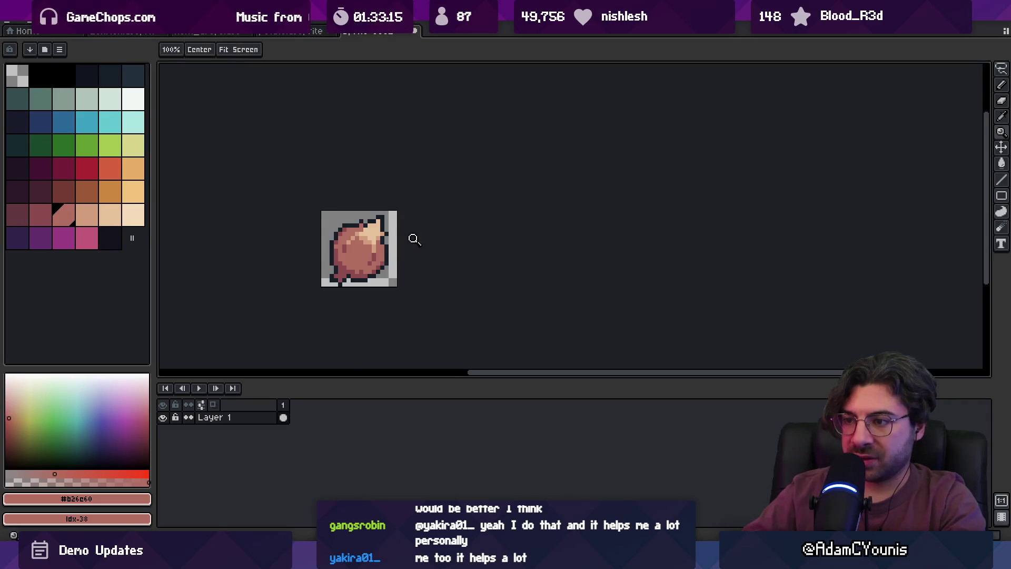
pyautogui.scroll(1, 370, 269)
pyautogui.press('i')
pyautogui.click(341, 273)
pyautogui.press('b')
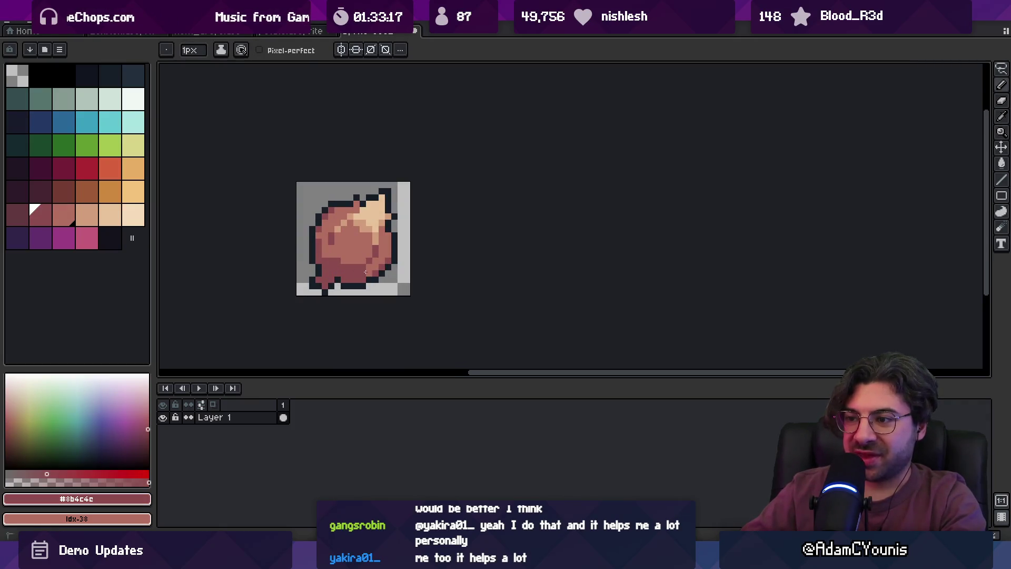
pyautogui.keyDown('alt'); pyautogui.click(353, 268); pyautogui.keyUp('alt')
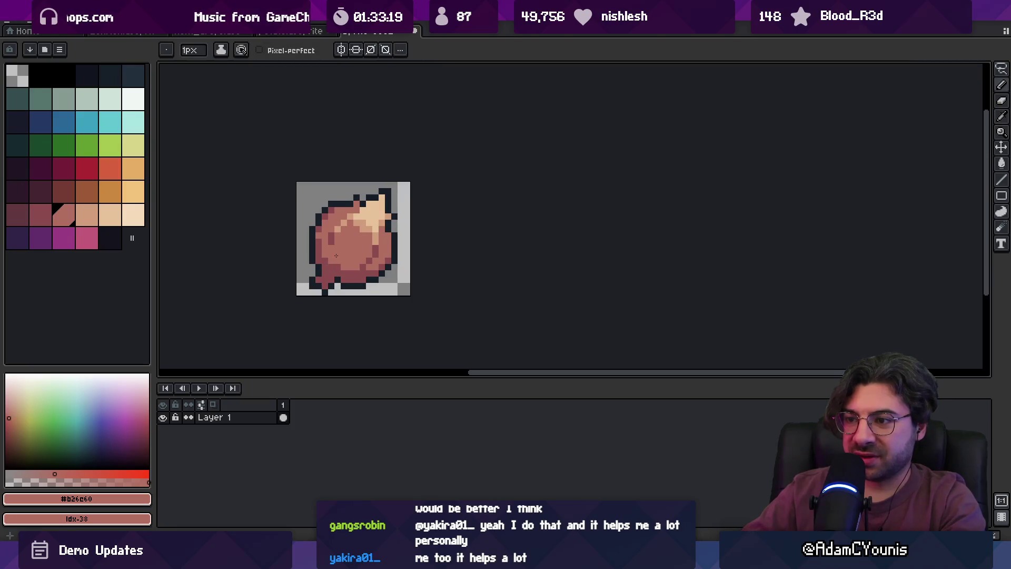
pyautogui.press('z')
pyautogui.scroll(-3, 358, 237)
pyautogui.scroll(4, 363, 218)
pyautogui.keyDown('alt'); pyautogui.click(363, 218); pyautogui.keyUp('alt')
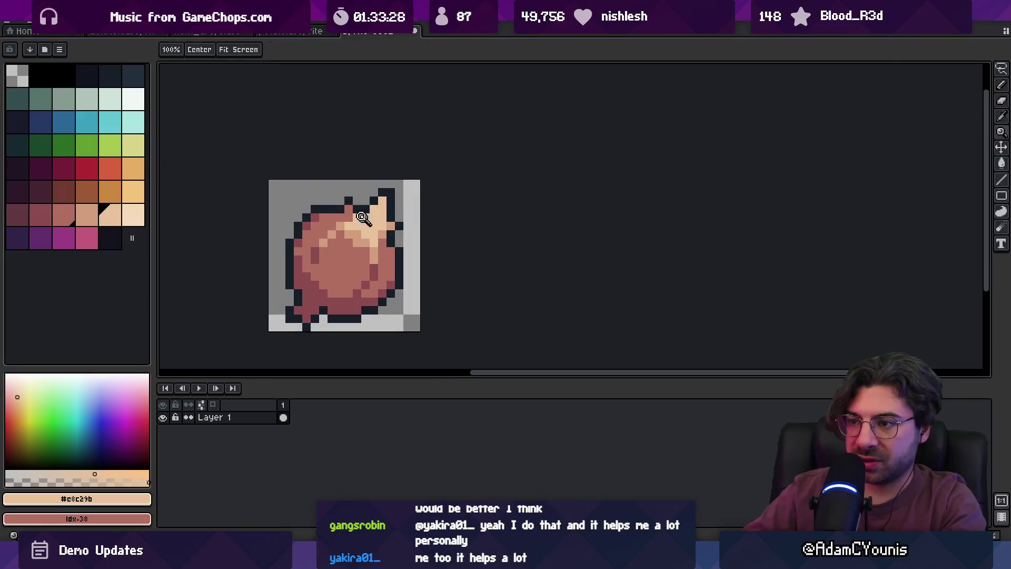
# Draw a small yellow-green sprout at the onion's top tip.
pyautogui.click(133, 146)
pyautogui.press('b')
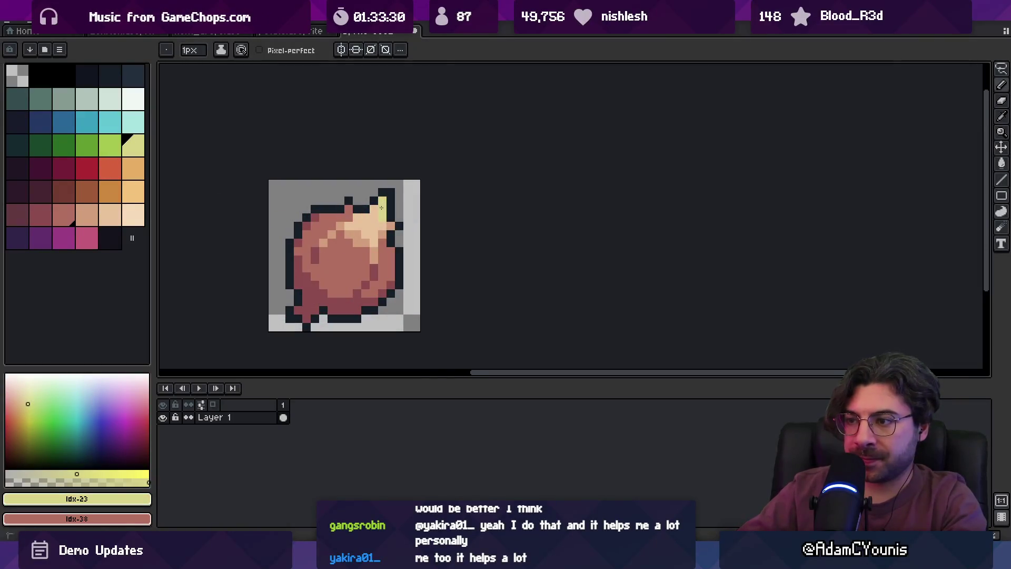
pyautogui.click(110, 145)
pyautogui.click(315, 209)
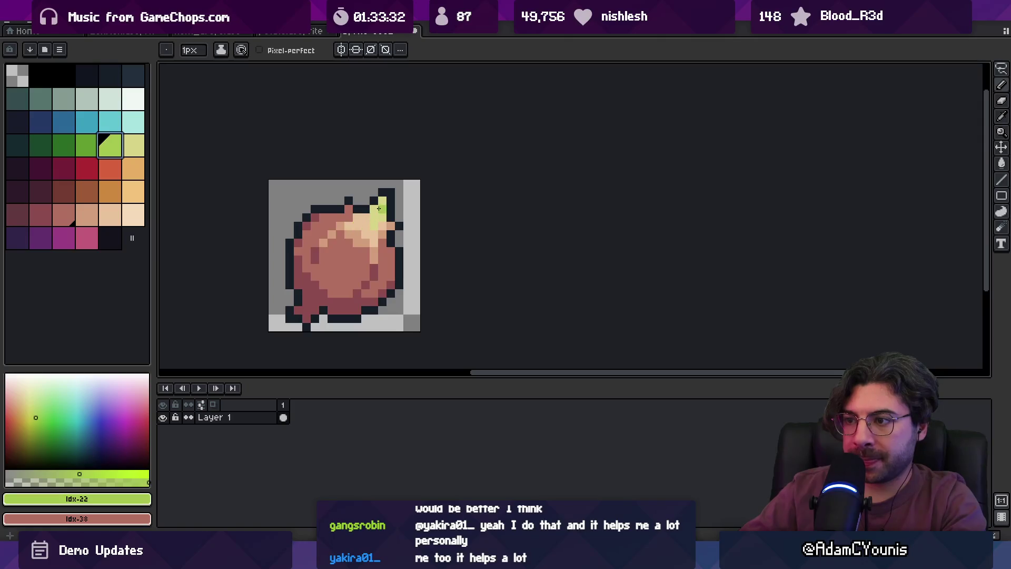
pyautogui.keyDown('alt'); pyautogui.click(371, 221); pyautogui.keyUp('alt')
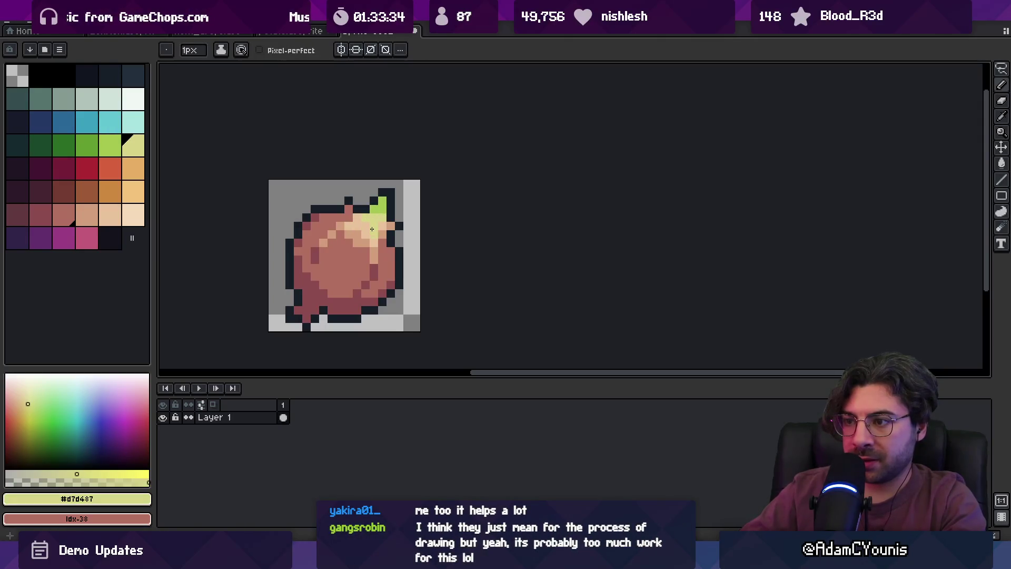
# Recentre the onion and flip the sprite horizontally from the Edit menu.
pyautogui.press('z')
pyautogui.scroll(-5, 363, 185)
pyautogui.scroll(5, 394, 208)
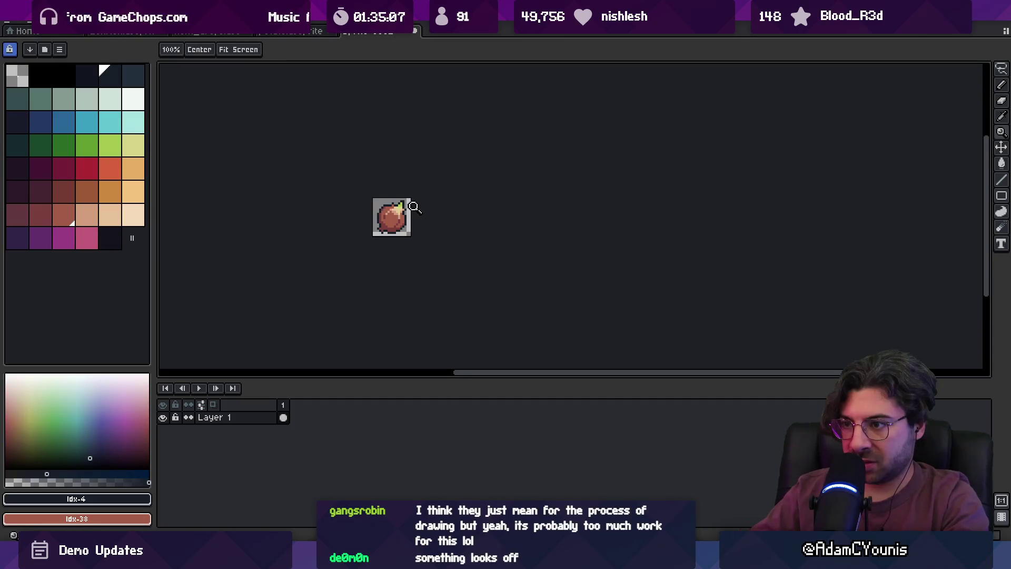
pyautogui.moveTo(409, 190); pyautogui.dragTo(403, 194)
pyautogui.scroll(1, 408, 213)
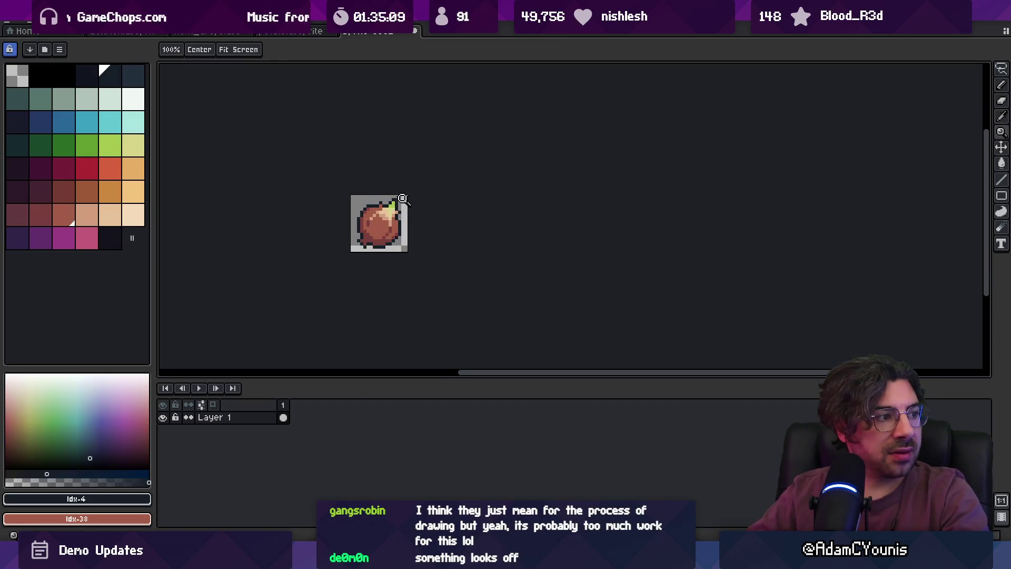
pyautogui.scroll(1, 402, 199)
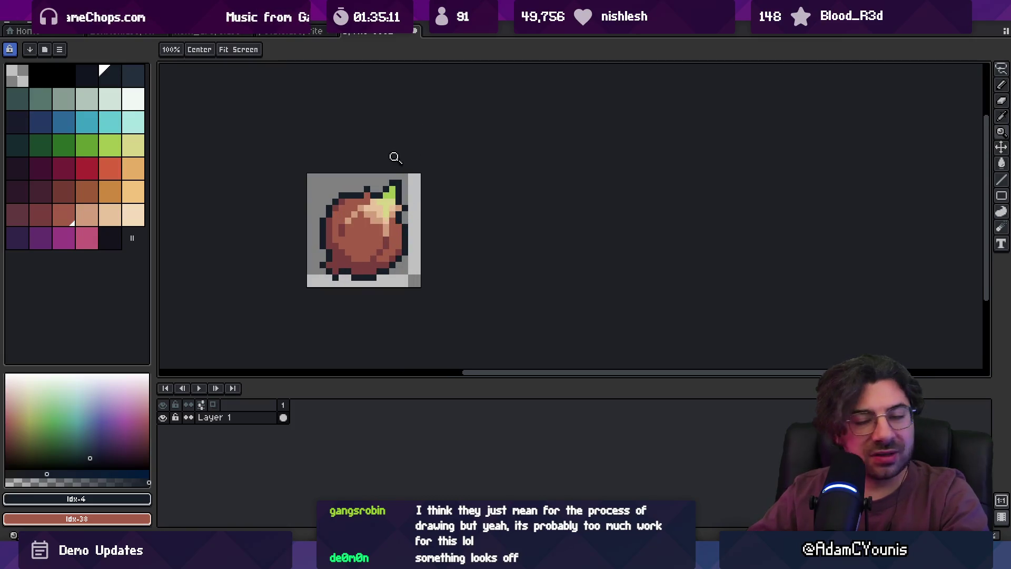
pyautogui.scroll(1, 388, 206)
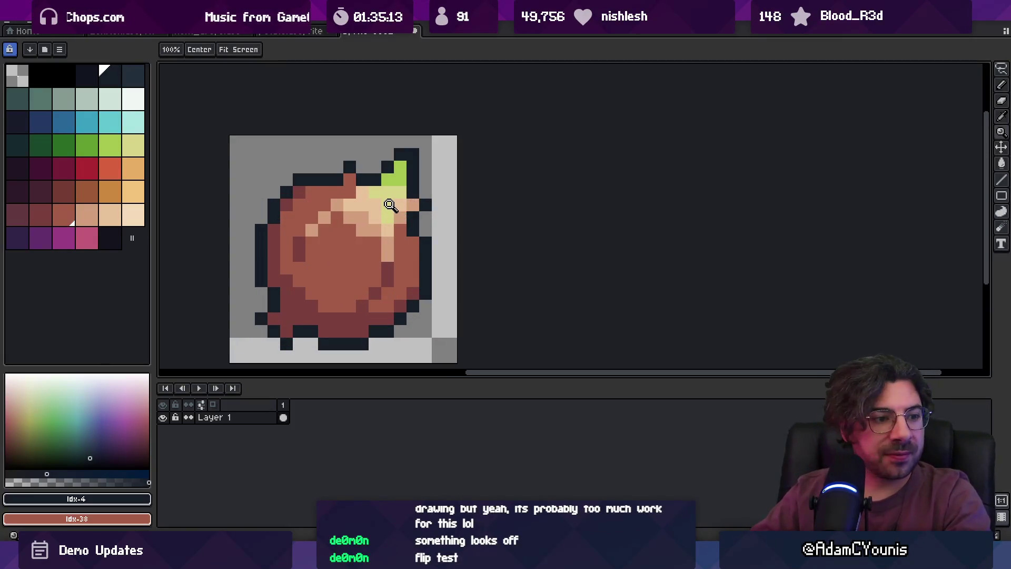
pyautogui.scroll(-2, 390, 206)
pyautogui.scroll(1, 397, 125)
pyautogui.hotkey('alt', 'e')
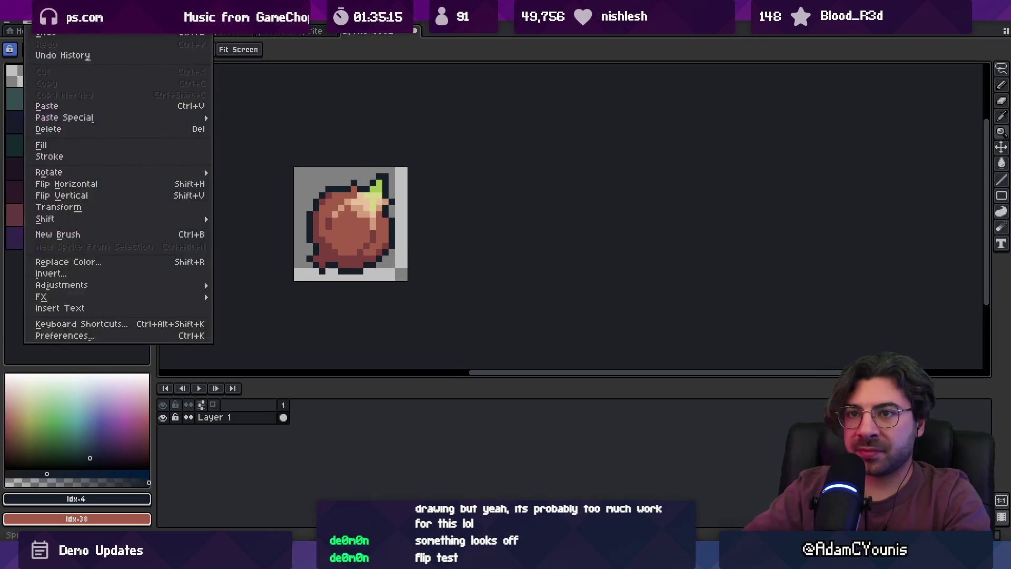
pyautogui.click(66, 183)
# Start the stem using the onion's brown, darker brown and dark outline colours.
pyautogui.scroll(-2, 353, 168)
pyautogui.scroll(2, 368, 200)
pyautogui.press('b')
pyautogui.keyDown('alt'); pyautogui.click(366, 209); pyautogui.keyUp('alt')
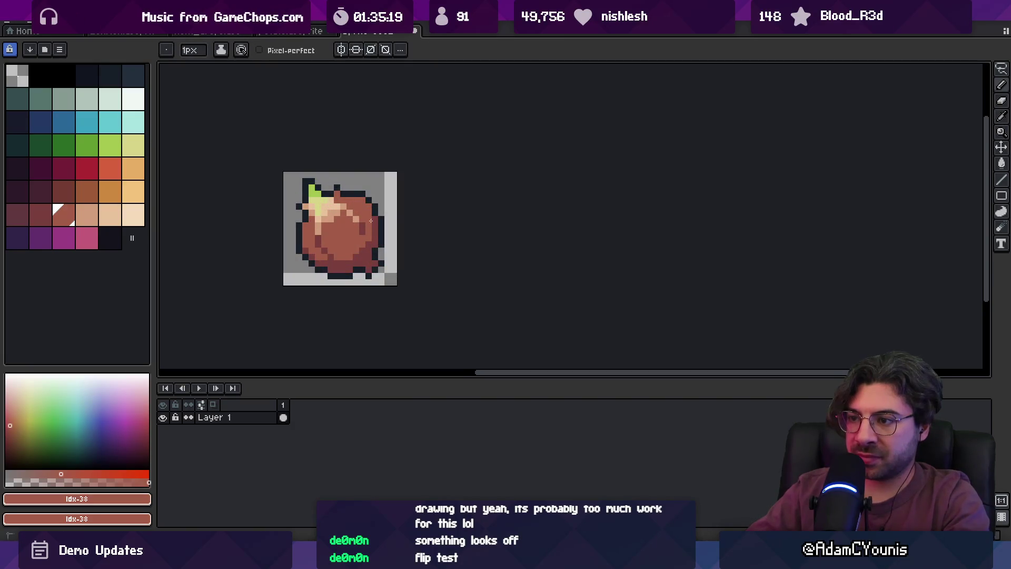
pyautogui.keyDown('alt'); pyautogui.click(346, 260); pyautogui.keyUp('alt')
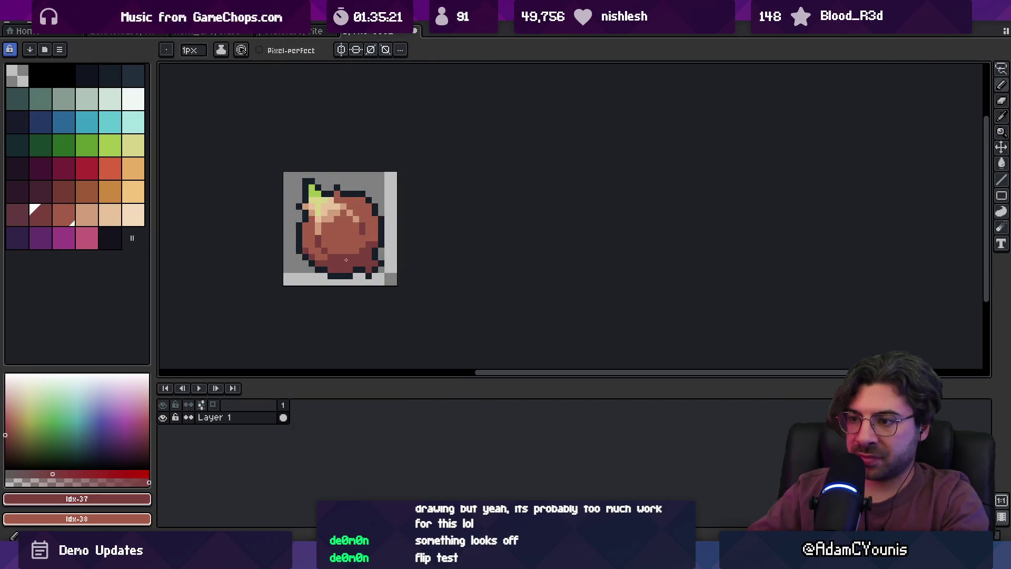
pyautogui.press('z')
pyautogui.scroll(-4, 367, 197)
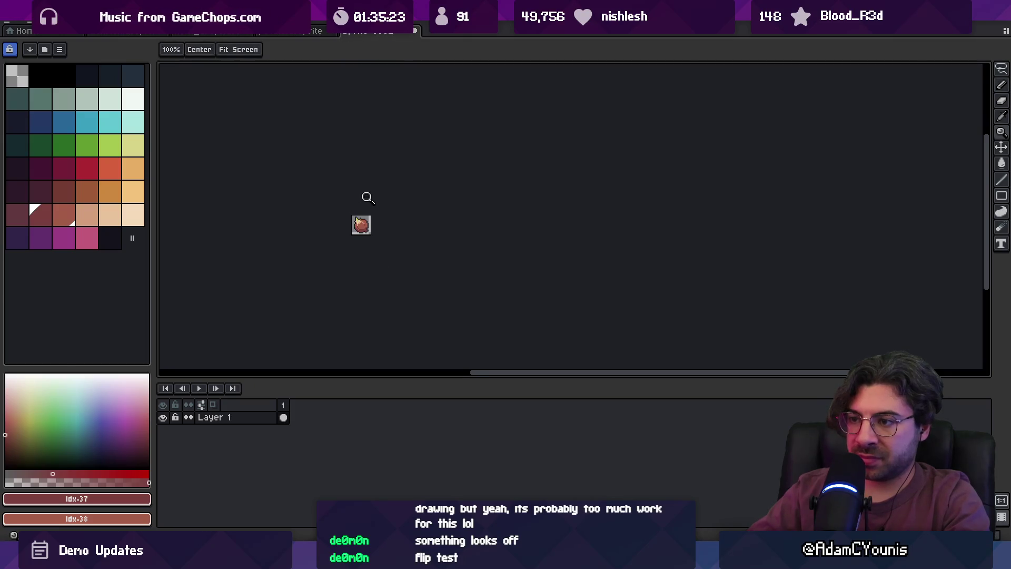
pyautogui.scroll(4, 373, 221)
pyautogui.press('b')
pyautogui.keyDown('alt'); pyautogui.click(377, 203); pyautogui.keyUp('alt')
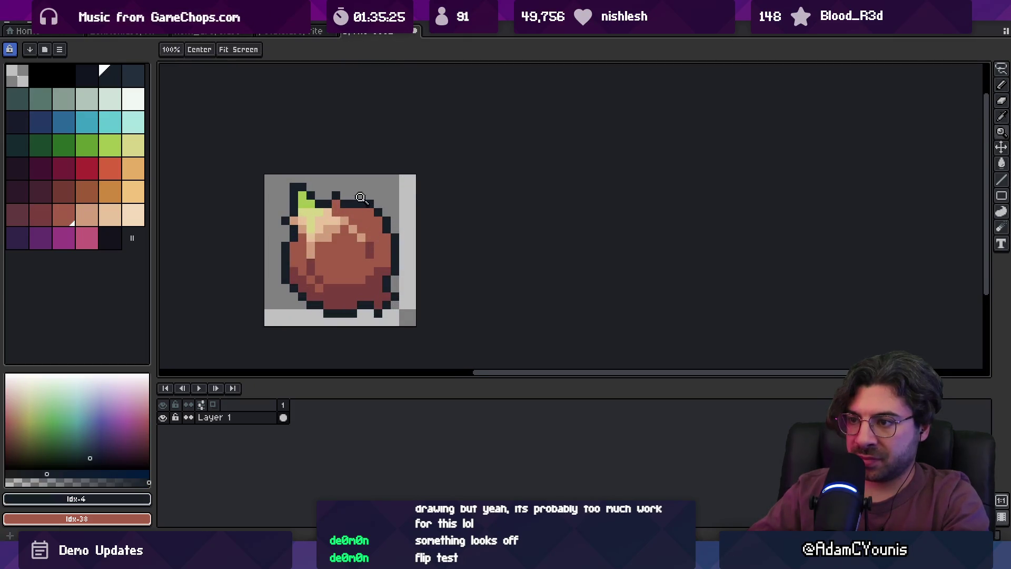
# Add brown body and peach highlight pixels to the curling stem.
pyautogui.press('z')
pyautogui.scroll(-3, 395, 177)
pyautogui.scroll(2, 400, 189)
pyautogui.press('i')
pyautogui.keyDown('alt'); pyautogui.click(408, 223); pyautogui.keyUp('alt')
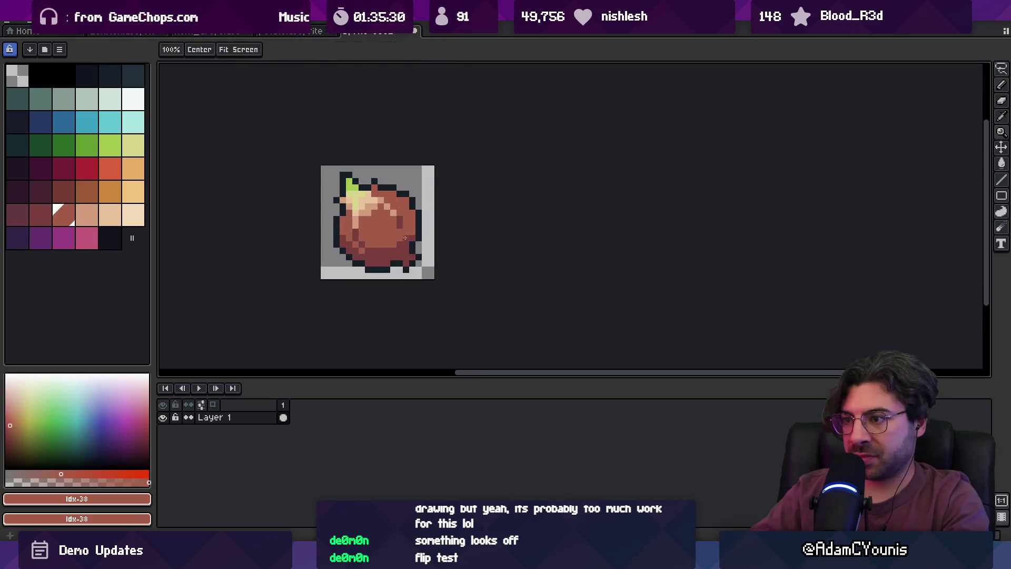
pyautogui.scroll(-2, 425, 200)
pyautogui.scroll(2, 442, 197)
pyautogui.scroll(1, 442, 195)
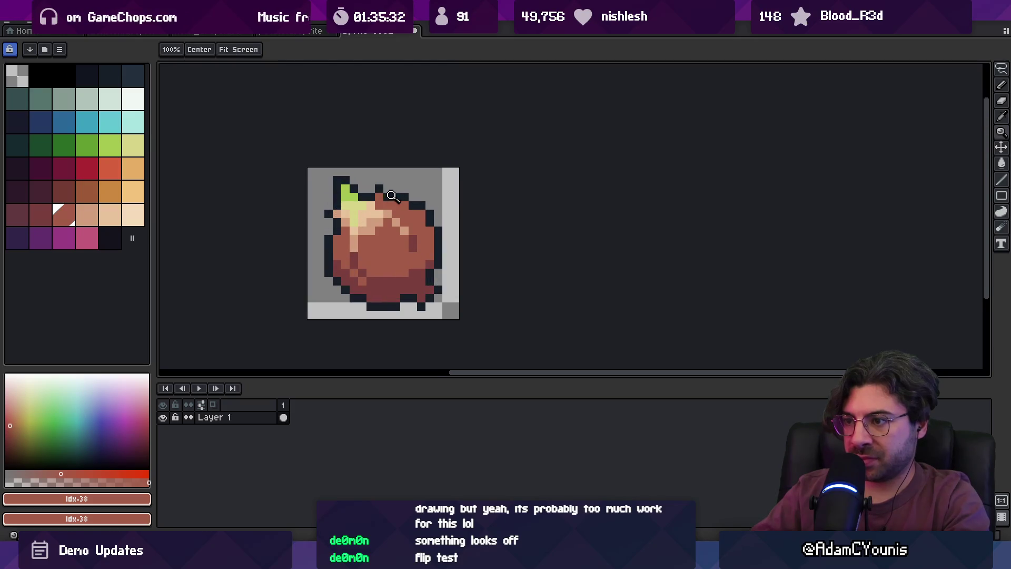
pyautogui.keyDown('alt'); pyautogui.click(395, 208); pyautogui.keyUp('alt')
pyautogui.press('b')
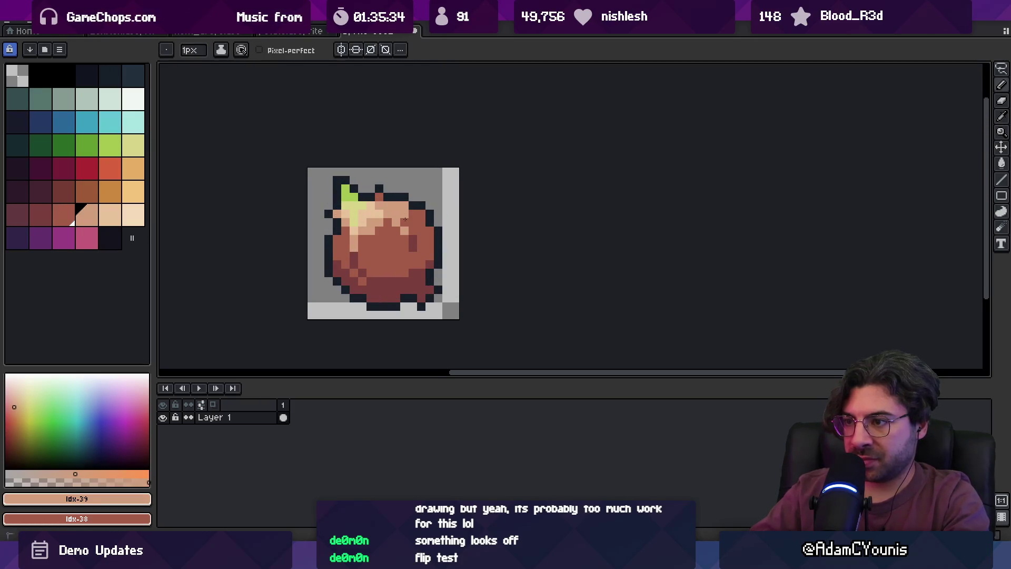
# Clean up the stem's edge pixels with the eraser and dark outline colour.
pyautogui.press('e')
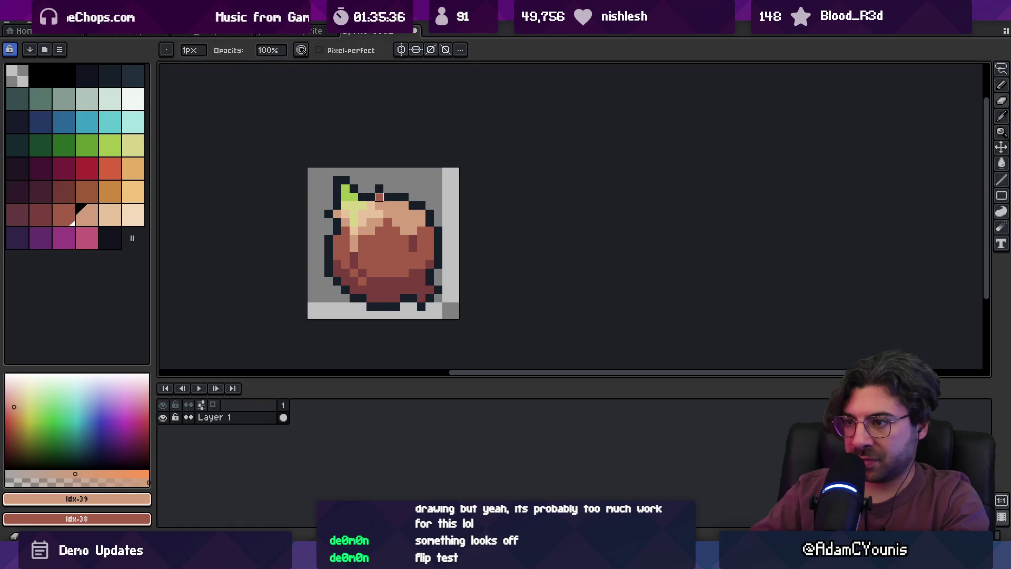
pyautogui.keyDown('alt'); pyautogui.click(396, 189); pyautogui.keyUp('alt')
pyautogui.scroll(-3, 396, 188)
pyautogui.scroll(4, 426, 214)
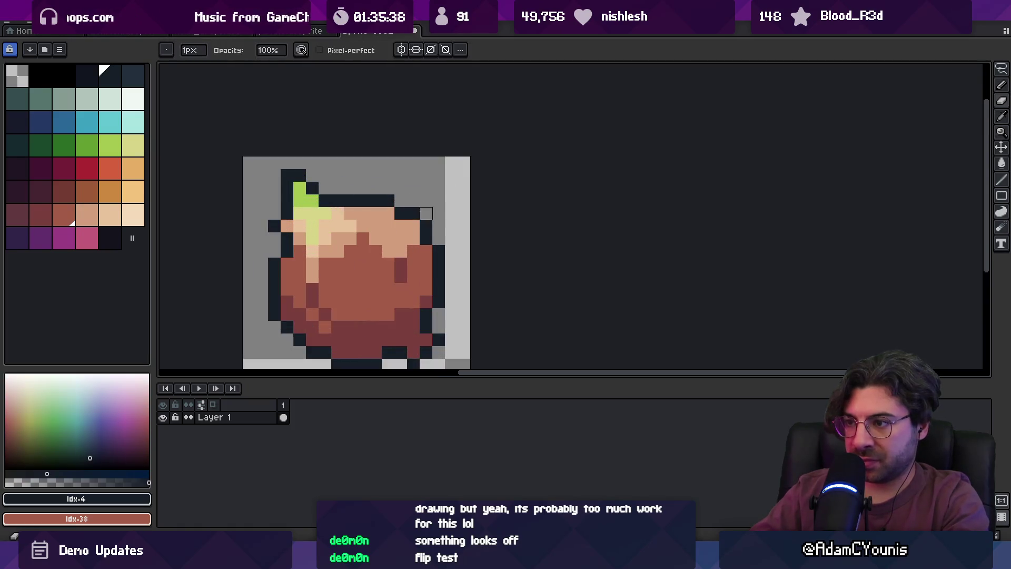
pyautogui.scroll(-5, 408, 195)
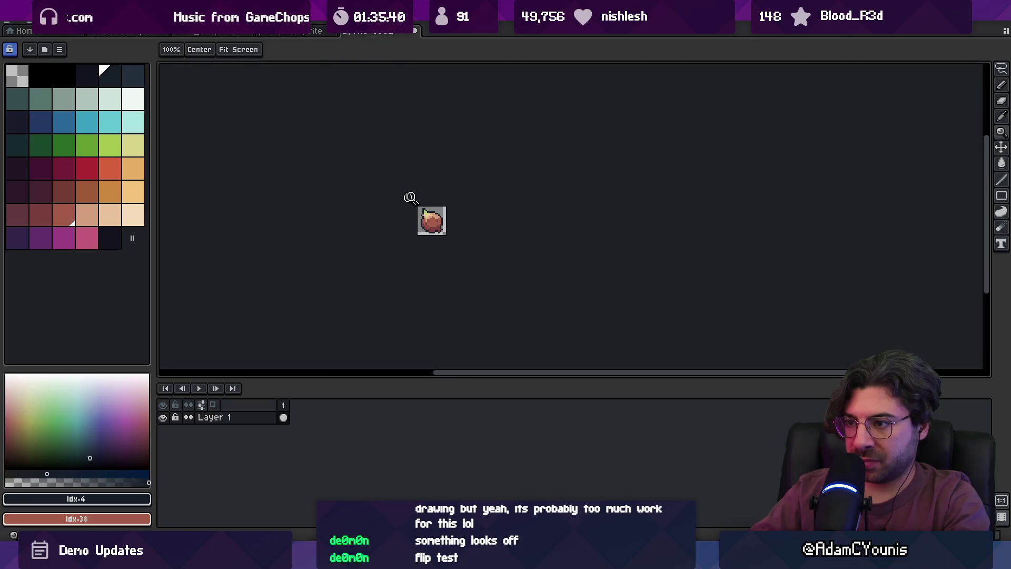
pyautogui.scroll(3, 443, 219)
pyautogui.keyDown('alt'); pyautogui.click(409, 186); pyautogui.keyUp('alt')
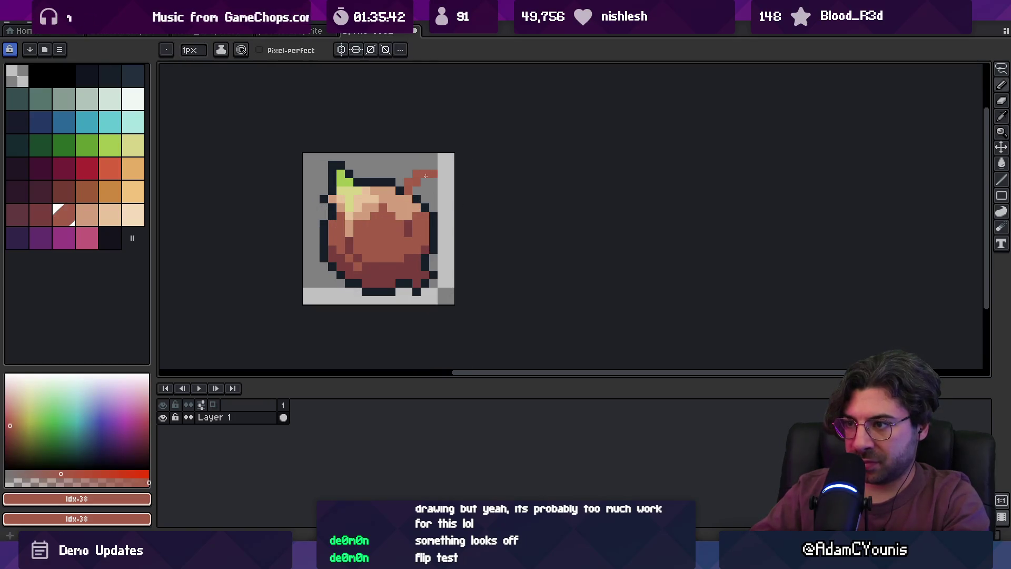
# Outline the stem in dark outline and darker brown, zooming in on it.
pyautogui.keyDown('alt'); pyautogui.click(422, 203); pyautogui.keyUp('alt')
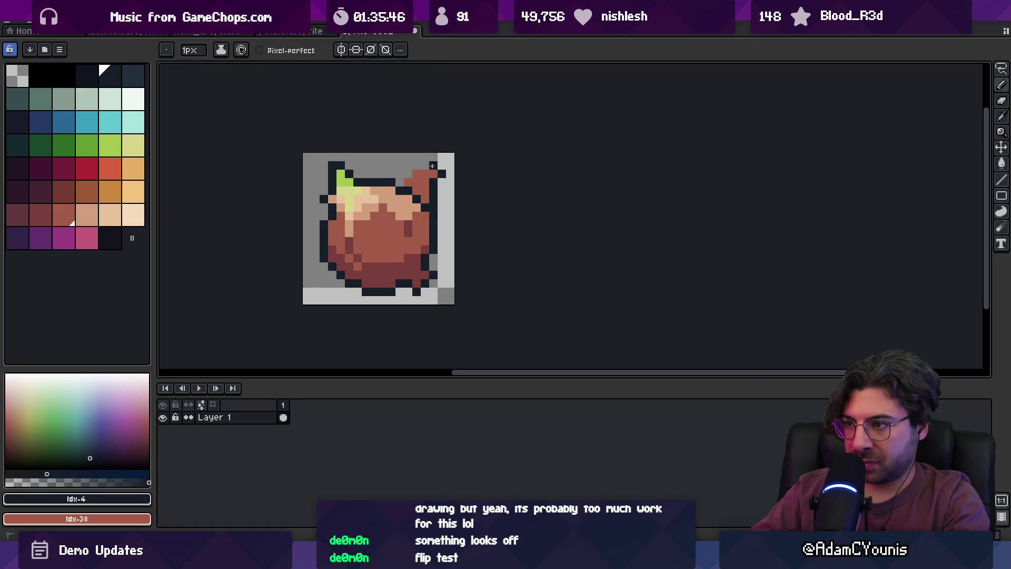
pyautogui.keyDown('alt'); pyautogui.click(404, 205); pyautogui.keyUp('alt')
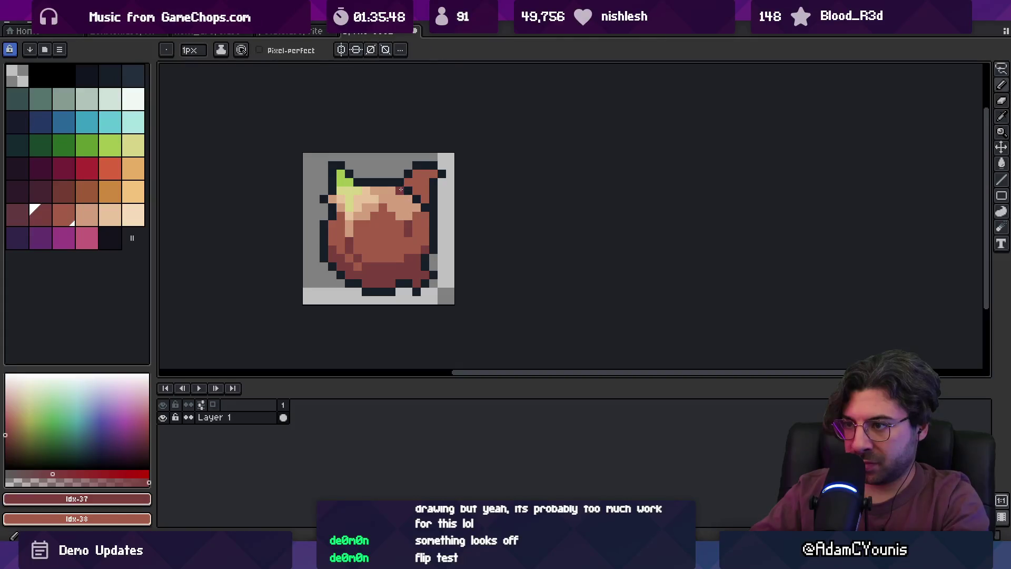
pyautogui.press('z')
pyautogui.scroll(-6, 437, 184)
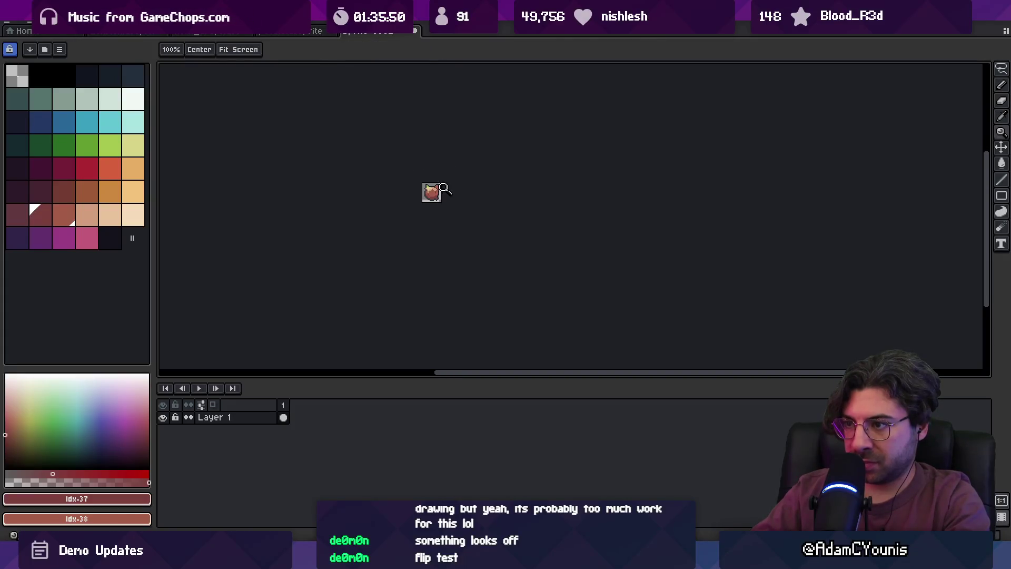
pyautogui.click(445, 190)
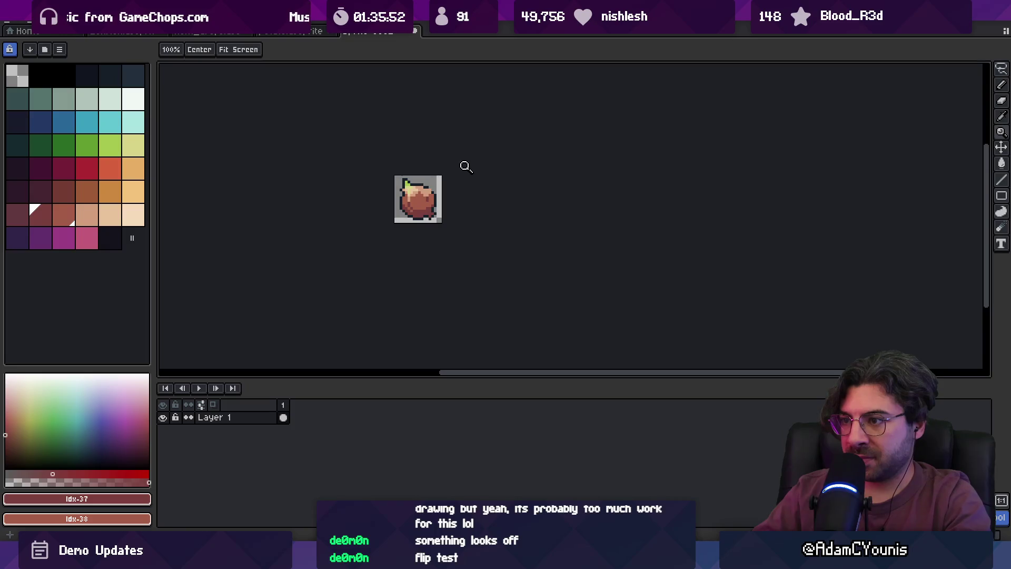
pyautogui.press('v')
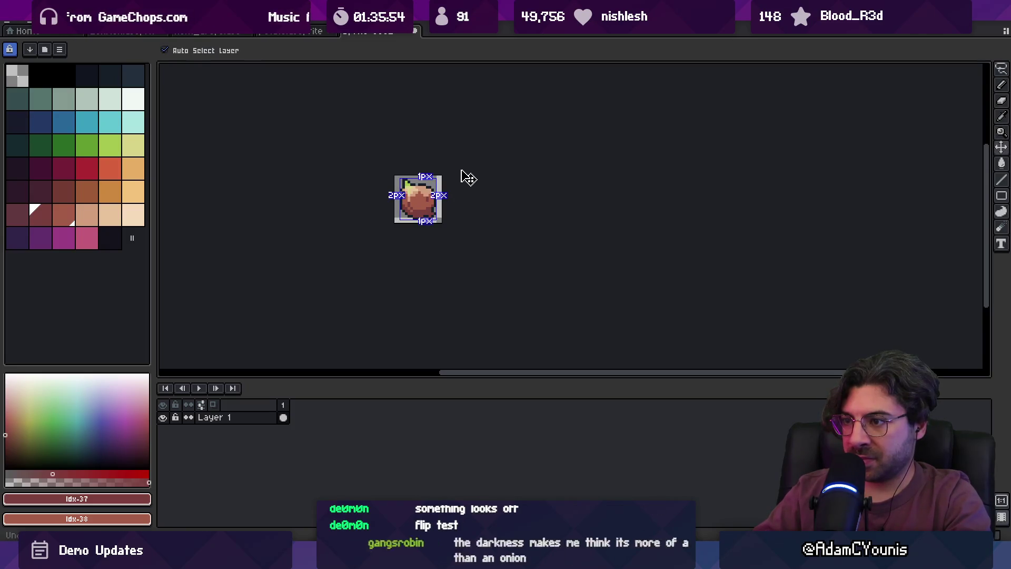
pyautogui.press('z')
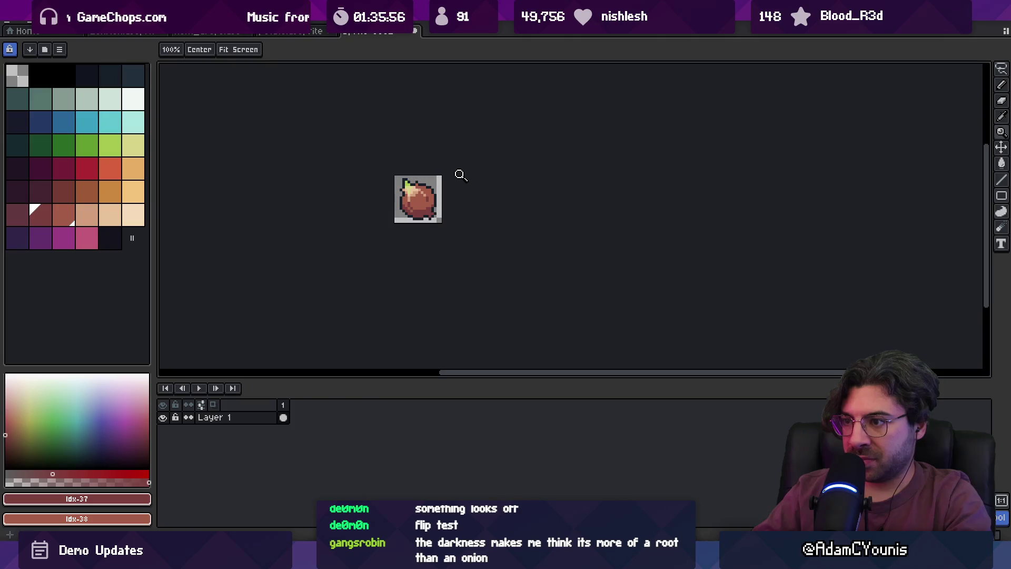
pyautogui.click(459, 175)
pyautogui.click(469, 178)
pyautogui.press('b')
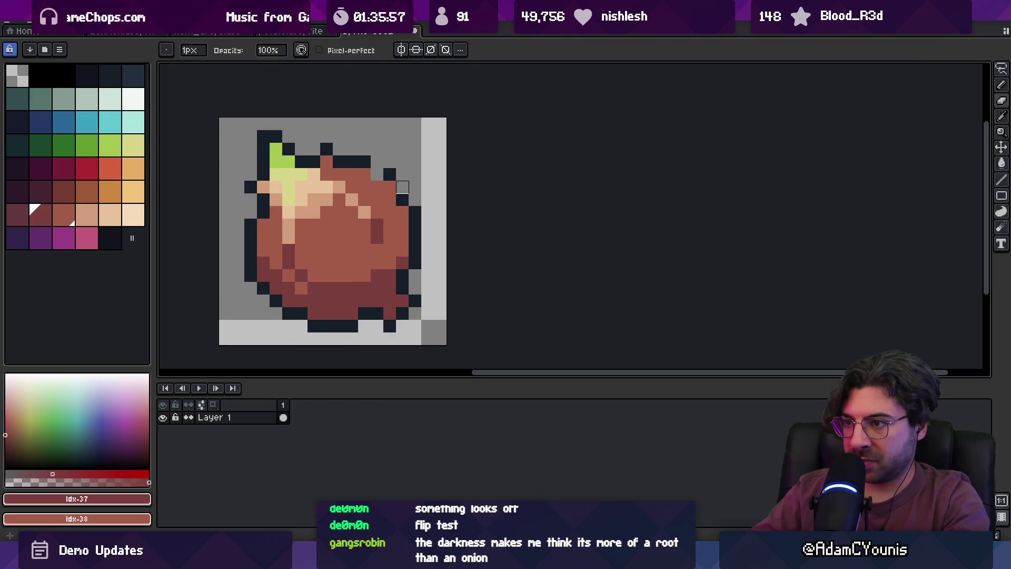
# Add dark outline pixels and compare the stem against the whole sprite zoomed out.
pyautogui.keyDown('alt'); pyautogui.click(386, 179); pyautogui.keyUp('alt')
pyautogui.press('z')
pyautogui.scroll(-5, 356, 137)
pyautogui.scroll(5, 422, 153)
pyautogui.press('b')
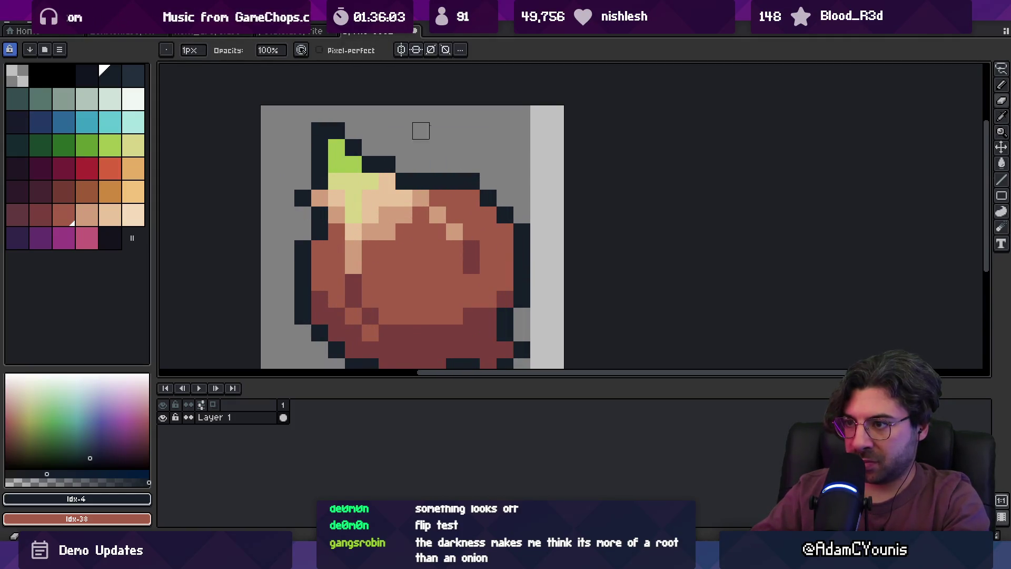
pyautogui.scroll(-5, 435, 150)
pyautogui.scroll(5, 424, 138)
pyautogui.press('b')
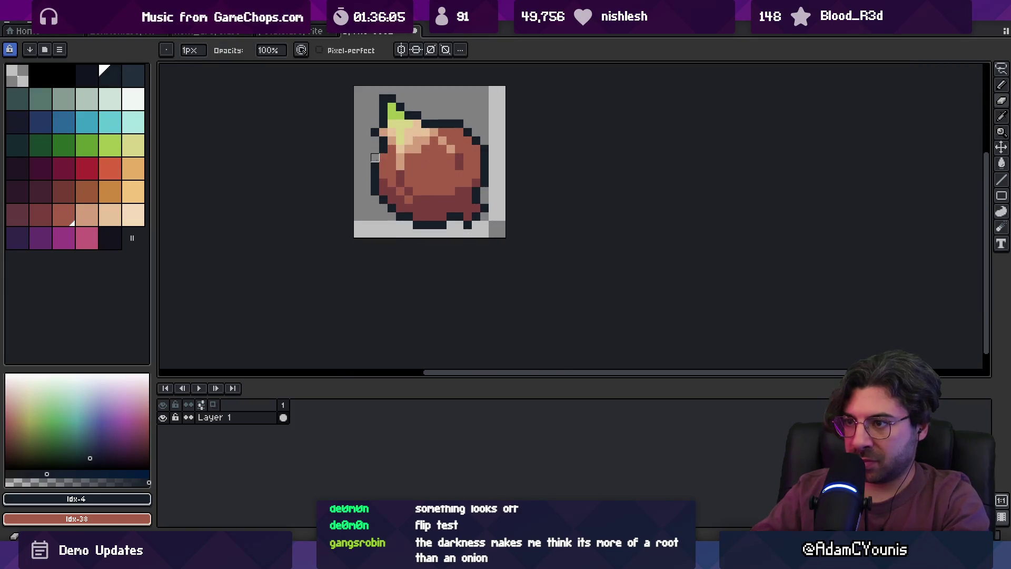
pyautogui.press('z')
pyautogui.scroll(-4, 406, 146)
pyautogui.scroll(1, 415, 156)
pyautogui.scroll(3, 416, 156)
pyautogui.press('b')
# Paint over the stem with brown body and dark outline colours, restoring the outline above the sprout.
pyautogui.keyDown('alt'); pyautogui.click(360, 217); pyautogui.keyUp('alt')
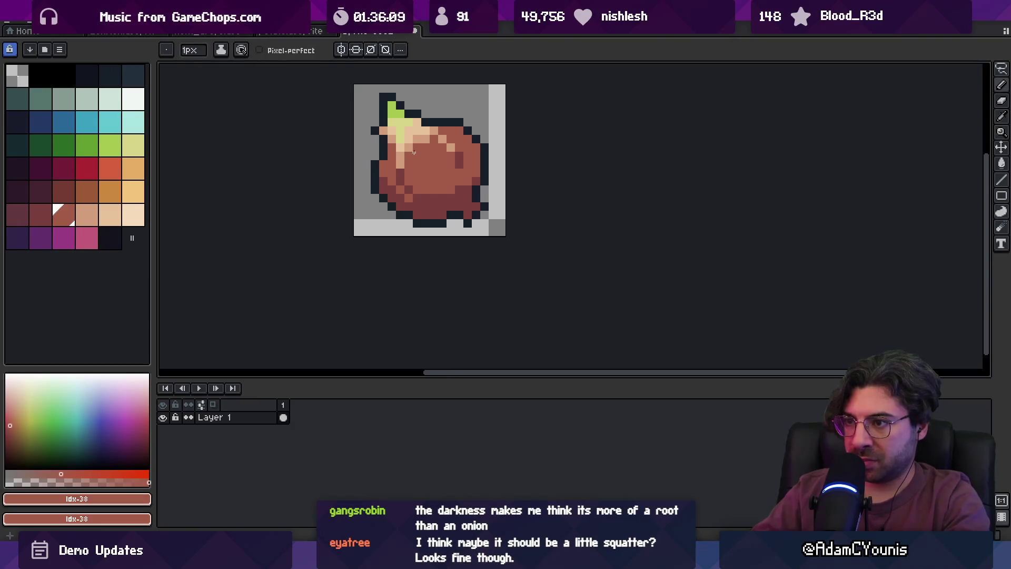
pyautogui.keyDown('alt'); pyautogui.click(345, 236); pyautogui.keyUp('alt')
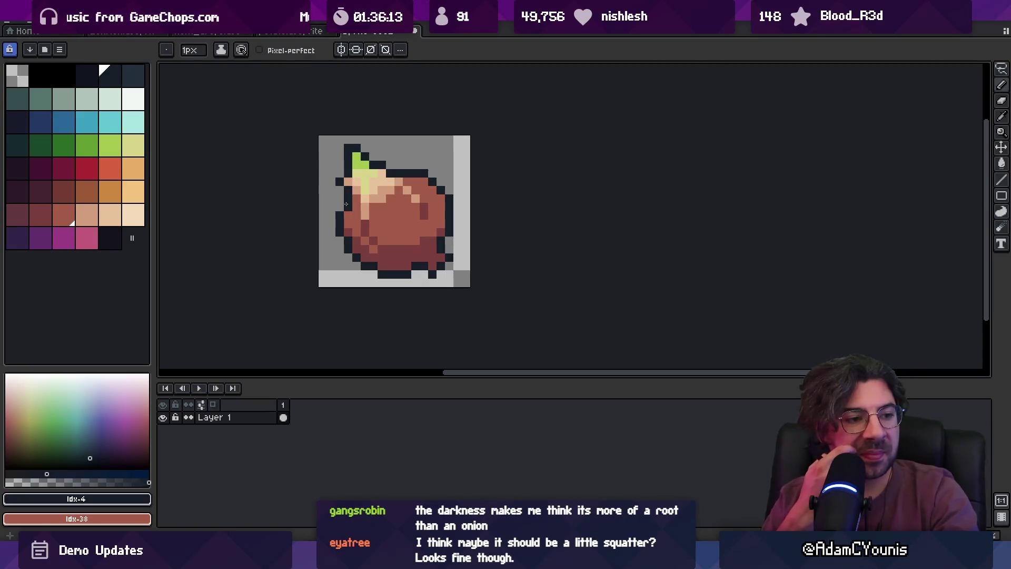
pyautogui.press('z')
pyautogui.scroll(-2, 458, 153)
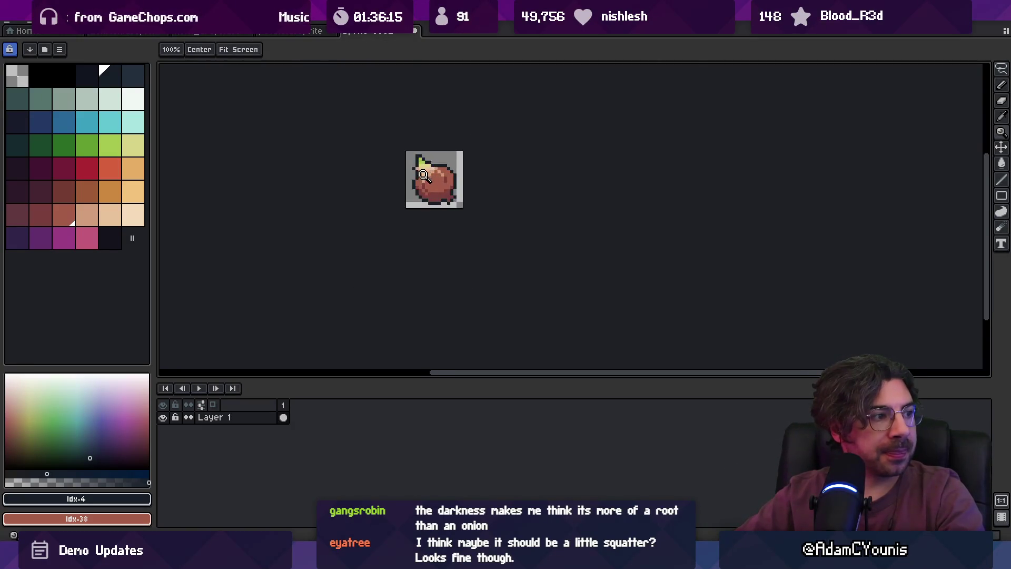
pyautogui.scroll(4, 423, 175)
pyautogui.press('b')
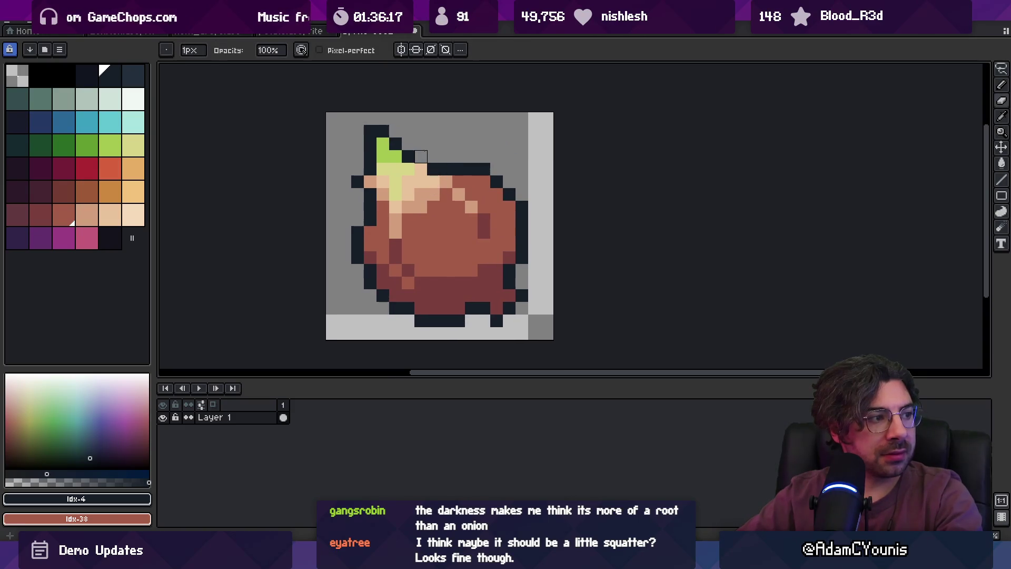
pyautogui.press('z')
pyautogui.scroll(-3, 463, 147)
pyautogui.scroll(1, 473, 147)
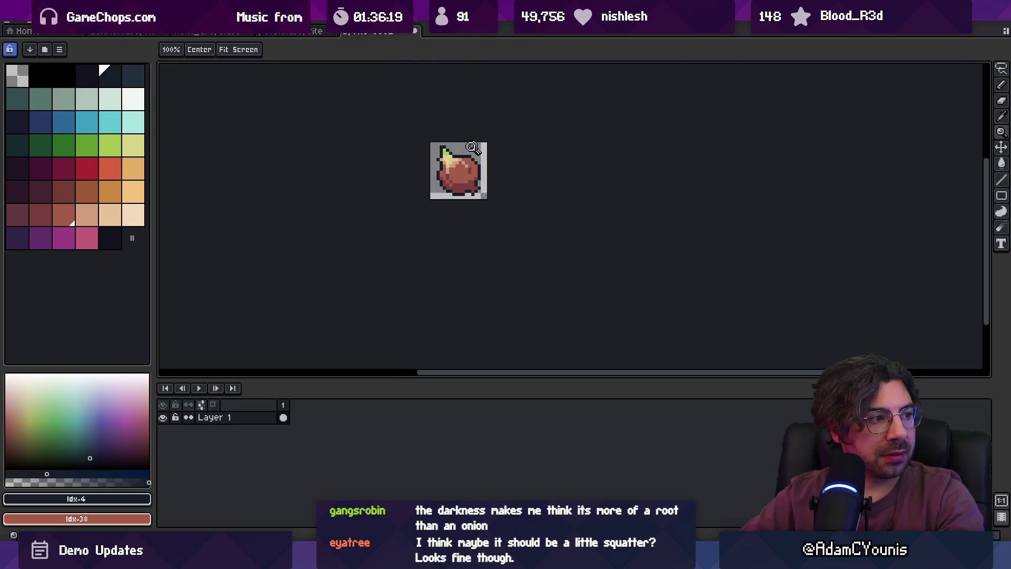
pyautogui.scroll(3, 471, 146)
pyautogui.press('b')
pyautogui.click(441, 164)
# Extend the onion's green sprout, erase stray pixels and redraw its dark outline.
pyautogui.moveTo(448, 153); pyautogui.dragTo(429, 153)
pyautogui.click(416, 153)
pyautogui.click(412, 154)
pyautogui.press('e')
pyautogui.click(403, 128)
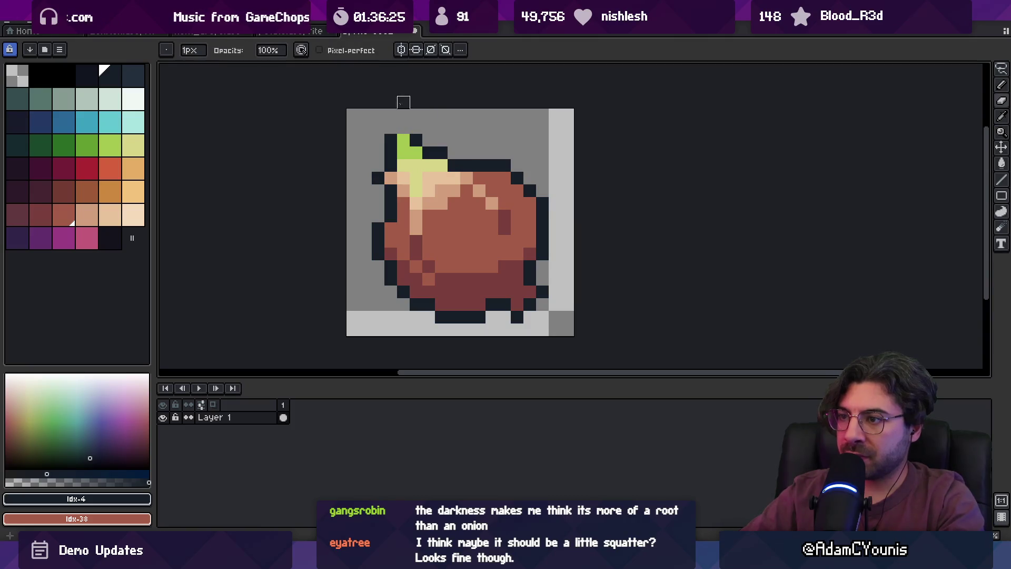
pyautogui.press('z')
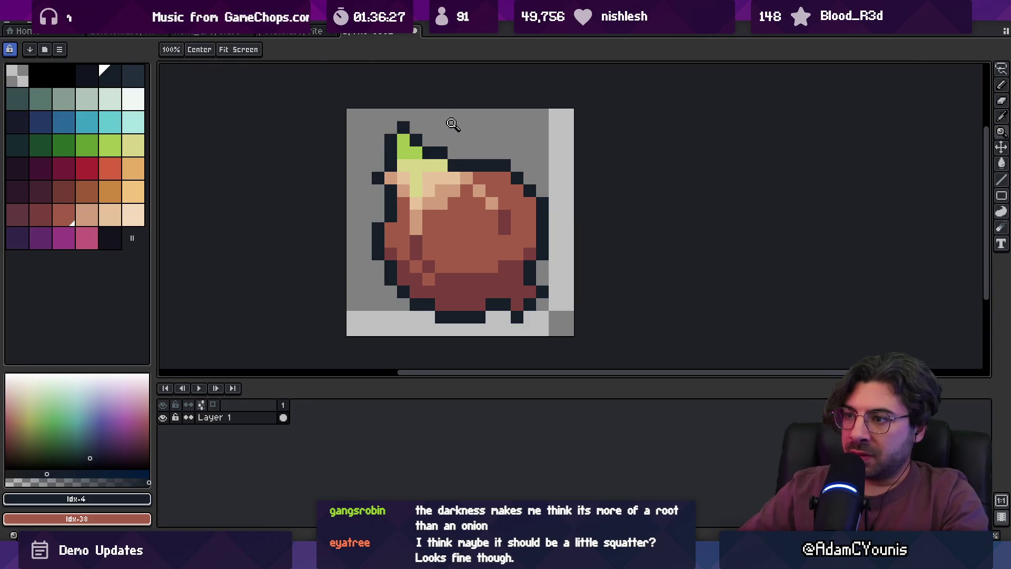
pyautogui.scroll(-5, 426, 109)
pyautogui.scroll(5, 435, 134)
pyautogui.press('b')
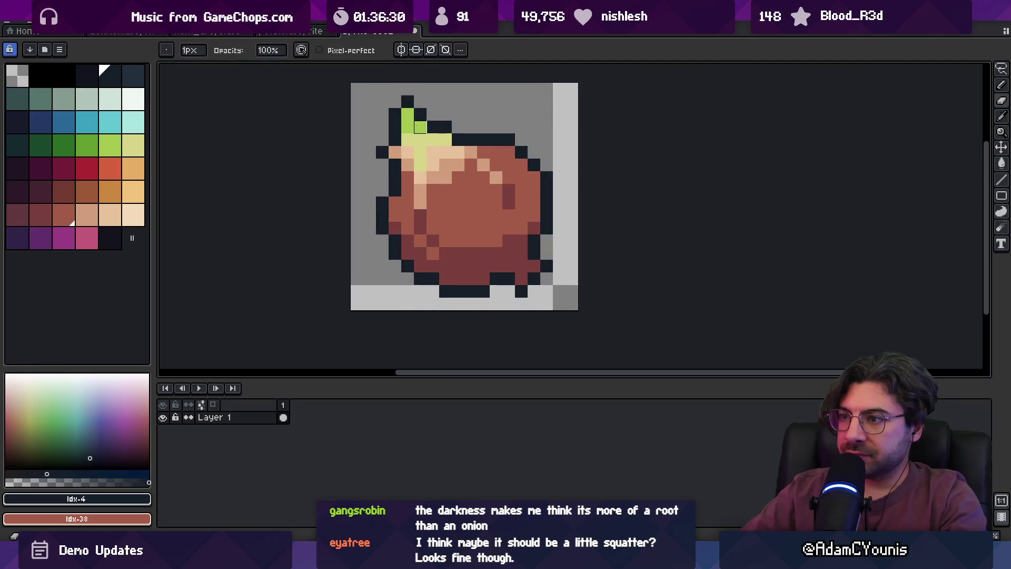
pyautogui.press('e')
pyautogui.click(445, 126)
pyautogui.press('b')
pyautogui.click(442, 137)
pyautogui.press('b')
pyautogui.click(393, 153)
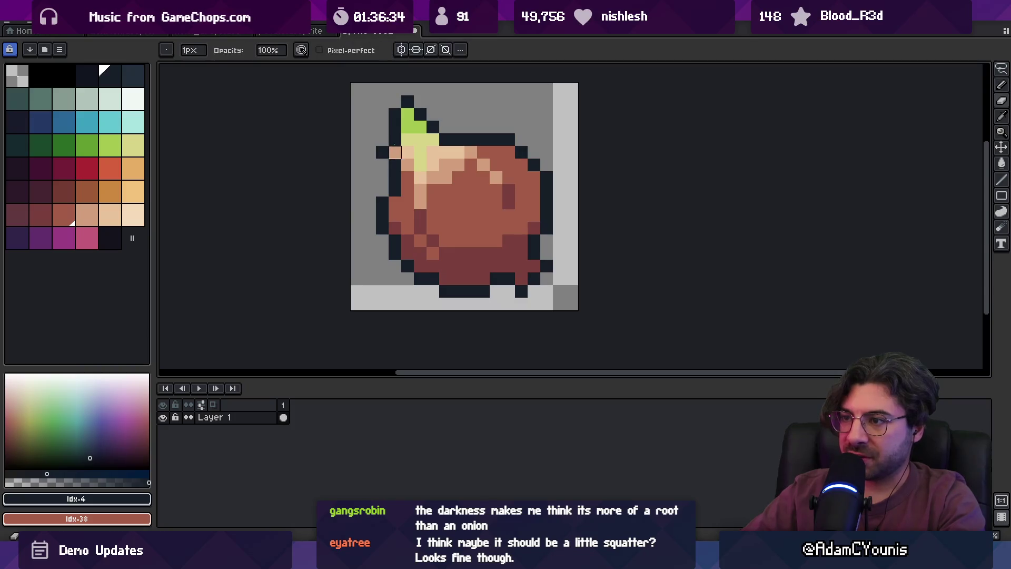
pyautogui.keyDown('alt'); pyautogui.click(416, 113); pyautogui.keyUp('alt')
pyautogui.moveTo(408, 140)
pyautogui.mouseDown()
pyautogui.moveTo(408, 153)
pyautogui.moveTo(394, 152)
pyautogui.mouseUp()
pyautogui.keyDown('alt'); pyautogui.click(368, 152); pyautogui.keyUp('alt')
# Touch up the onion body's brown and peach highlight pixels, then bring up the 'onion with growth' results.
pyautogui.press('z')
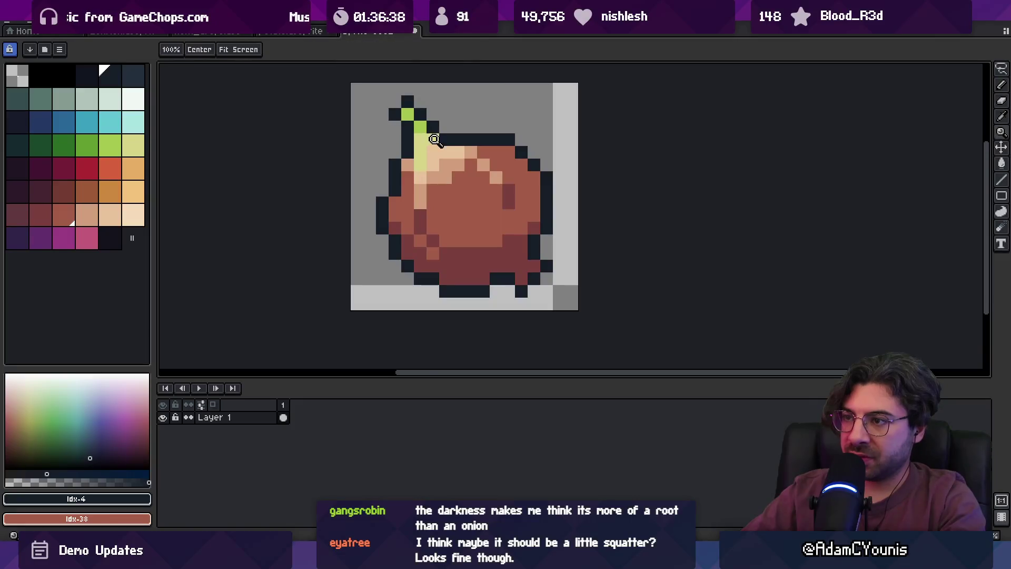
pyautogui.press('1')
pyautogui.click(421, 141)
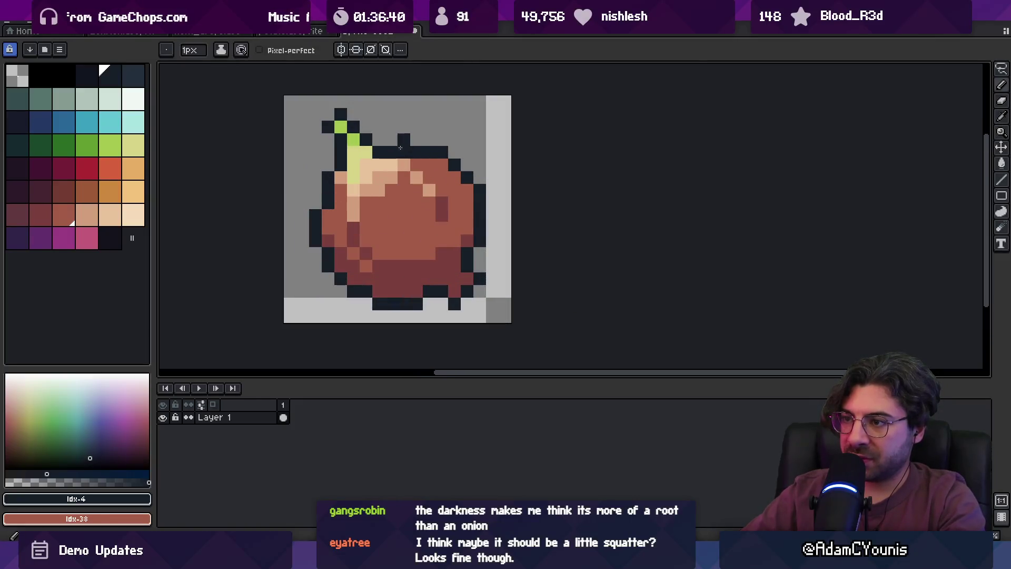
pyautogui.keyDown('alt'); pyautogui.click(406, 153); pyautogui.keyUp('alt')
pyautogui.press('1')
pyautogui.scroll(3, 437, 150)
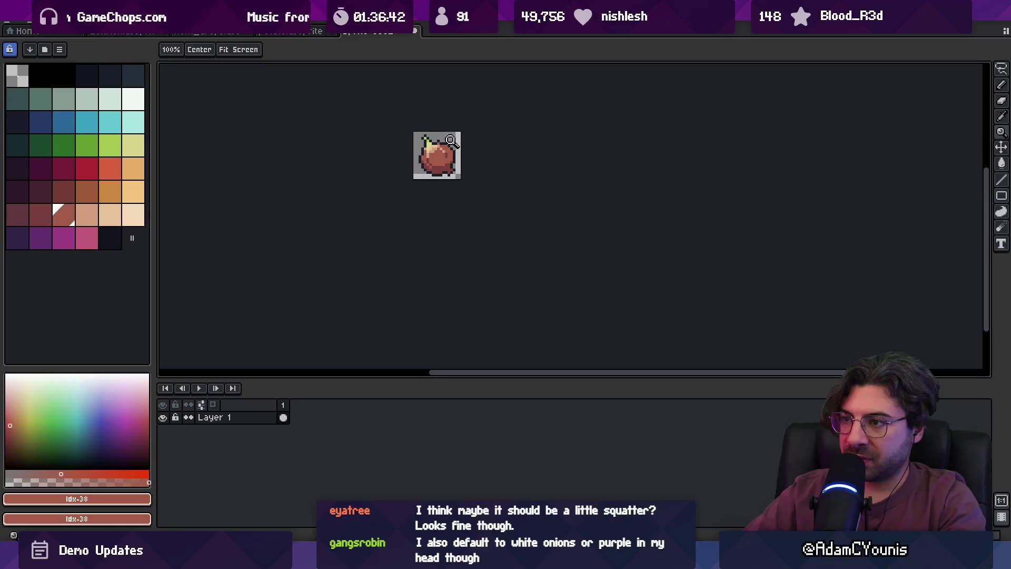
pyautogui.scroll(1, 421, 155)
pyautogui.press('b')
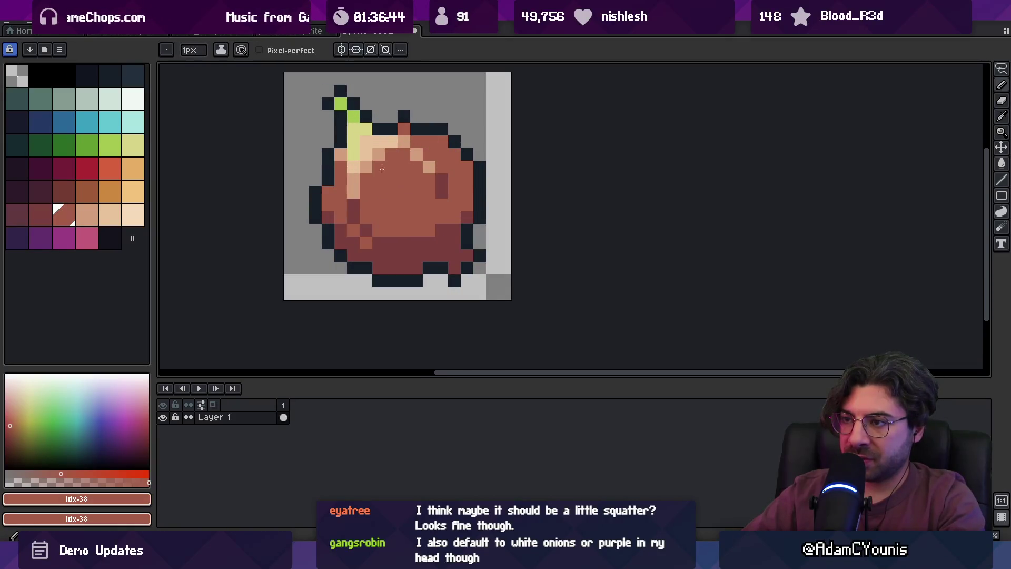
pyautogui.keyDown('alt'); pyautogui.click(398, 153); pyautogui.keyUp('alt')
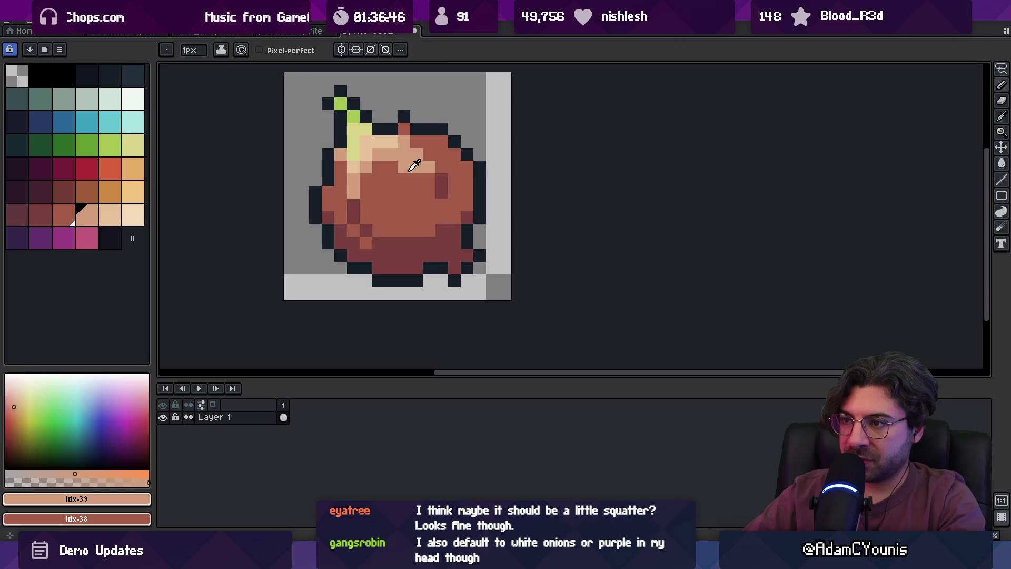
pyautogui.keyDown('alt'); pyautogui.click(414, 165); pyautogui.keyUp('alt')
pyautogui.click(382, 157)
pyautogui.press('z')
pyautogui.press('1')
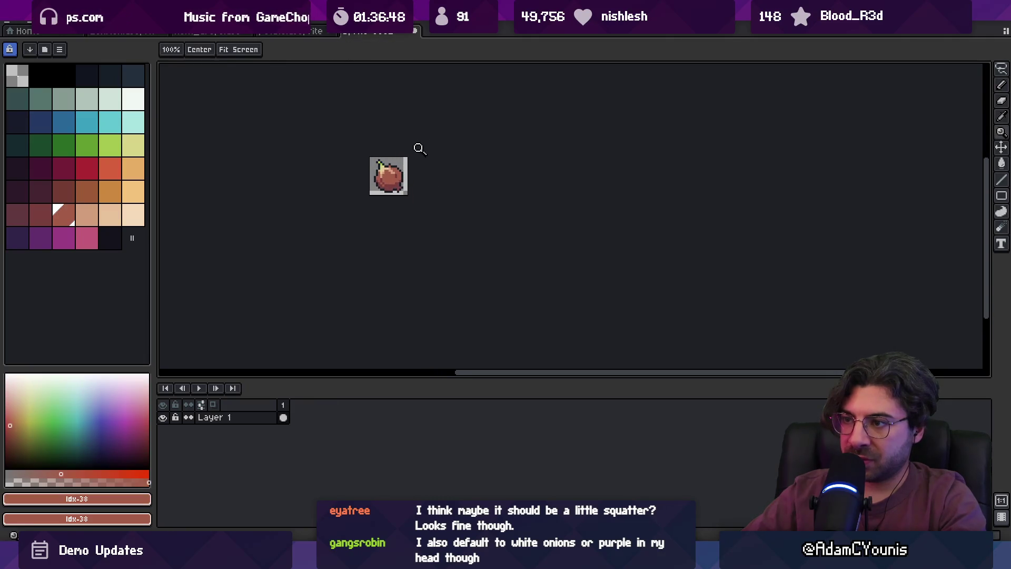
pyautogui.scroll(5, 395, 167)
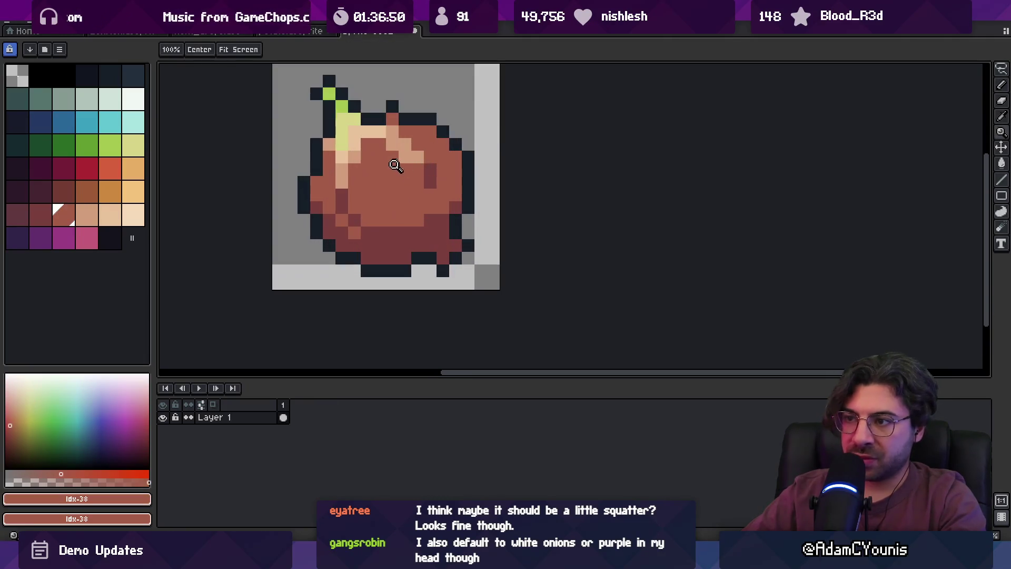
pyautogui.press('b')
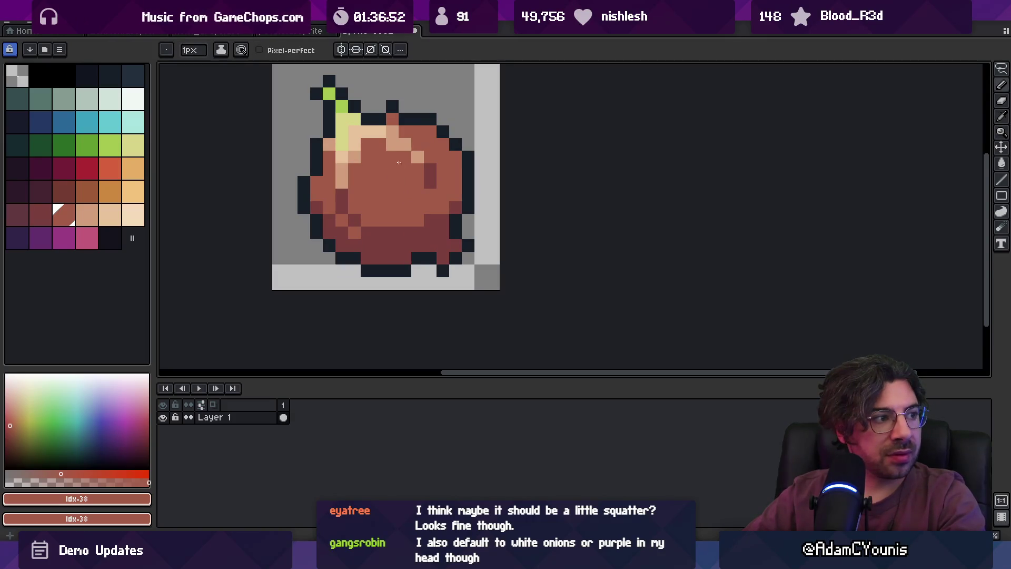
pyautogui.scroll(2, 395, 193)
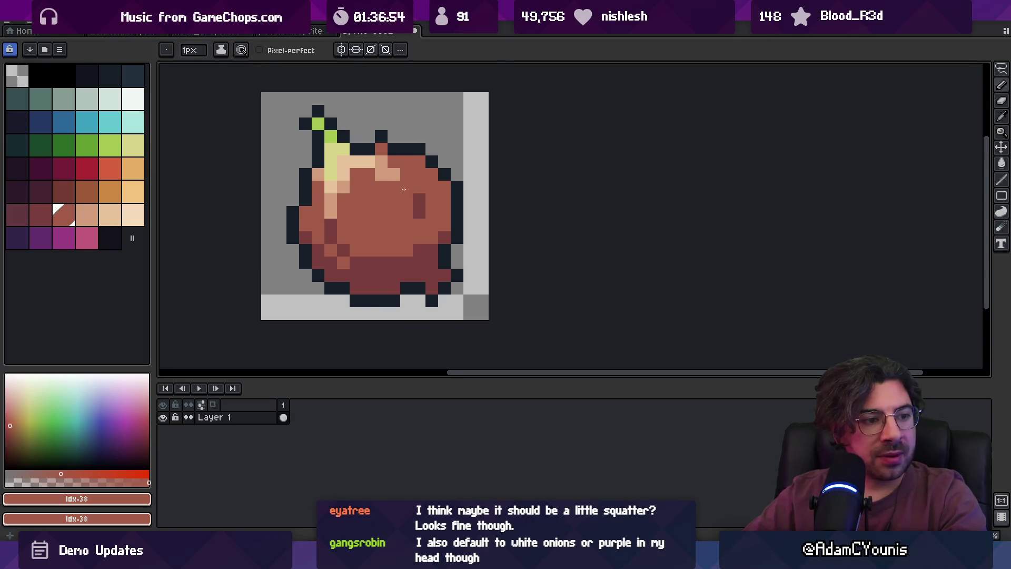
pyautogui.click(402, 185)
pyautogui.press('z')
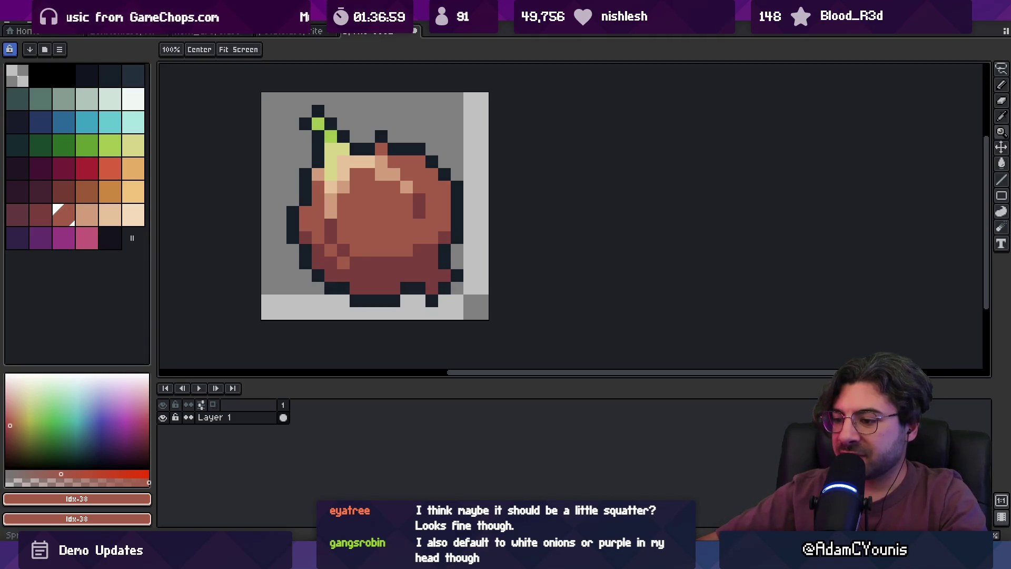
pyautogui.moveTo(526, 558)
pyautogui.click(550, 482)
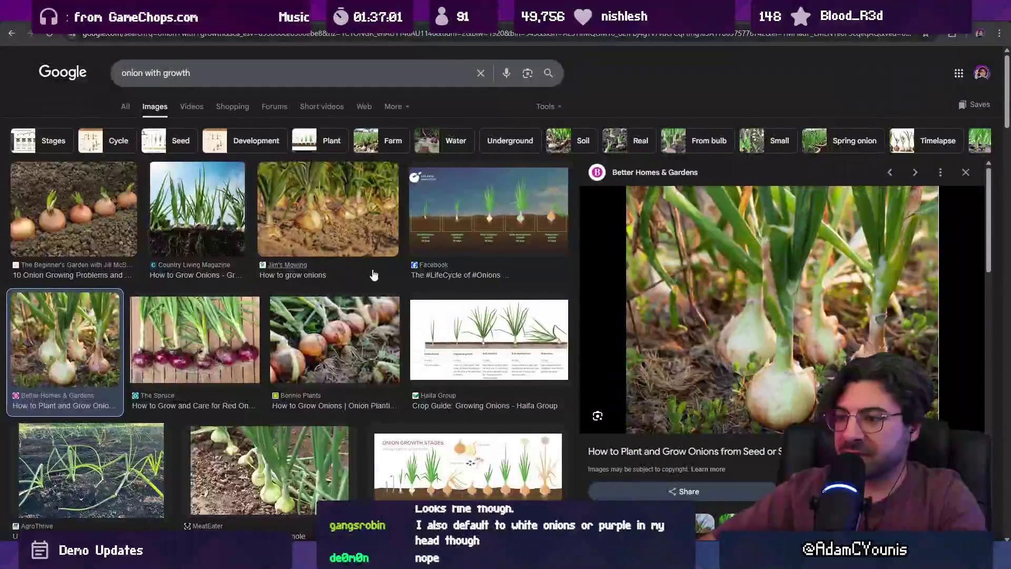
# Preview the sprouting-onions-in-soil photo, browse more results, then return to Aseprite.
pyautogui.click(114, 204)
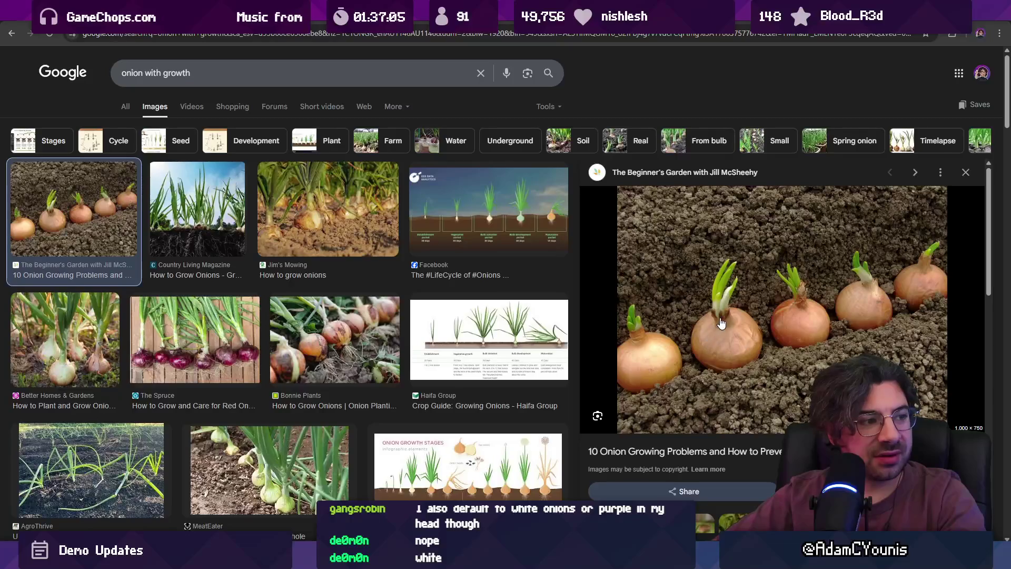
pyautogui.scroll(-5, 725, 328)
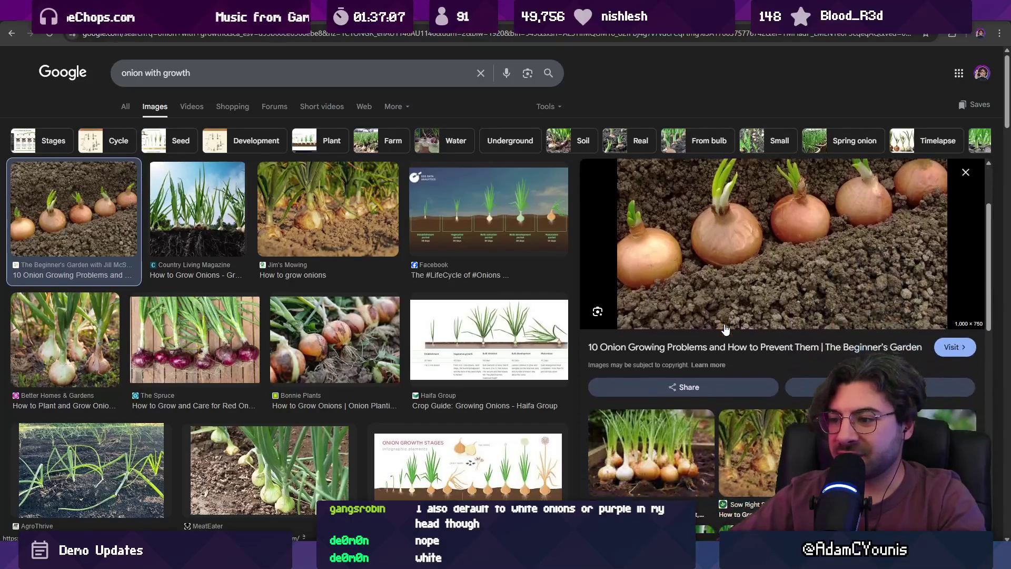
pyautogui.scroll(-4, 683, 337)
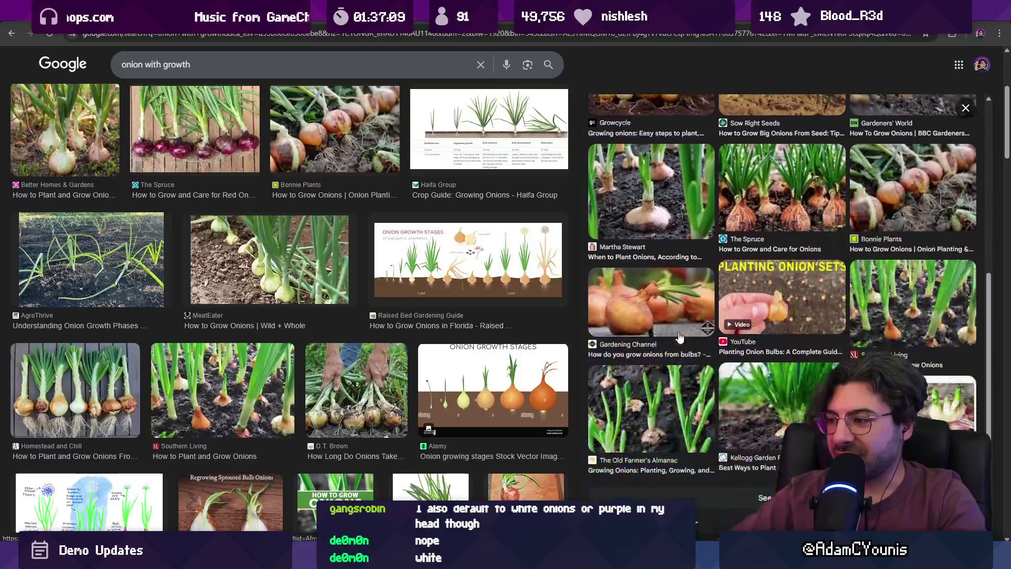
pyautogui.scroll(-4, 429, 319)
pyautogui.scroll(-5, 371, 319)
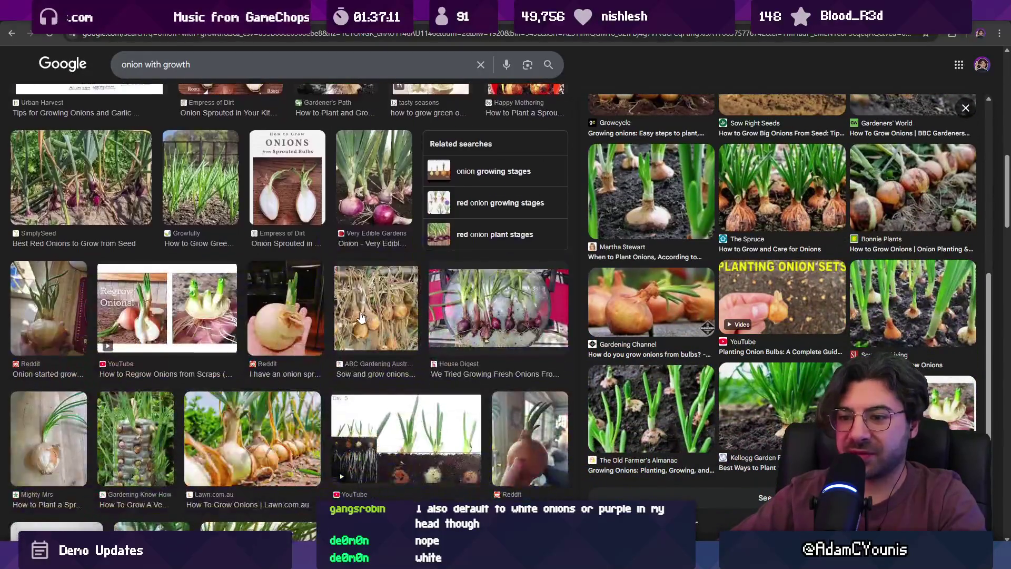
pyautogui.scroll(-6, 266, 300)
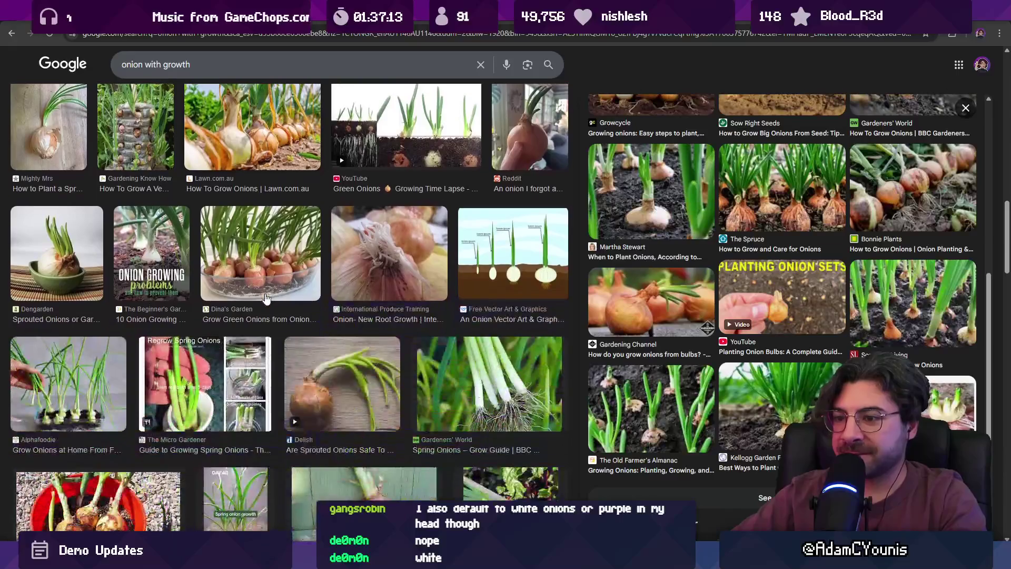
pyautogui.scroll(-5, 265, 299)
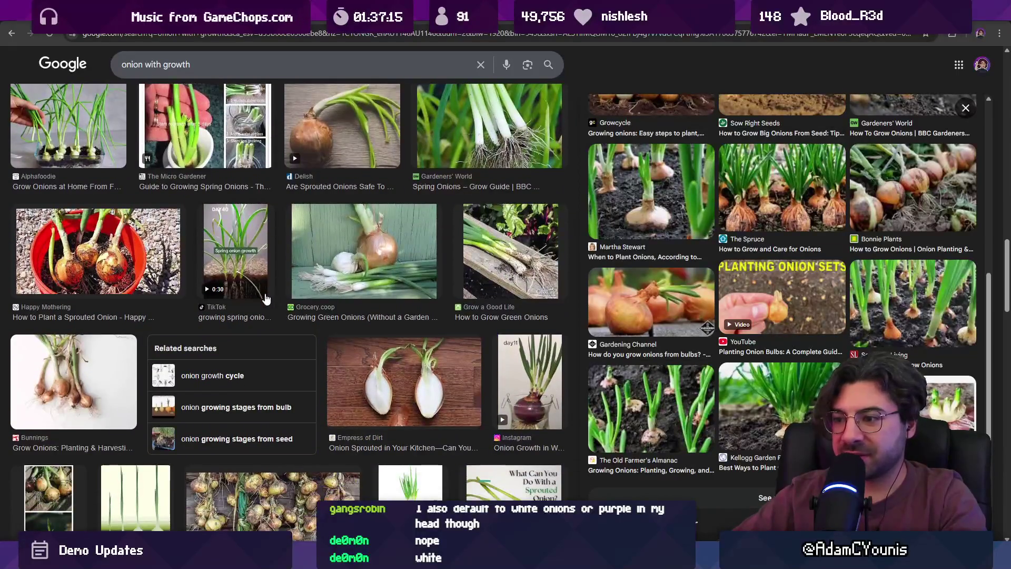
pyautogui.scroll(-5, 266, 299)
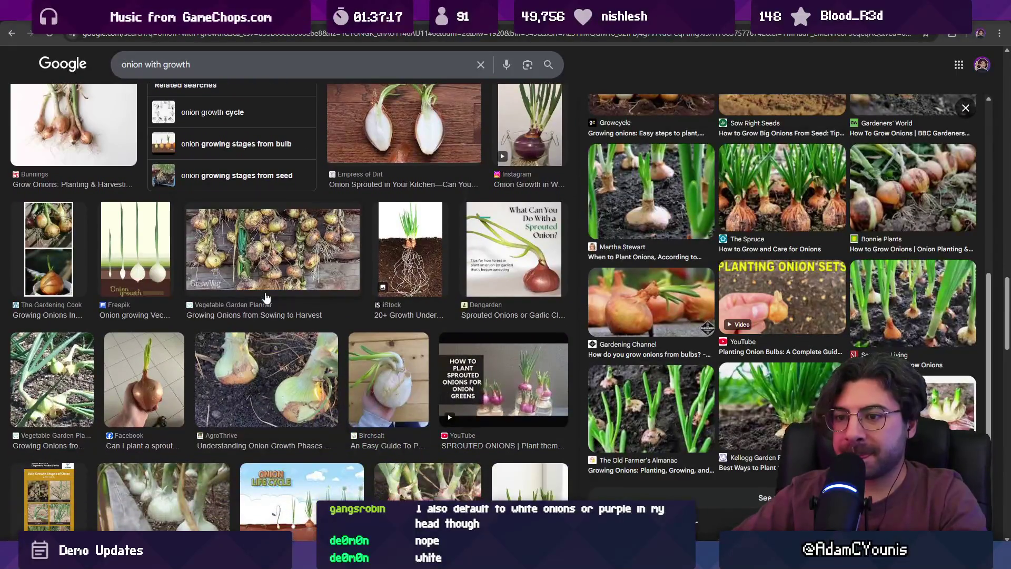
pyautogui.scroll(-10, 265, 298)
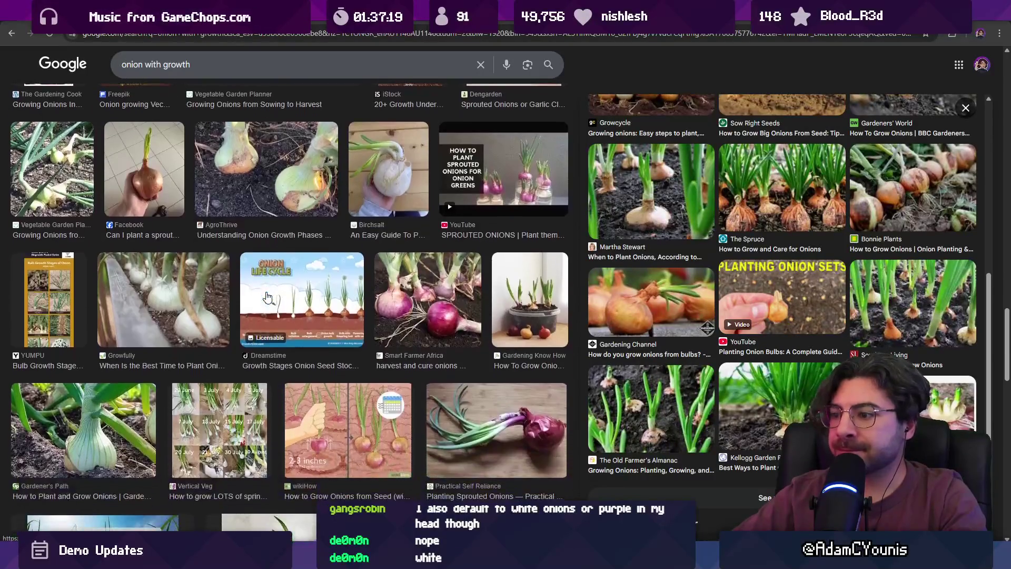
pyautogui.scroll(-5, 272, 290)
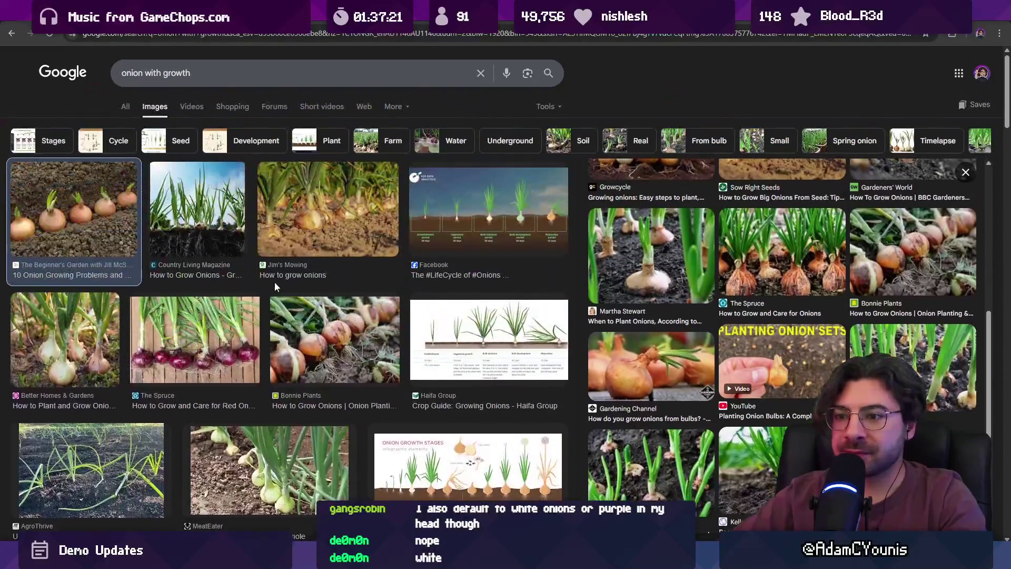
pyautogui.hotkey('alt', 'Tab')
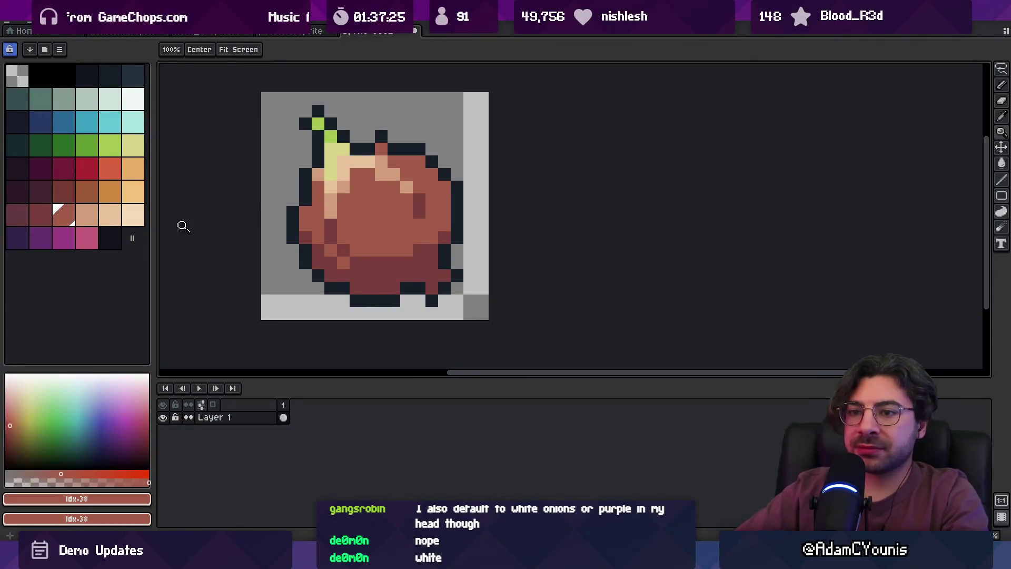
pyautogui.click(40, 216)
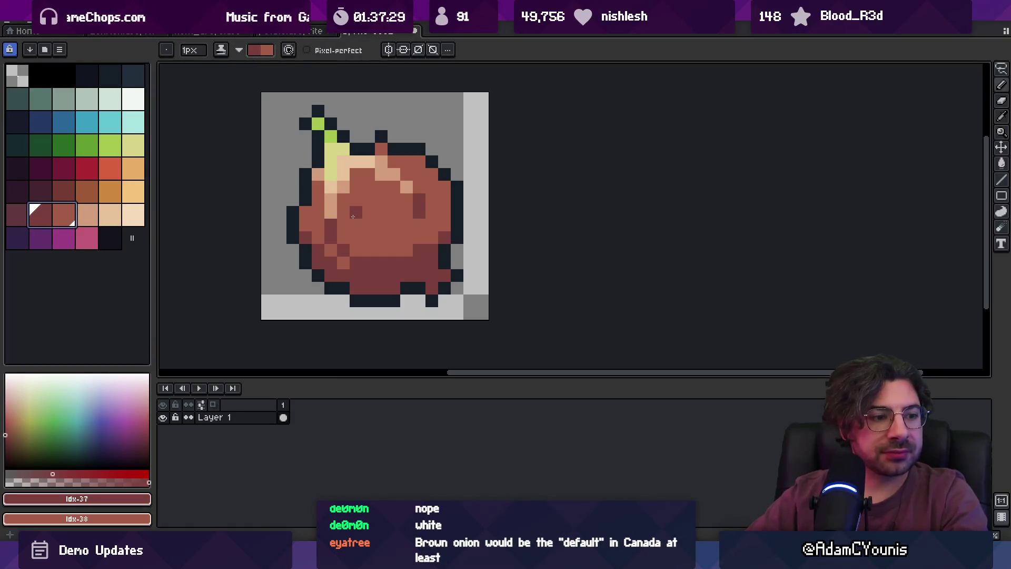
pyautogui.press('+')
pyautogui.press('+')
pyautogui.press('+')
pyautogui.press('x')
pyautogui.click(379, 225)
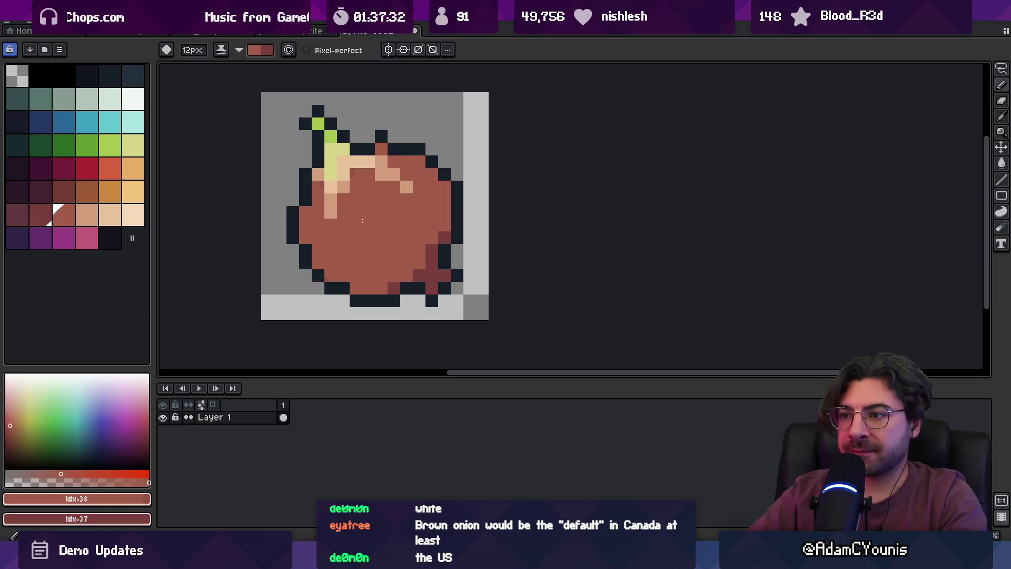
pyautogui.hotkey('ctrl', 'z')
pyautogui.click(41, 216)
pyautogui.click(18, 216)
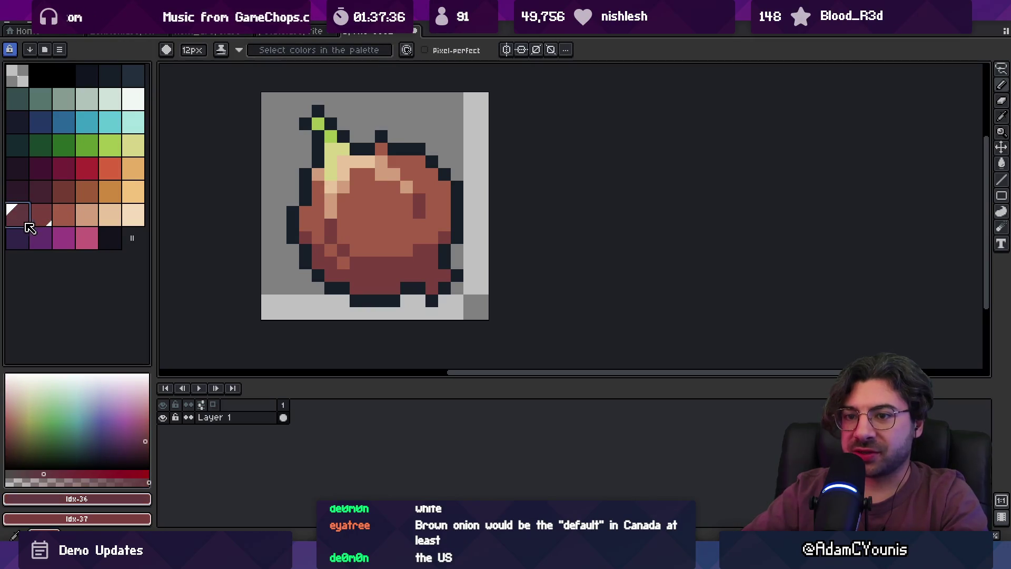
pyautogui.click(64, 191)
pyautogui.moveTo(331, 210); pyautogui.dragTo(389, 222)
pyautogui.hotkey('ctrl', 'z')
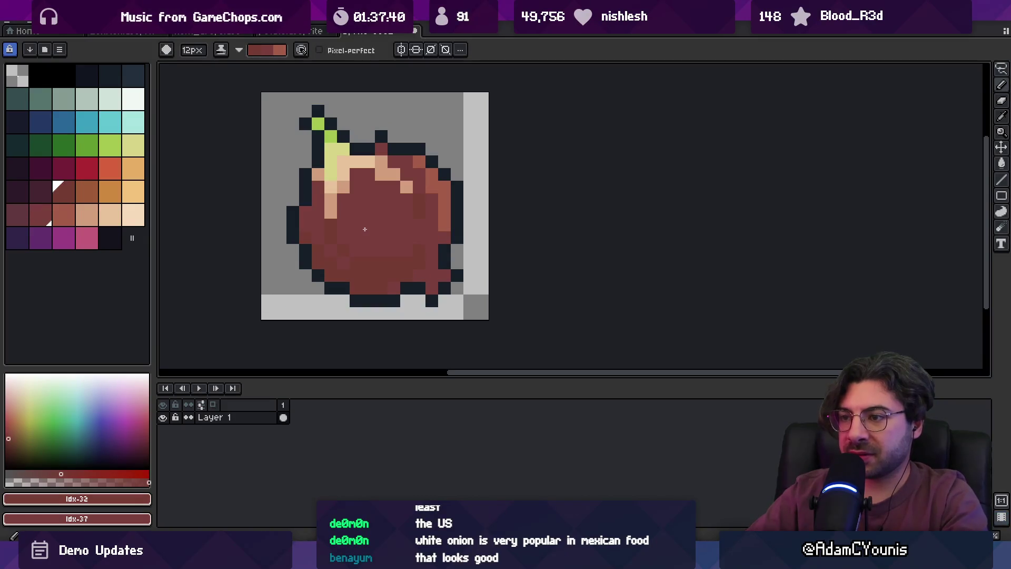
pyautogui.hotkey('ctrl', 'z')
pyautogui.hotkey('ctrl', 'z')
pyautogui.press('x')
pyautogui.press('i')
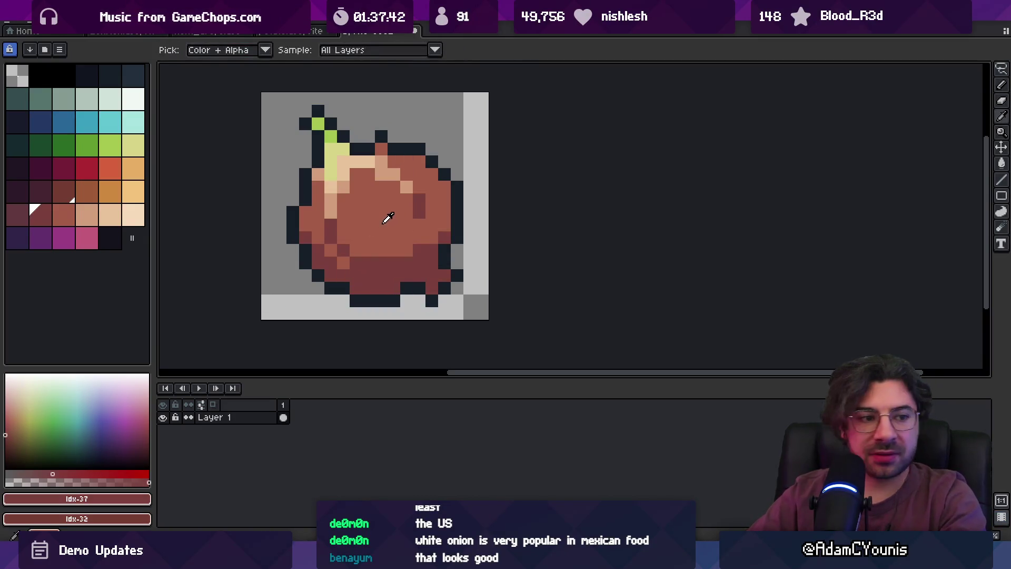
pyautogui.click(379, 204)
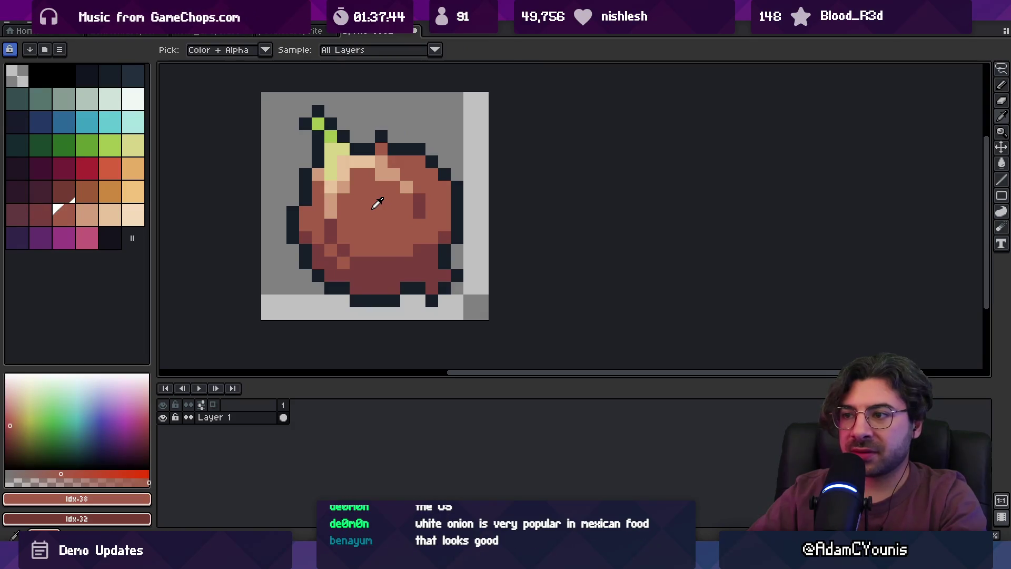
pyautogui.press('b')
pyautogui.moveTo(421, 237)
pyautogui.mouseDown()
pyautogui.moveTo(461, 186)
pyautogui.moveTo(226, 241)
pyautogui.mouseUp()
pyautogui.hotkey('ctrl', 'z')
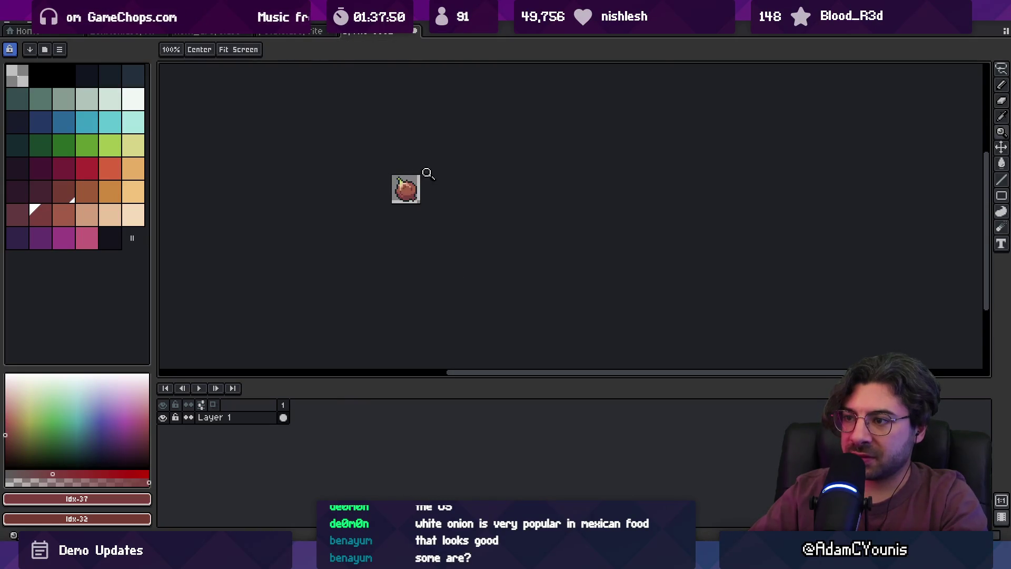
# Zoom and pan around the onion canvas to inspect the sprite.
pyautogui.scroll(5, 416, 179)
pyautogui.press('b')
pyautogui.press('z')
pyautogui.scroll(-9, 413, 183)
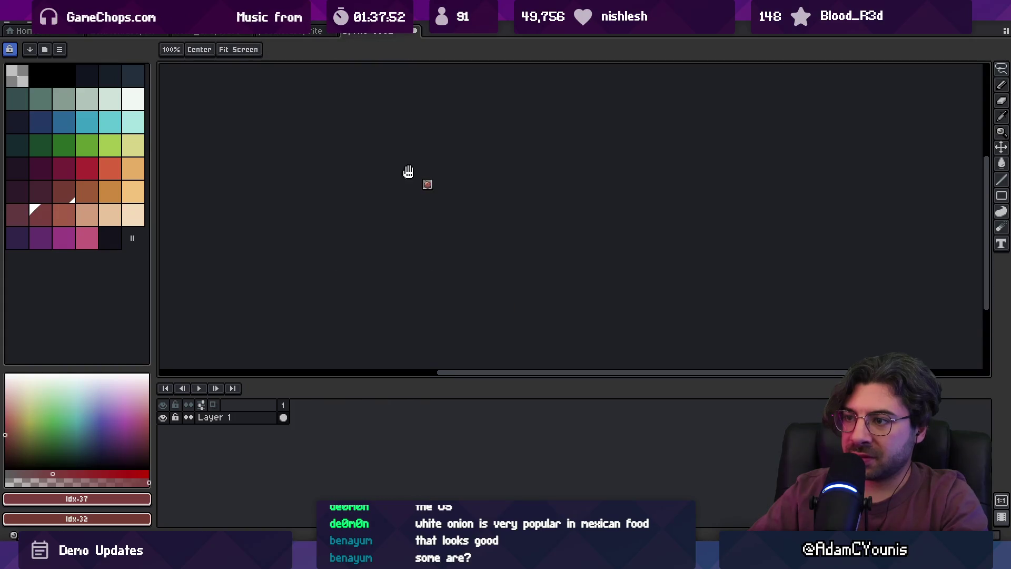
pyautogui.scroll(3, 425, 195)
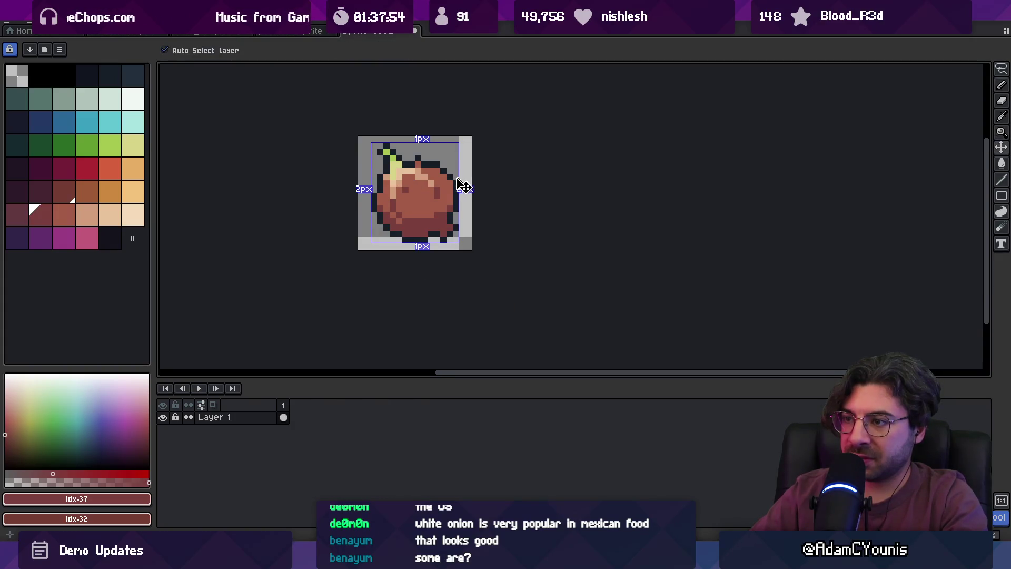
pyautogui.scroll(3, 416, 159)
pyautogui.press('i')
pyautogui.press('z')
pyautogui.hscroll(1, 395, 194)
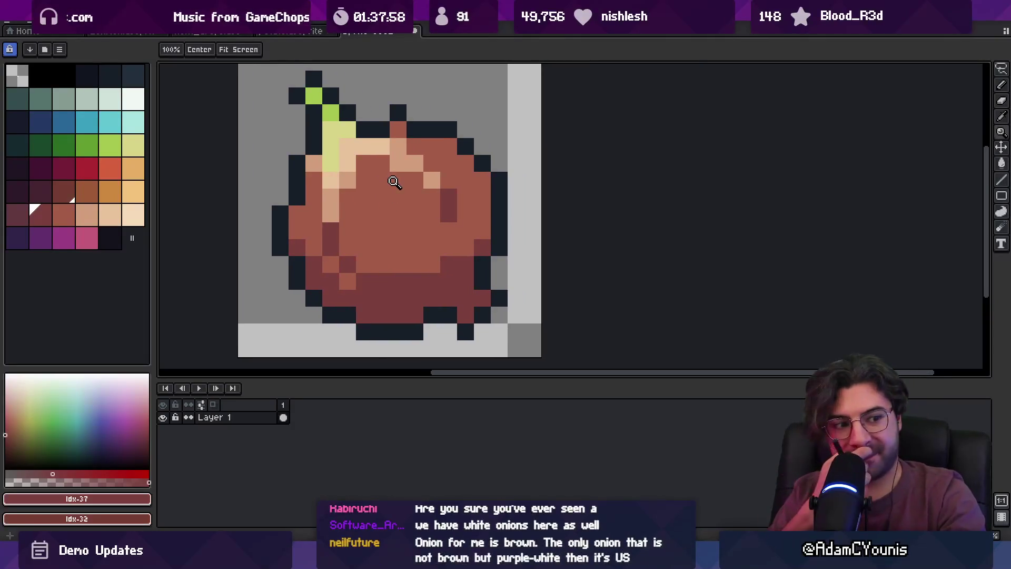
pyautogui.scroll(-2, 436, 219)
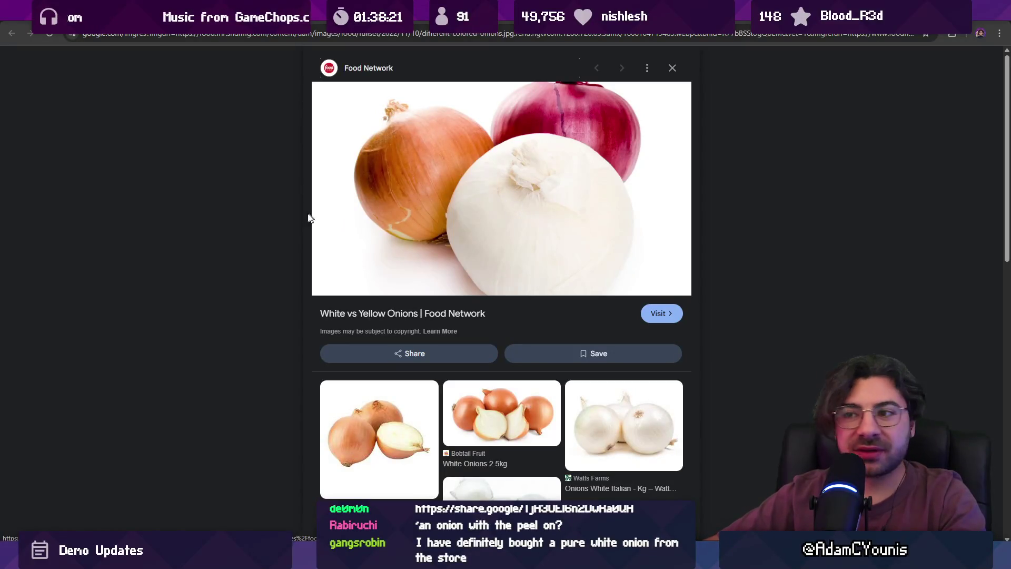
# Close the onion comparison preview and switch back to Aseprite.
pyautogui.scroll(-7, 263, 216)
pyautogui.scroll(-5, 264, 214)
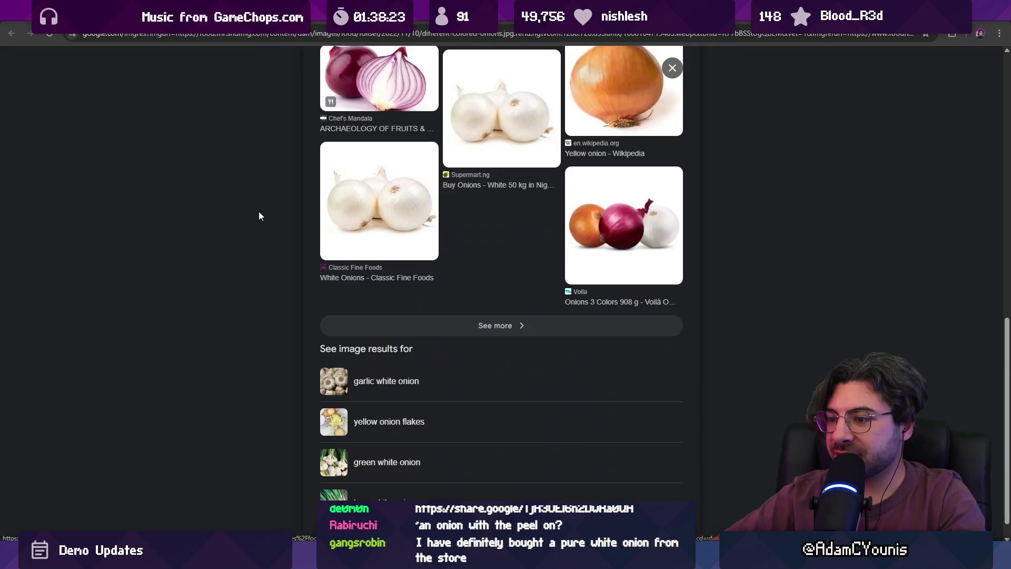
pyautogui.scroll(12, 258, 211)
pyautogui.click(257, 215)
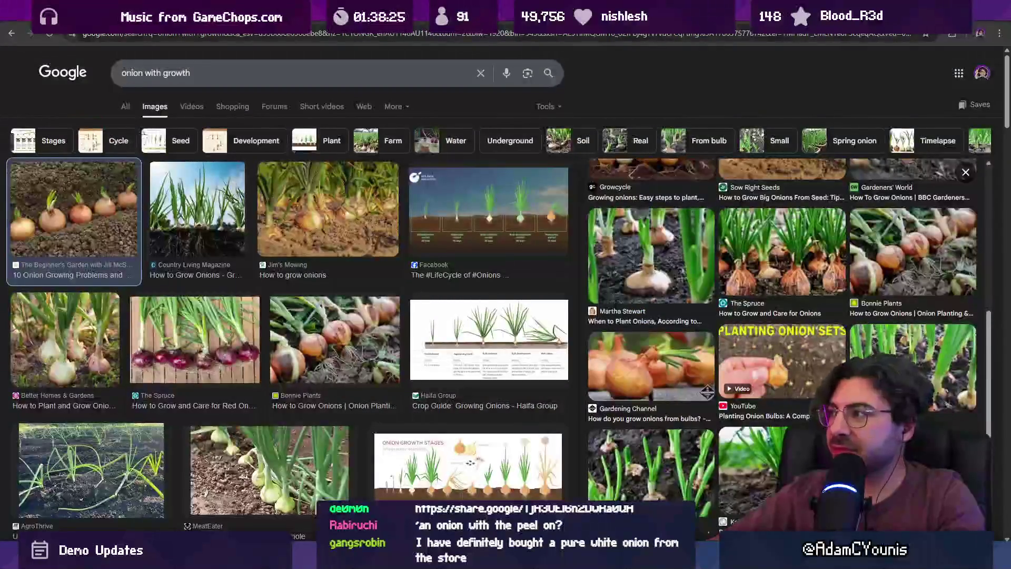
pyautogui.hotkey('alt', 'Tab')
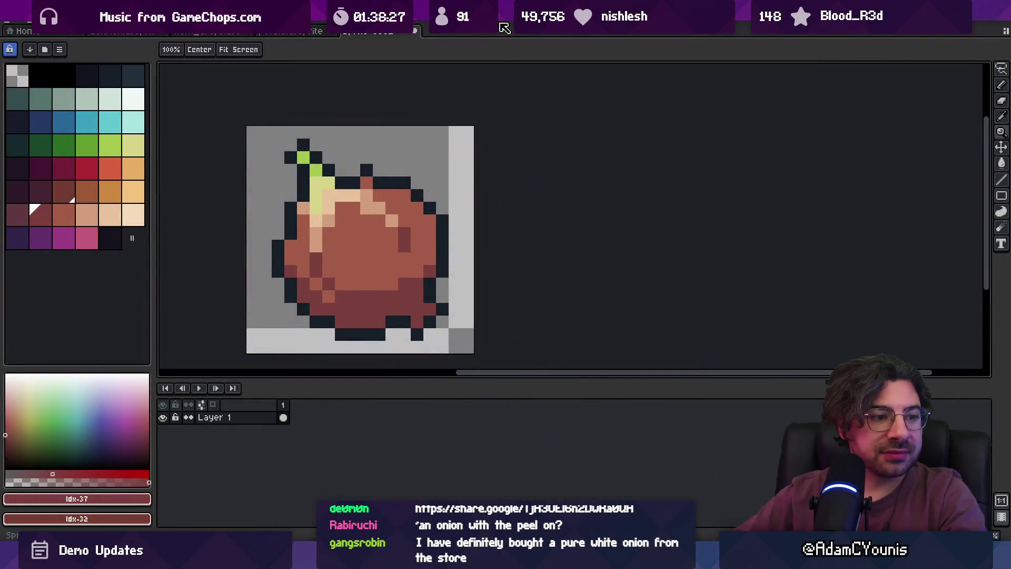
# Sample the onion's brown colours and try a fill recolour, then undo it.
pyautogui.moveTo(498, 212); pyautogui.dragTo(455, 234)
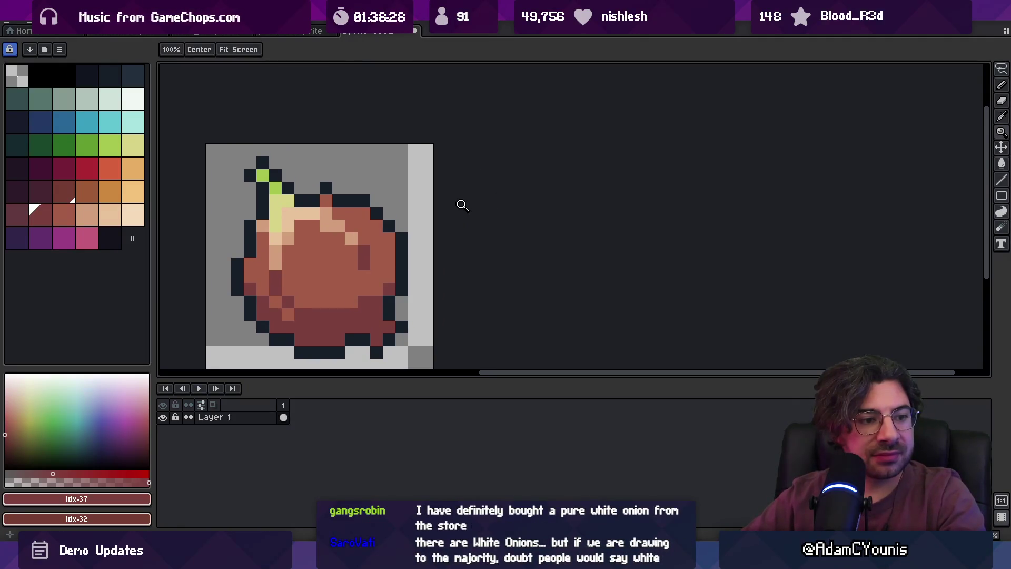
pyautogui.moveTo(444, 266); pyautogui.dragTo(479, 269)
pyautogui.press('v')
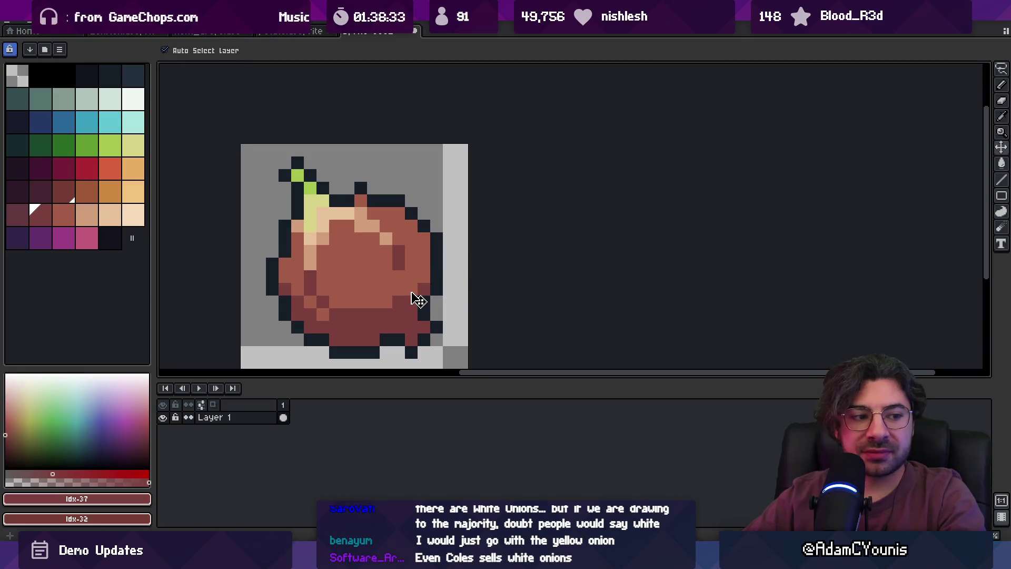
pyautogui.keyDown('alt'); pyautogui.click(397, 281); pyautogui.keyUp('alt')
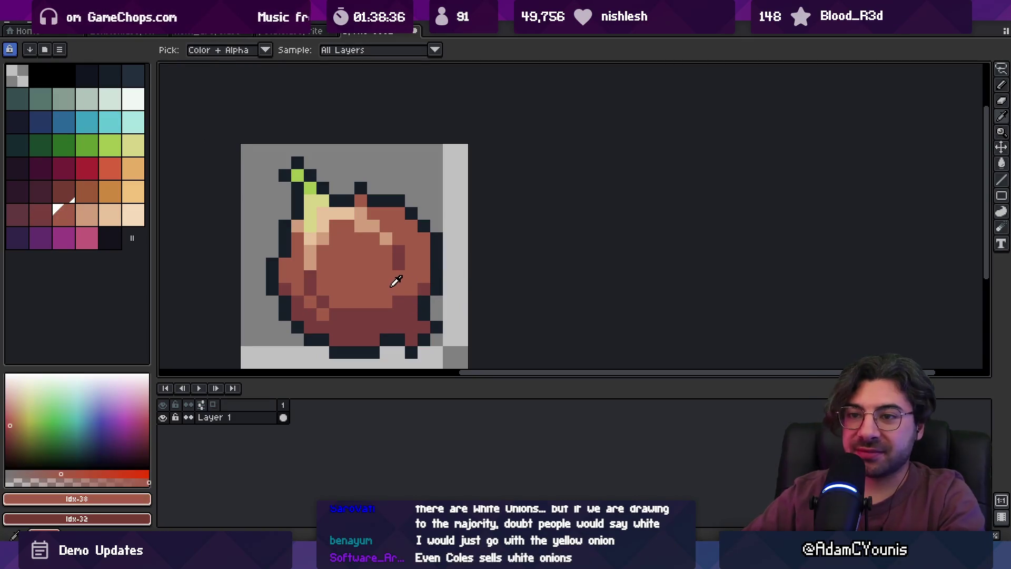
pyautogui.click(74, 217)
pyautogui.click(87, 191)
pyautogui.press('g')
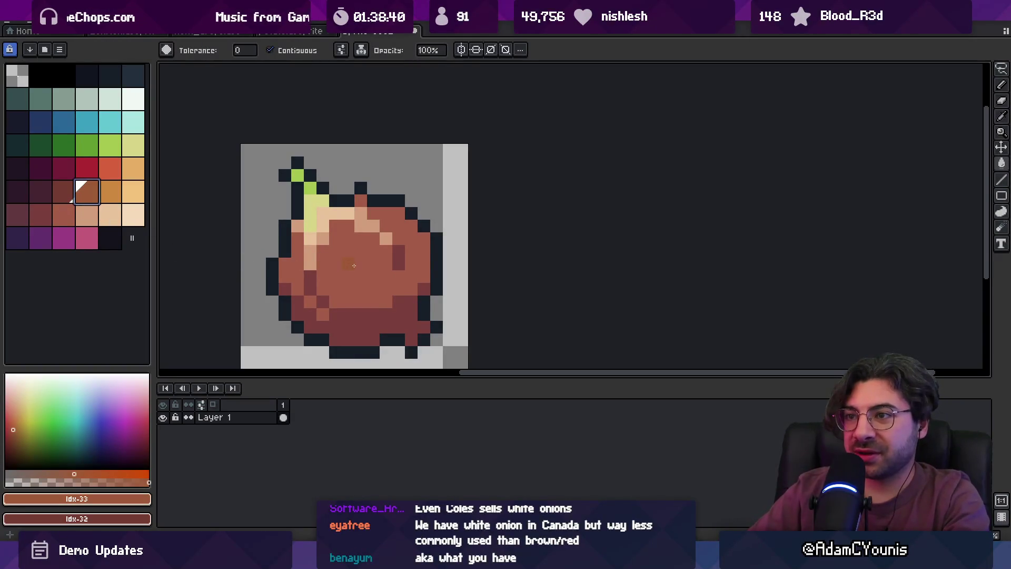
pyautogui.hotkey('ctrl', 'z')
pyautogui.moveTo(66, 216); pyautogui.dragTo(36, 217)
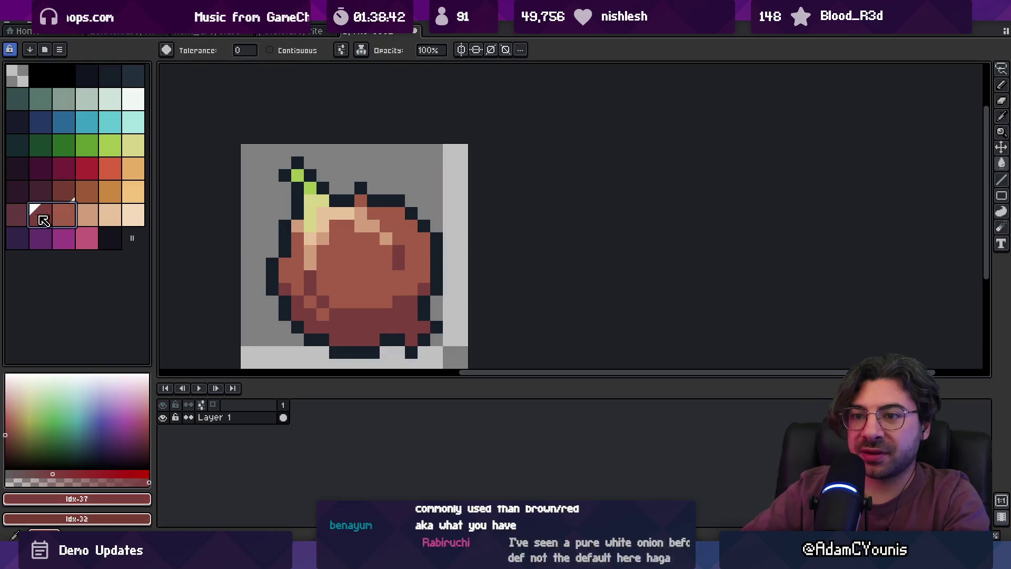
pyautogui.press('b')
# Apply Brightness/Contrast to the onion with brightness 17 and contrast -7.
pyautogui.click(58, 21)
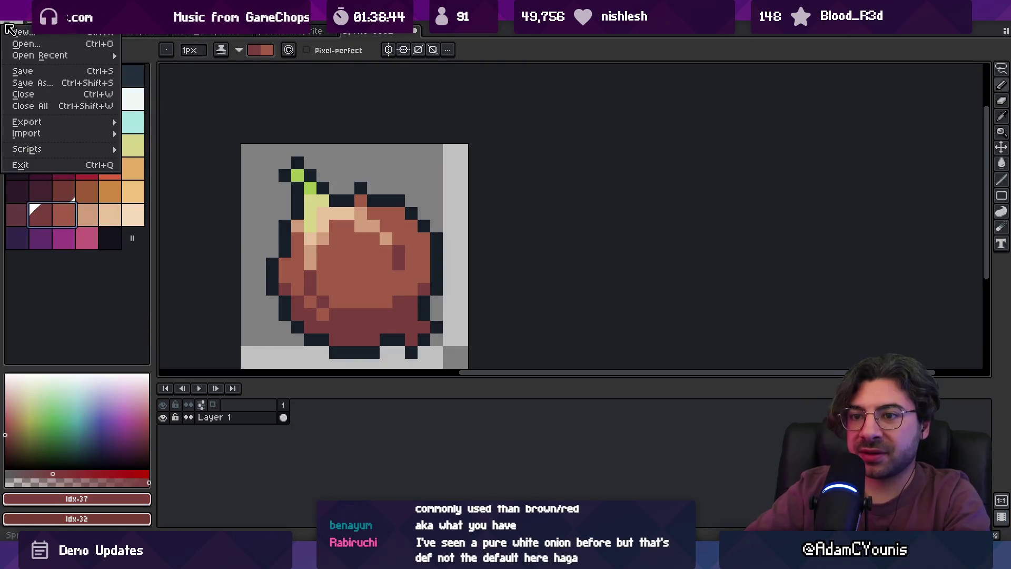
pyautogui.moveTo(34, 21)
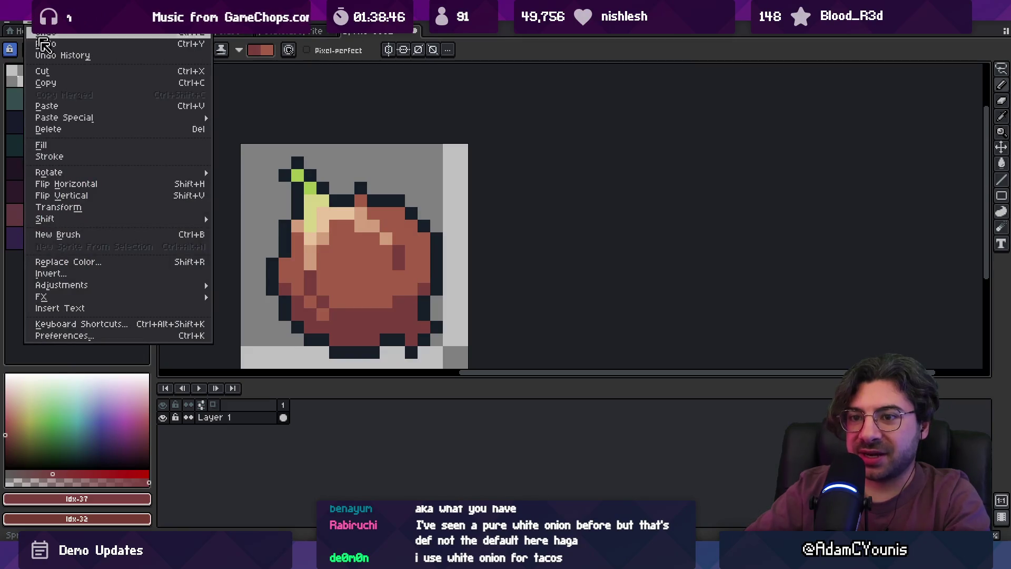
pyautogui.moveTo(151, 287)
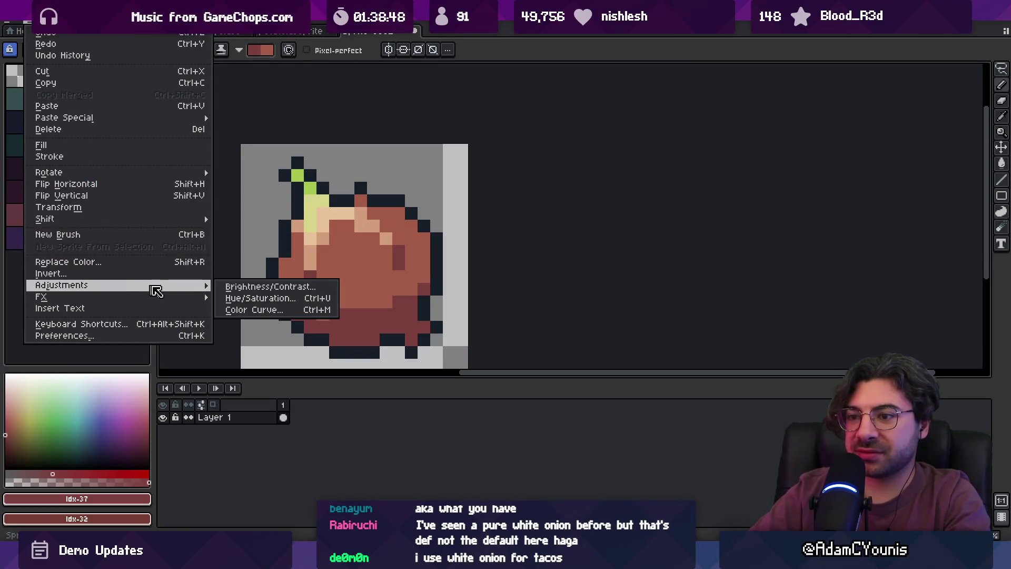
pyautogui.click(252, 286)
pyautogui.click(615, 231)
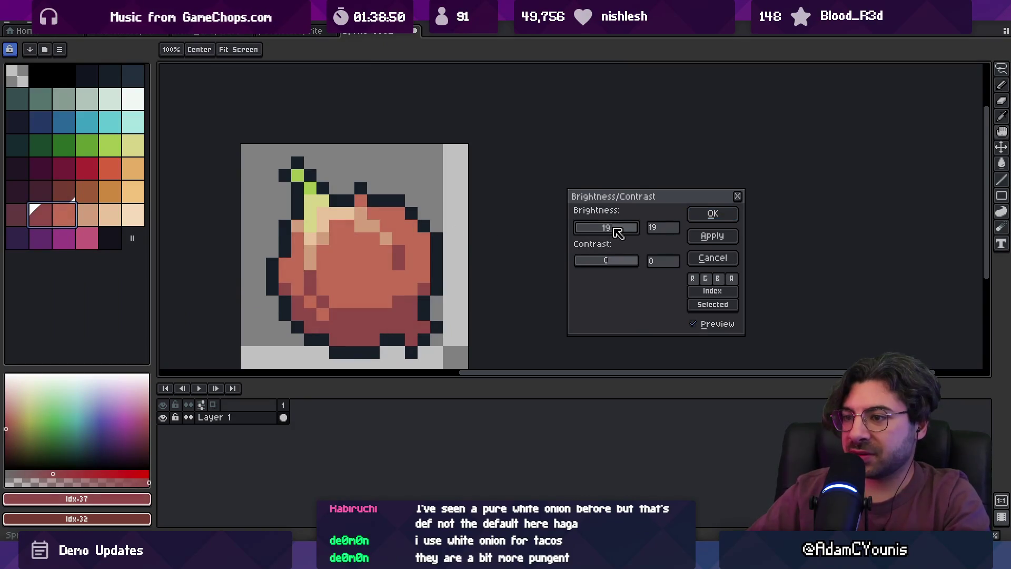
pyautogui.moveTo(617, 232); pyautogui.dragTo(609, 228)
pyautogui.click(607, 261)
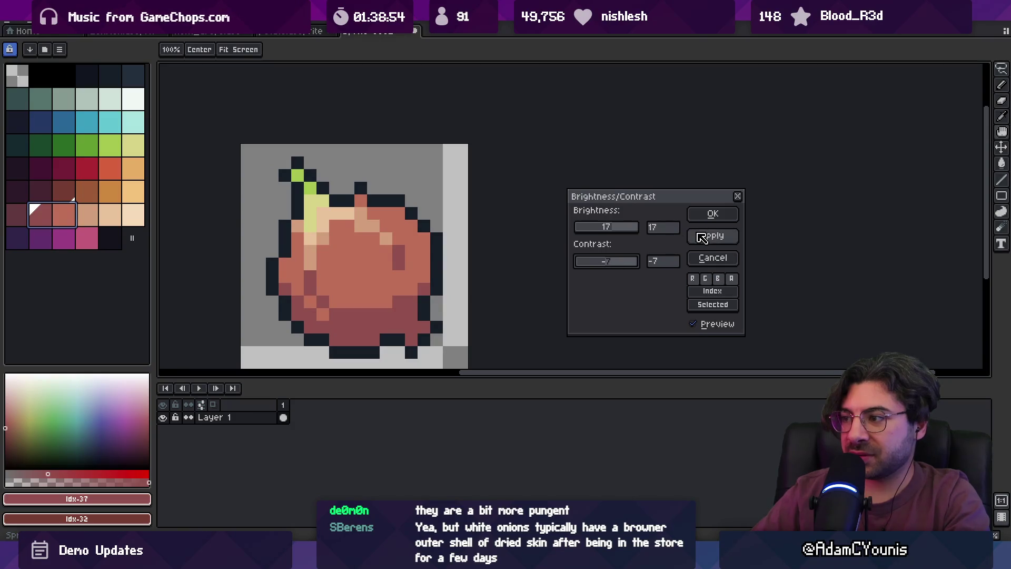
pyautogui.click(708, 214)
pyautogui.hotkey('ctrl', 'Tab')
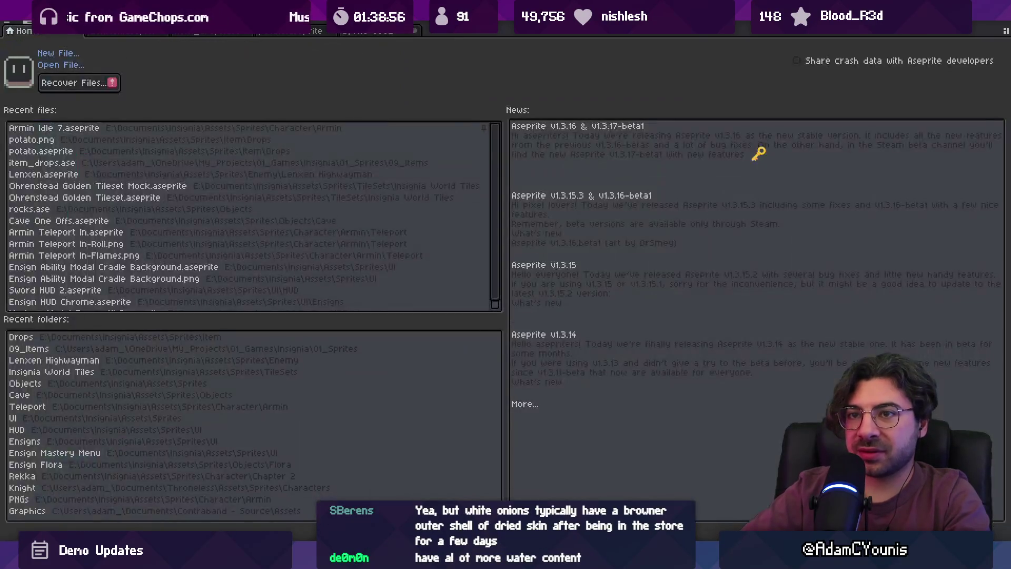
pyautogui.hotkey('ctrl', 'shift', 'Tab')
# Try raising the saturation in Hue/Saturation, then cancel it.
pyautogui.hotkey('alt', 'e')
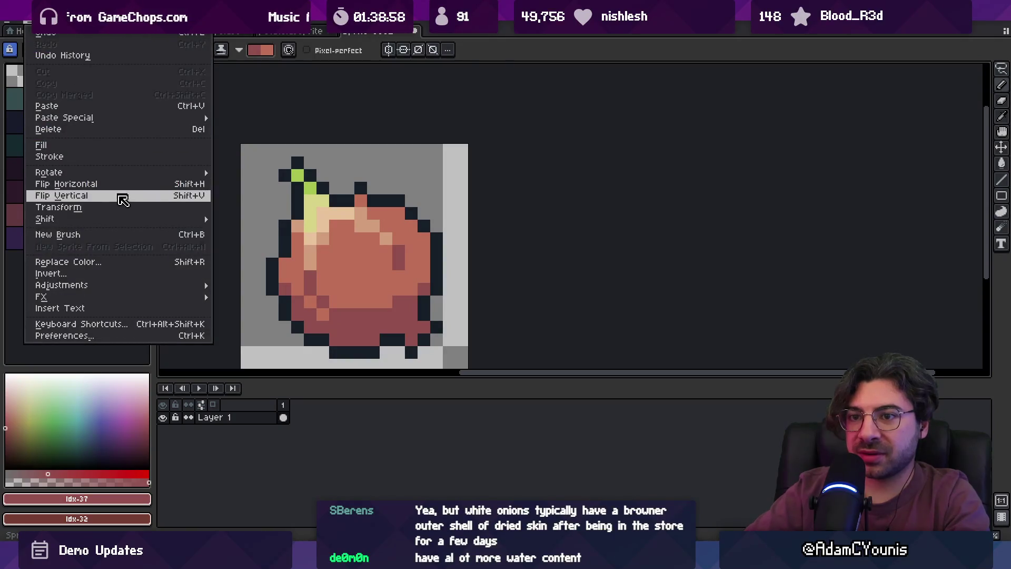
pyautogui.moveTo(137, 221)
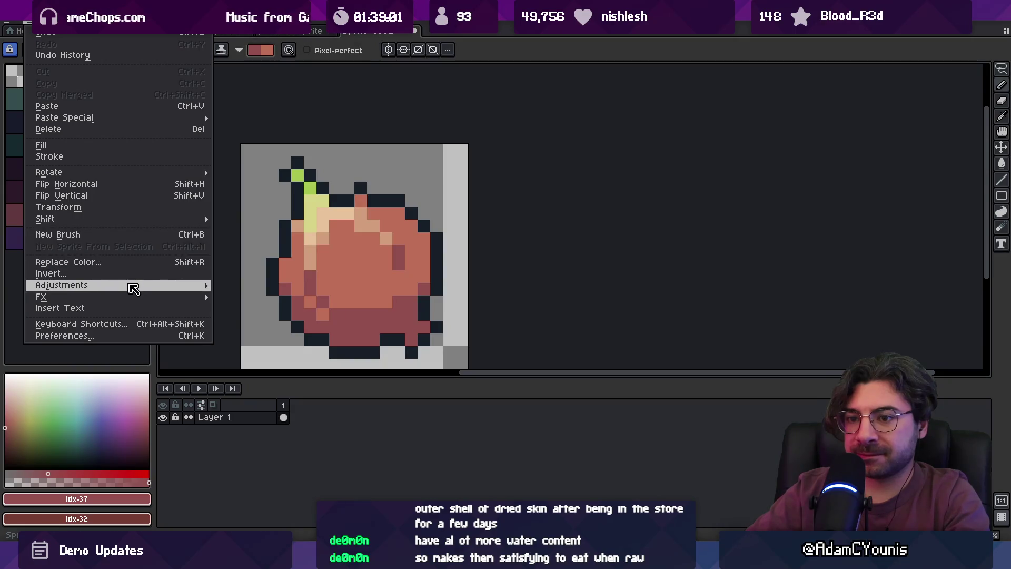
pyautogui.moveTo(131, 284)
pyautogui.click(289, 301)
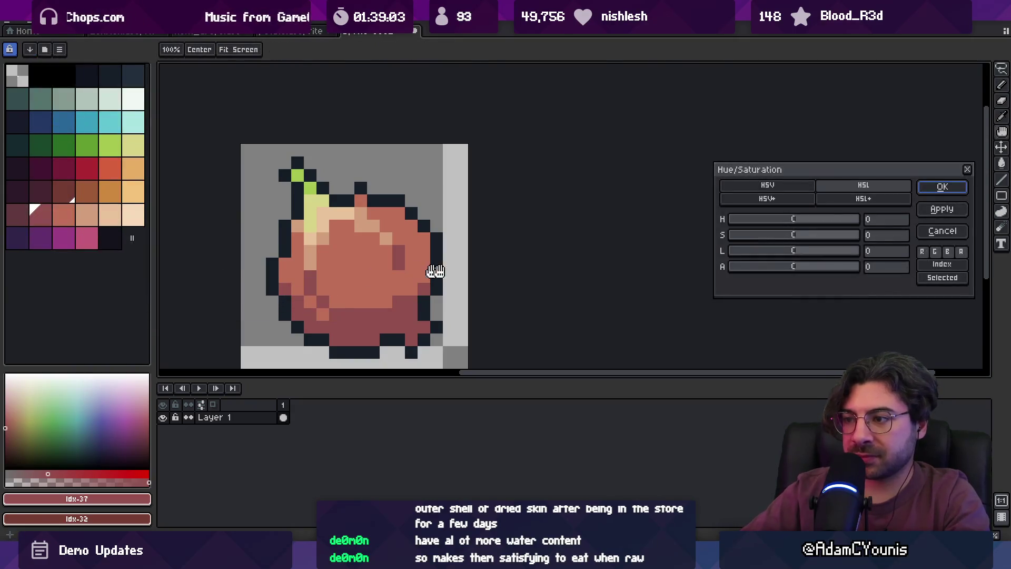
pyautogui.moveTo(795, 234)
pyautogui.mouseDown()
pyautogui.moveTo(808, 240)
pyautogui.moveTo(794, 253)
pyautogui.moveTo(796, 221)
pyautogui.mouseUp()
pyautogui.press('Escape')
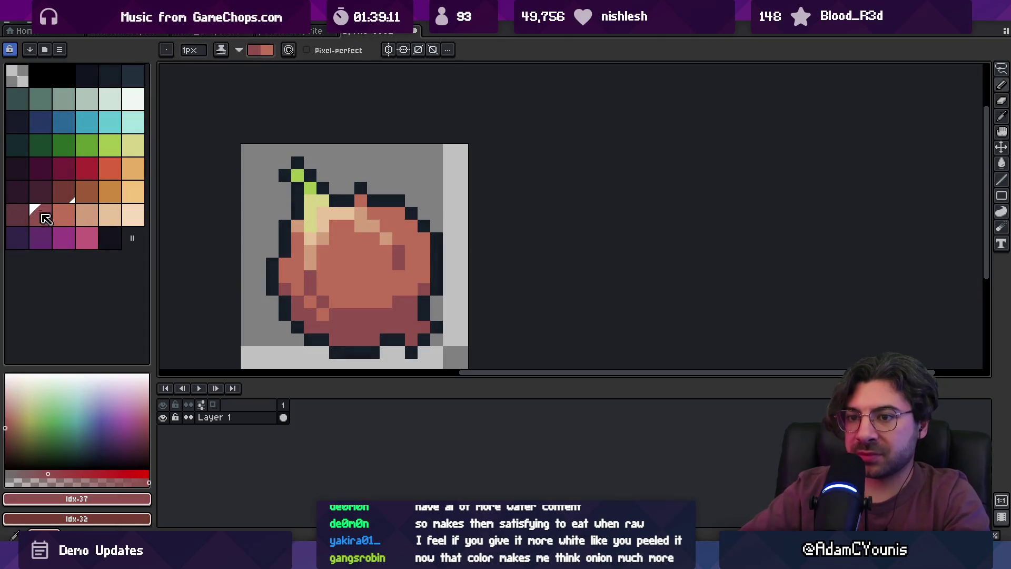
# Apply Hue/Saturation with hue 2, saturation -3 and lightness -9.
pyautogui.click(32, 22)
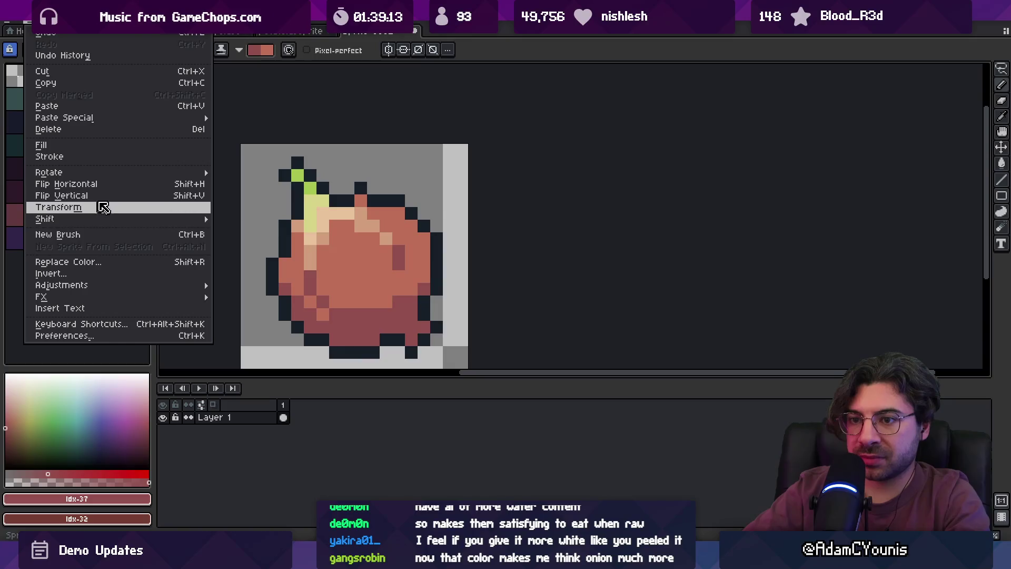
pyautogui.moveTo(147, 287)
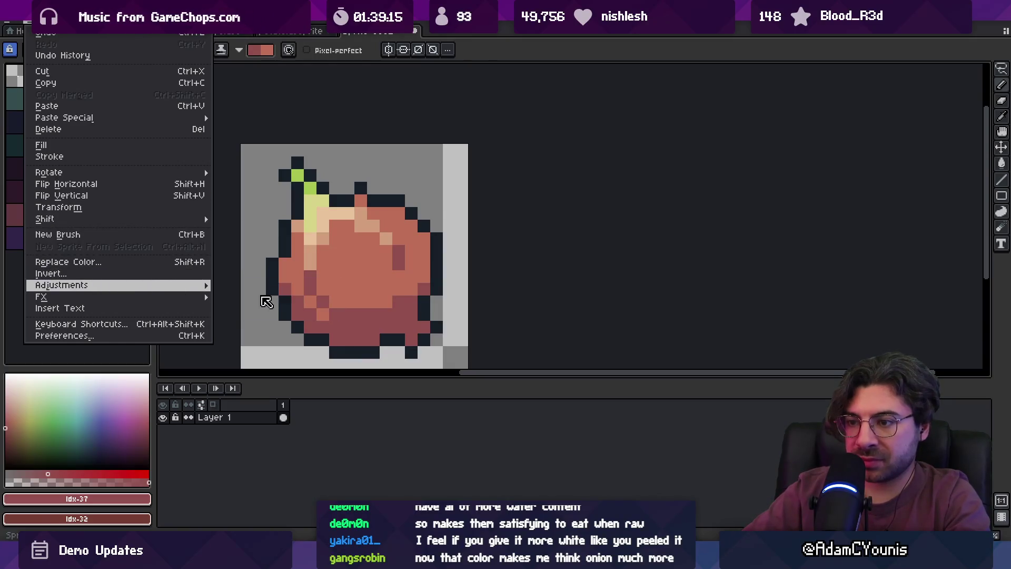
pyautogui.click(260, 298)
pyautogui.moveTo(795, 218); pyautogui.dragTo(797, 218)
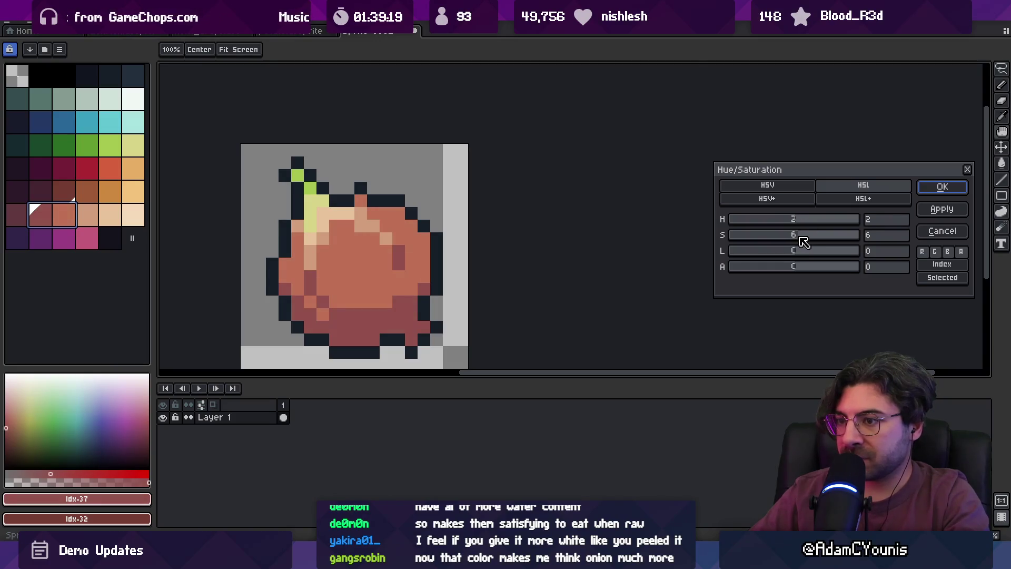
pyautogui.moveTo(796, 254); pyautogui.dragTo(793, 253)
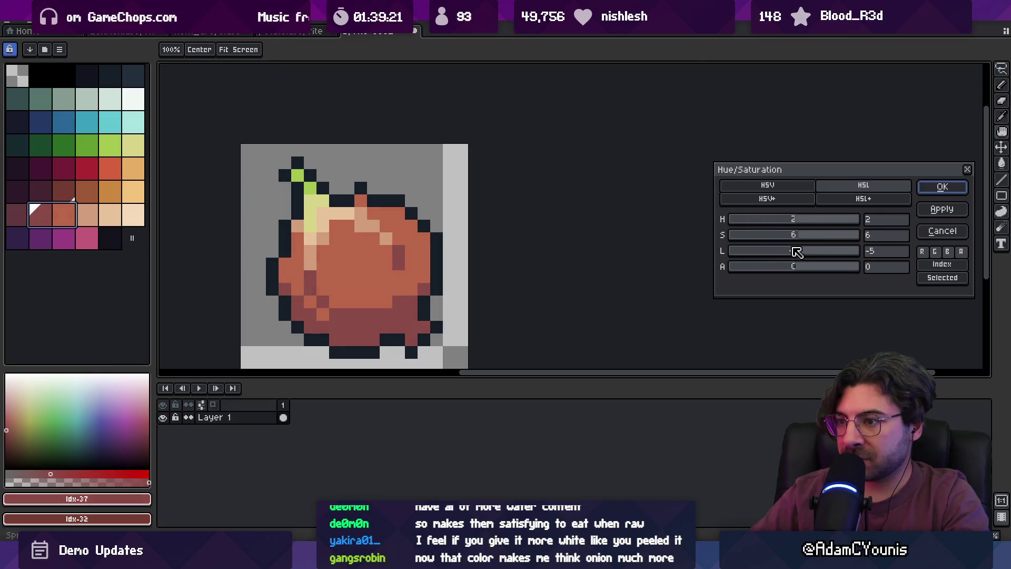
pyautogui.moveTo(795, 256); pyautogui.dragTo(794, 252)
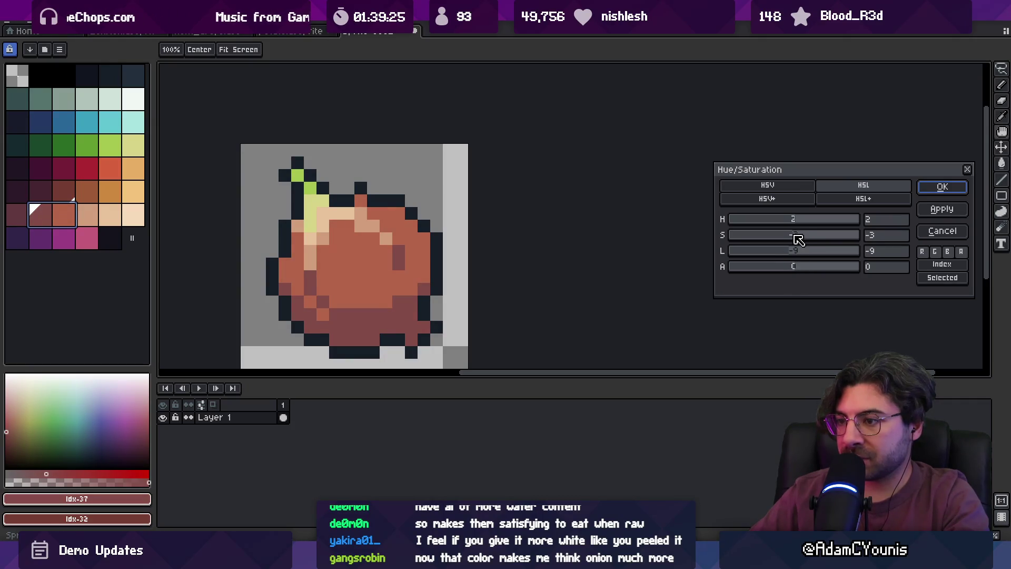
pyautogui.click(934, 188)
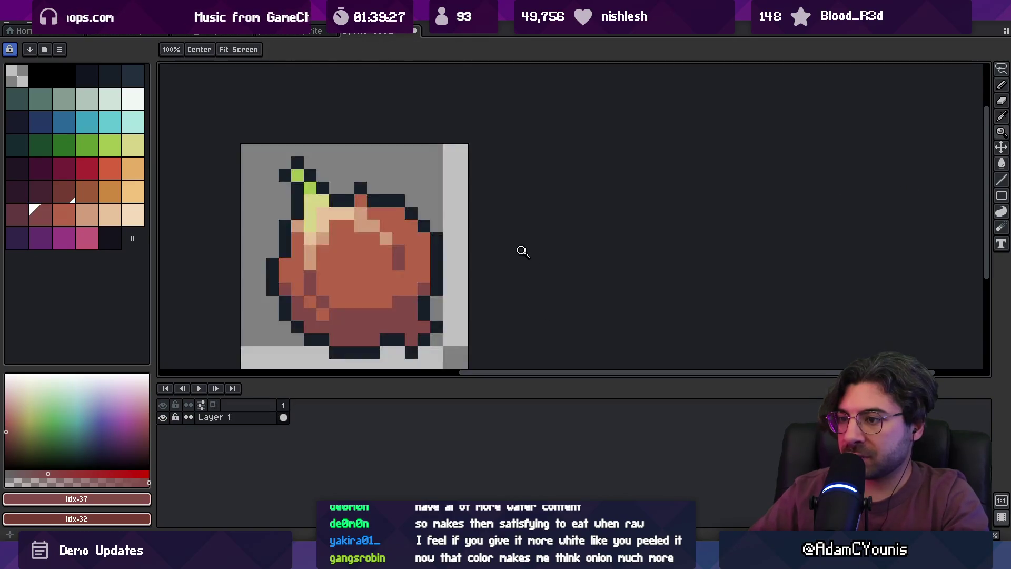
# Zoom in and pencil several dark shading pixels onto the onion's body.
pyautogui.scroll(-5, 467, 229)
pyautogui.scroll(-2, 467, 229)
pyautogui.scroll(8, 421, 235)
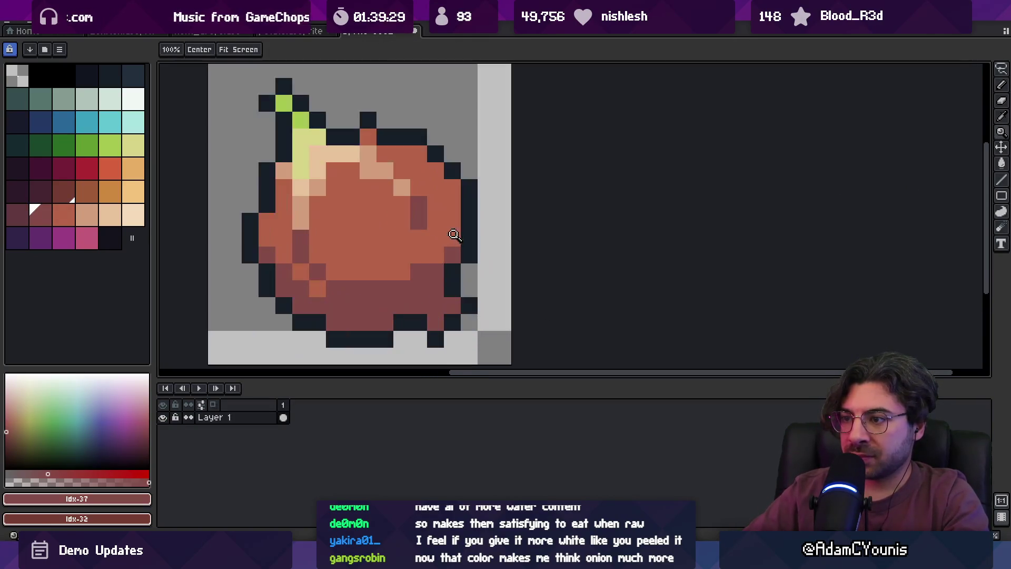
pyautogui.press('b')
pyautogui.click(351, 187)
pyautogui.click(367, 204)
pyautogui.click(384, 221)
pyautogui.scroll(-5, 379, 221)
pyautogui.scroll(3, 398, 204)
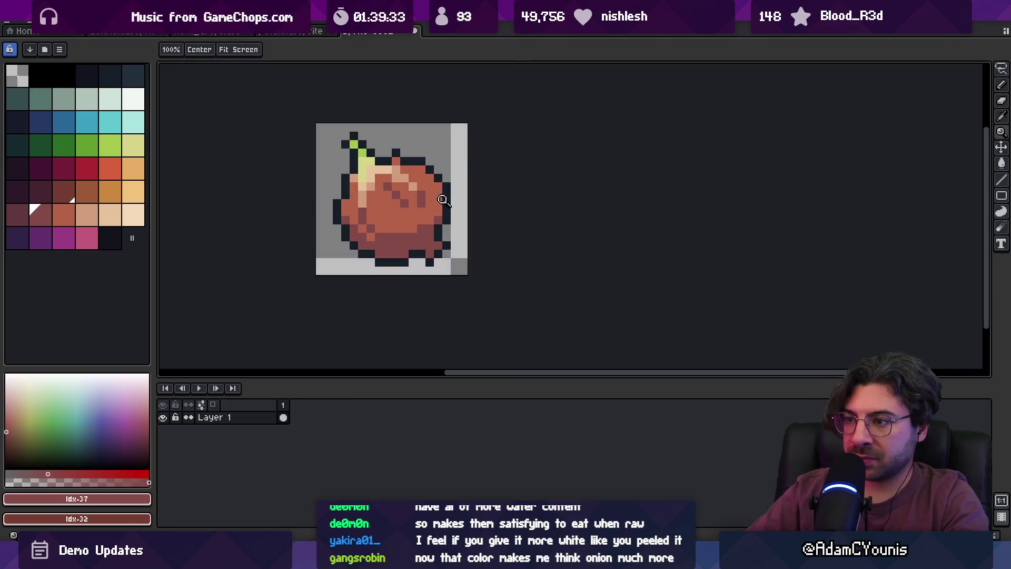
pyautogui.press('z')
pyautogui.scroll(-3, 389, 211)
pyautogui.scroll(4, 443, 195)
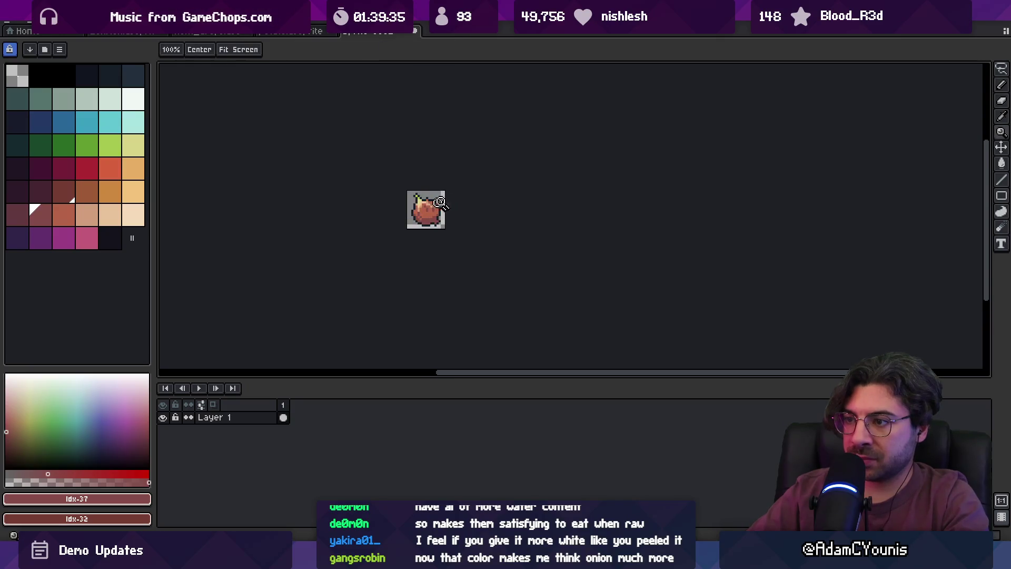
pyautogui.scroll(1, 443, 197)
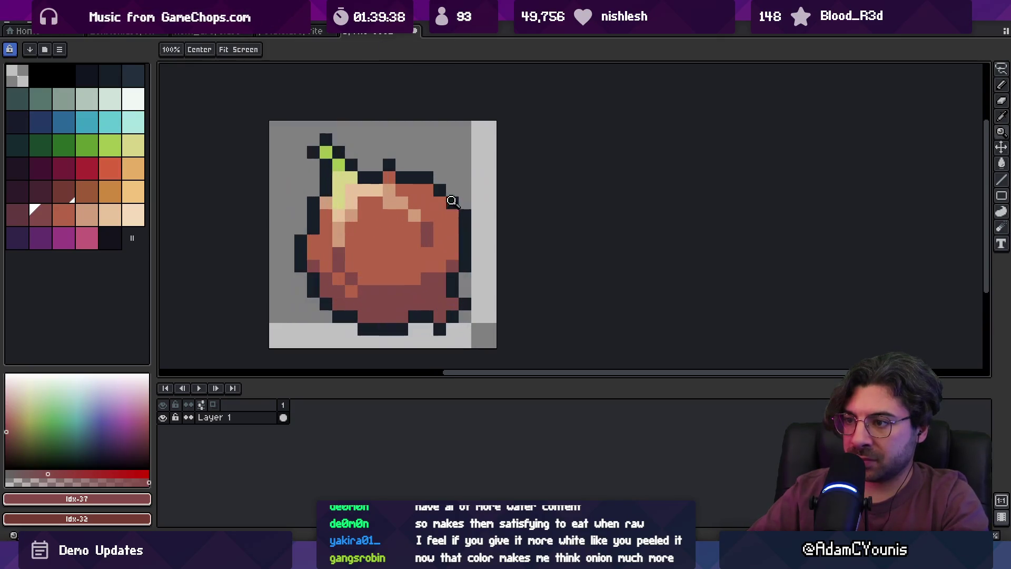
pyautogui.press('b')
pyautogui.moveTo(428, 202); pyautogui.dragTo(442, 211)
# Pick a neighbouring palette colour, then eyedrop the onion's darker shade from the sprite.
pyautogui.press('z')
pyautogui.scroll(-3, 442, 211)
pyautogui.scroll(3, 481, 202)
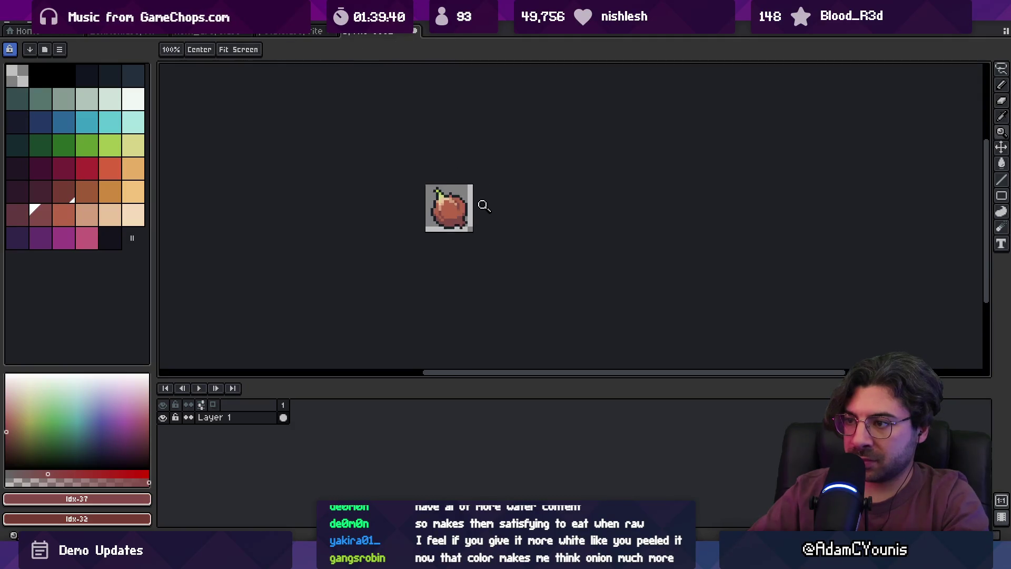
pyautogui.press('b')
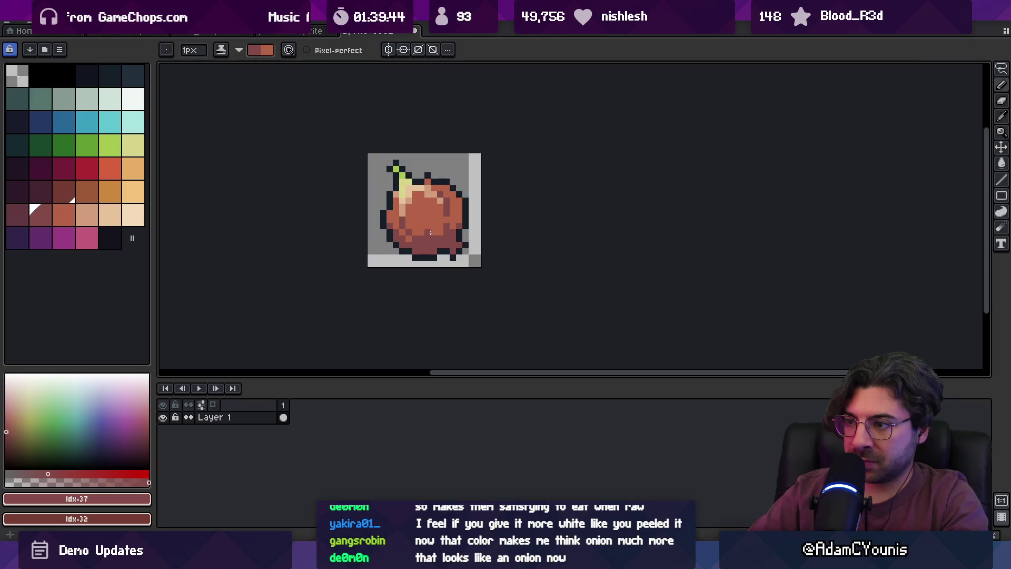
pyautogui.press('z')
pyautogui.scroll(-3, 432, 241)
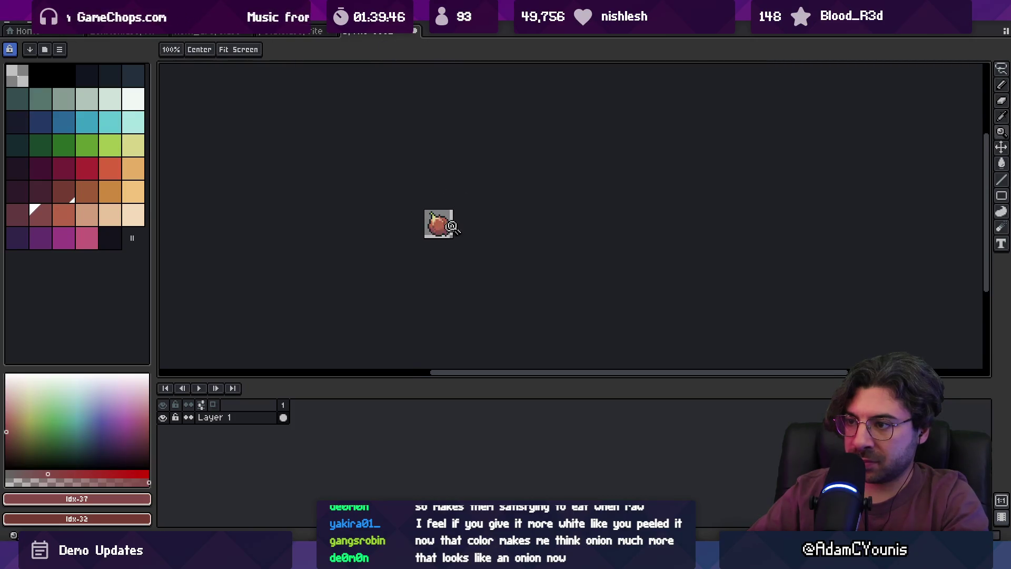
pyautogui.scroll(3, 431, 225)
pyautogui.press('b')
pyautogui.press('z')
pyautogui.press('b')
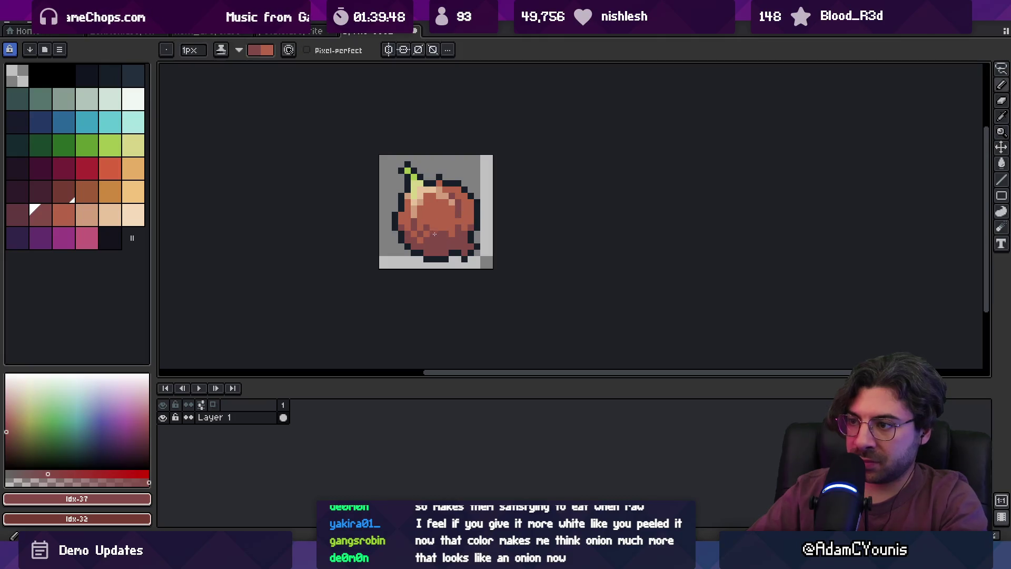
pyautogui.keyDown('alt'); pyautogui.click(439, 230); pyautogui.keyUp('alt')
pyautogui.press('e')
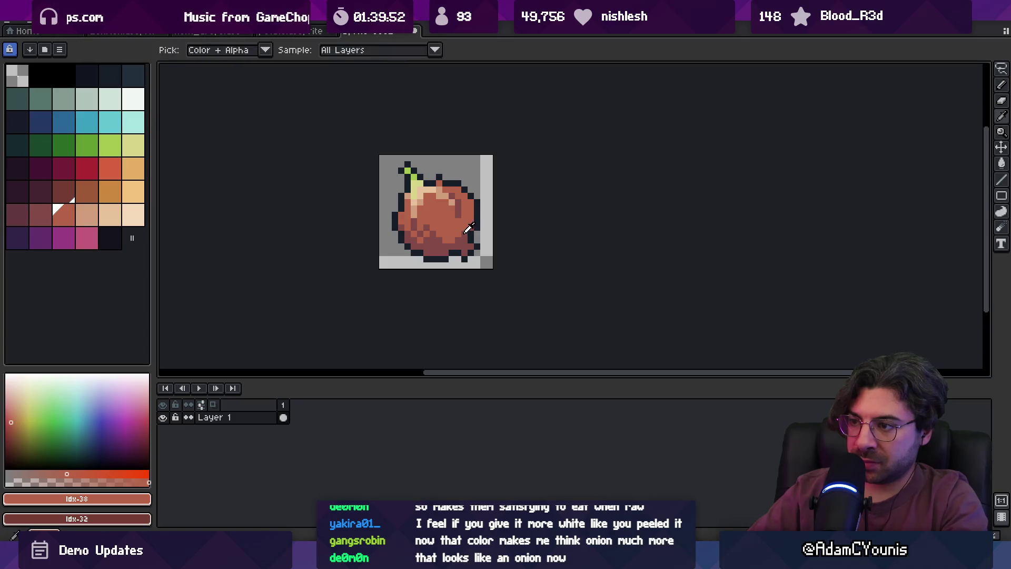
pyautogui.keyDown('alt'); pyautogui.click(463, 215); pyautogui.keyUp('alt')
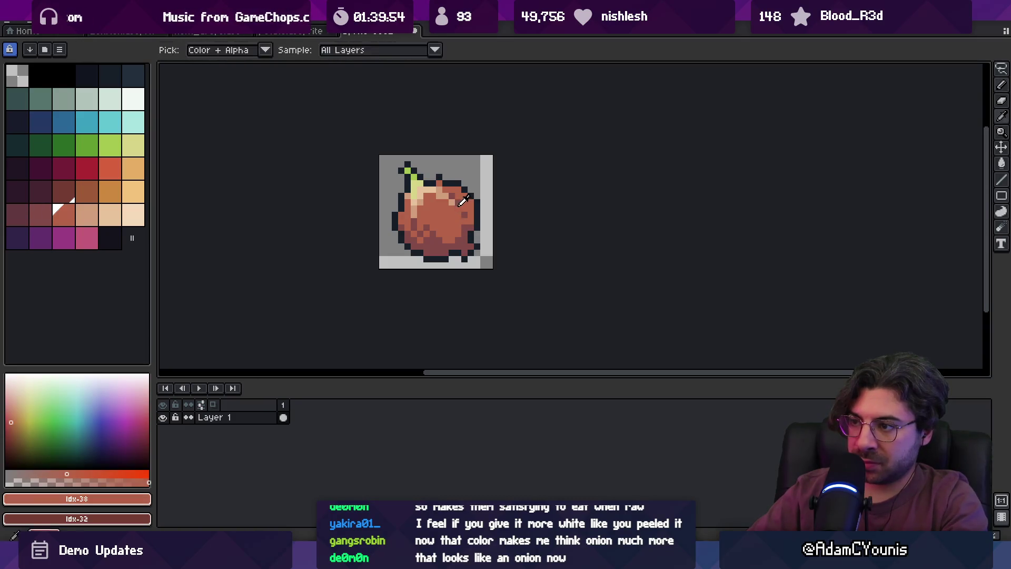
# Zoom around the onion while sampling its main orange and darker shade colours.
pyautogui.press('z')
pyautogui.scroll(-3, 462, 214)
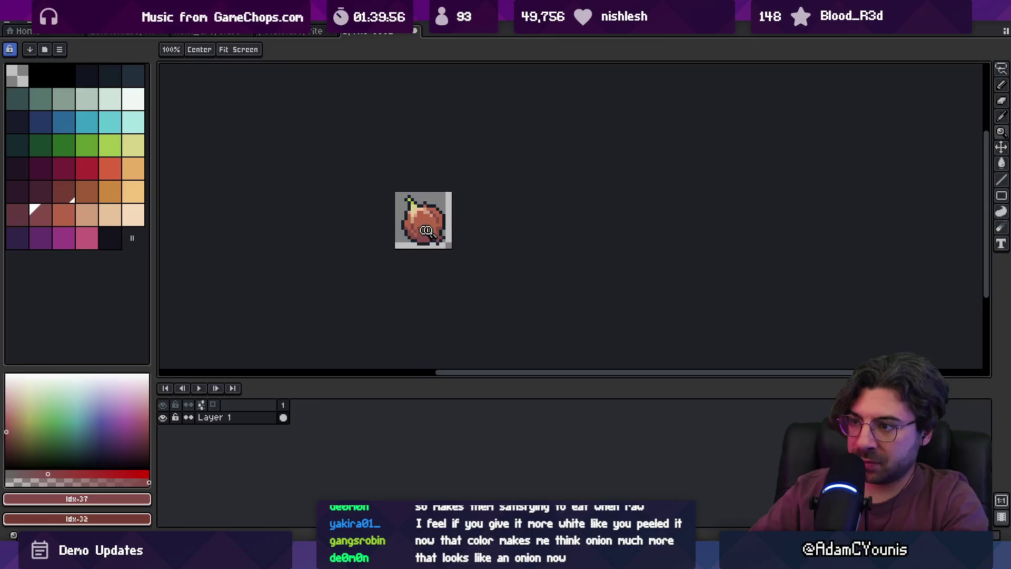
pyautogui.scroll(3, 425, 227)
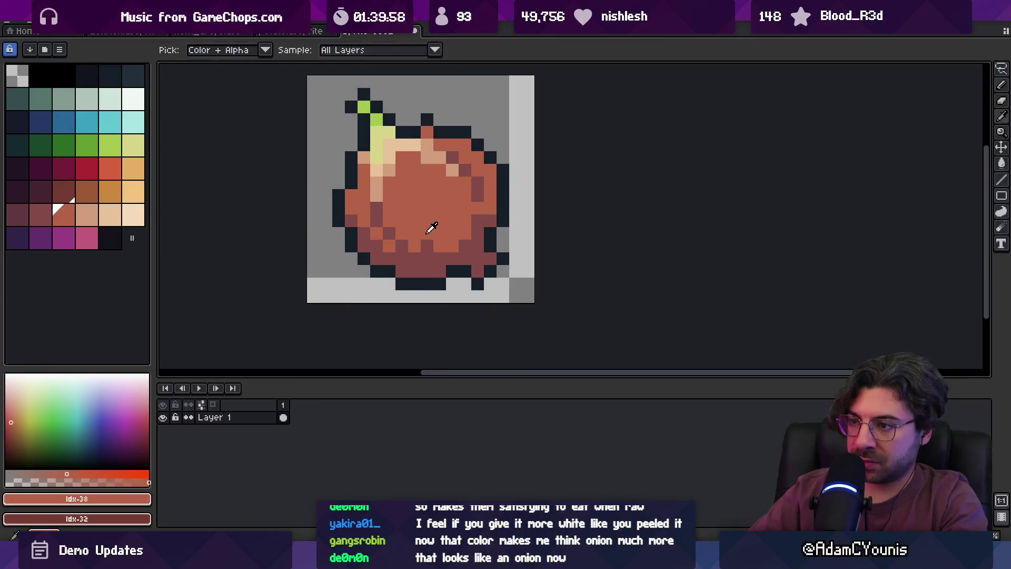
pyautogui.keyDown('alt'); pyautogui.click(414, 207); pyautogui.keyUp('alt')
pyautogui.press('z')
pyautogui.moveTo(448, 231); pyautogui.dragTo(403, 208)
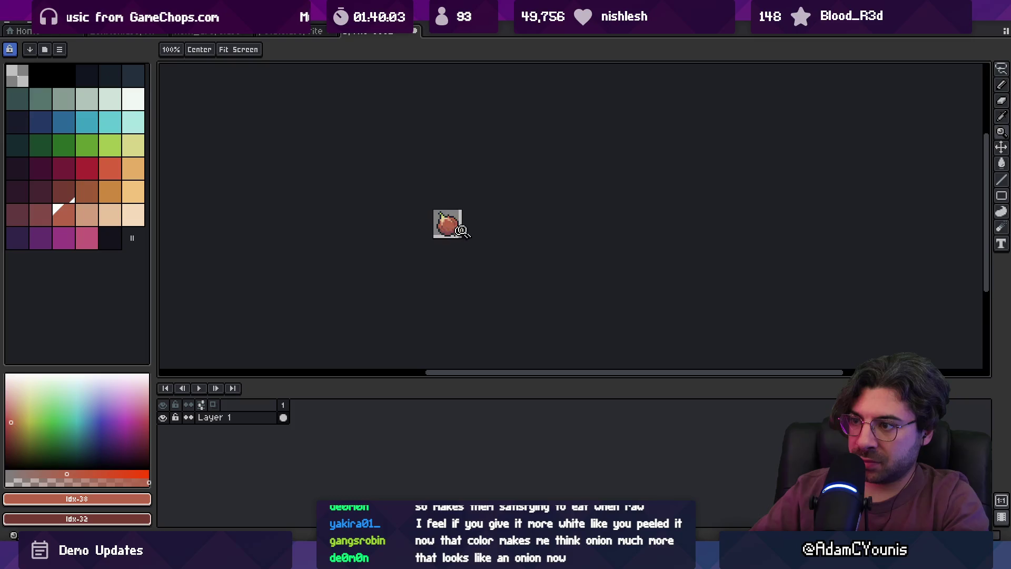
pyautogui.scroll(4, 461, 230)
pyautogui.press('b')
pyautogui.keyDown('alt'); pyautogui.click(429, 218); pyautogui.keyUp('alt')
pyautogui.press('z')
pyautogui.moveTo(445, 193); pyautogui.dragTo(412, 235)
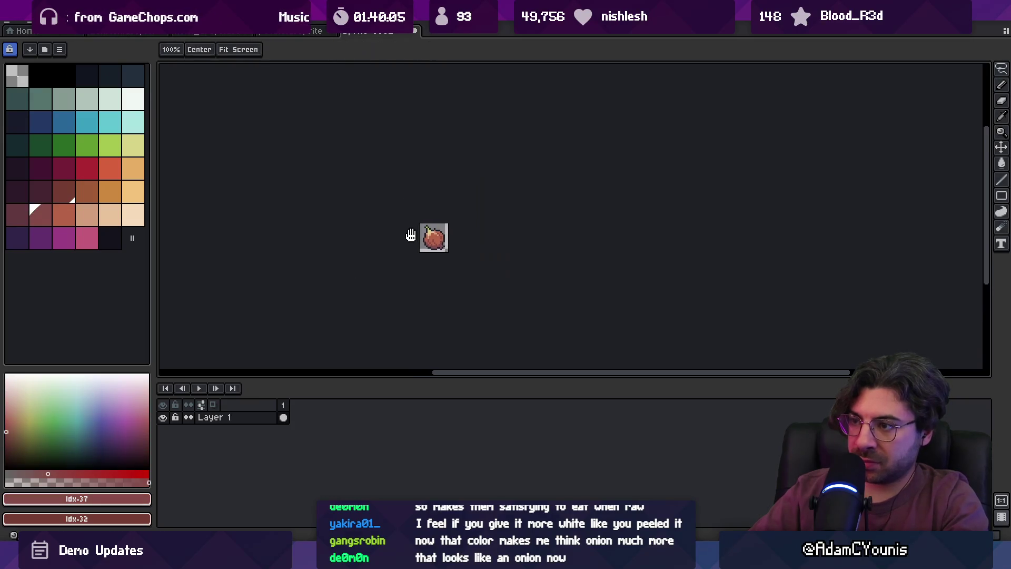
pyautogui.moveTo(441, 194)
pyautogui.mouseDown()
pyautogui.moveTo(444, 246)
pyautogui.moveTo(463, 236)
pyautogui.moveTo(405, 243)
pyautogui.moveTo(361, 223)
pyautogui.moveTo(436, 215)
pyautogui.mouseUp()
pyautogui.press('b')
pyautogui.keyDown('alt'); pyautogui.click(444, 245); pyautogui.keyUp('alt')
pyautogui.press('z')
pyautogui.keyDown('alt'); pyautogui.click(373, 242); pyautogui.keyUp('alt')
# Start a save, cancel it, and open the Edit menu instead.
pyautogui.hotkey('ctrl', 's')
pyautogui.press('Escape')
pyautogui.click(33, 30)
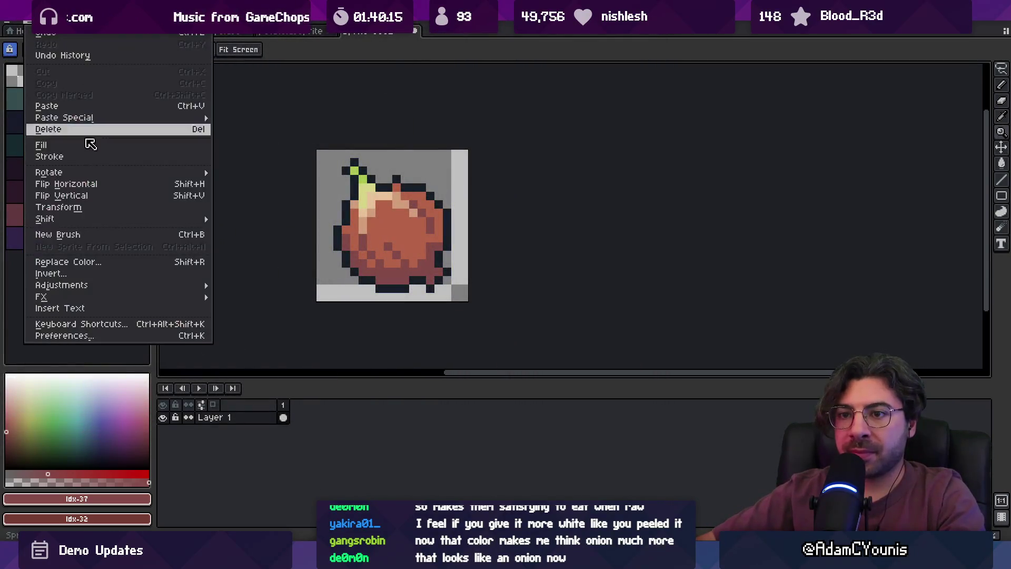
# Flip the onion sprite horizontally.
pyautogui.click(95, 186)
pyautogui.scroll(-4, 413, 199)
pyautogui.scroll(5, 411, 213)
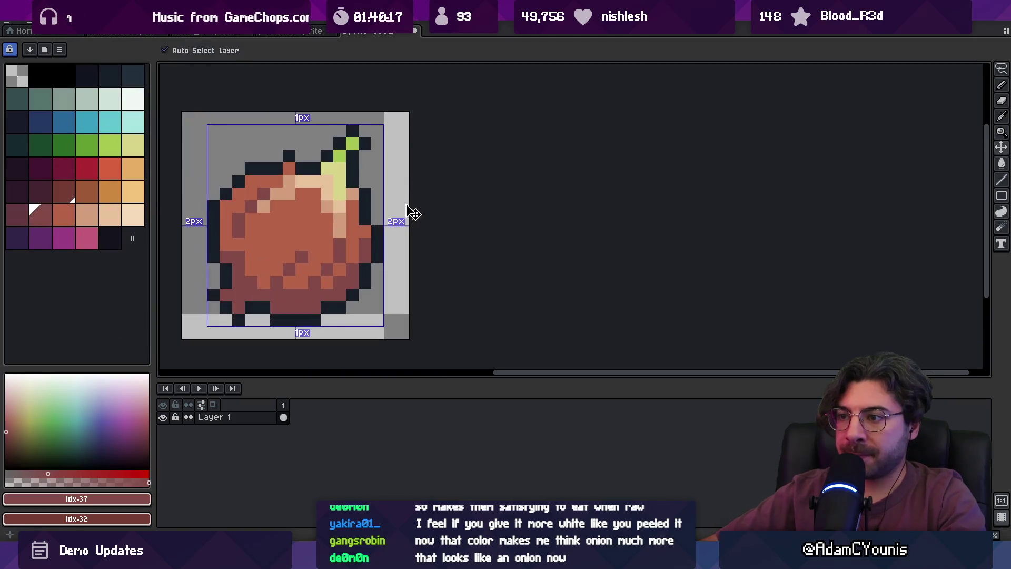
# Export the onion sprite as Onion.png into the item Drops sprites folder.
pyautogui.hotkey('ctrl', 's')
pyautogui.write('Onion')
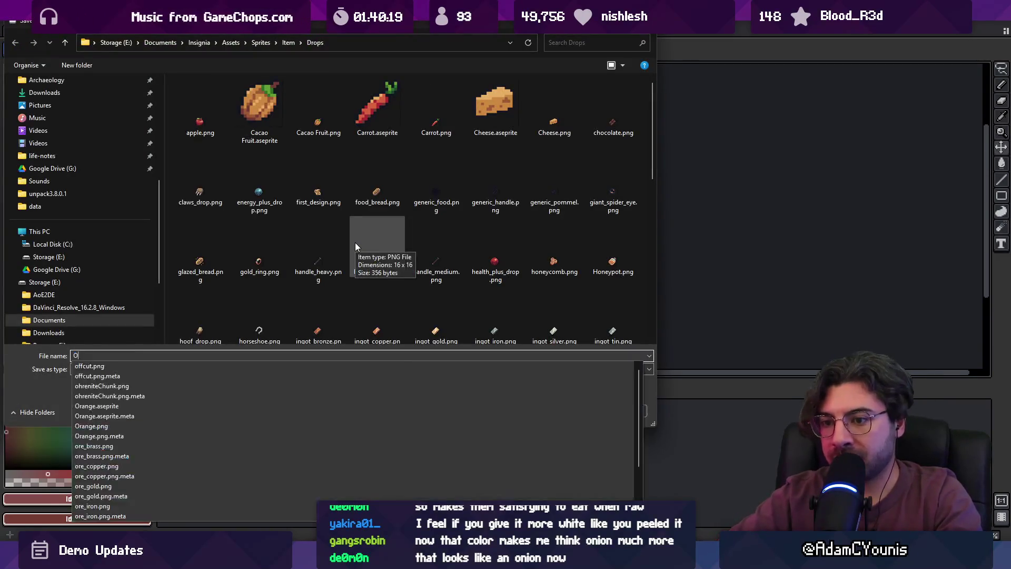
pyautogui.press('BackSpace')
pyautogui.press('BackSpace')
pyautogui.press('BackSpace')
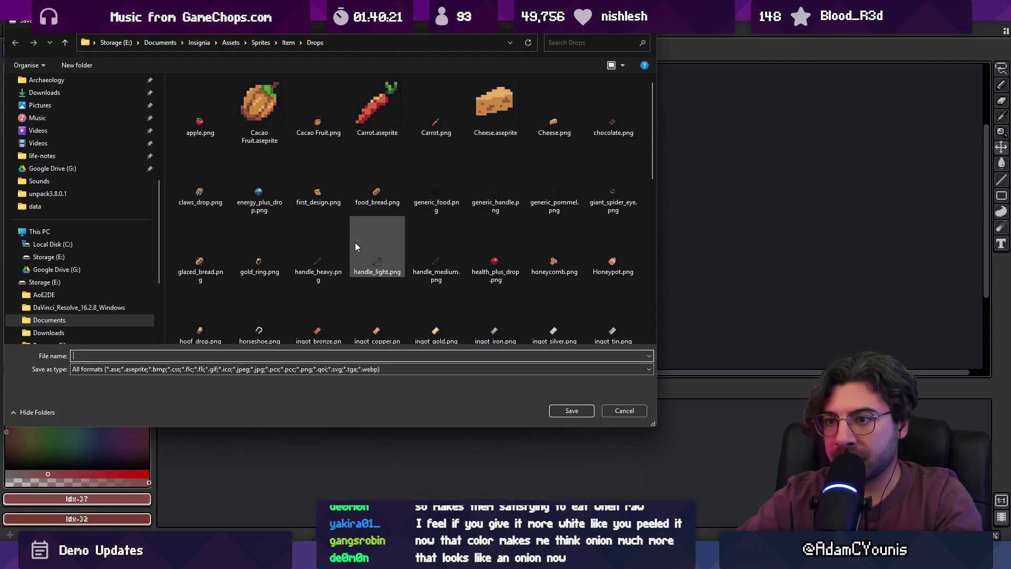
pyautogui.write('onion')
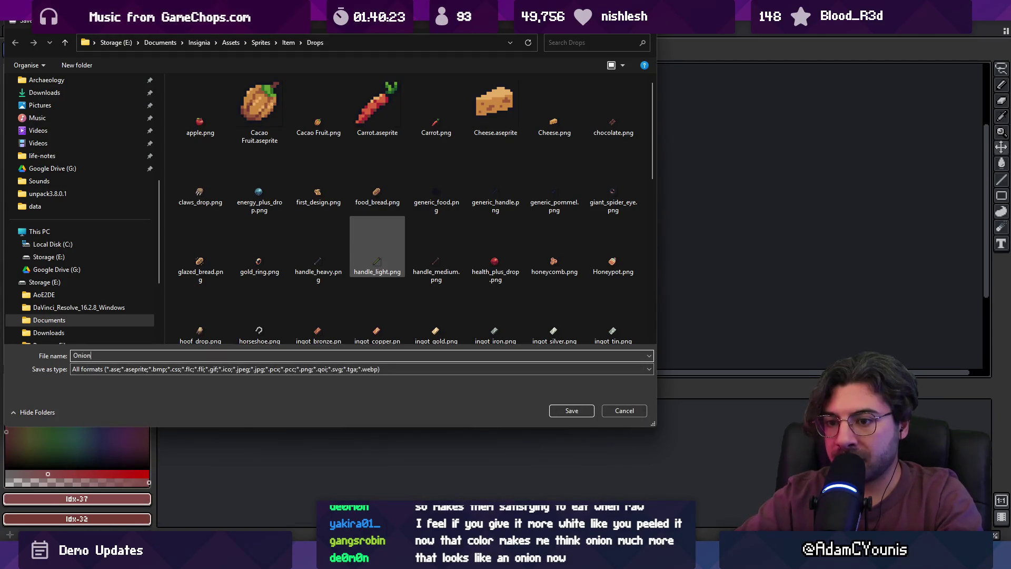
pyautogui.press('Return')
pyautogui.press('Return')
pyautogui.hotkey('alt', 'Tab')
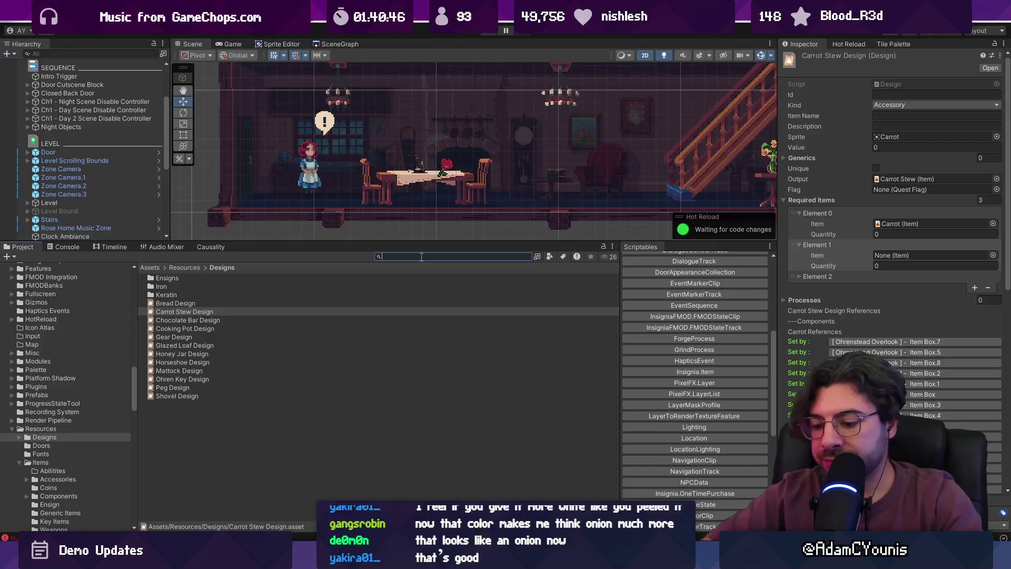
# Find the Carrot item in Resources/Items via project search and enlarge the Project panel.
pyautogui.click(191, 286)
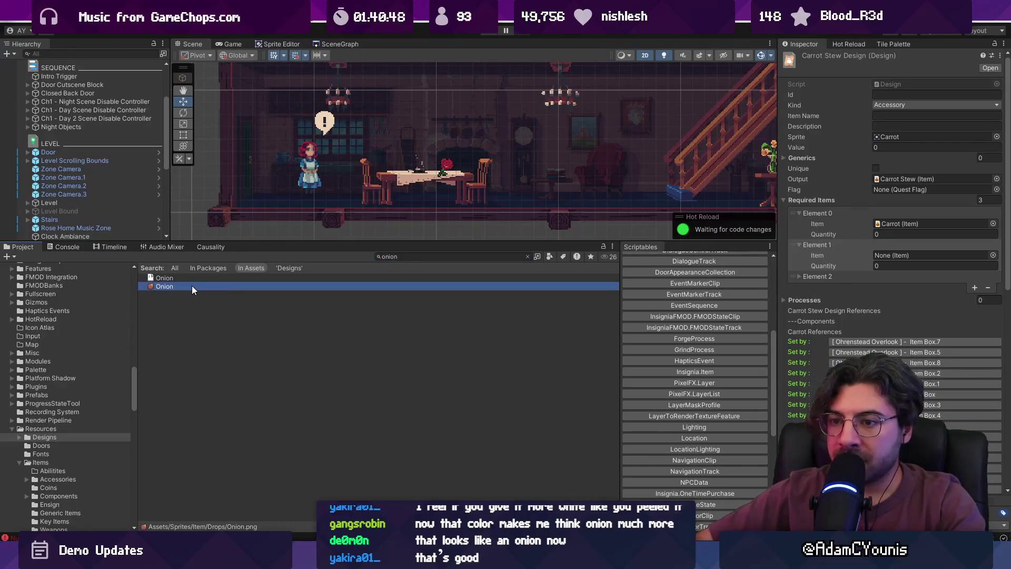
pyautogui.scroll(5, 662, 307)
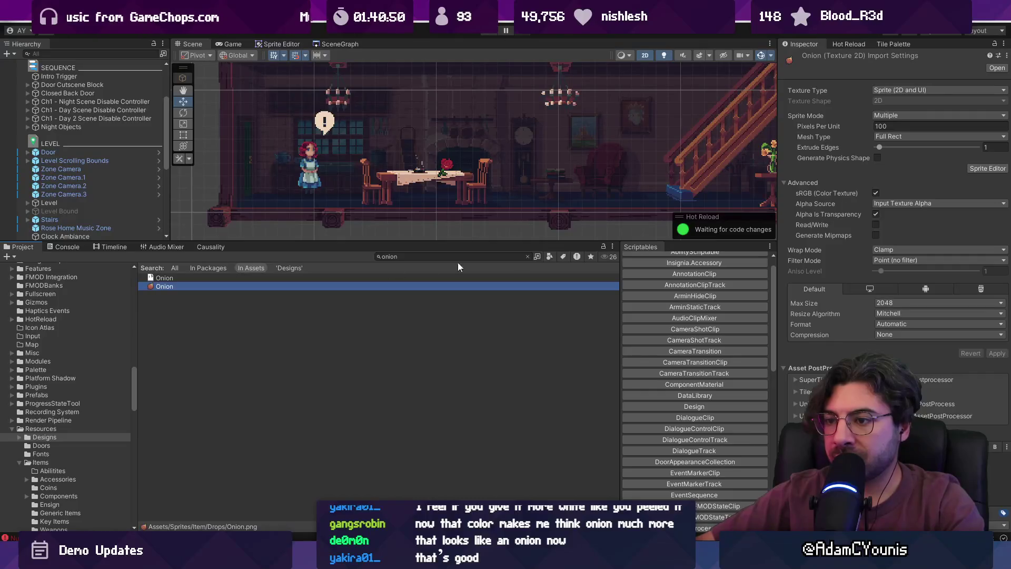
pyautogui.click(507, 257)
pyautogui.write('tem')
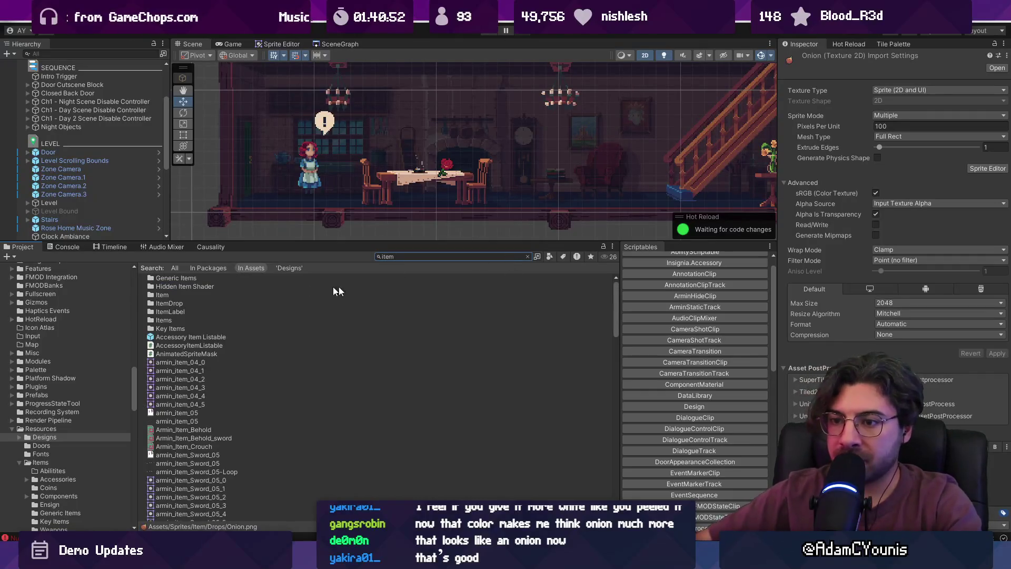
pyautogui.click(194, 296)
pyautogui.doubleClick(193, 295)
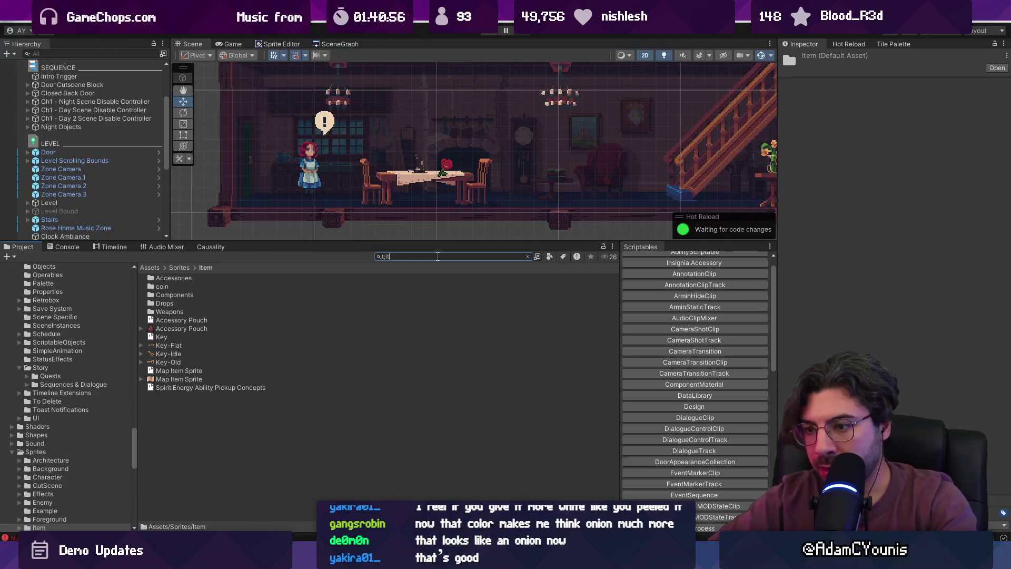
pyautogui.write('em')
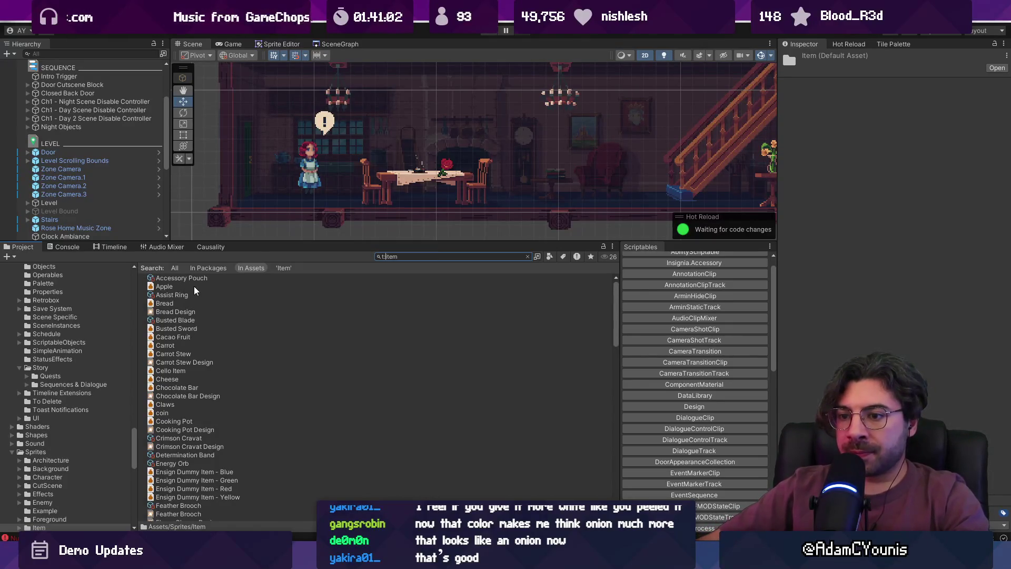
pyautogui.click(184, 347)
pyautogui.click(527, 256)
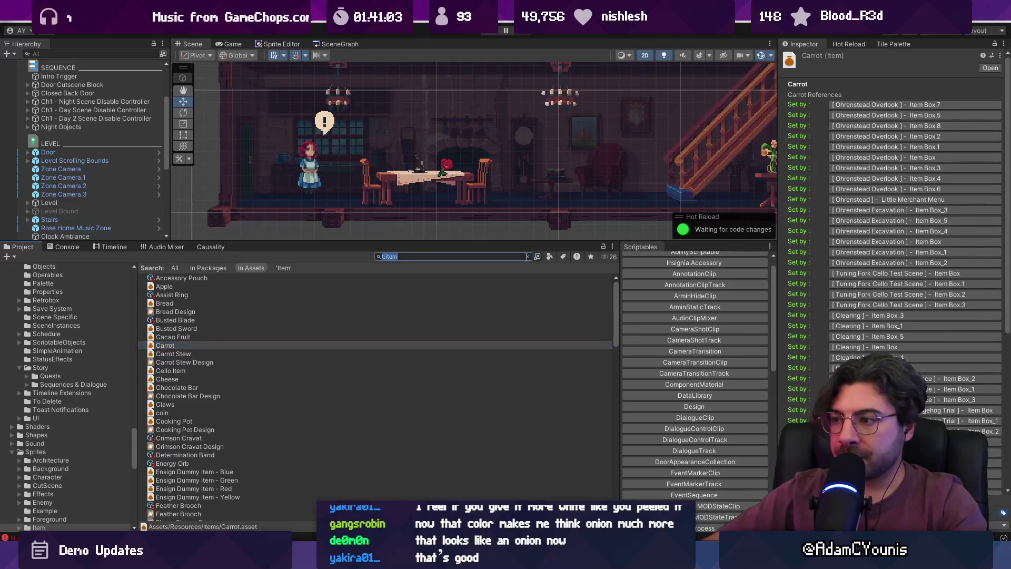
pyautogui.moveTo(519, 245); pyautogui.dragTo(501, 108)
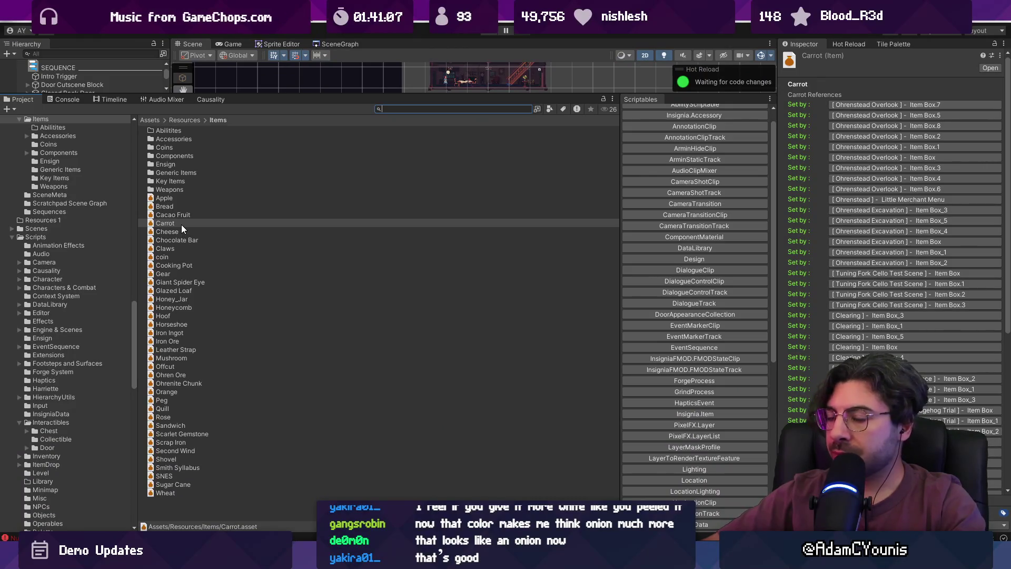
# Create a new item asset named Onion with Kind set to Material.
pyautogui.click(202, 506)
pyautogui.scroll(-3, 684, 340)
pyautogui.click(711, 335)
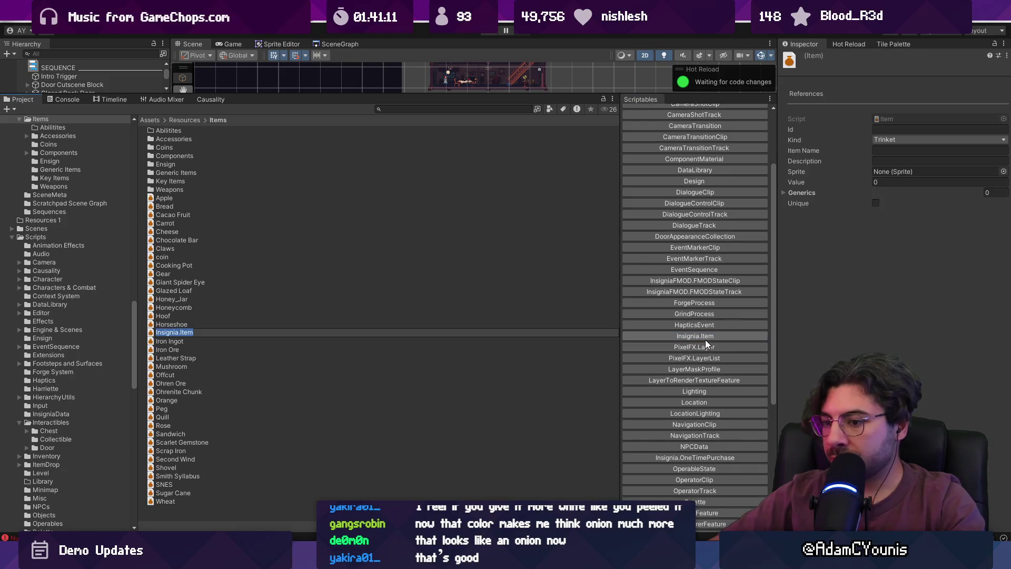
pyautogui.write('Onion')
pyautogui.press('Return')
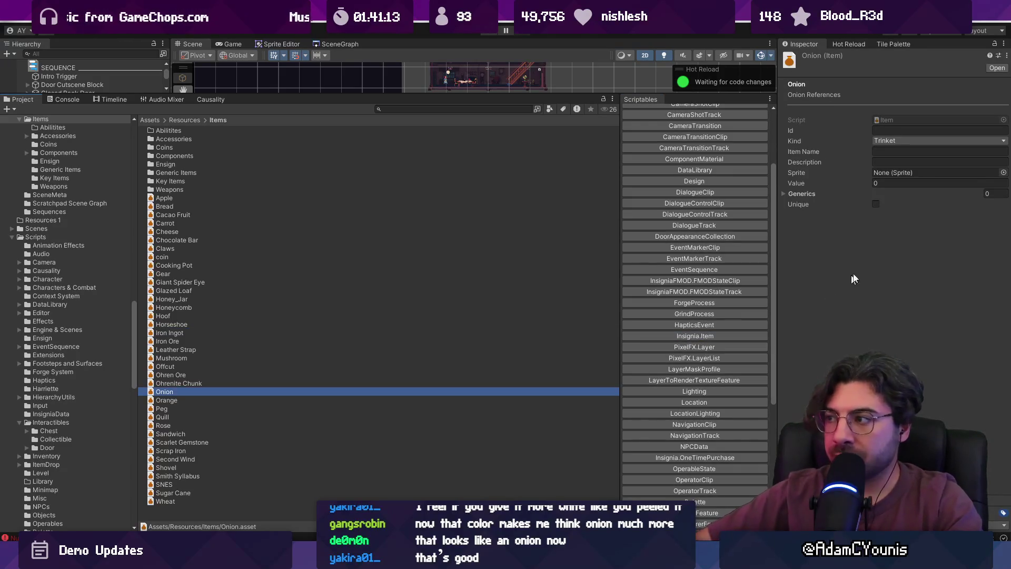
pyautogui.click(886, 141)
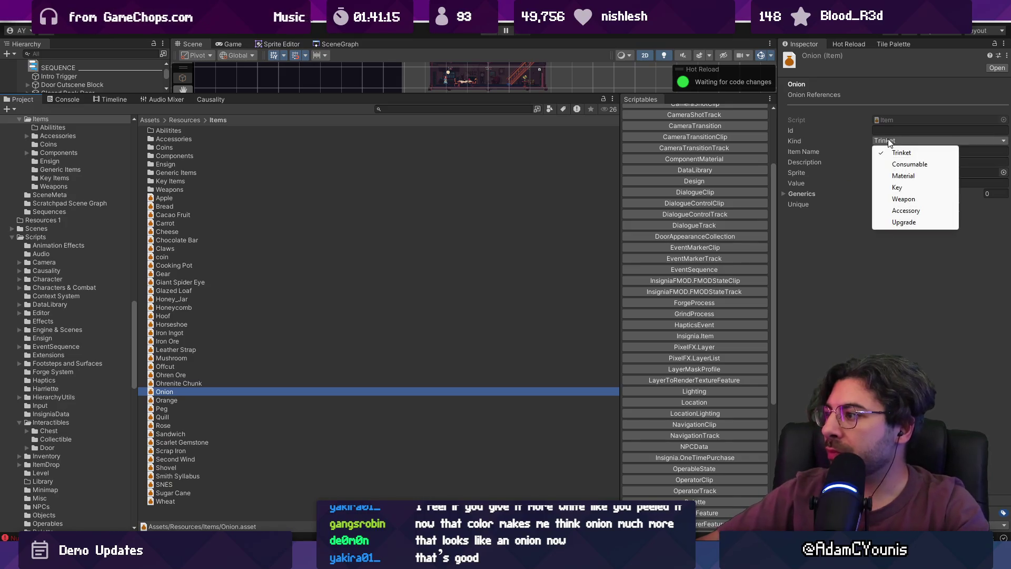
pyautogui.click(902, 176)
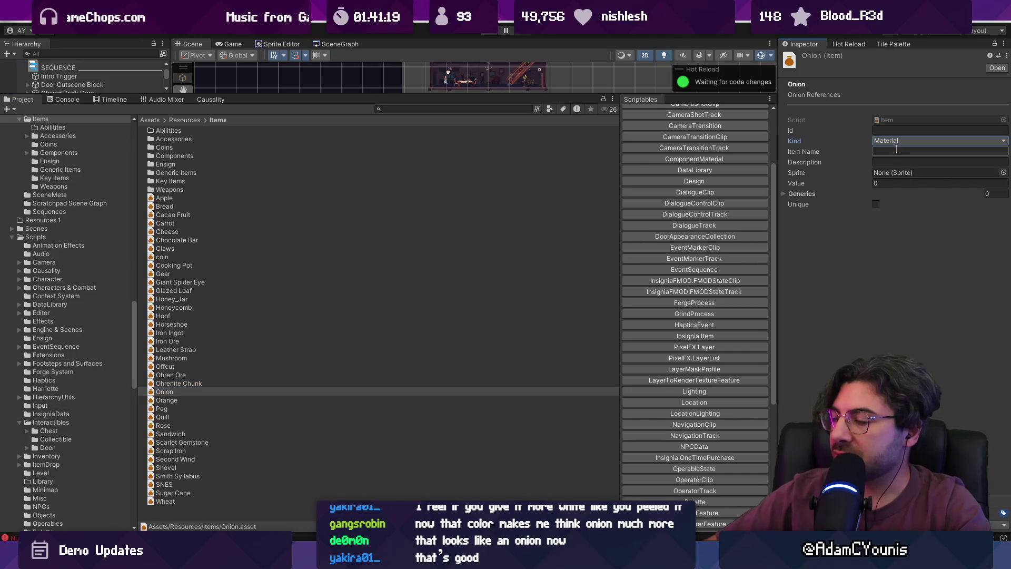
# Give the item name Onion and a description: great cooked but a little too acidic raw.
pyautogui.click(896, 150)
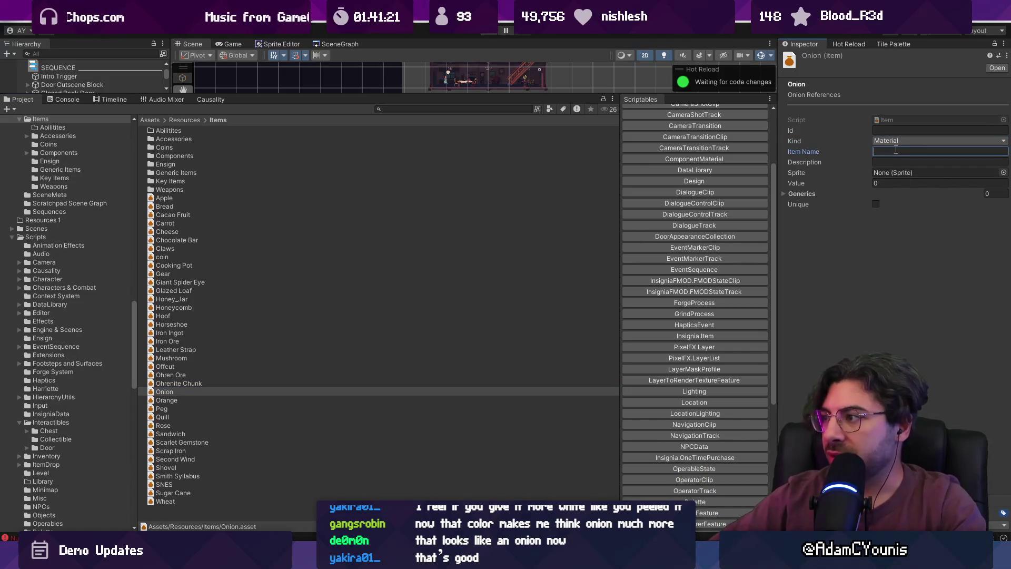
pyautogui.write('Onion')
pyautogui.press('Tab')
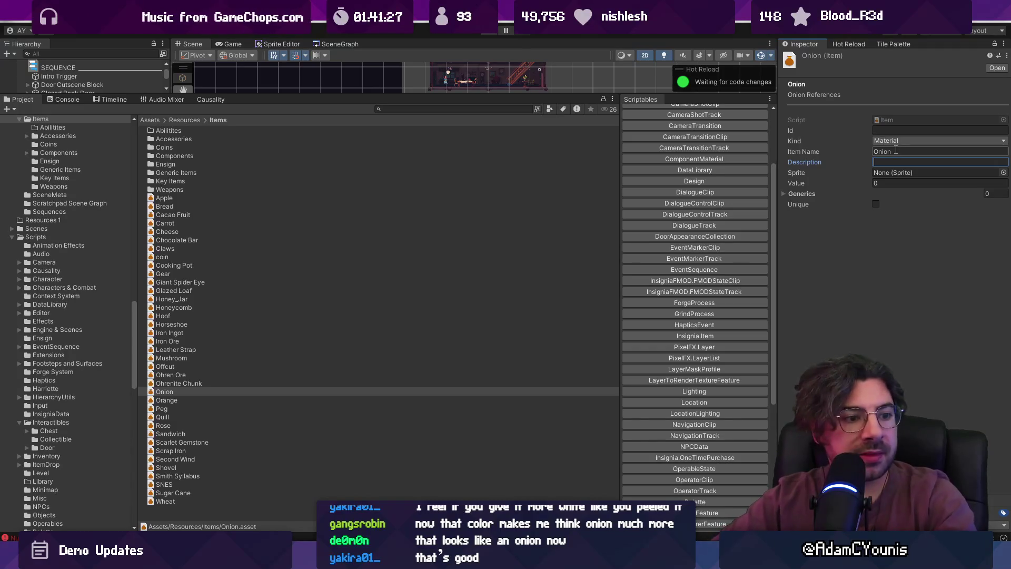
pyautogui.write('Great go')
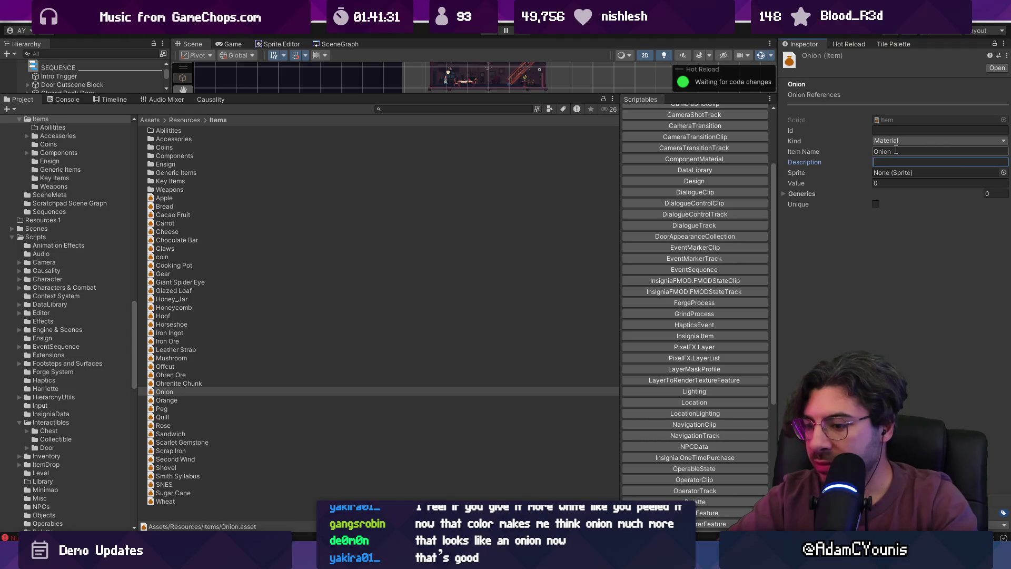
pyautogui.write('great when cooked,')
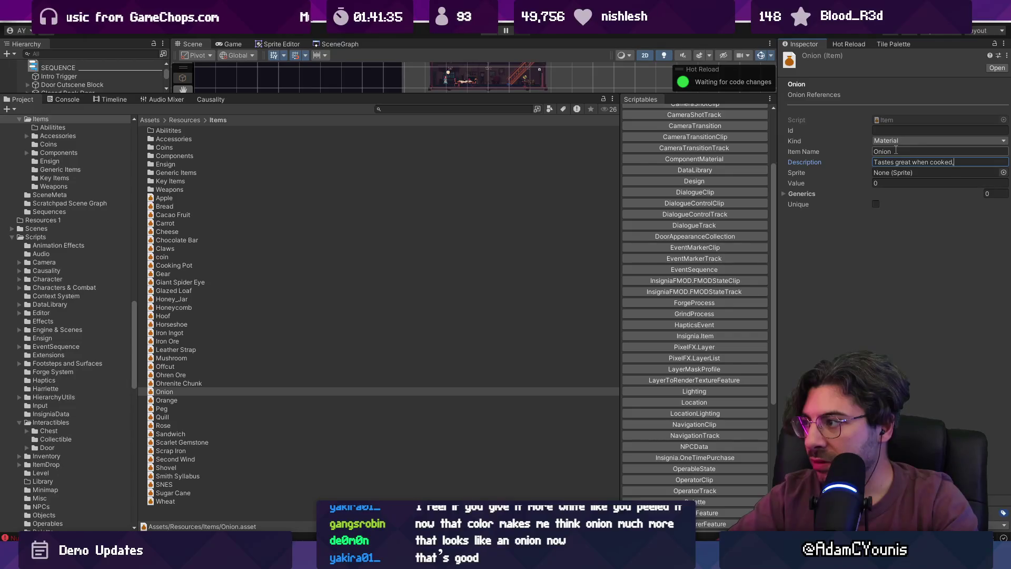
pyautogui.write(' but a little too')
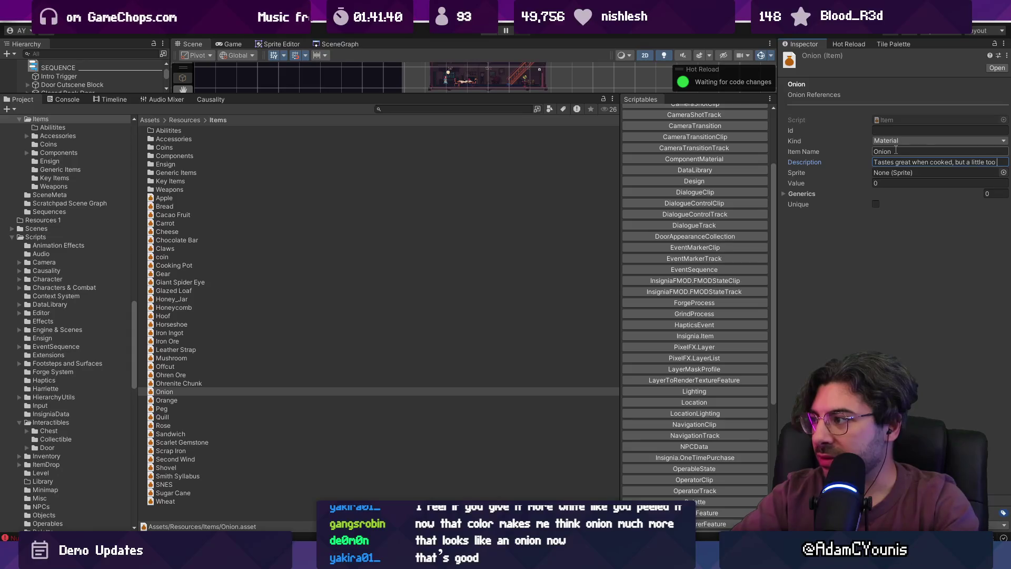
pyautogui.write('iu')
pyautogui.press('BackSpace')
pyautogui.write('dic ')
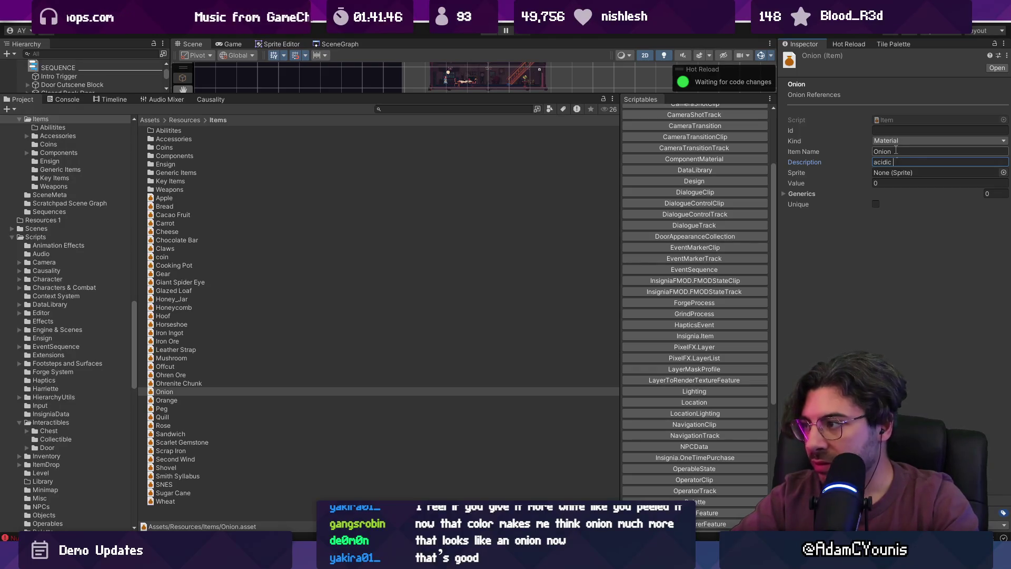
pyautogui.write('traw.')
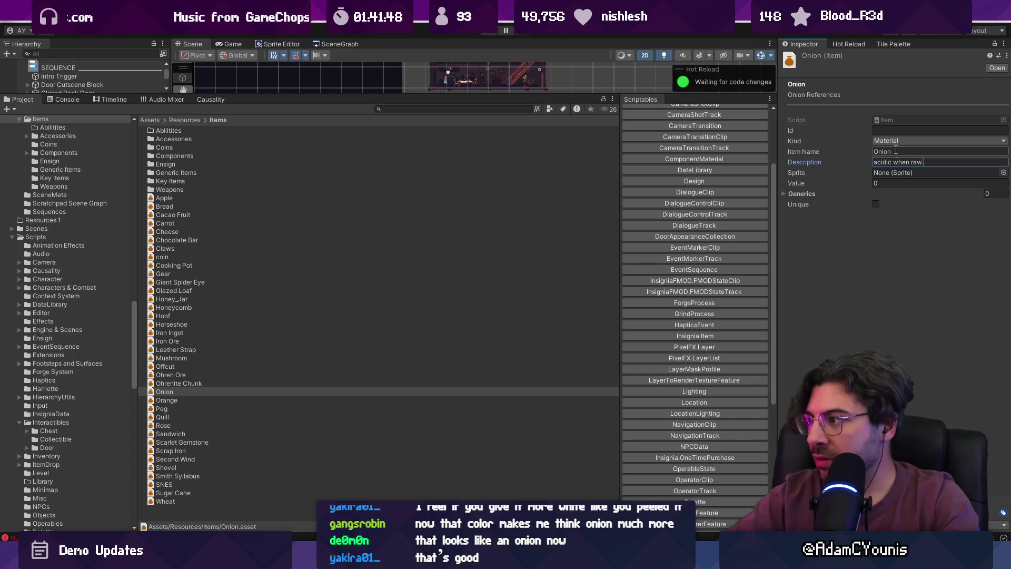
pyautogui.press('Tab')
# Set the Onion.png texture's Sprite Mode to Single and apply it.
pyautogui.click(1002, 172)
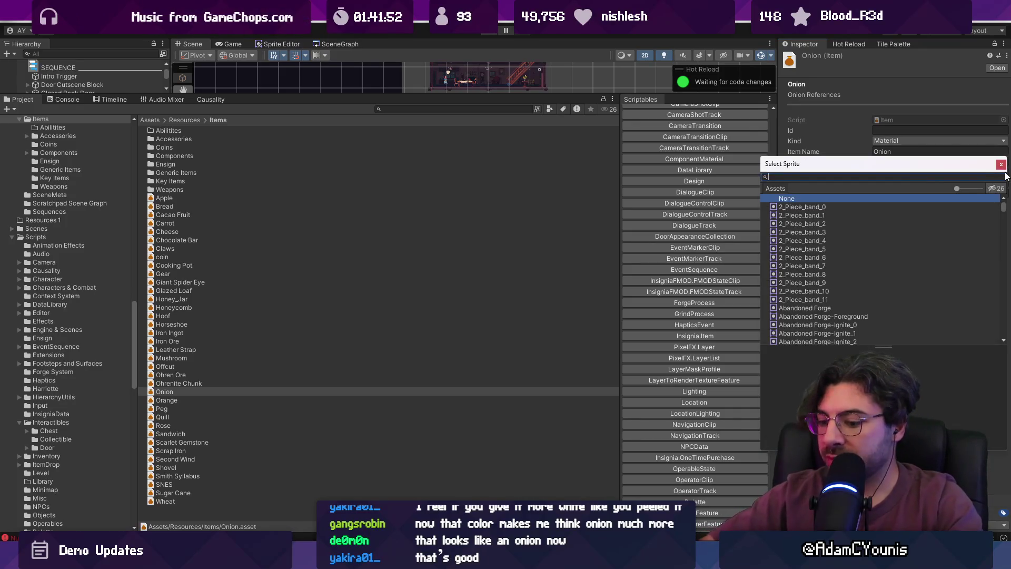
pyautogui.write('onion')
pyautogui.press('BackSpace')
pyautogui.press('BackSpace')
pyautogui.press('BackSpace')
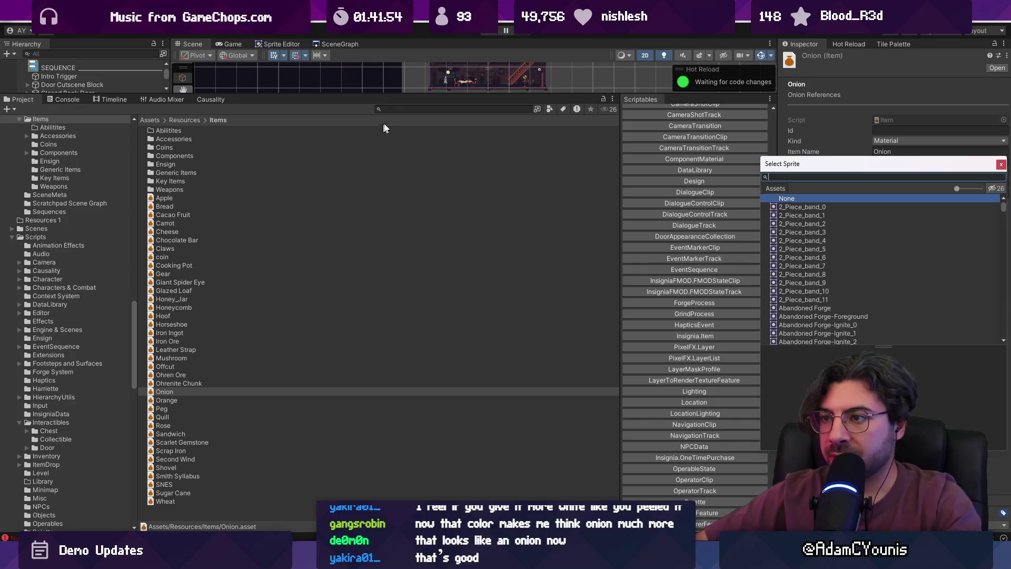
pyautogui.click(404, 109)
pyautogui.write('onion')
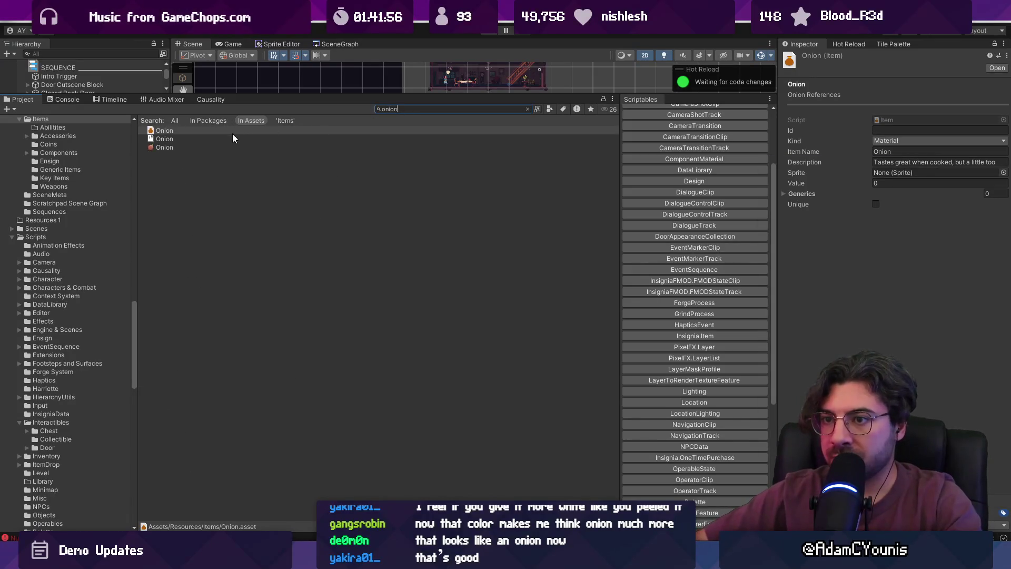
pyautogui.click(266, 147)
pyautogui.click(888, 114)
pyautogui.click(890, 124)
pyautogui.click(996, 364)
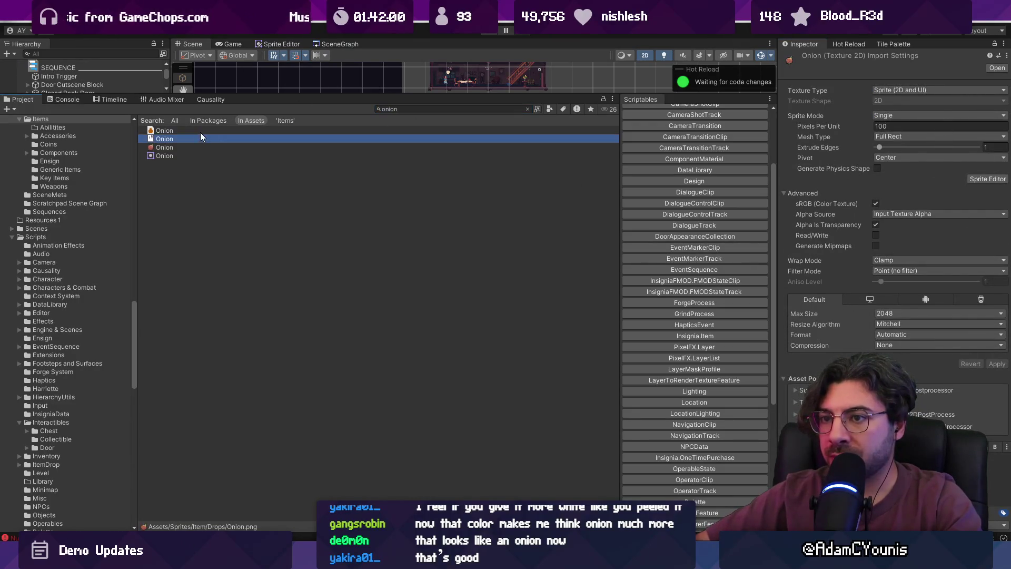
# Assign the Onion sprite to the Onion item and set its Value to 5.
pyautogui.click(352, 131)
pyautogui.moveTo(164, 147); pyautogui.dragTo(895, 173)
pyautogui.click(897, 183)
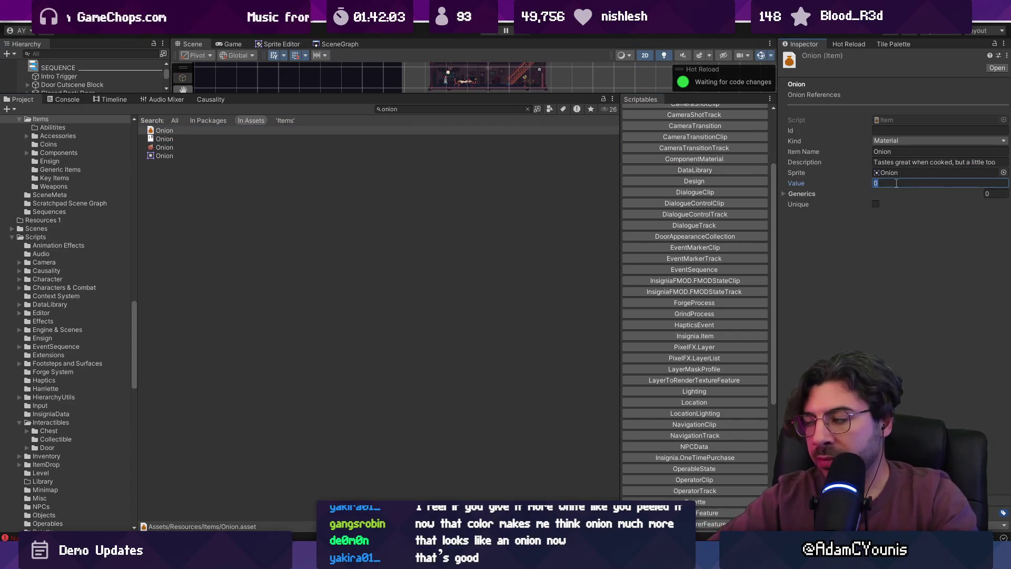
pyautogui.write('5')
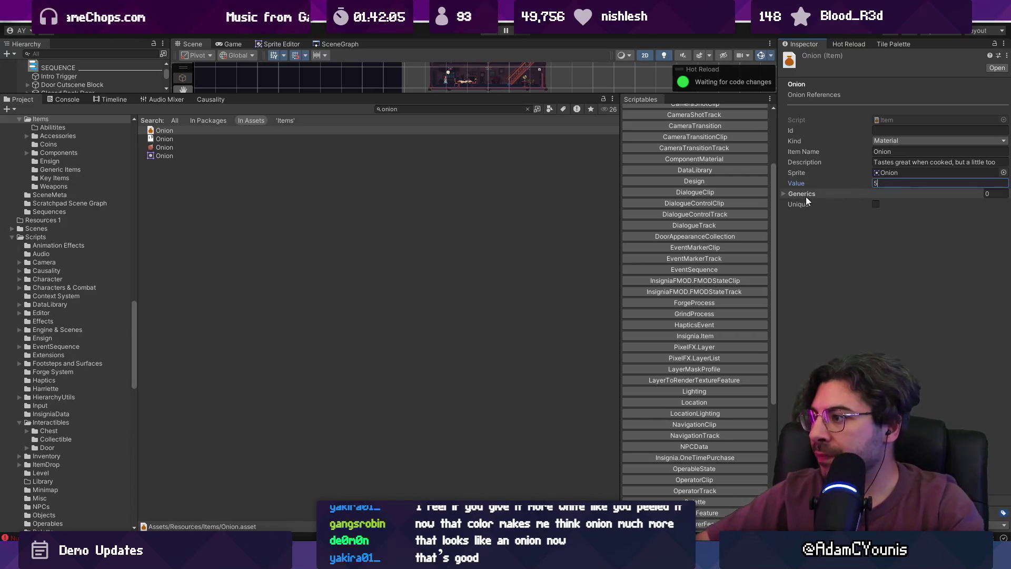
pyautogui.click(491, 217)
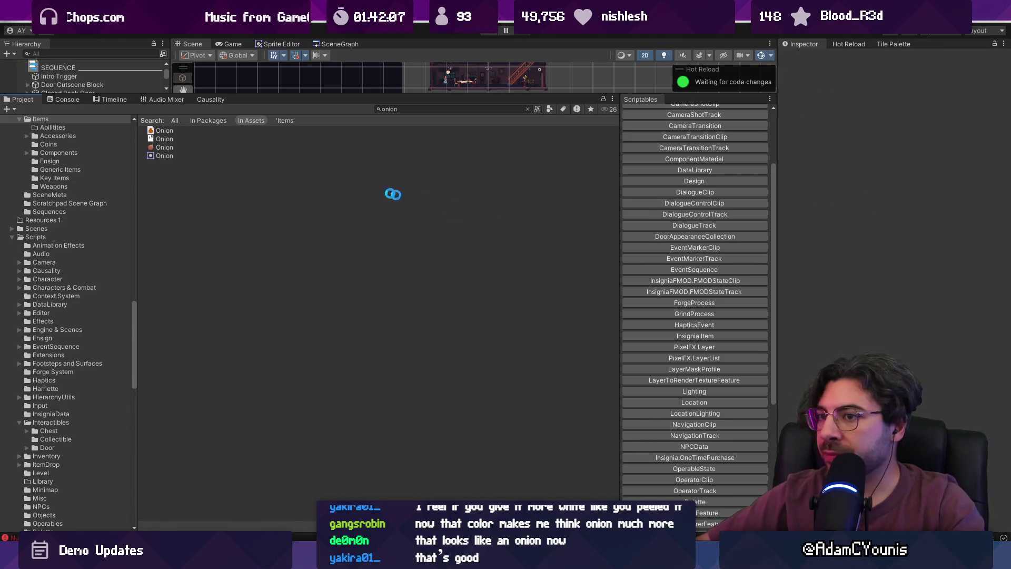
pyautogui.click(409, 109)
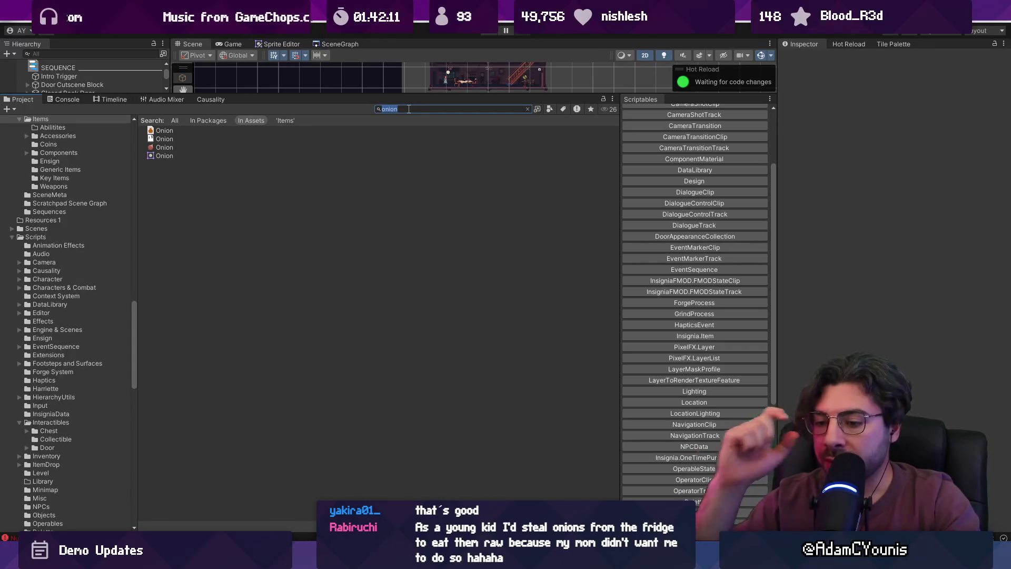
# Search the project for potato and select the potato sprite texture.
pyautogui.write('potato')
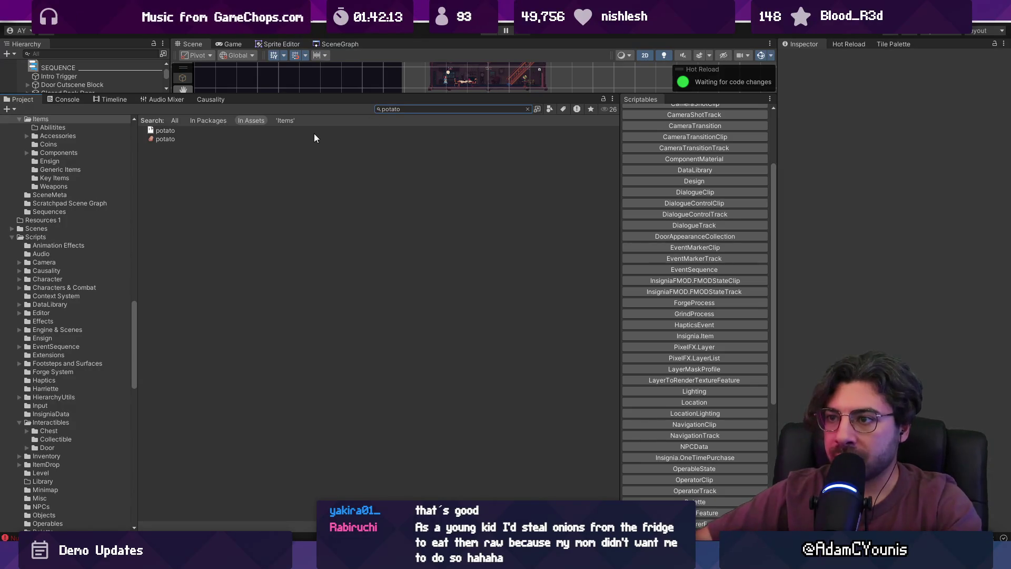
pyautogui.click(314, 138)
pyautogui.click(476, 109)
pyautogui.write('onion')
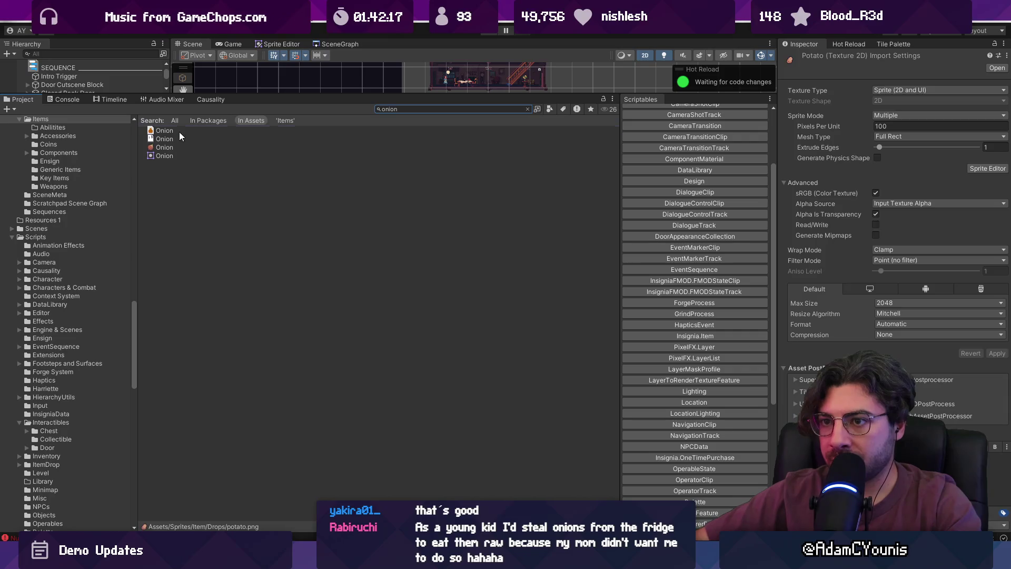
pyautogui.click(179, 131)
pyautogui.click(527, 109)
pyautogui.write('potato')
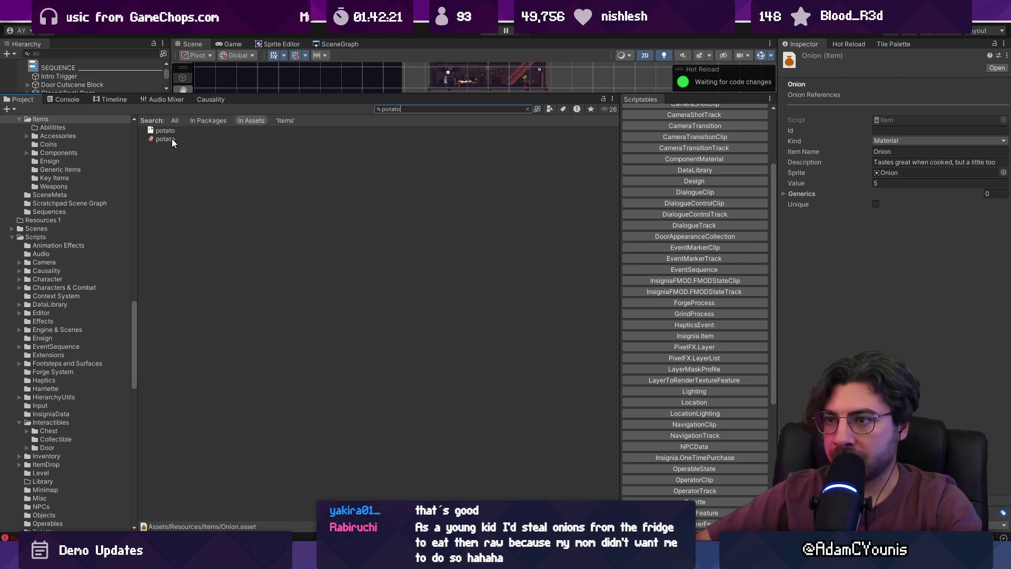
pyautogui.click(171, 138)
# Review the Onion item, clear the search back to Resources/Items, and create a new item asset.
pyautogui.click(443, 109)
pyautogui.write('onion')
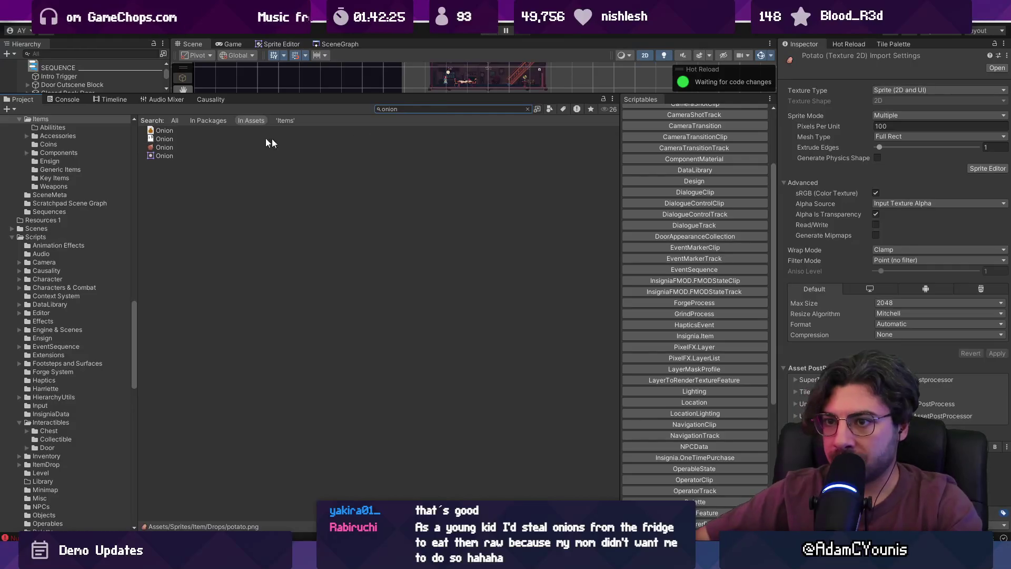
pyautogui.click(190, 131)
pyautogui.click(527, 109)
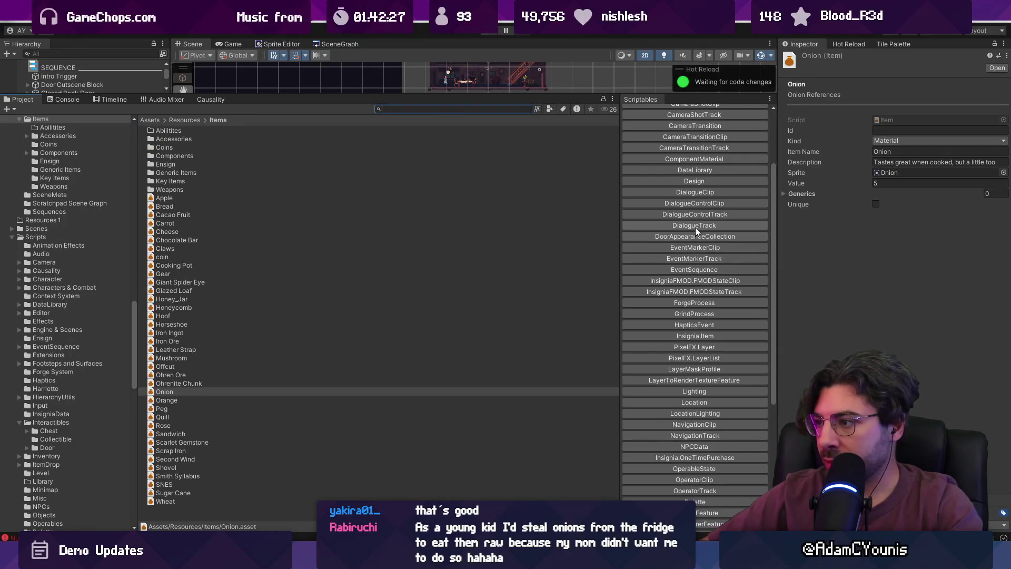
pyautogui.scroll(3, 694, 311)
pyautogui.scroll(-3, 691, 342)
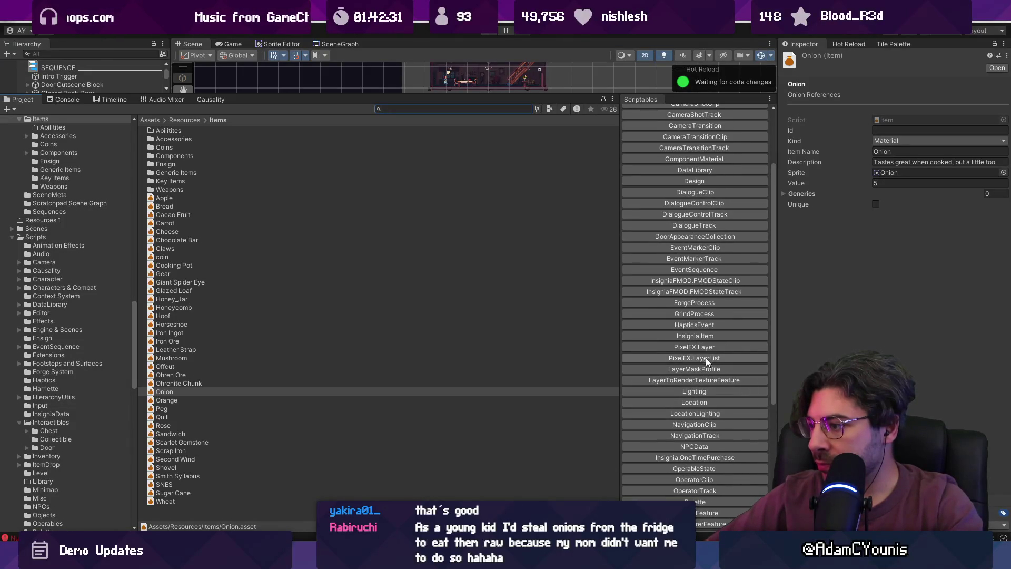
pyautogui.click(709, 335)
# Name the new asset Potato and set its Kind to Material.
pyautogui.write('Potato')
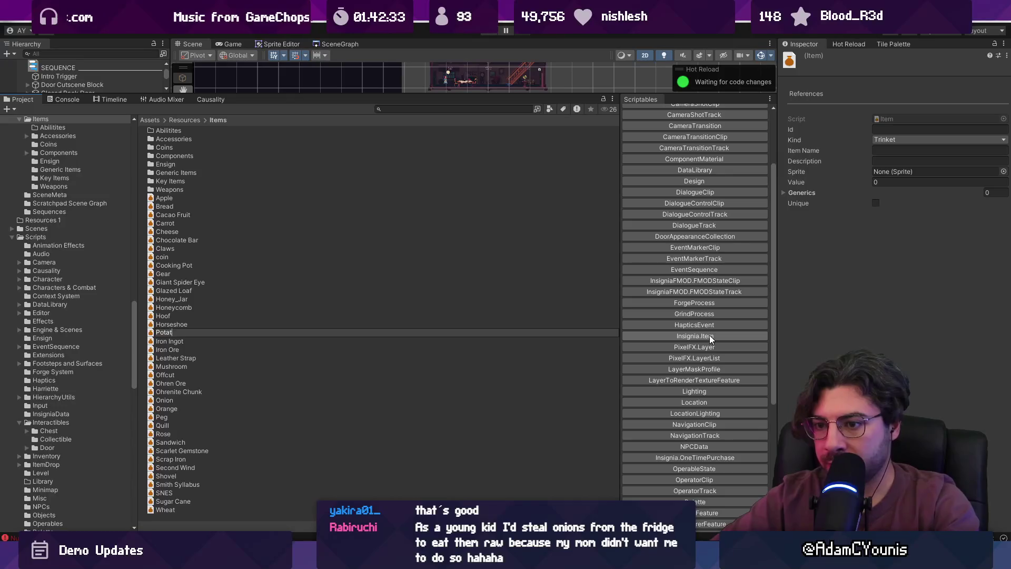
pyautogui.press('Return')
pyautogui.click(932, 140)
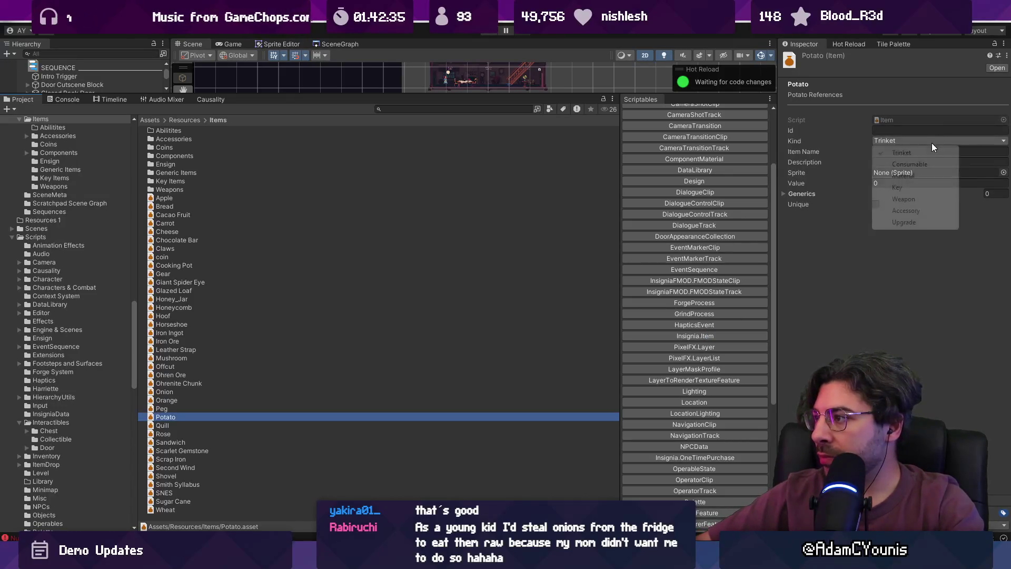
pyautogui.click(910, 175)
# Enter item name Potato and description "Just a regular old spud.".
pyautogui.click(898, 150)
pyautogui.write('Potato')
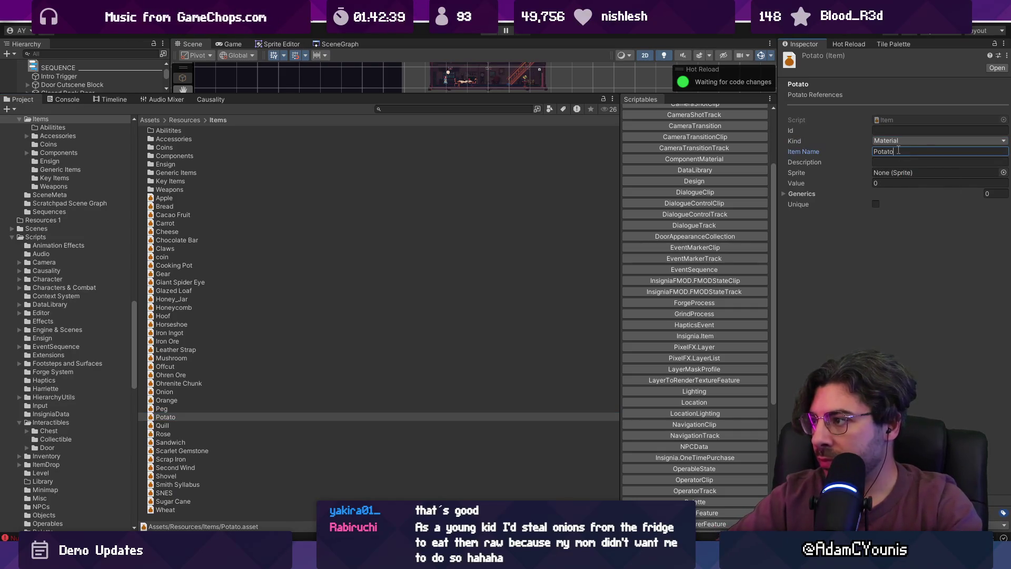
pyautogui.press('Tab')
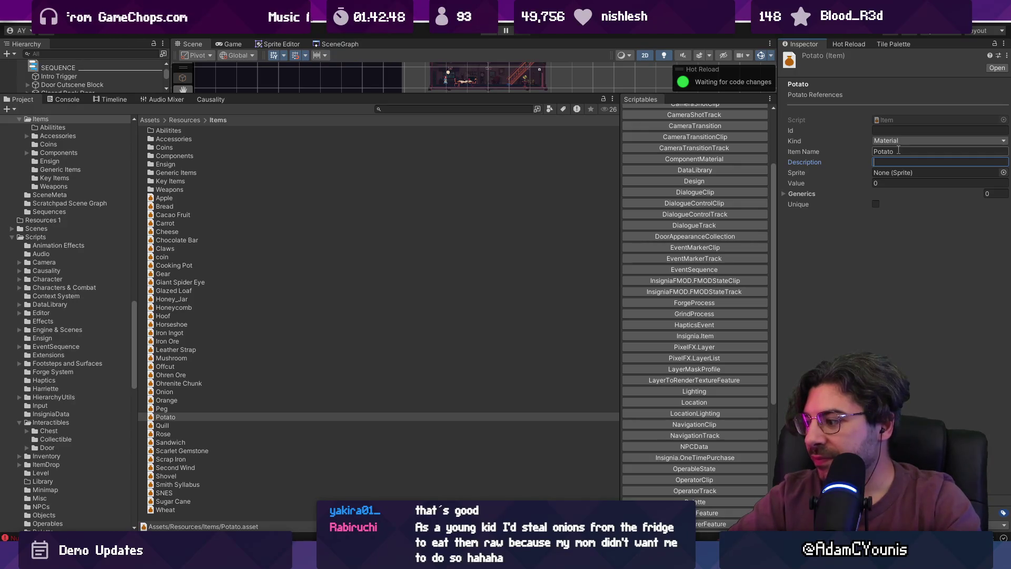
pyautogui.write('Just a r')
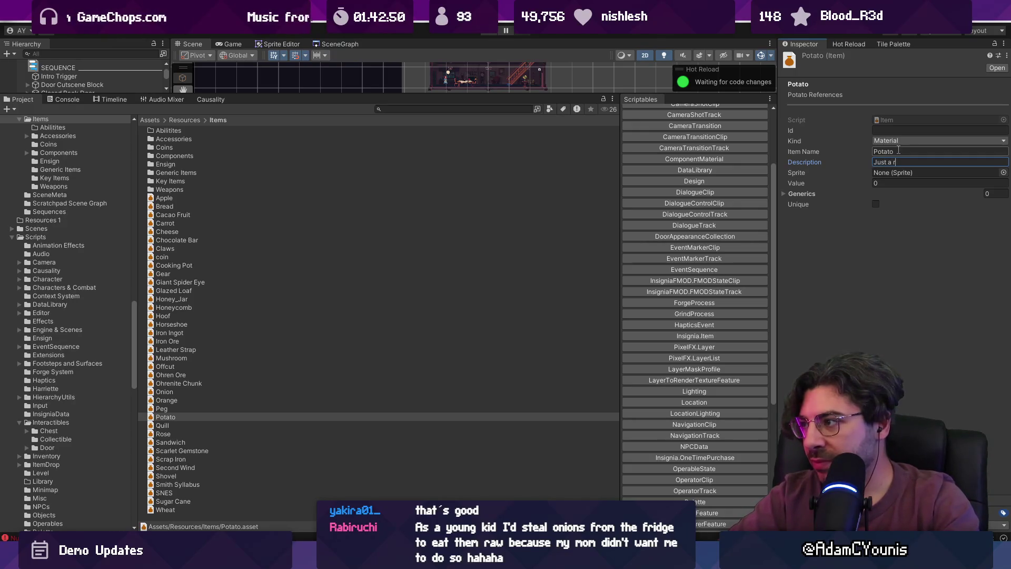
pyautogui.write('egular old spud.')
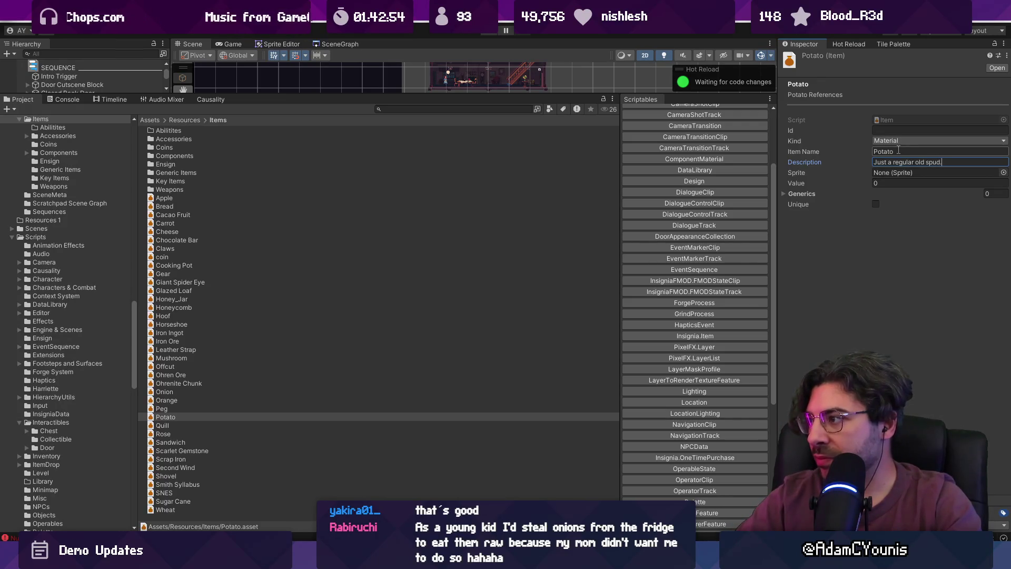
pyautogui.write(' I wonder what I can')
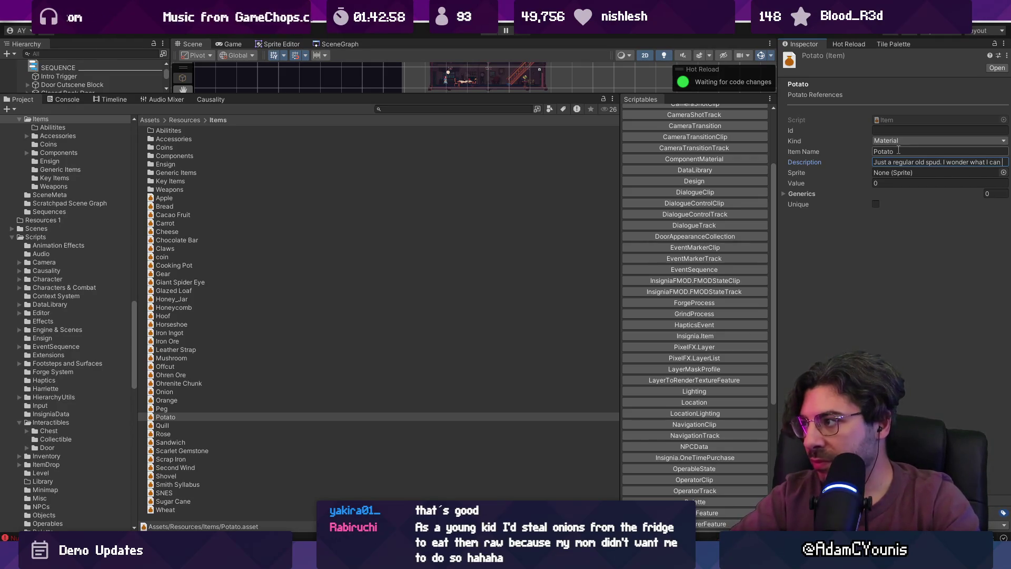
pyautogui.write('cook')
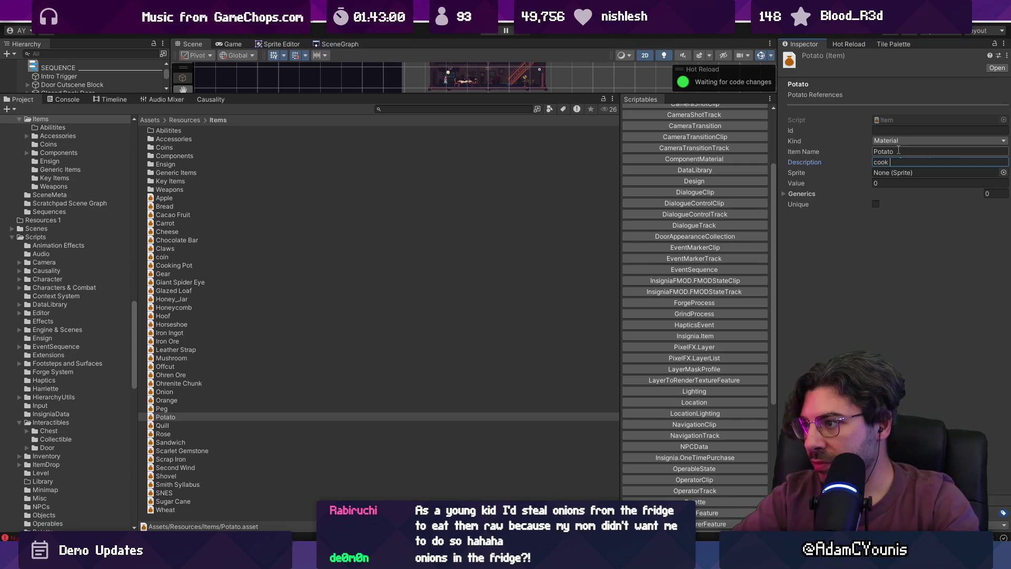
pyautogui.press('BackSpace')
pyautogui.press('BackSpace')
pyautogui.press('BackSpace')
pyautogui.write('Just a regular old spud.')
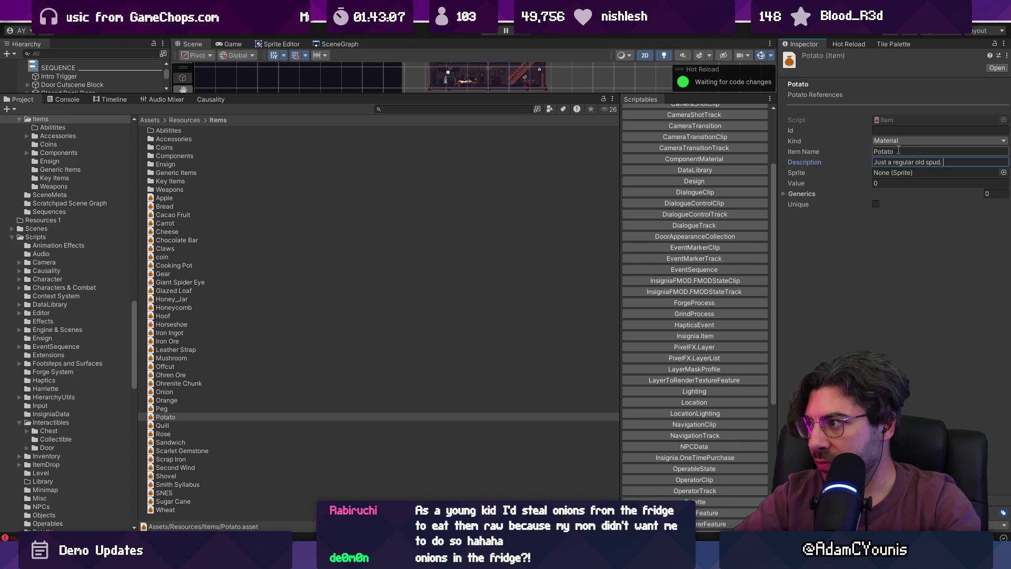
# Import the potato texture as a Single sprite and apply the change.
pyautogui.click(1003, 172)
pyautogui.click(1000, 167)
pyautogui.click(491, 109)
pyautogui.write('potato')
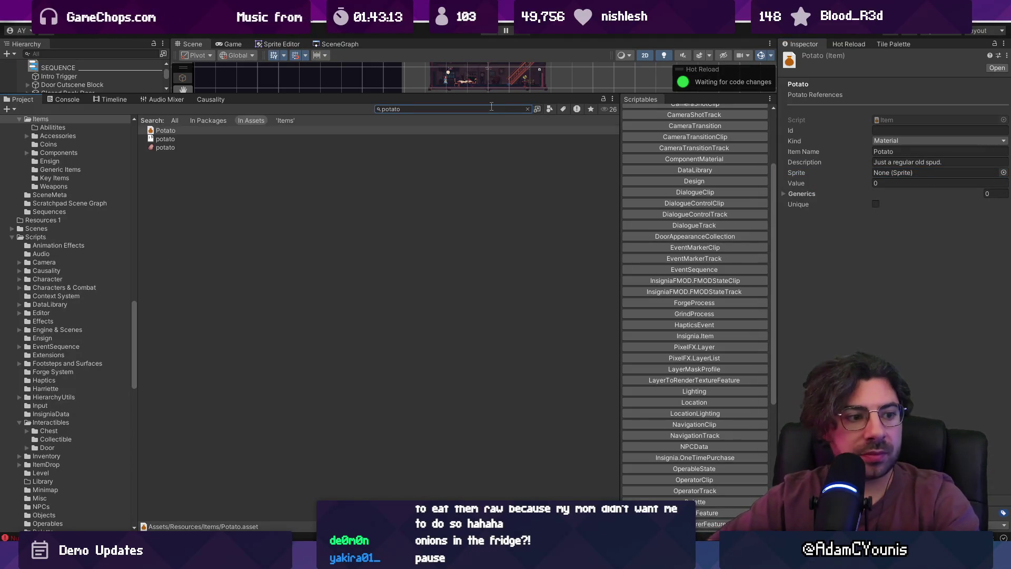
pyautogui.click(165, 148)
pyautogui.click(913, 115)
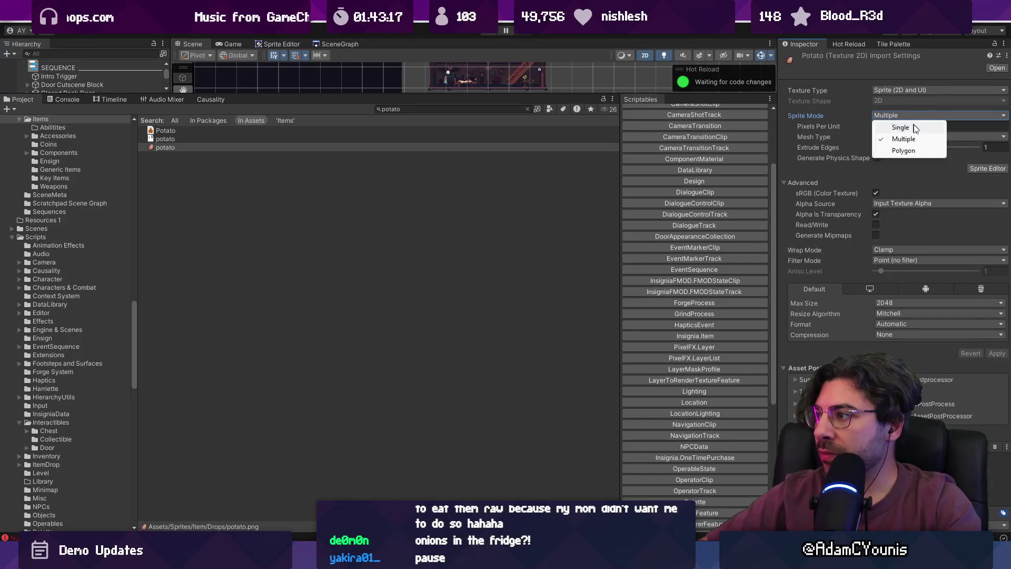
pyautogui.click(914, 128)
pyautogui.click(996, 364)
# Assign the potato sprite to the Potato item and set its Value to 5.
pyautogui.click(204, 130)
pyautogui.moveTo(205, 148)
pyautogui.mouseDown()
pyautogui.moveTo(939, 151)
pyautogui.moveTo(916, 153)
pyautogui.moveTo(908, 171)
pyautogui.mouseUp()
pyautogui.click(916, 183)
pyautogui.write('5')
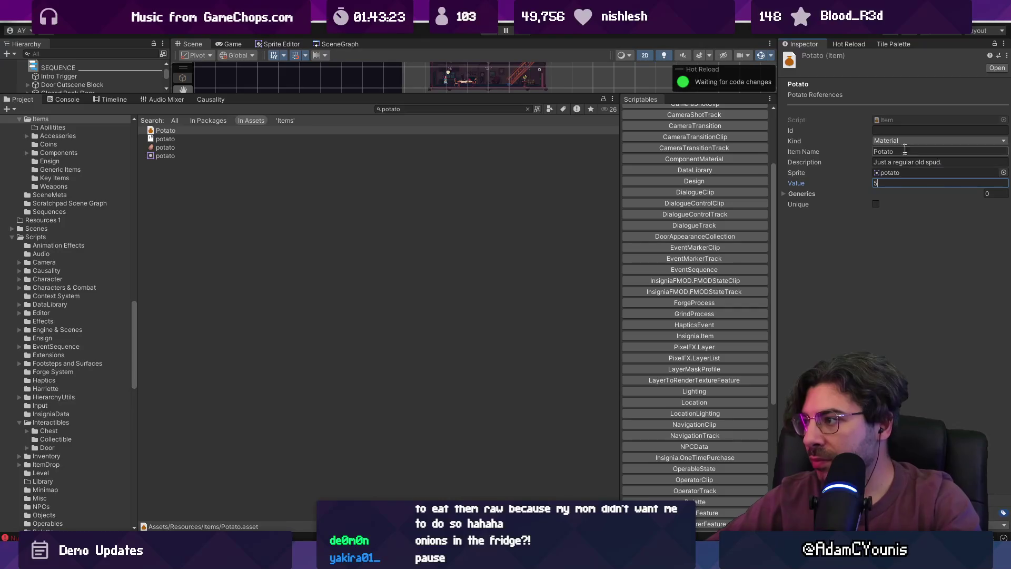
pyautogui.press('Return')
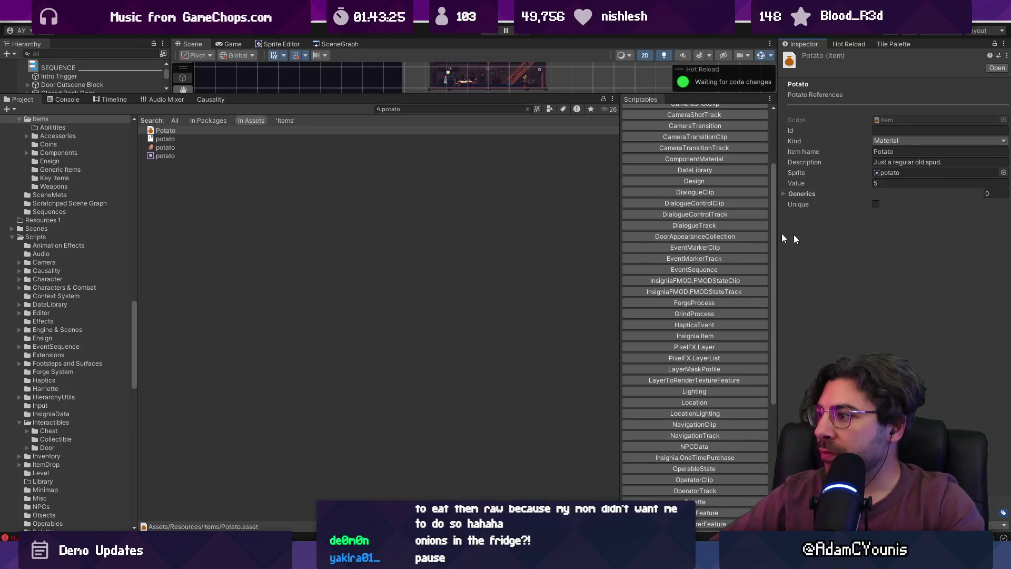
# Search the project for carrot stew.
pyautogui.click(403, 112)
pyautogui.doubleClick(403, 111)
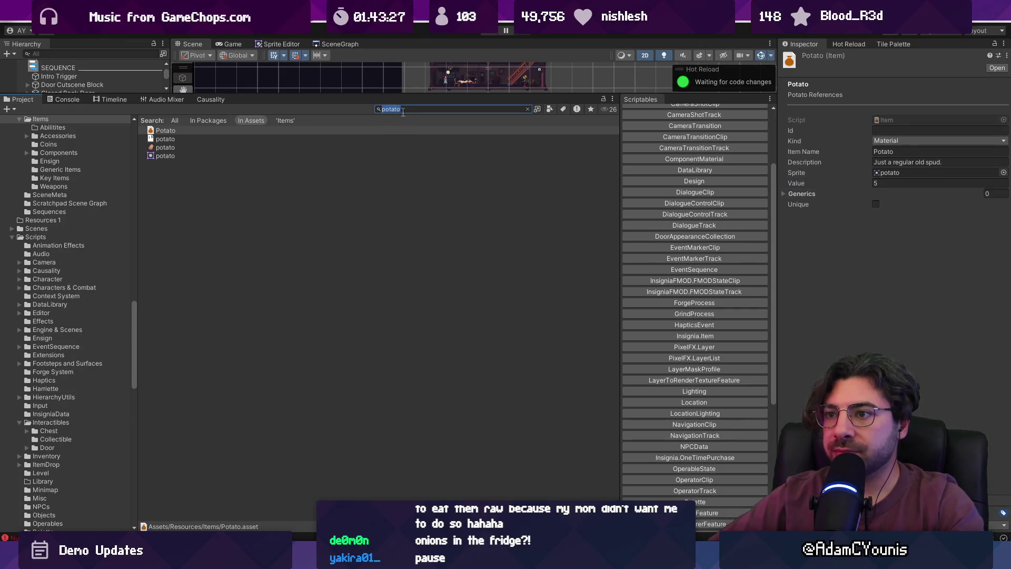
pyautogui.write('carrot s')
pyautogui.write('tew')
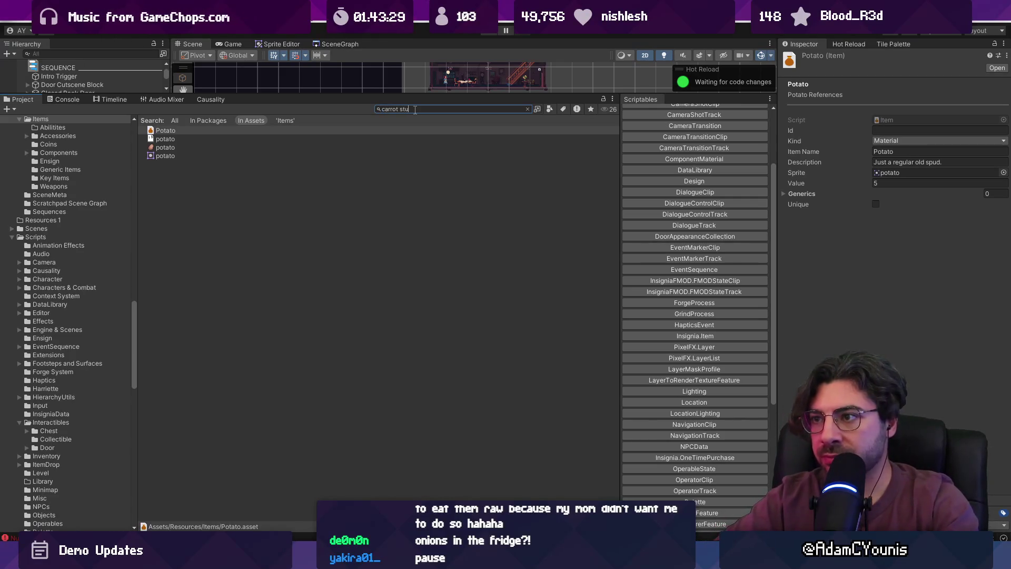
# Open the Carrot Stew Design recipe and set its second required item to Potato.
pyautogui.press('Down')
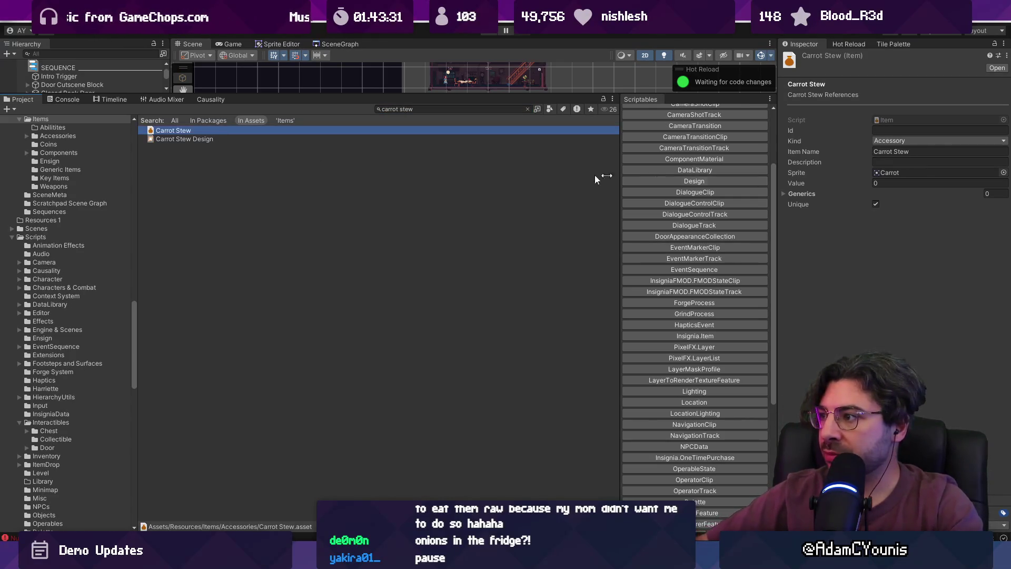
pyautogui.click(403, 140)
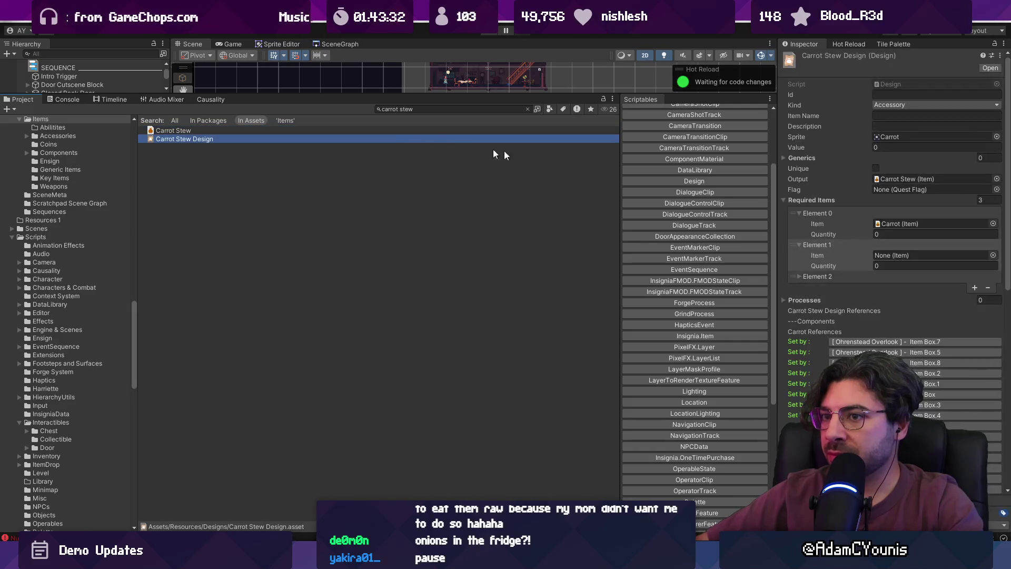
pyautogui.click(992, 255)
pyautogui.write('potati')
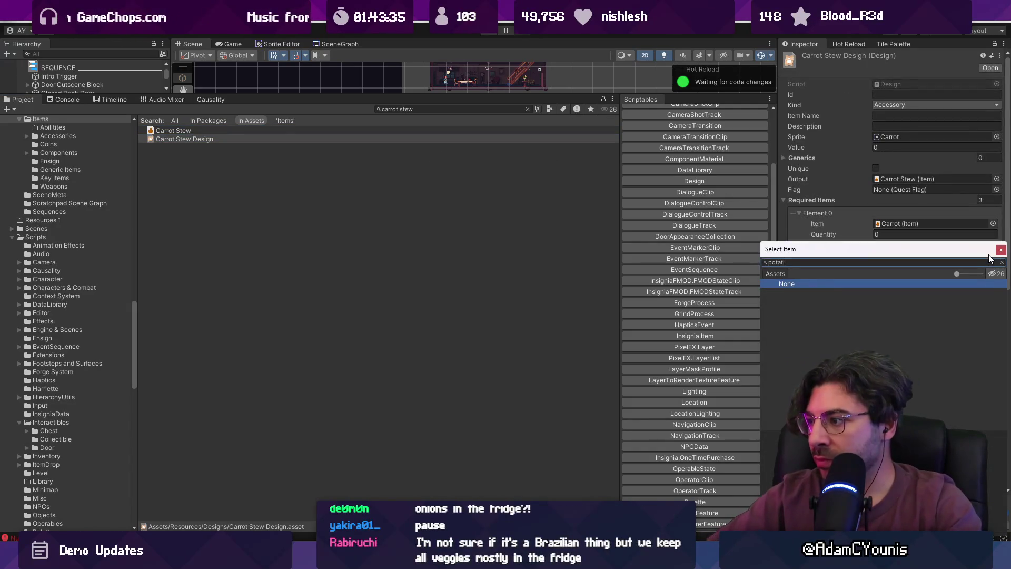
pyautogui.press('Down')
pyautogui.press('Return')
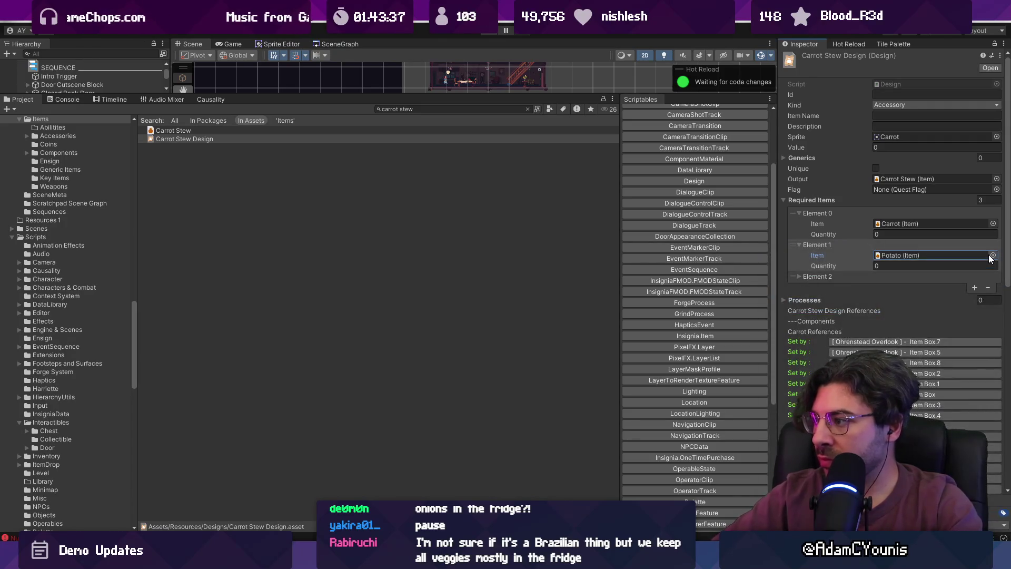
# Add a third required item slot and set it to Onion.
pyautogui.click(974, 298)
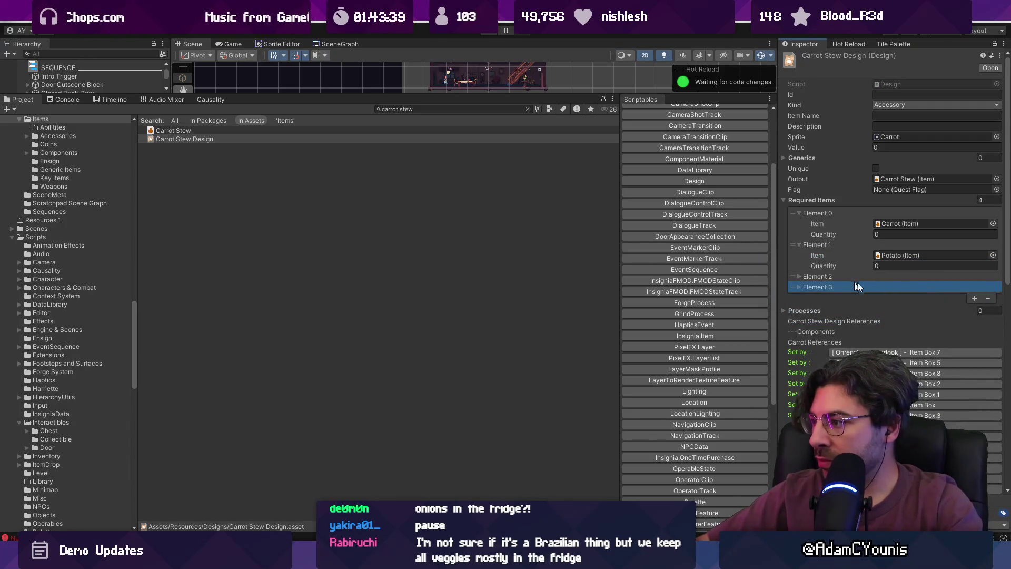
pyautogui.click(987, 298)
pyautogui.click(877, 277)
pyautogui.click(993, 287)
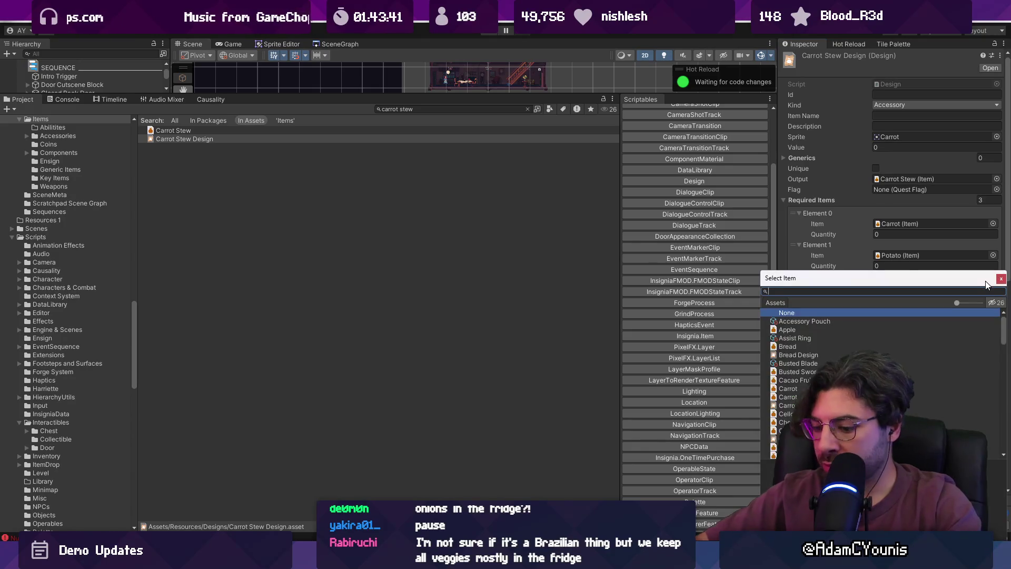
pyautogui.press('Escape')
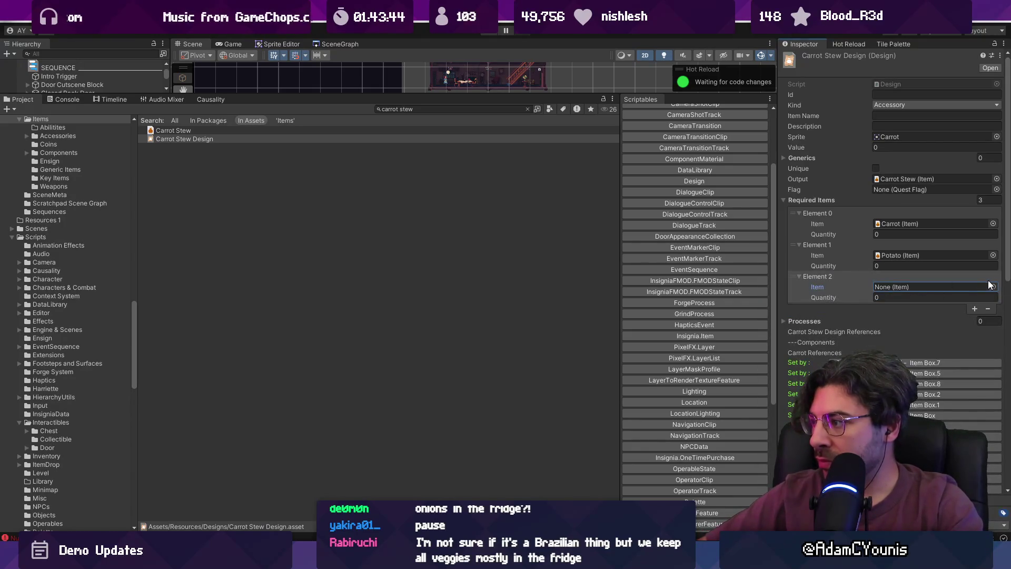
pyautogui.click(992, 287)
pyautogui.write('onion')
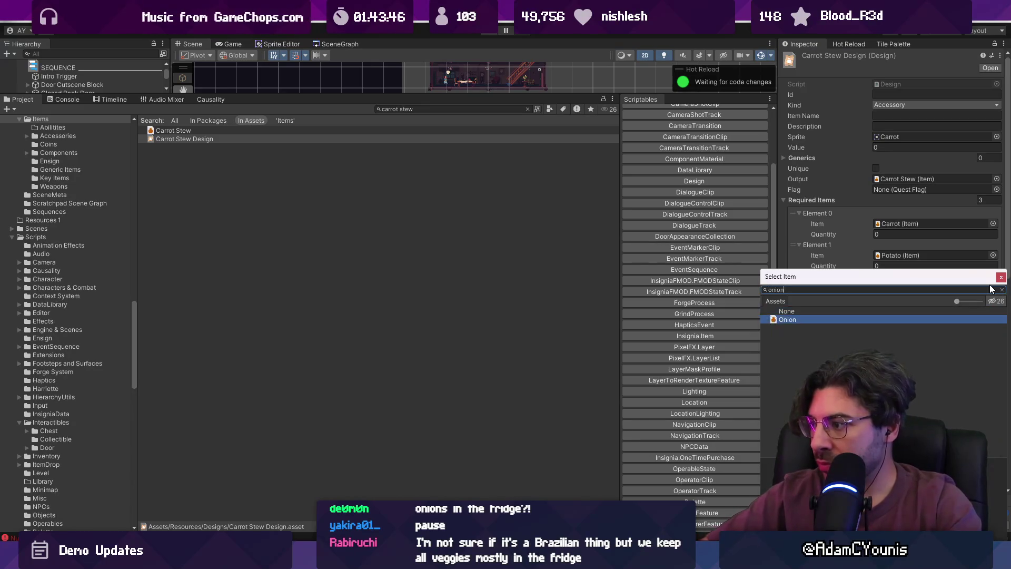
pyautogui.press('Return')
# Set the Onion, Potato and Carrot quantities each to 1.
pyautogui.click(877, 297)
pyautogui.write('1')
pyautogui.click(884, 265)
pyautogui.write('1')
pyautogui.click(890, 234)
pyautogui.write('1')
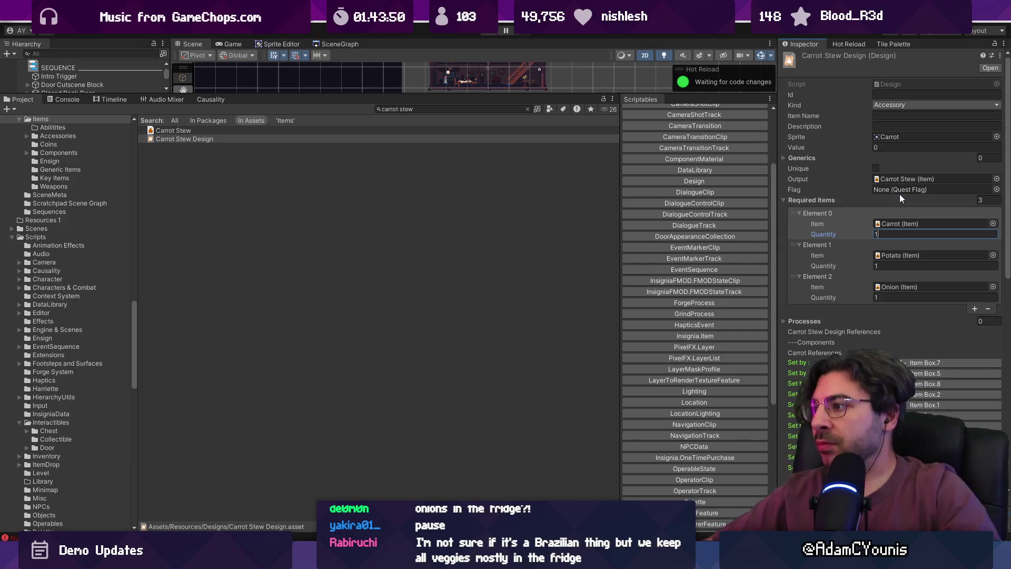
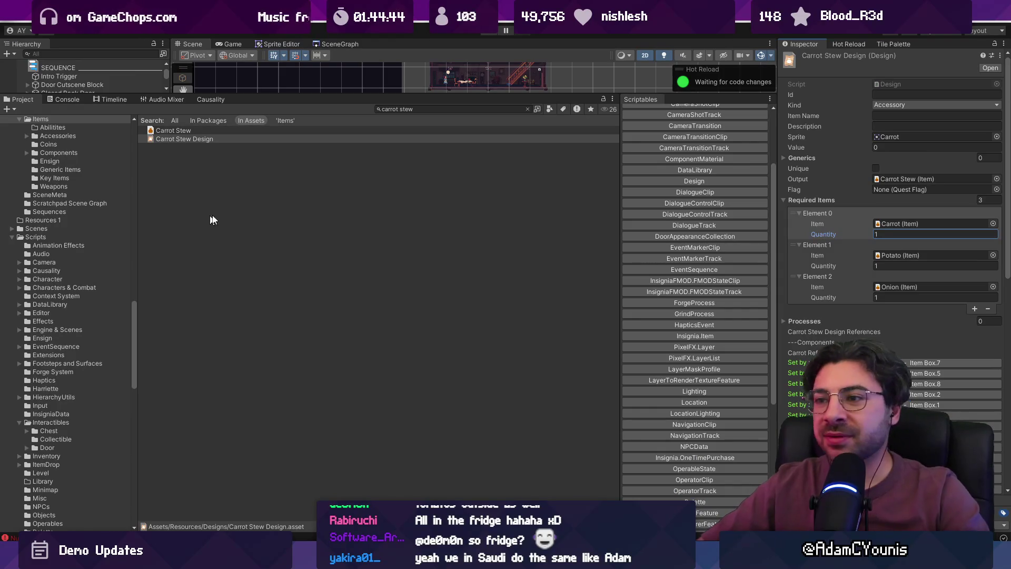
# Set the rose Shopping List Item's Item field to Carrot Stew Design via a 'stew' search.
pyautogui.click(347, 110)
pyautogui.moveTo(348, 95); pyautogui.dragTo(348, 342)
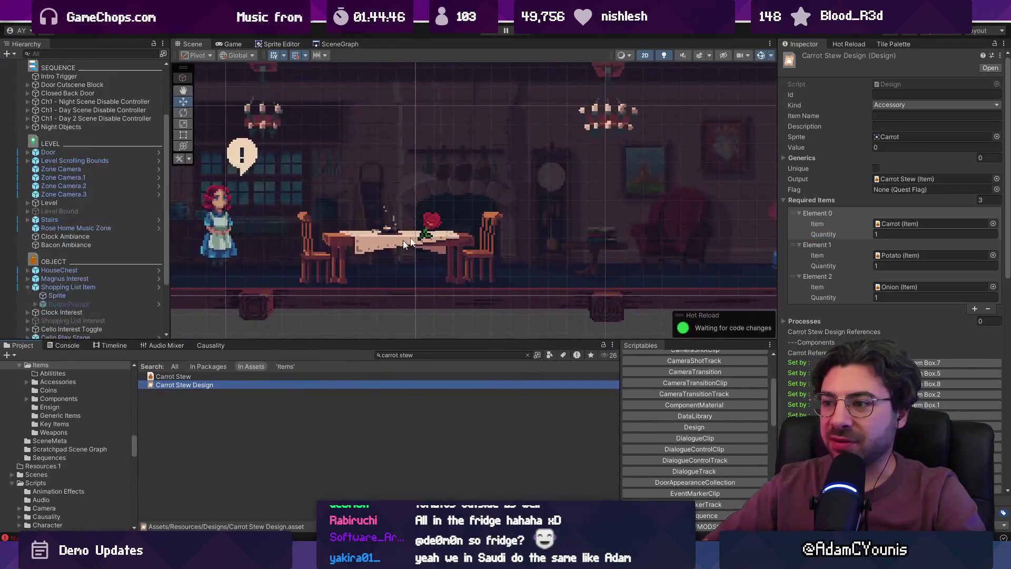
pyautogui.scroll(3, 437, 226)
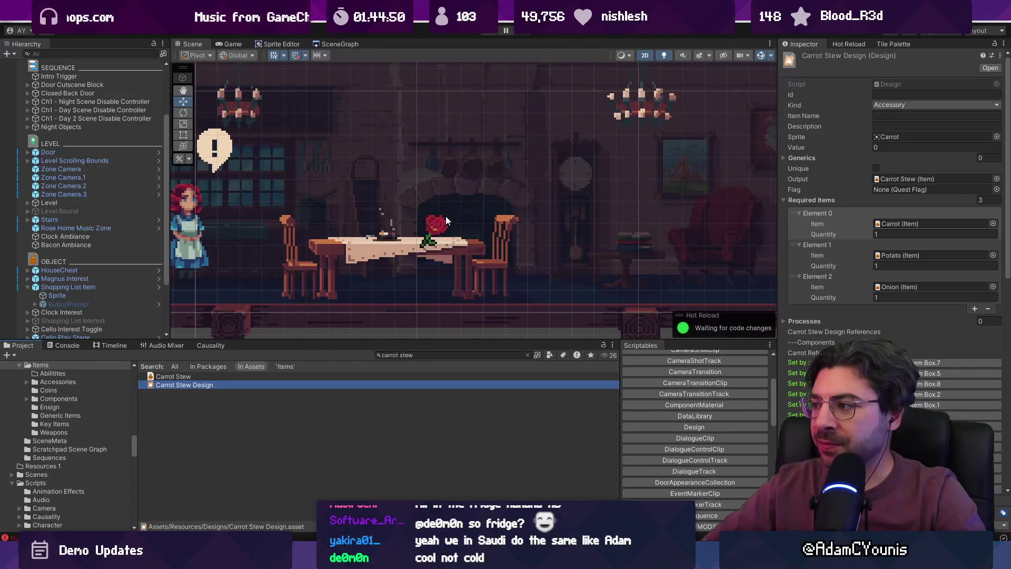
pyautogui.click(429, 236)
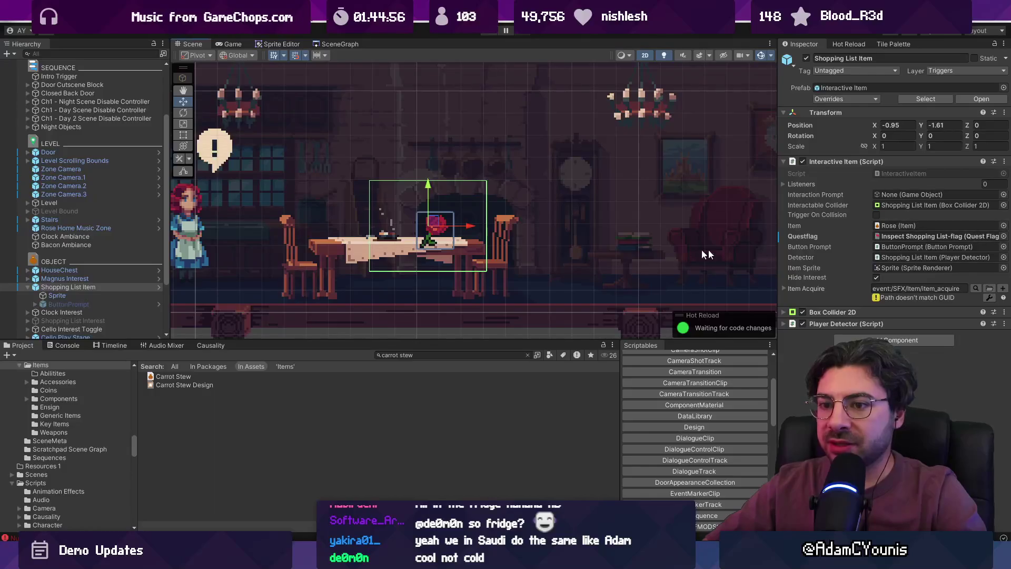
pyautogui.click(1003, 225)
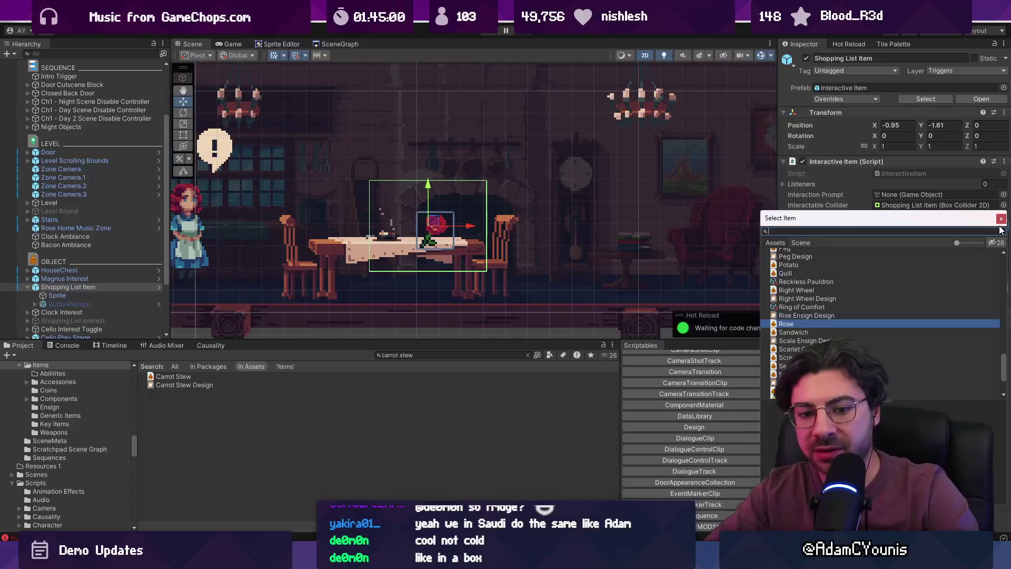
pyautogui.write('stew')
pyautogui.press('Down')
pyautogui.press('Down')
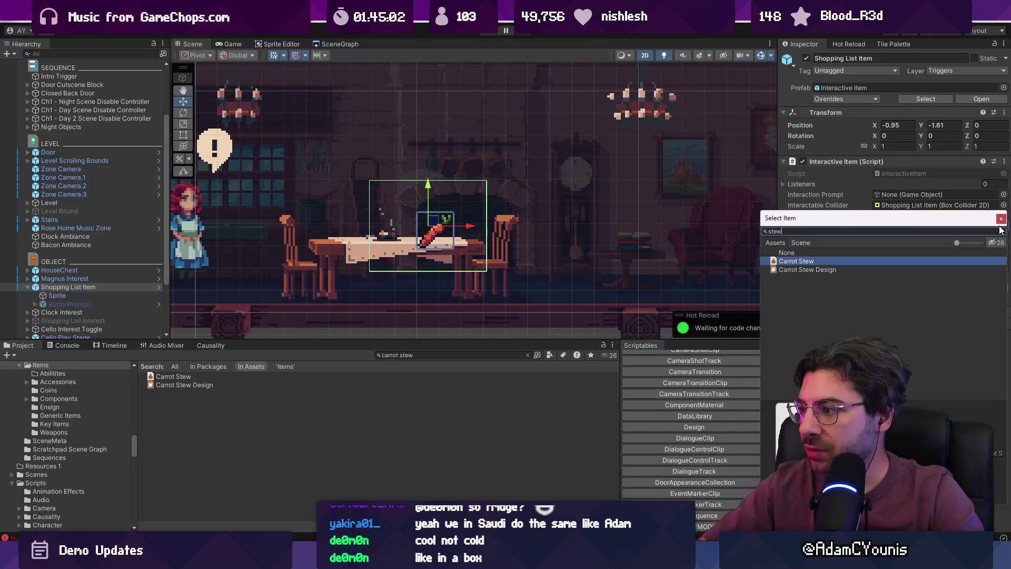
pyautogui.press('Return')
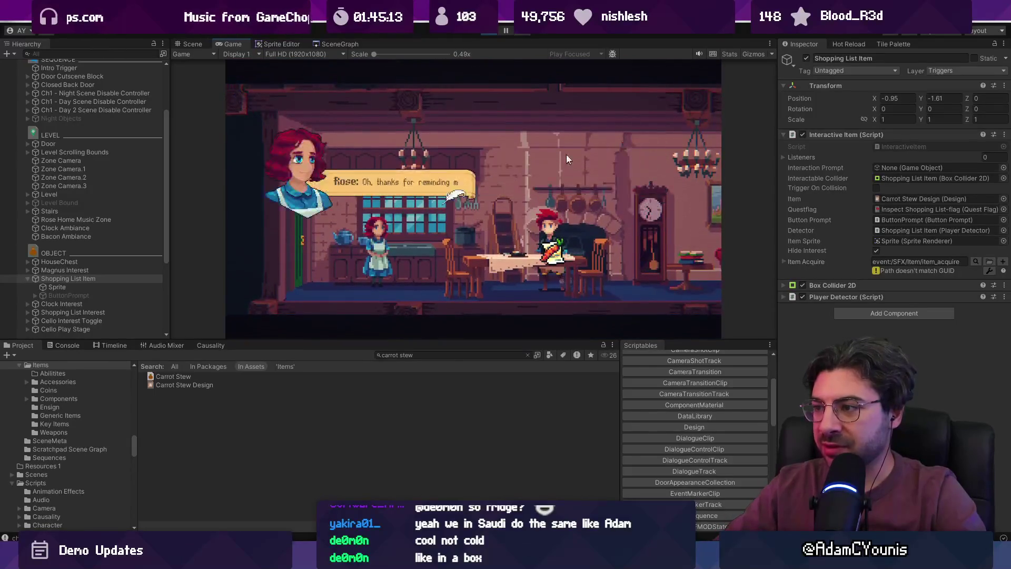
# Stop play mode, then delete and restore the Shopping List Item object.
pyautogui.click(483, 33)
pyautogui.click(112, 286)
pyautogui.press('Delete')
pyautogui.scroll(-2, 116, 284)
pyautogui.hotkey('ctrl', 'z')
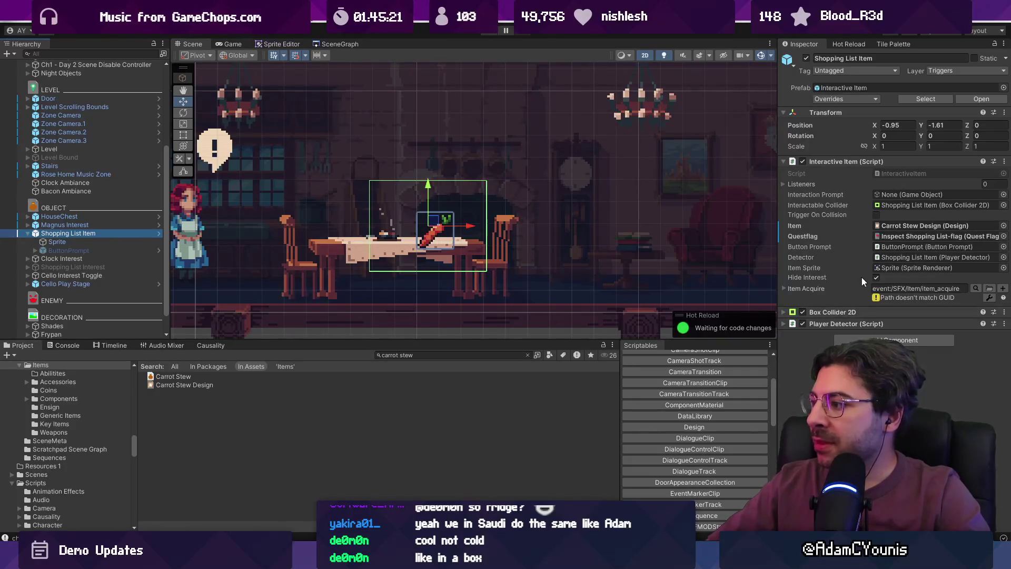
# Search 'library' in Project and update the DataLibrary's data dictionary GUIDs.
pyautogui.click(853, 226)
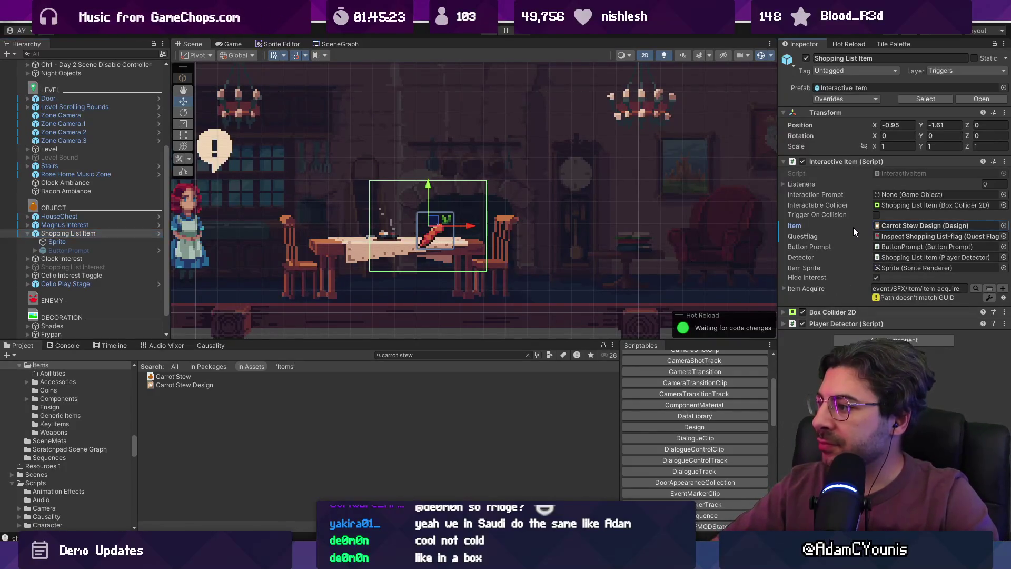
pyautogui.click(444, 355)
pyautogui.press('BackSpace')
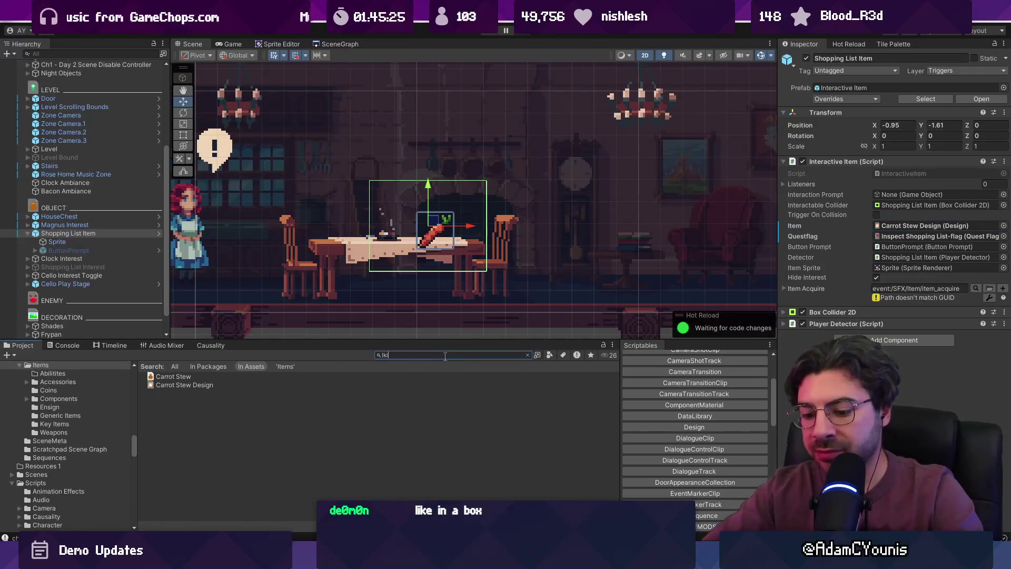
pyautogui.write('library')
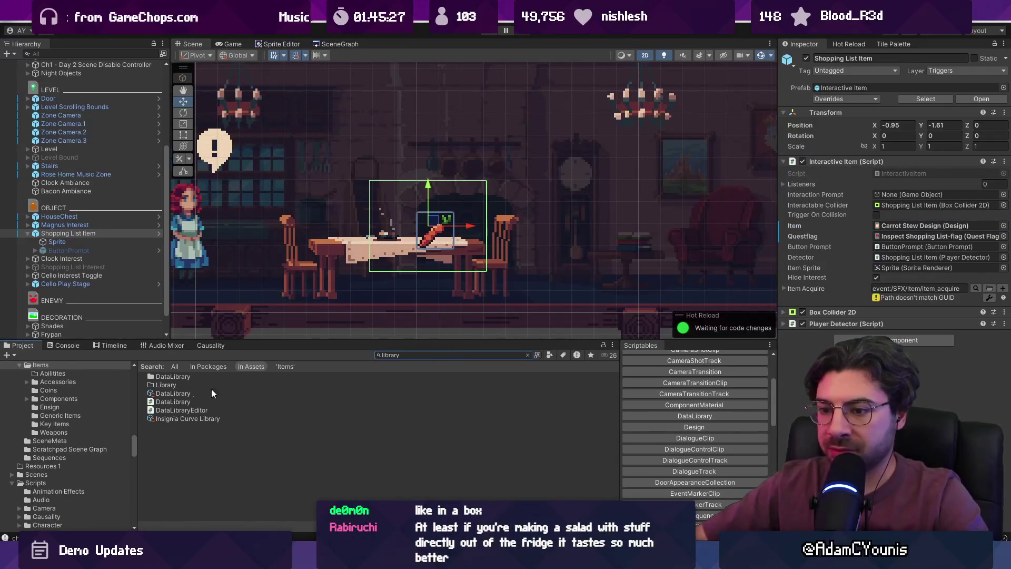
pyautogui.click(177, 415)
pyautogui.click(174, 393)
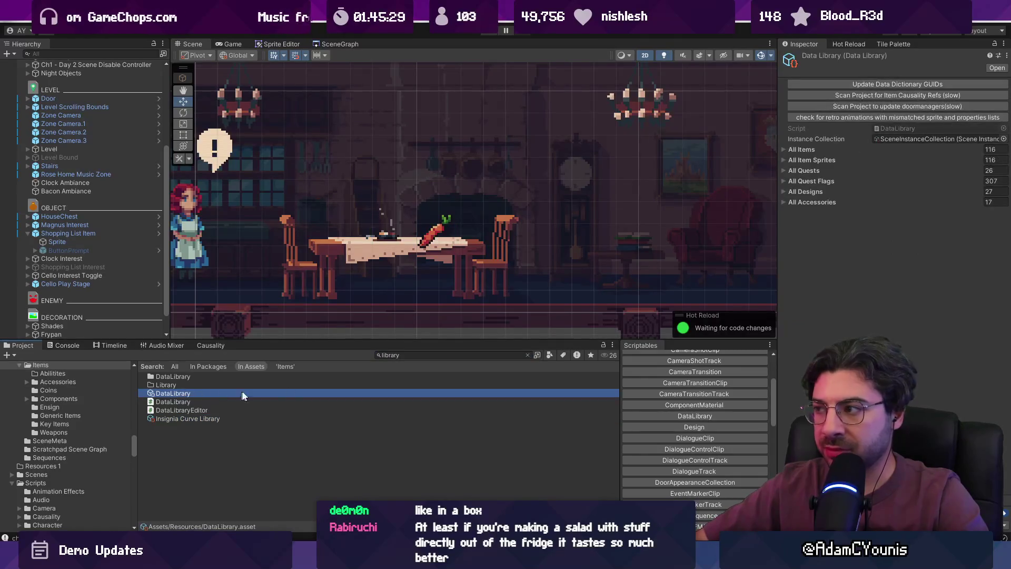
pyautogui.click(903, 84)
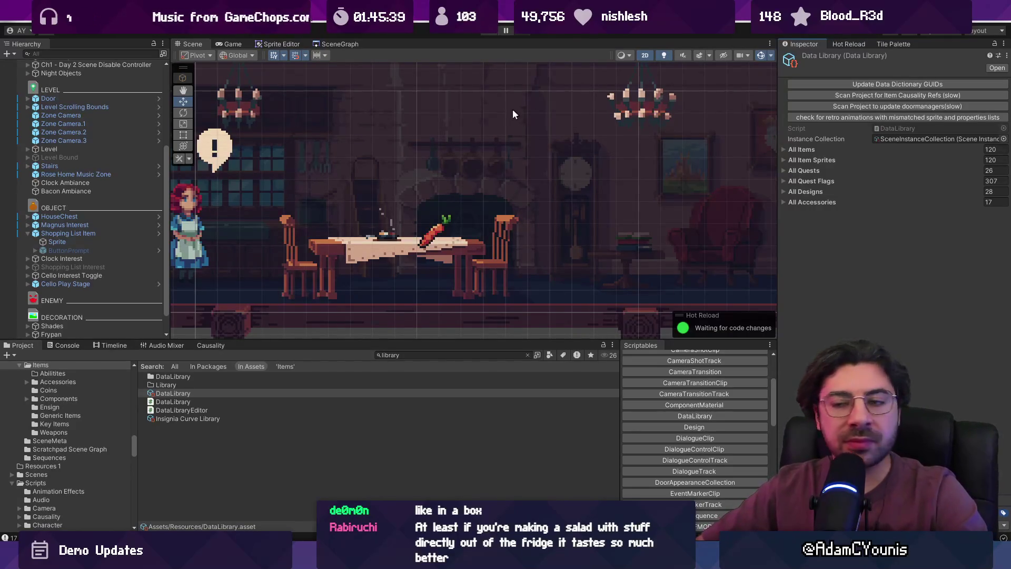
# Delete the Shopping List Interest object from the hierarchy.
pyautogui.scroll(2, 97, 184)
pyautogui.scroll(2, 117, 199)
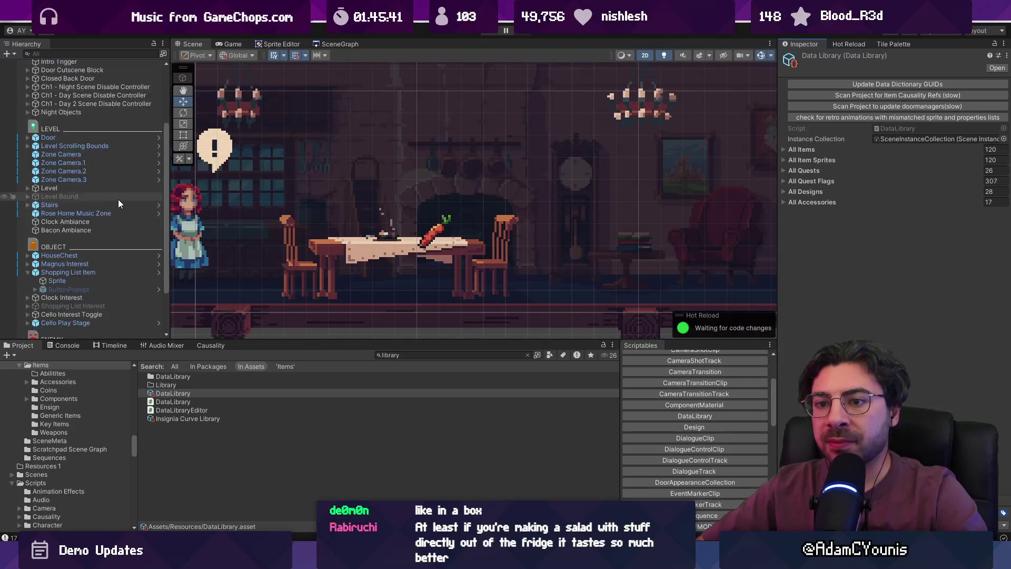
pyautogui.scroll(-2, 113, 194)
pyautogui.click(108, 242)
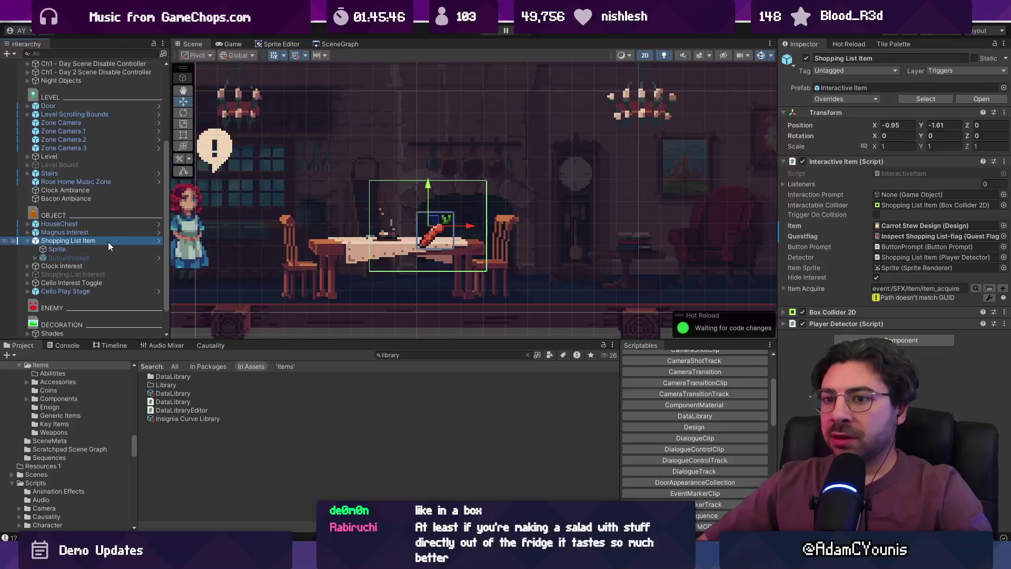
pyautogui.click(117, 274)
pyautogui.press('Delete')
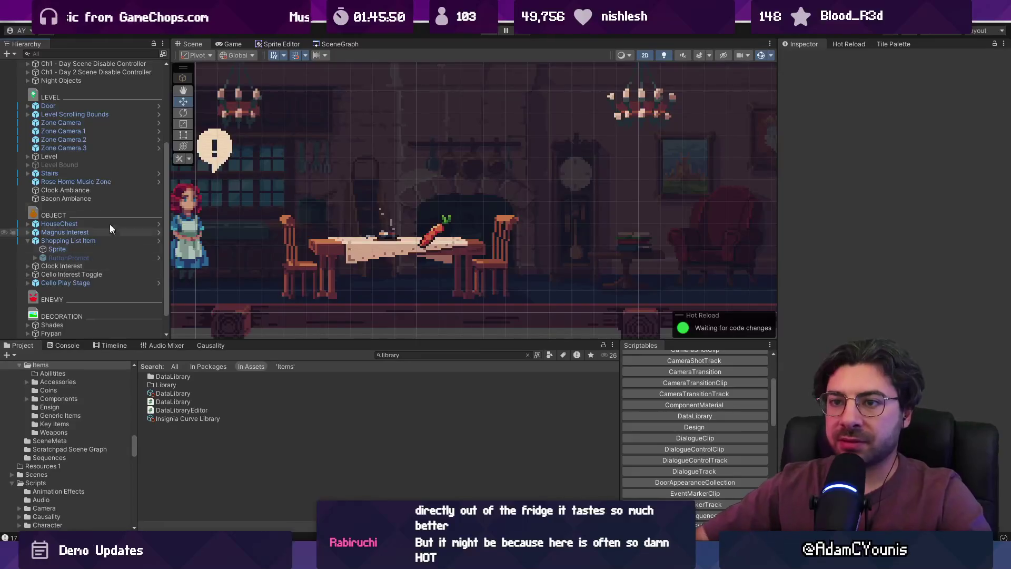
# Expand and select the Ch1 - Night Scene Disable Controller.
pyautogui.scroll(3, 103, 73)
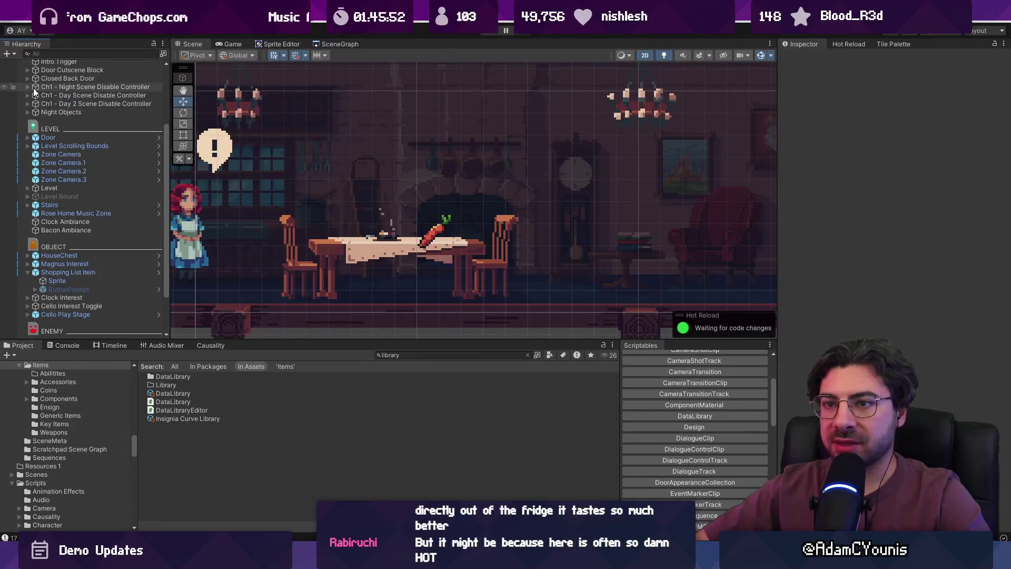
pyautogui.click(28, 86)
pyautogui.click(79, 87)
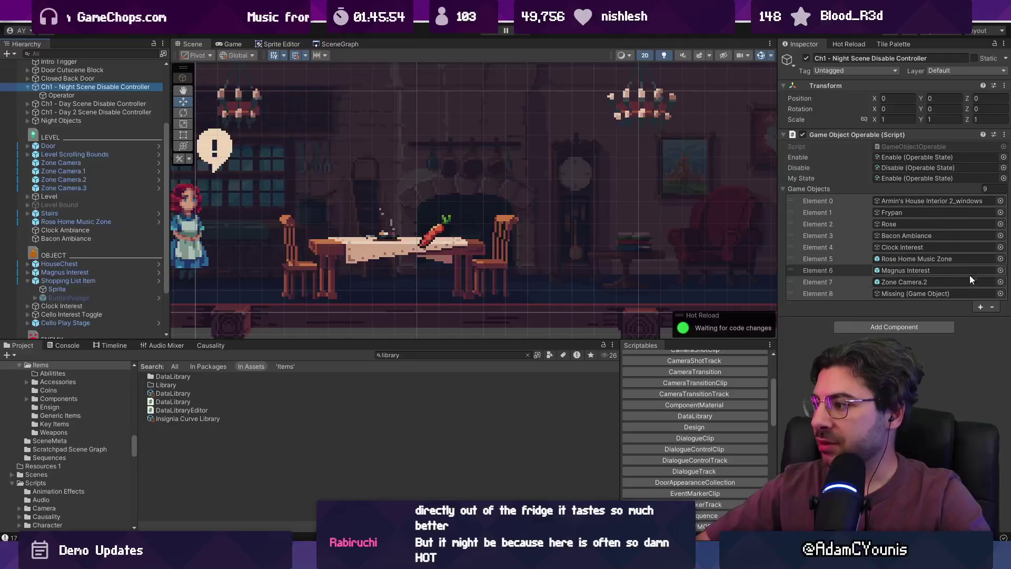
# Assign Shopping List Item to the disable list's Element 8.
pyautogui.click(1000, 294)
pyautogui.write('shopp')
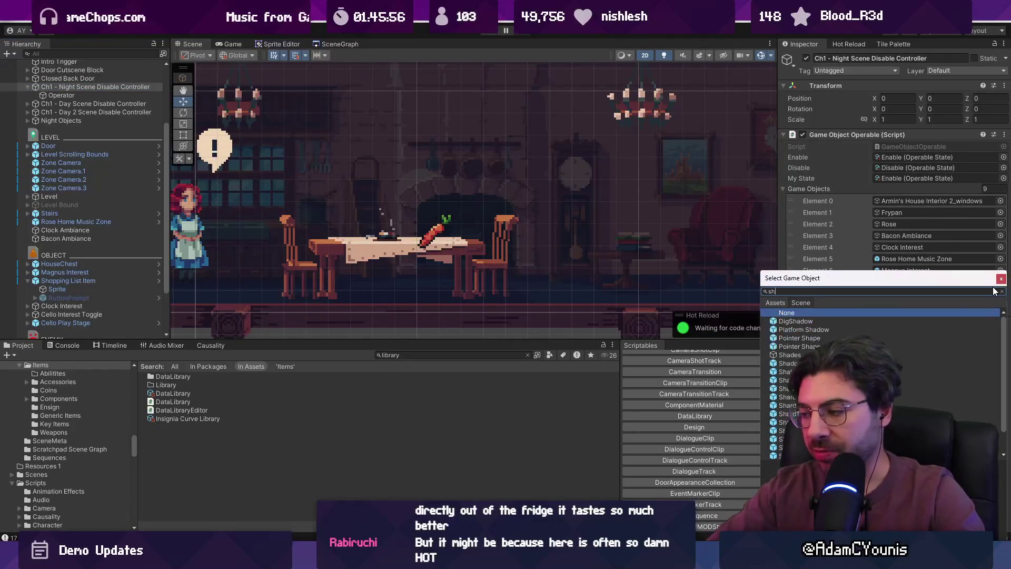
pyautogui.press('Return')
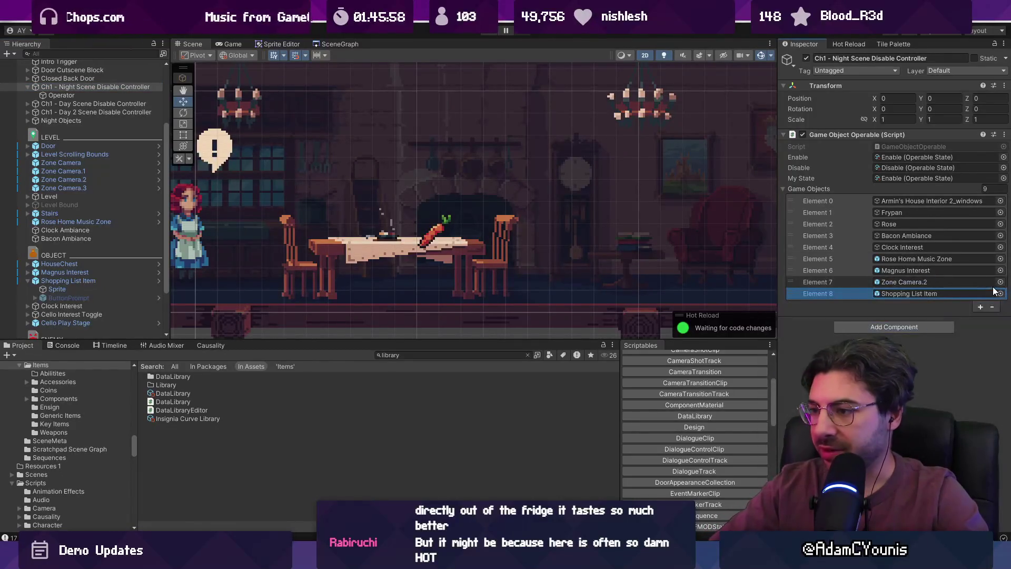
# Playtest the Carrot Stew Design dialogue, then stop the game.
pyautogui.hotkey('ctrl', 'p')
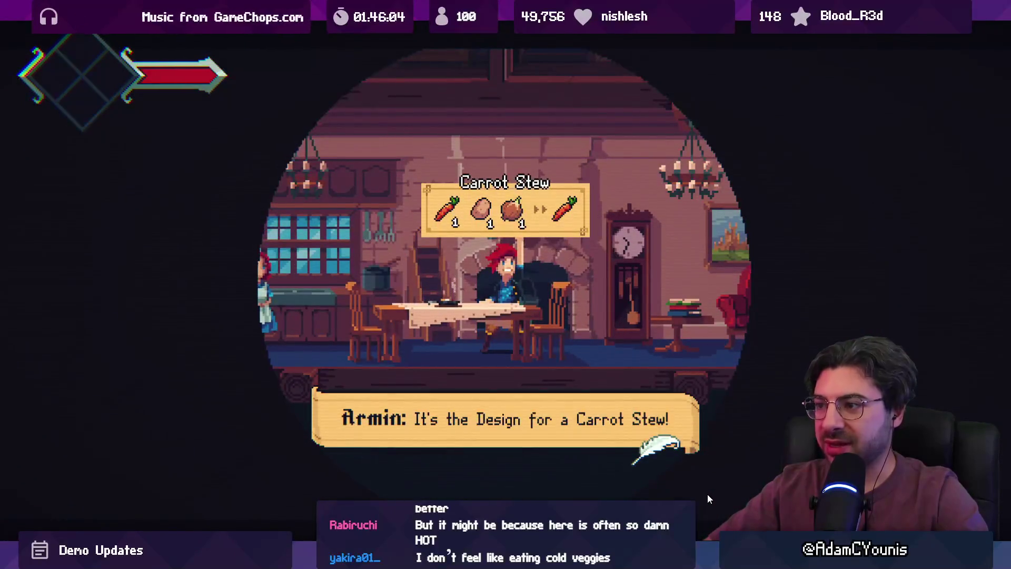
pyautogui.press('space')
pyautogui.press('space')
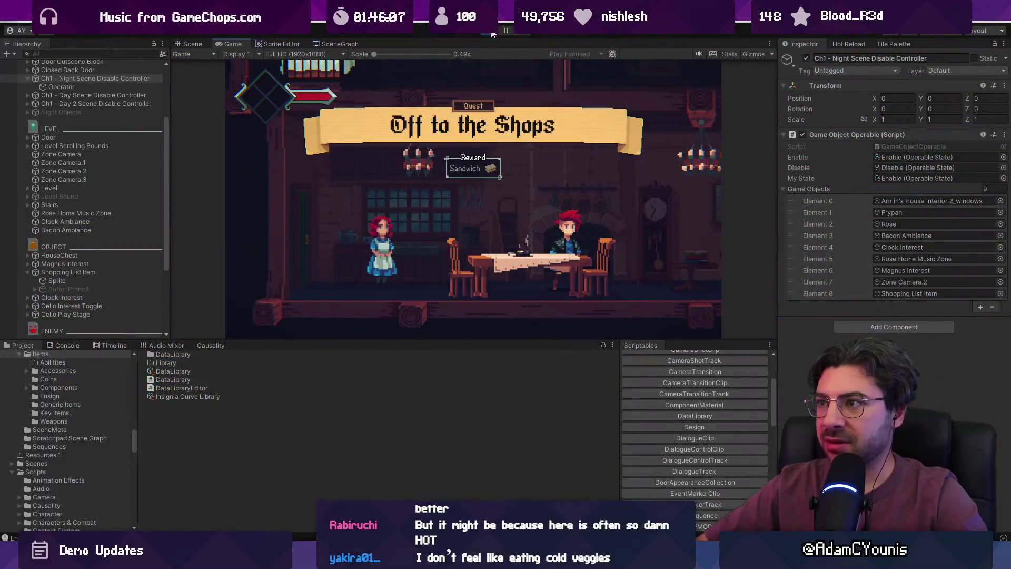
pyautogui.click(492, 32)
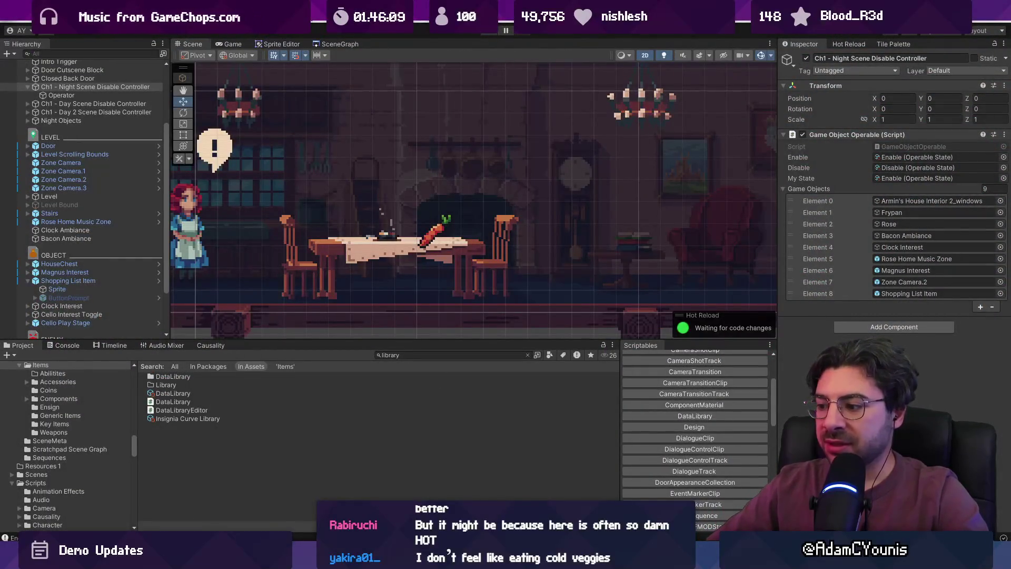
# In Chrome, search images for 'bowl of stew', view a beef stew photo, return to Aseprite.
pyautogui.moveTo(413, 559)
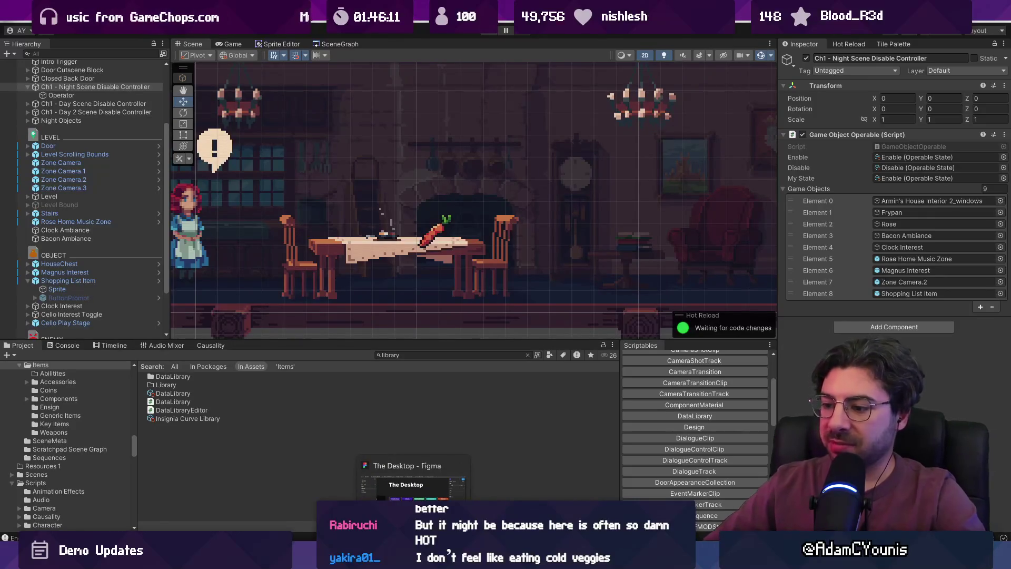
pyautogui.moveTo(507, 559)
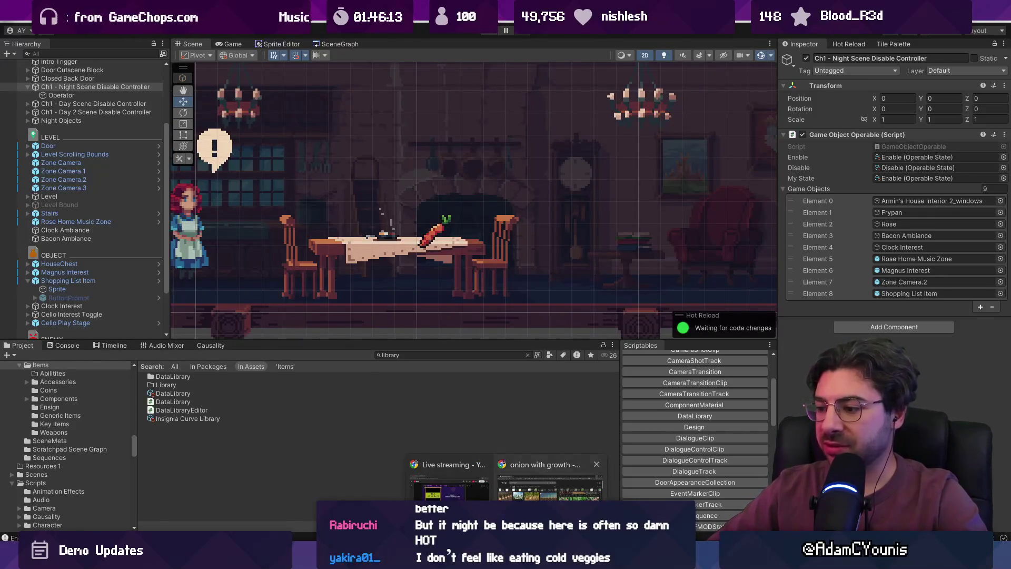
pyautogui.click(550, 482)
pyautogui.click(378, 41)
pyautogui.write('bowl of')
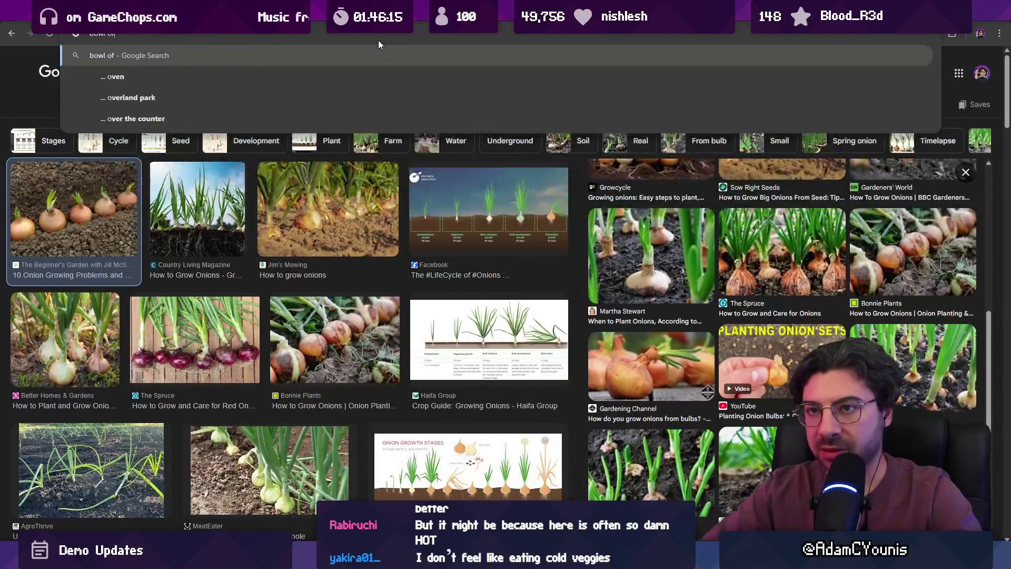
pyautogui.write(' stew')
pyautogui.press('Return')
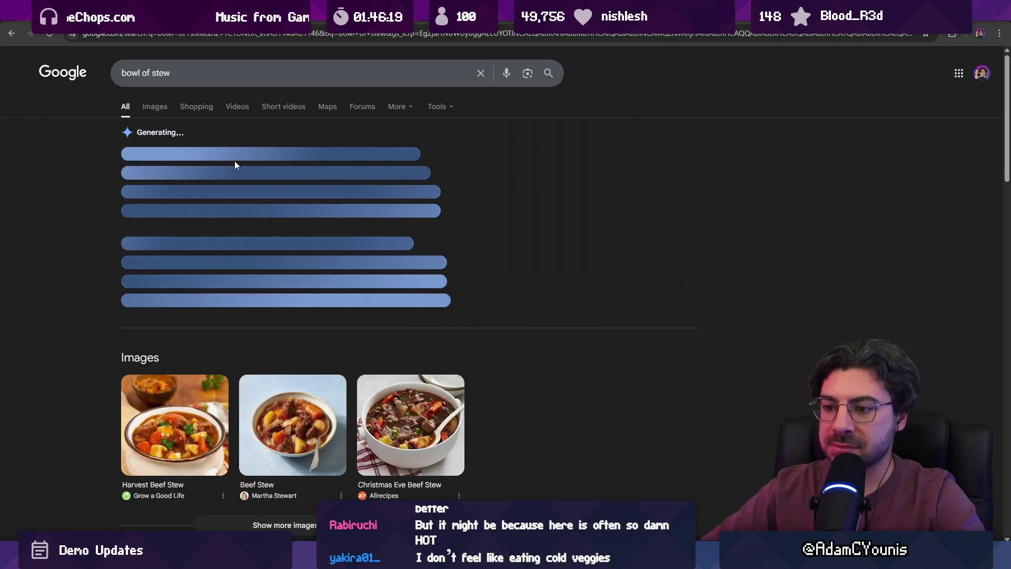
pyautogui.click(152, 106)
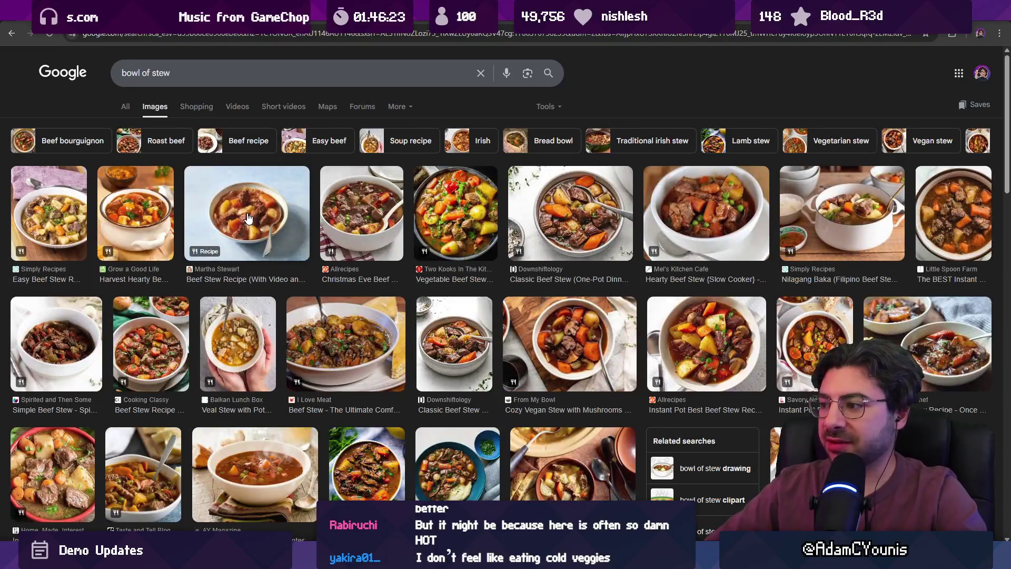
pyautogui.click(248, 218)
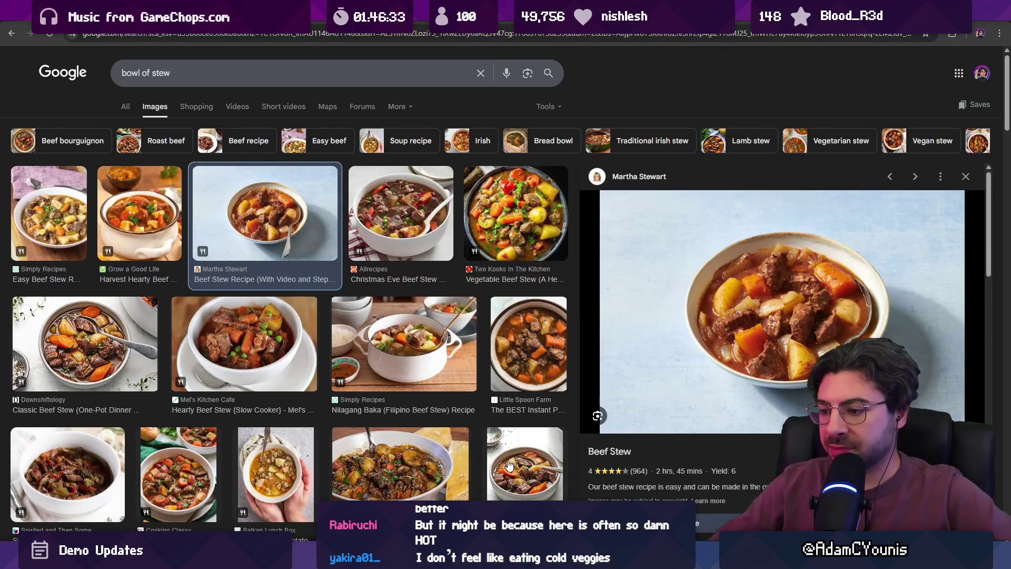
pyautogui.hotkey('alt', 'Tab')
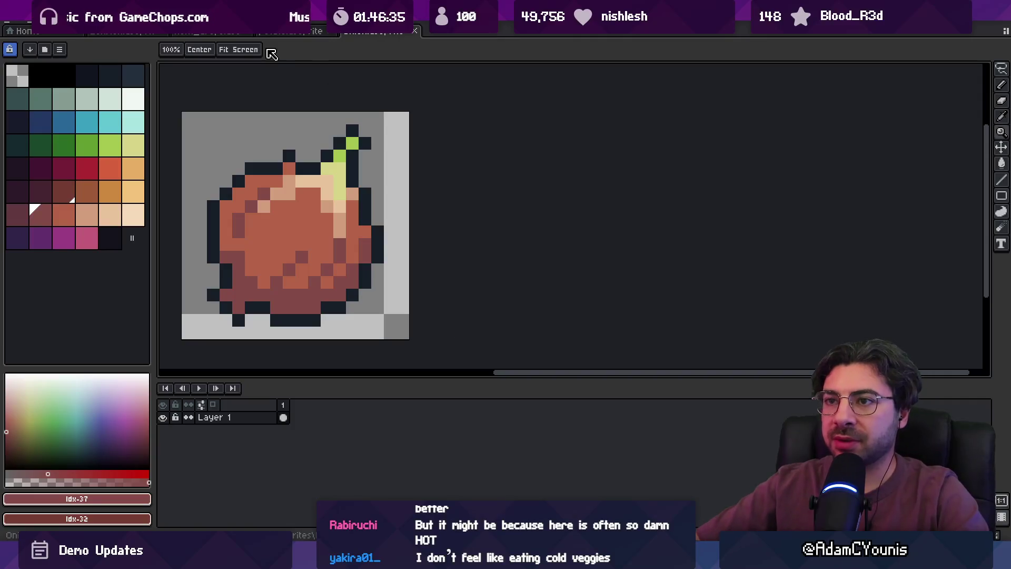
# Create a new blank sprite with dimensions 6 and 16, centered in view.
pyautogui.hotkey('alt', 'f')
pyautogui.click(104, 49)
pyautogui.write('6')
pyautogui.press('Tab')
pyautogui.write('16')
pyautogui.press('Return')
pyautogui.moveTo(571, 274); pyautogui.dragTo(425, 286)
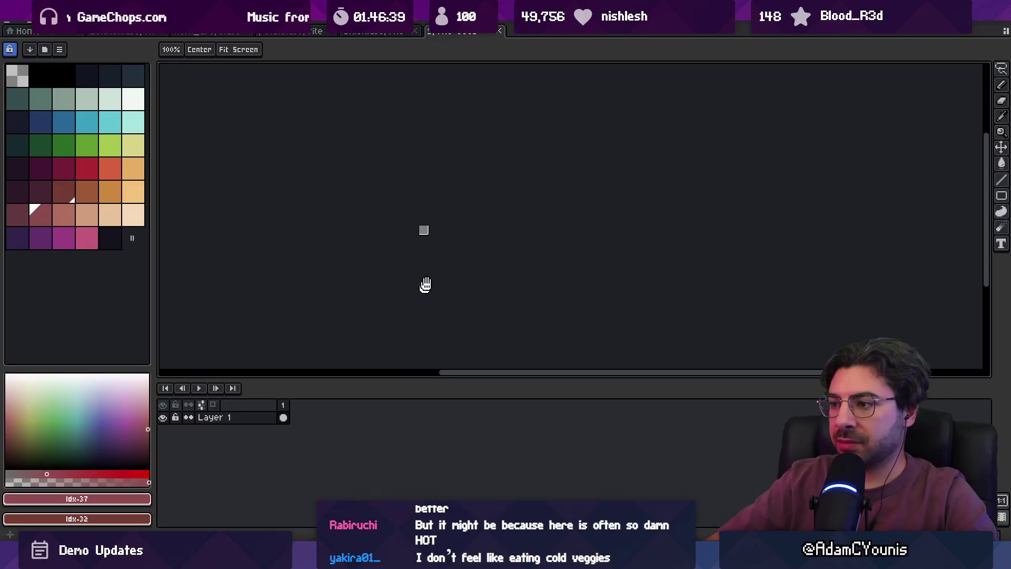
pyautogui.scroll(8, 433, 210)
pyautogui.moveTo(487, 238); pyautogui.dragTo(463, 238)
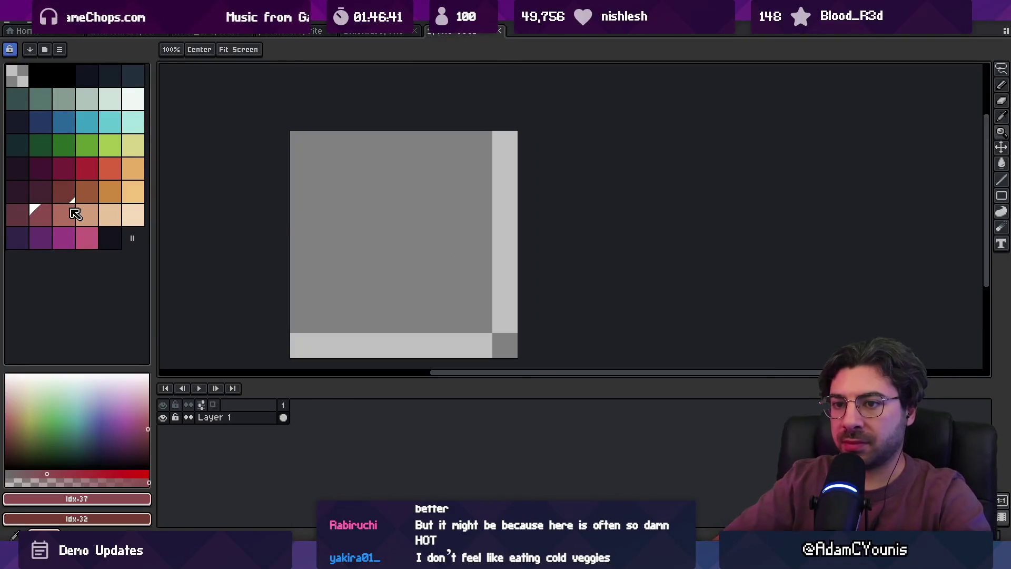
# Paint a wide dark brown blob across the canvas centre with the Pencil.
pyautogui.click(64, 191)
pyautogui.press('b')
pyautogui.click(398, 240)
pyautogui.press('-')
pyautogui.press('-')
pyautogui.moveTo(363, 242)
pyautogui.mouseDown()
pyautogui.moveTo(388, 219)
pyautogui.moveTo(435, 227)
pyautogui.moveTo(445, 241)
pyautogui.moveTo(452, 229)
pyautogui.mouseUp()
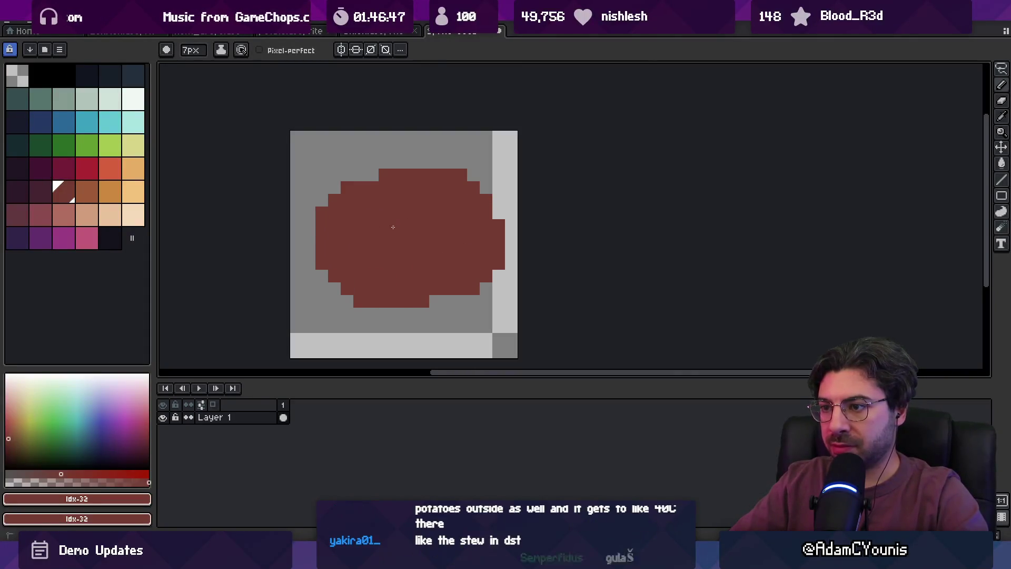
pyautogui.moveTo(348, 245); pyautogui.dragTo(358, 250)
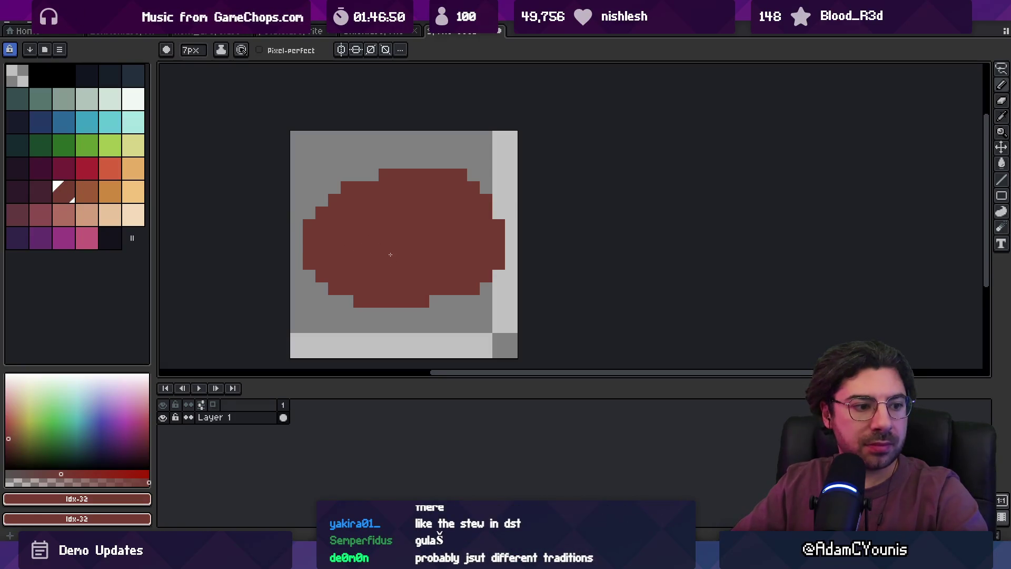
# Apply a dark outside outline to the brown blob.
pyautogui.hotkey('shift', 'o')
pyautogui.moveTo(699, 167)
pyautogui.mouseDown()
pyautogui.moveTo(51, 63)
pyautogui.moveTo(91, 69)
pyautogui.mouseUp()
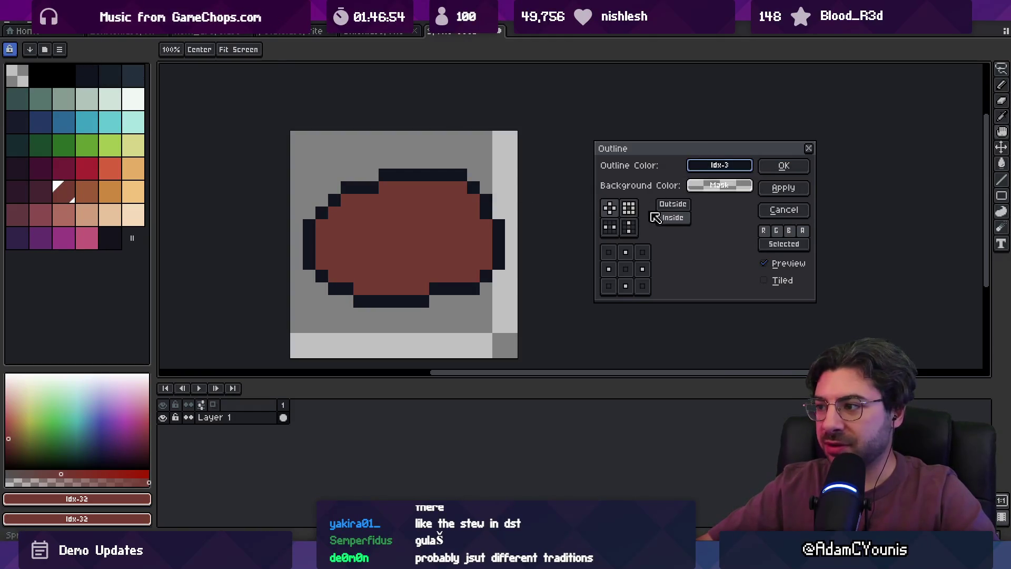
pyautogui.click(674, 208)
pyautogui.click(780, 166)
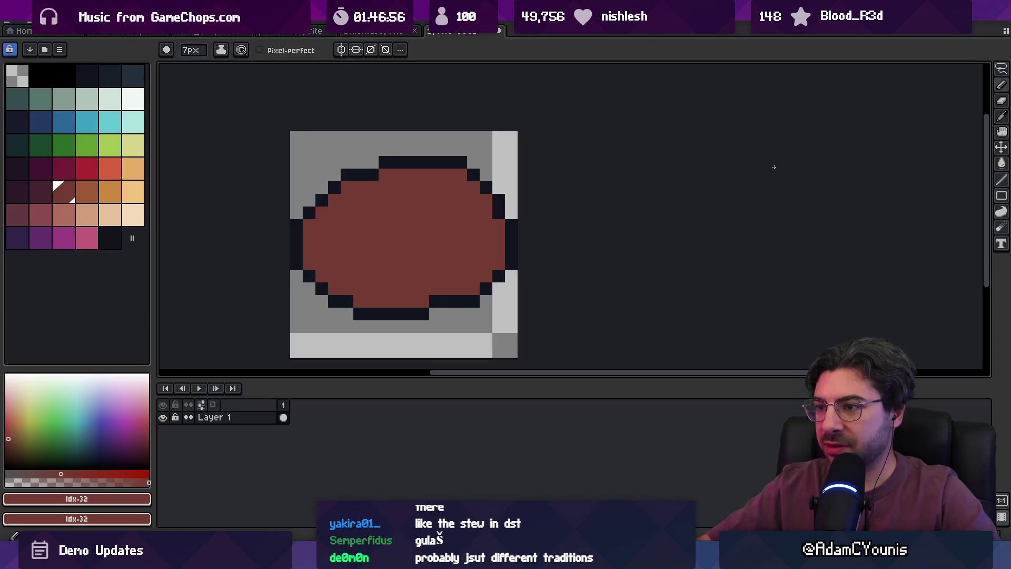
# Pick the orange-brown rim colour and test 1px orange dabs on the blob.
pyautogui.press('z')
pyautogui.scroll(-3, 349, 236)
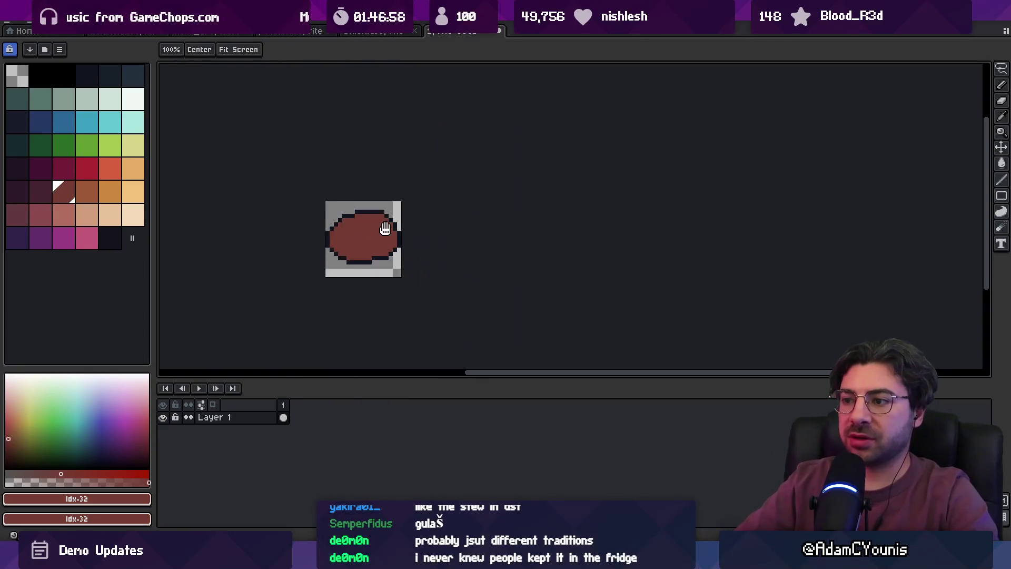
pyautogui.click(87, 194)
pyautogui.scroll(1, 347, 265)
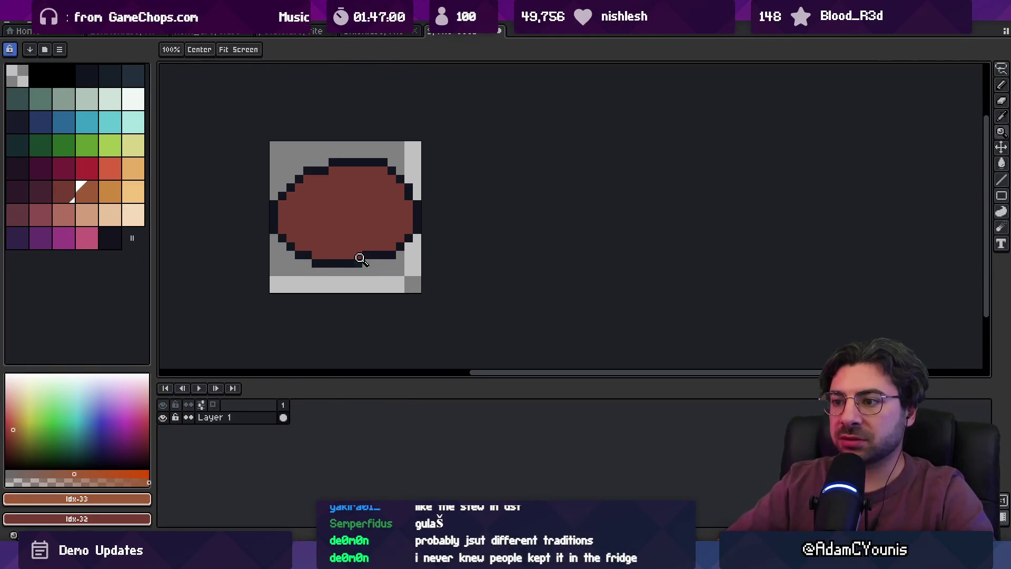
pyautogui.press('b')
pyautogui.click(371, 221)
pyautogui.hotkey('ctrl', 'z')
pyautogui.press('-')
pyautogui.press('-')
pyautogui.press('-')
pyautogui.click(290, 205)
# Undo the dark outline and the stray orange marks on the blob.
pyautogui.hotkey('shift', 'o')
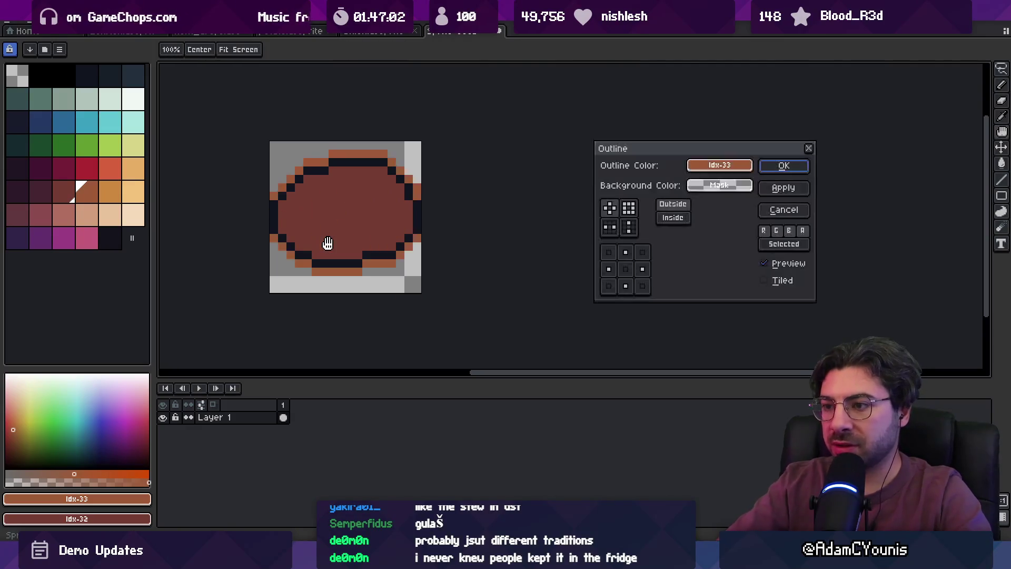
pyautogui.press('Escape')
pyautogui.hotkey('ctrl', 'z')
pyautogui.hotkey('ctrl', 'z')
pyautogui.keyDown('shift'); pyautogui.click(402, 221); pyautogui.keyUp('shift')
pyautogui.hotkey('ctrl', 'z')
# Apply an orange inside outline to the blob.
pyautogui.hotkey('shift', 'o')
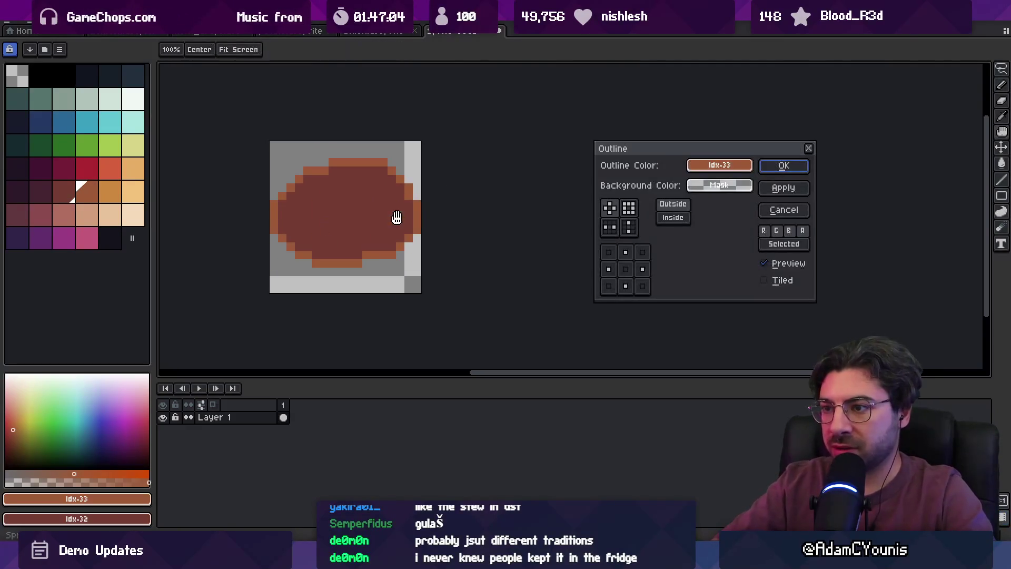
pyautogui.click(679, 217)
pyautogui.click(784, 166)
# Add a near-black outside outline, then pick the orange rim colour from the sprite.
pyautogui.hotkey('shift', 'o')
pyautogui.moveTo(713, 187); pyautogui.dragTo(702, 167)
pyautogui.click(88, 73)
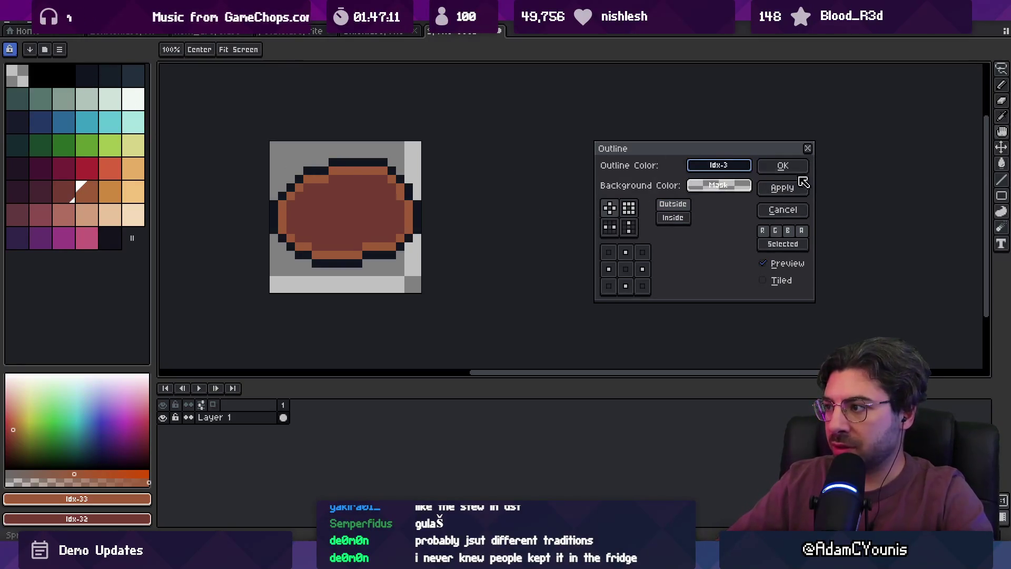
pyautogui.press('Return')
pyautogui.keyDown('alt'); pyautogui.click(292, 243); pyautogui.keyUp('alt')
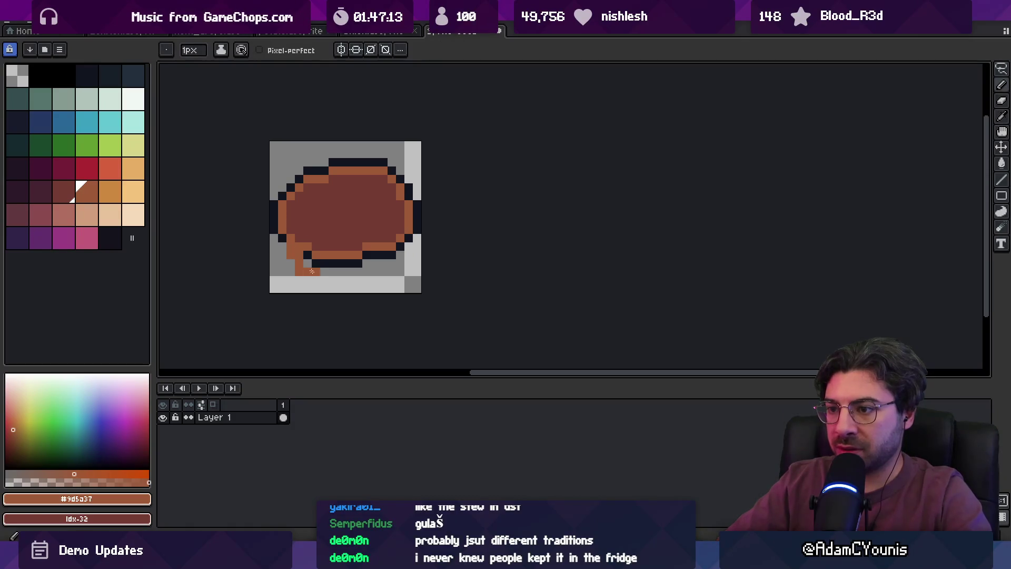
# Extend the dark outline down the stew's lower-left edge, discarding a trial orange band.
pyautogui.keyDown('alt'); pyautogui.click(282, 238); pyautogui.keyUp('alt')
pyautogui.moveTo(282, 242); pyautogui.dragTo(297, 273)
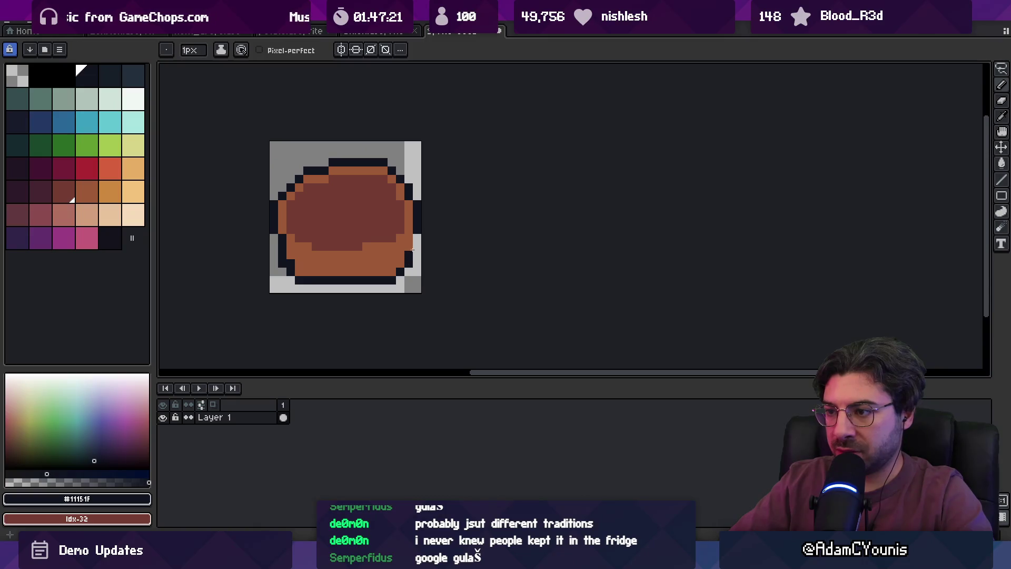
pyautogui.scroll(-5, 431, 228)
pyautogui.scroll(3, 414, 226)
pyautogui.keyDown('alt'); pyautogui.click(390, 228); pyautogui.keyUp('alt')
pyautogui.moveTo(395, 215); pyautogui.dragTo(409, 219)
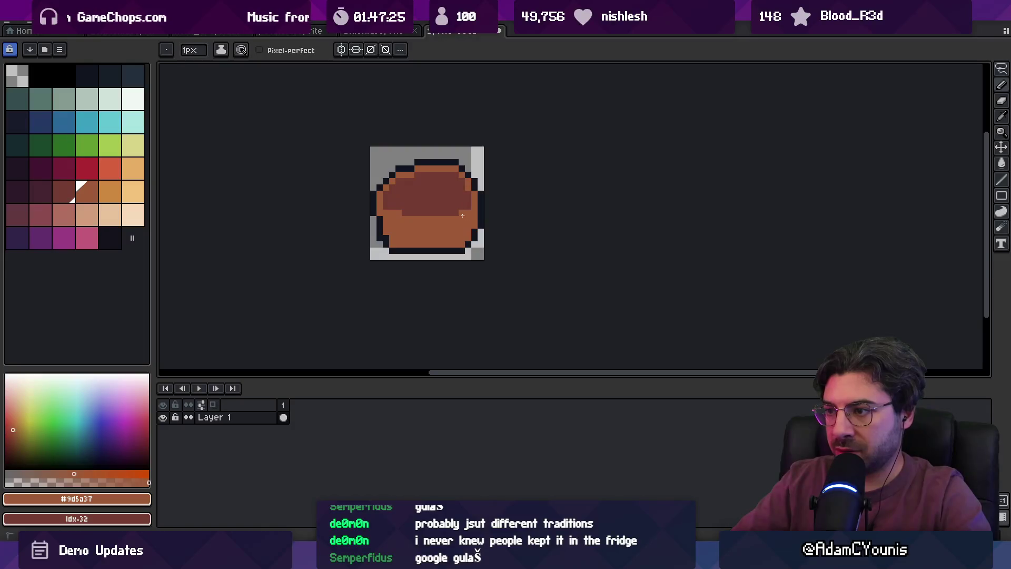
pyautogui.hotkey('ctrl', 'z')
# Draw a dark outline row along the stew's bottom edge with the 1px pencil.
pyautogui.press('m')
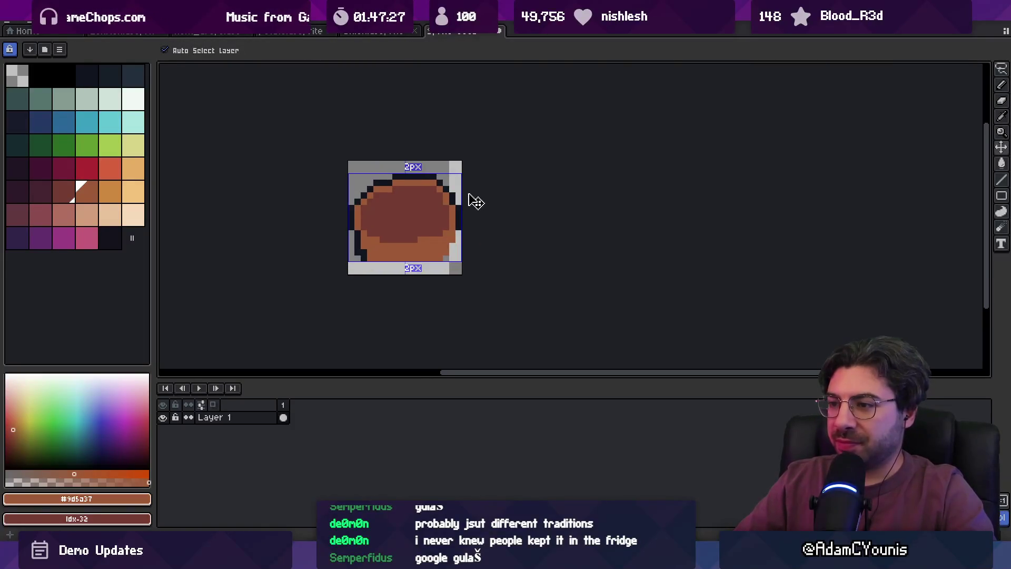
pyautogui.press('p')
pyautogui.scroll(2, 391, 248)
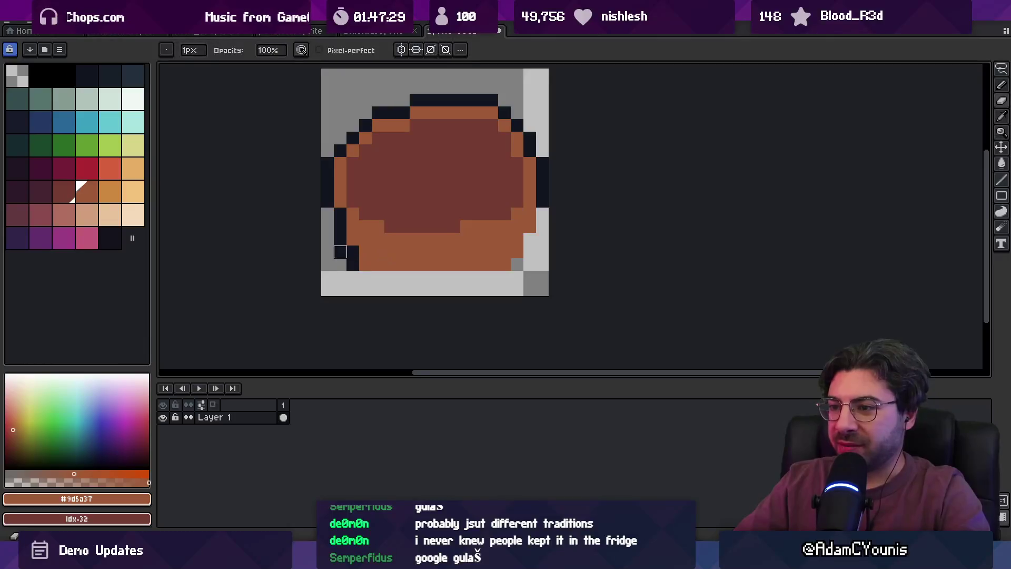
pyautogui.keyDown('alt'); pyautogui.click(353, 259); pyautogui.keyUp('alt')
pyautogui.click(491, 264)
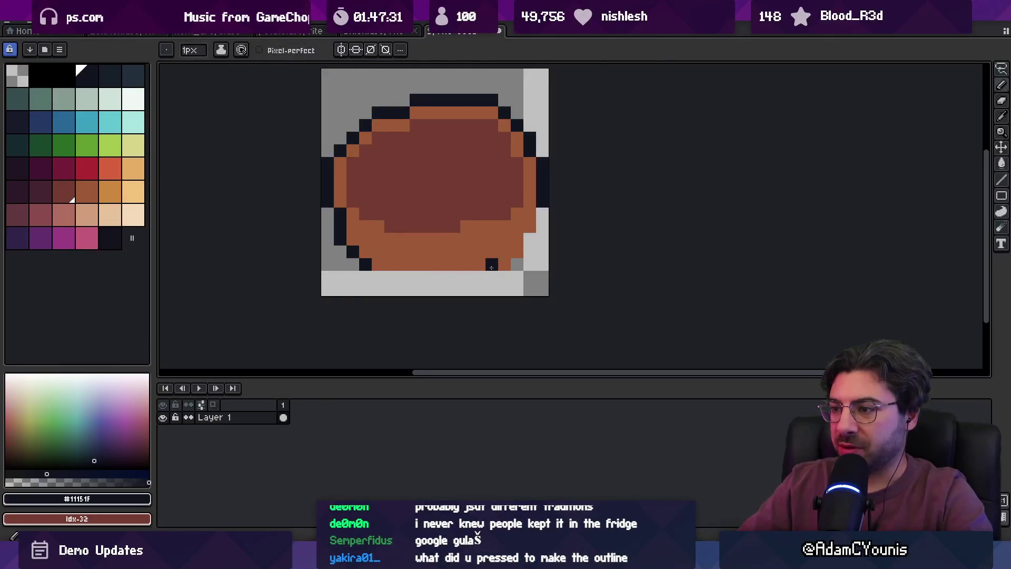
pyautogui.hotkey('ctrl', 'z')
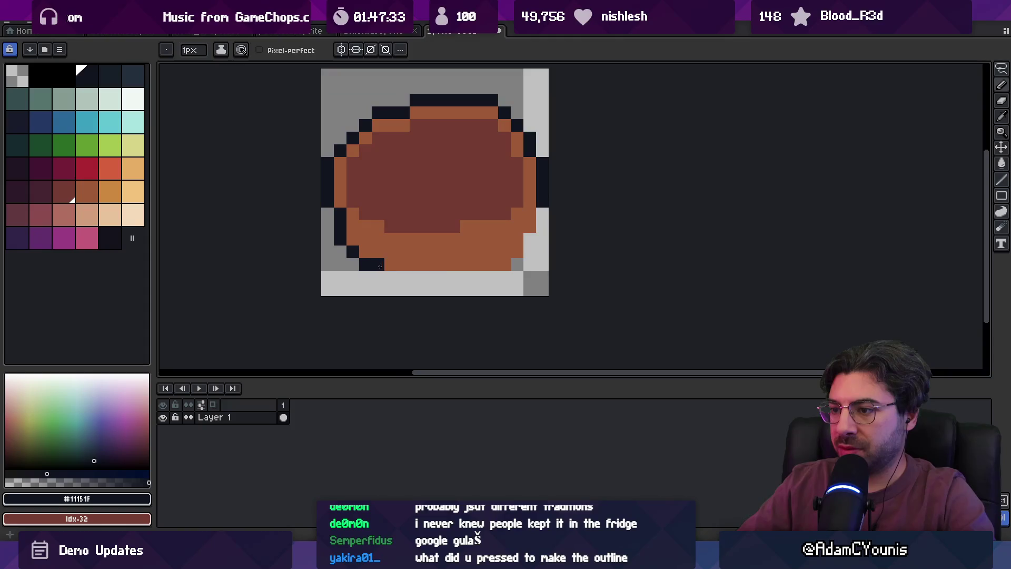
pyautogui.moveTo(378, 265); pyautogui.dragTo(511, 267)
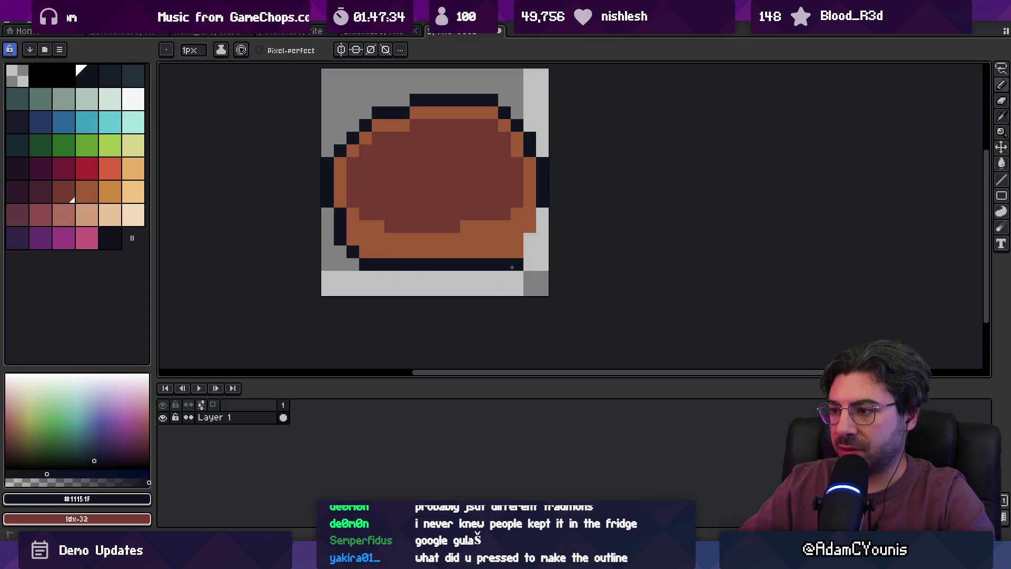
# Add a dark pixel to the stew's upper-right outline.
pyautogui.keyDown('alt'); pyautogui.click(525, 215); pyautogui.keyUp('alt')
pyautogui.press('z')
pyautogui.scroll(-7, 482, 240)
pyautogui.scroll(3, 486, 241)
pyautogui.press('b')
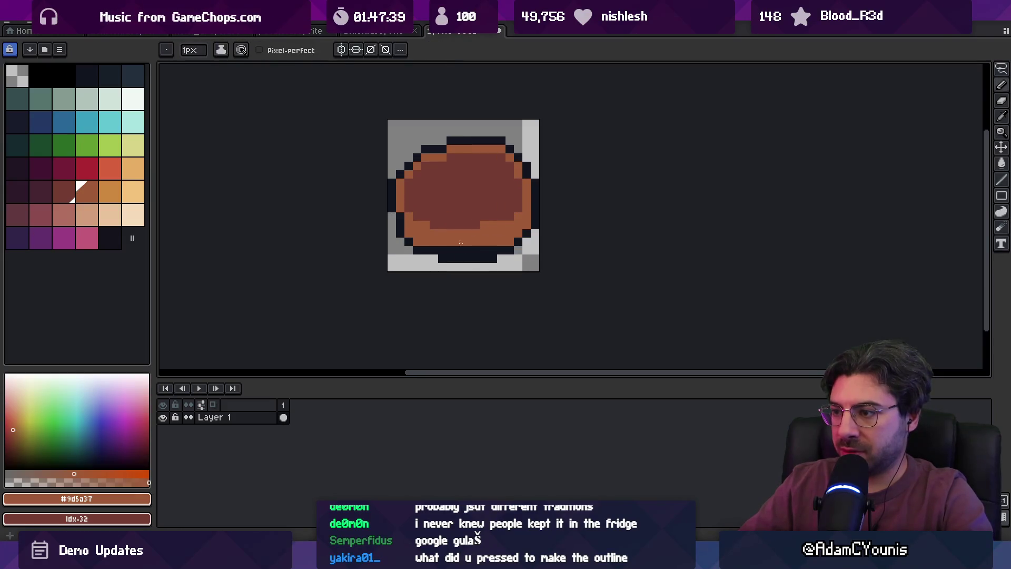
pyautogui.press('z')
pyautogui.scroll(-5, 484, 248)
pyautogui.scroll(4, 462, 232)
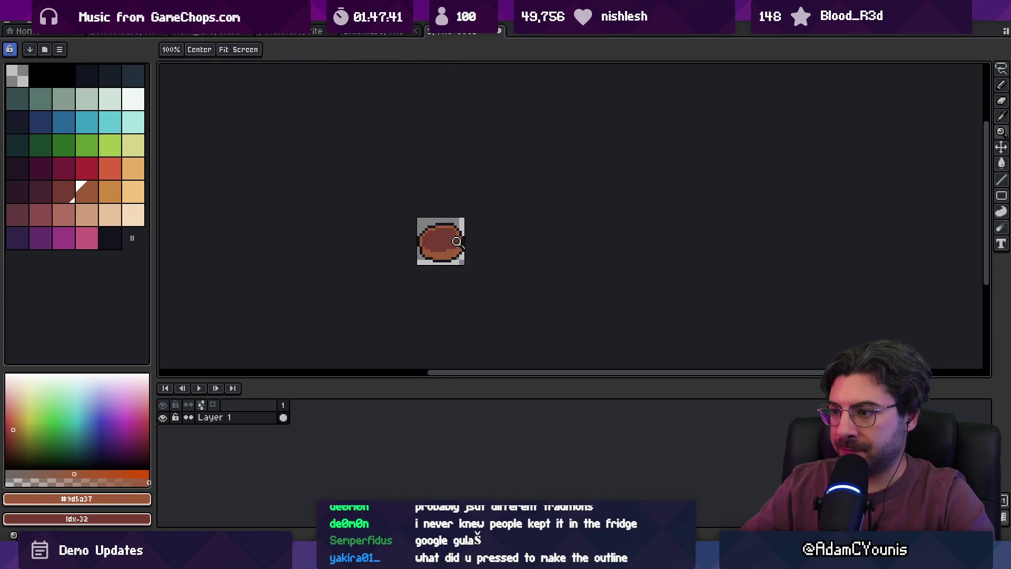
pyautogui.scroll(3, 455, 202)
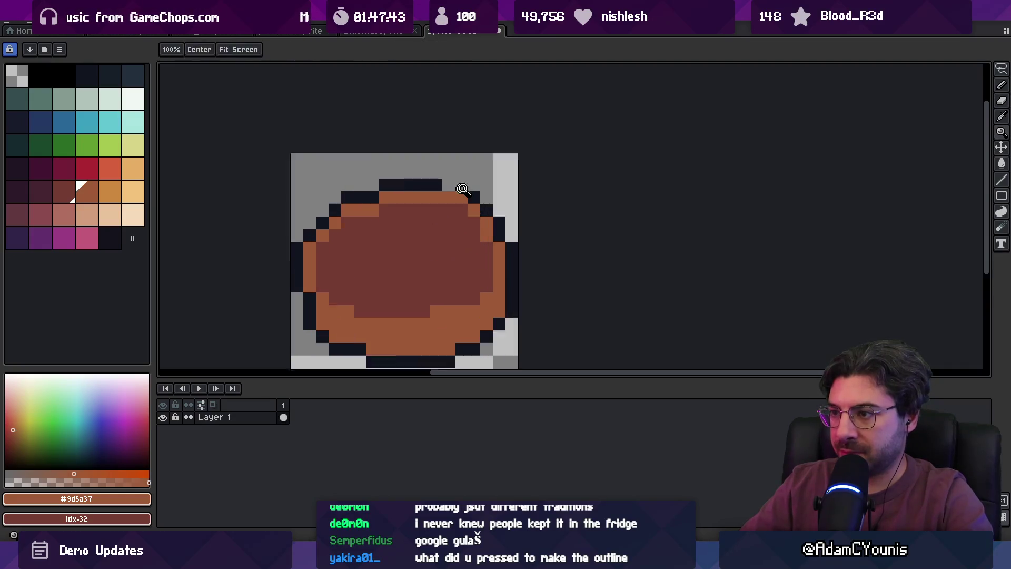
pyautogui.keyDown('alt'); pyautogui.click(455, 201); pyautogui.keyUp('alt')
pyautogui.press('b')
pyautogui.keyDown('alt'); pyautogui.click(463, 201); pyautogui.keyUp('alt')
pyautogui.press('z')
pyautogui.scroll(-5, 471, 208)
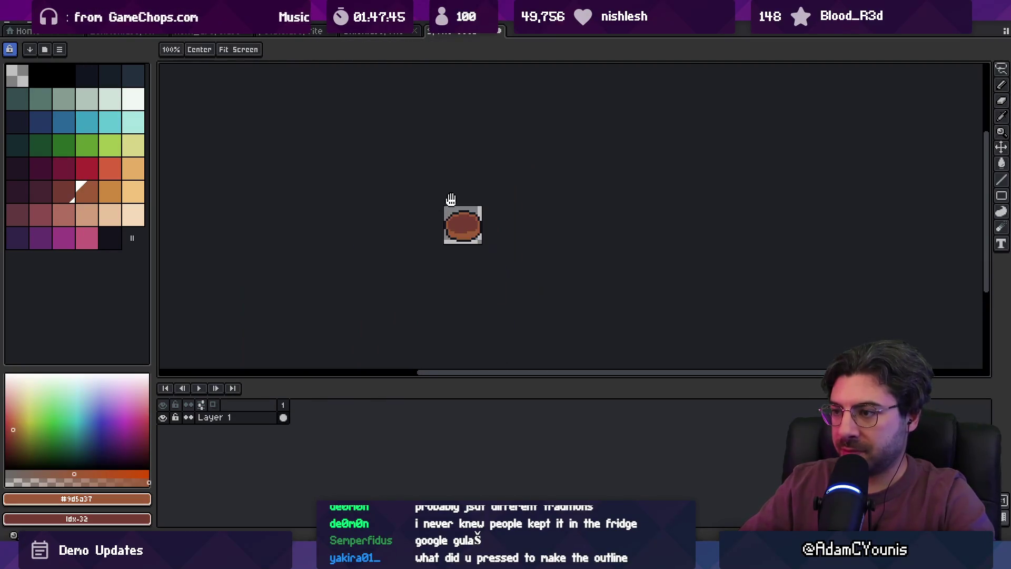
pyautogui.scroll(3, 463, 209)
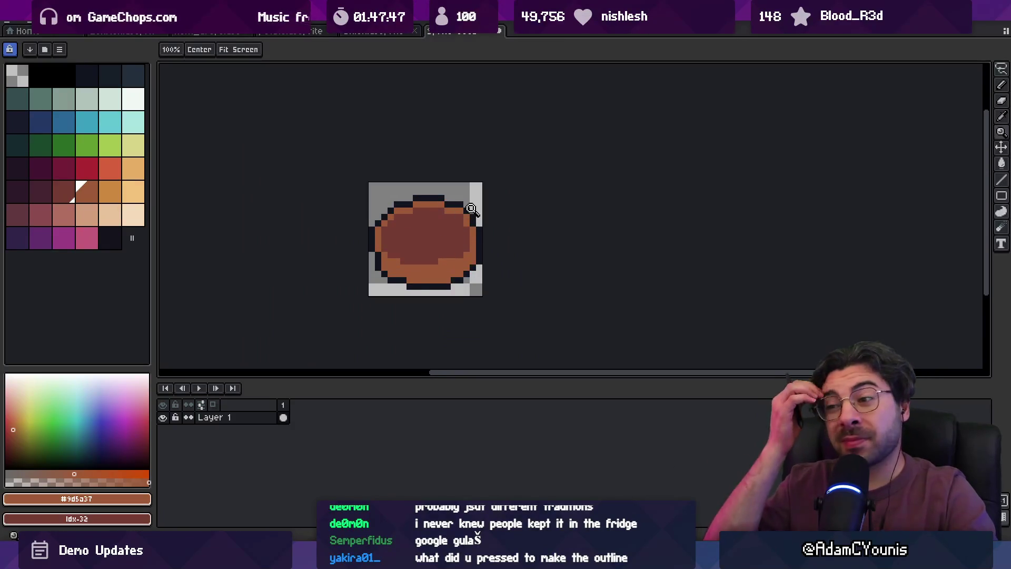
pyautogui.click(470, 230)
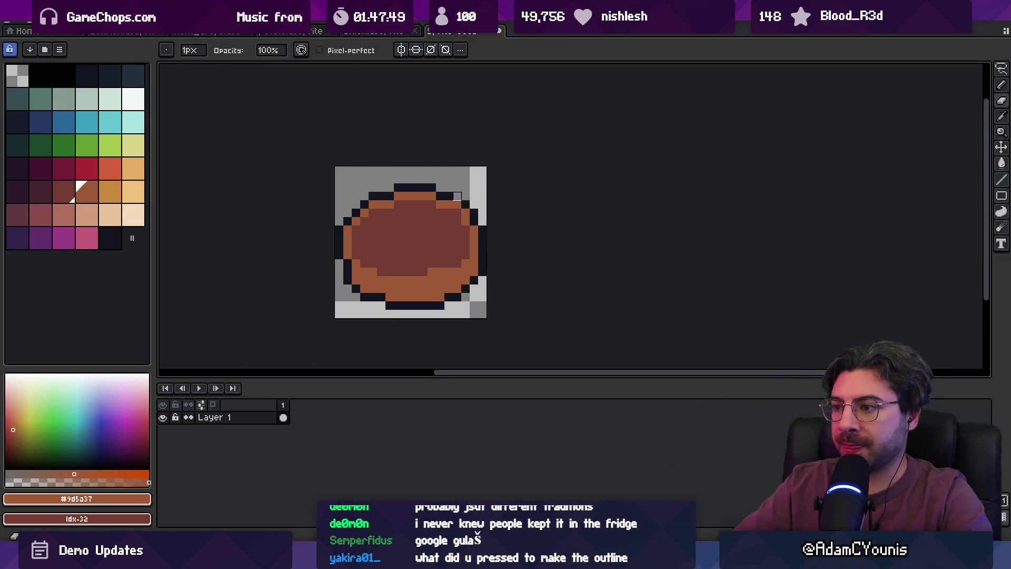
pyautogui.press('b')
pyautogui.keyDown('alt'); pyautogui.click(474, 212); pyautogui.keyUp('alt')
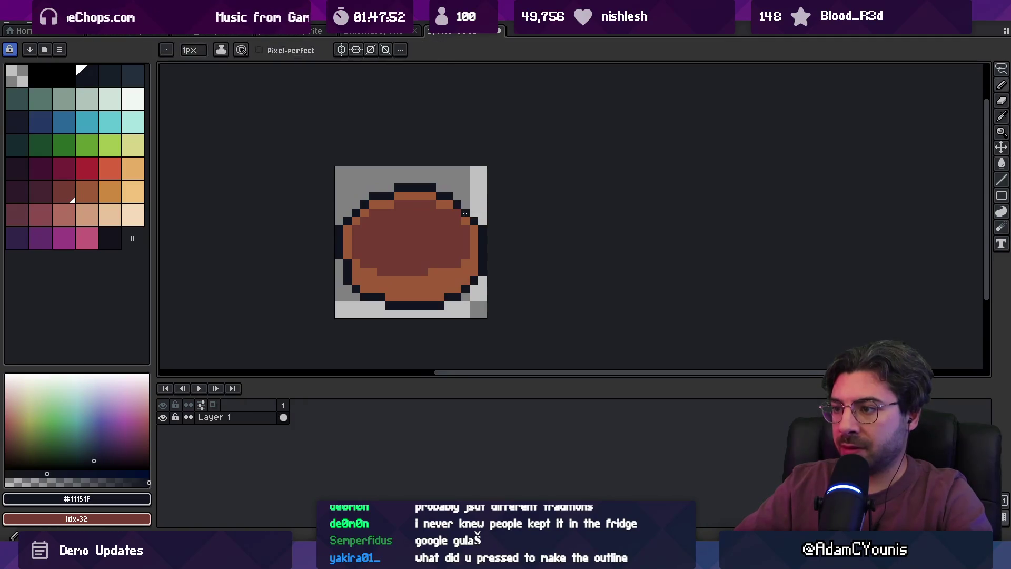
# Extend the upper-right outline and touch up the upper-left rim pixels in brown.
pyautogui.scroll(-3, 474, 213)
pyautogui.scroll(3, 451, 190)
pyautogui.keyDown('alt'); pyautogui.click(452, 191); pyautogui.keyUp('alt')
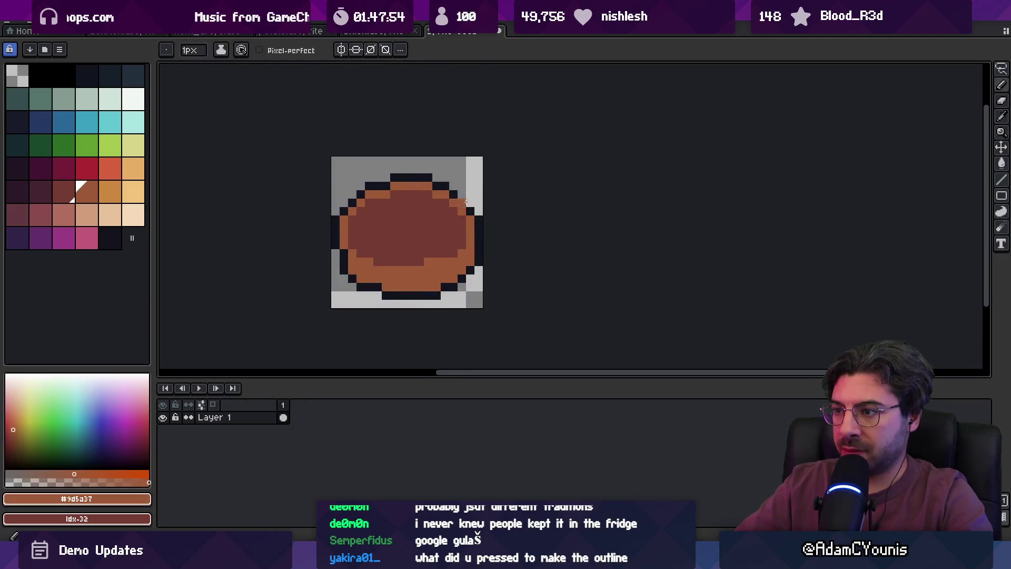
pyautogui.scroll(-3, 451, 186)
pyautogui.scroll(4, 474, 203)
pyautogui.keyDown('alt'); pyautogui.click(504, 205); pyautogui.keyUp('alt')
pyautogui.moveTo(501, 203); pyautogui.dragTo(514, 215)
pyautogui.keyDown('alt'); pyautogui.click(495, 216); pyautogui.keyUp('alt')
pyautogui.click(501, 215)
pyautogui.keyDown('alt'); pyautogui.click(349, 198); pyautogui.keyUp('alt')
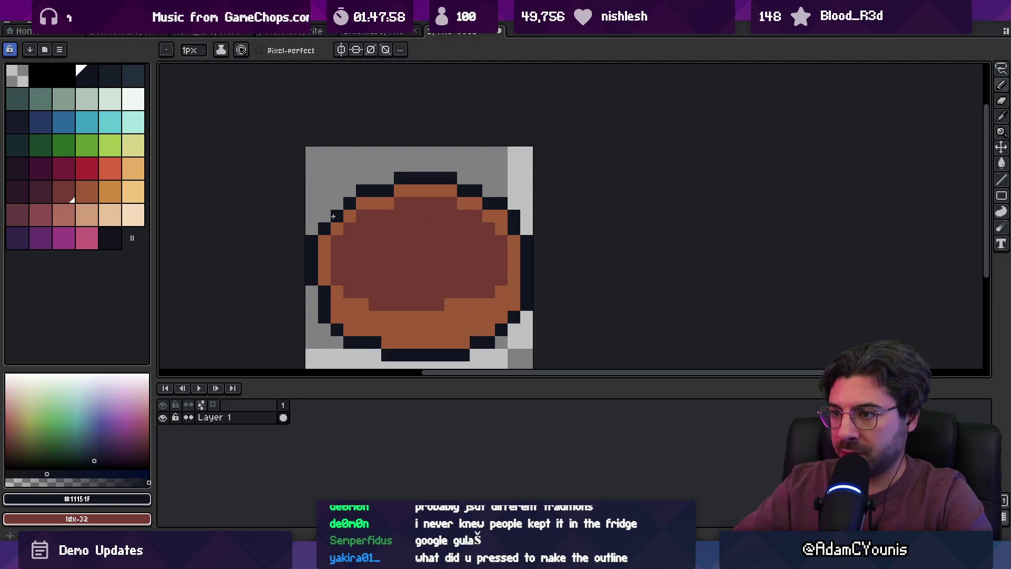
pyautogui.keyDown('alt'); pyautogui.click(350, 203); pyautogui.keyUp('alt')
pyautogui.click(350, 216)
pyautogui.keyDown('alt'); pyautogui.click(339, 227); pyautogui.keyUp('alt')
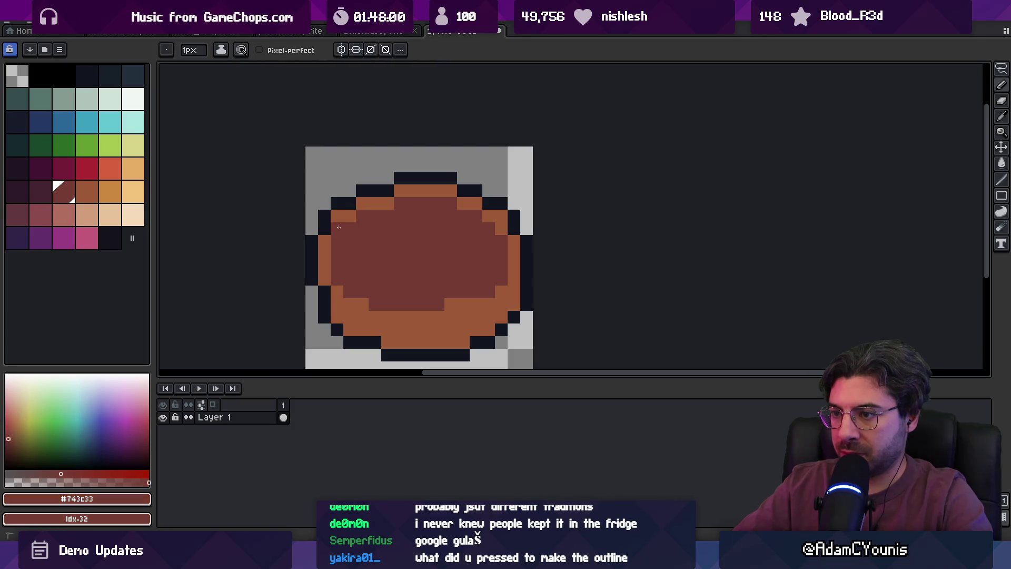
# Add black outline pixels at upper right and turn an upper-left outline pixel orange.
pyautogui.scroll(-5, 413, 226)
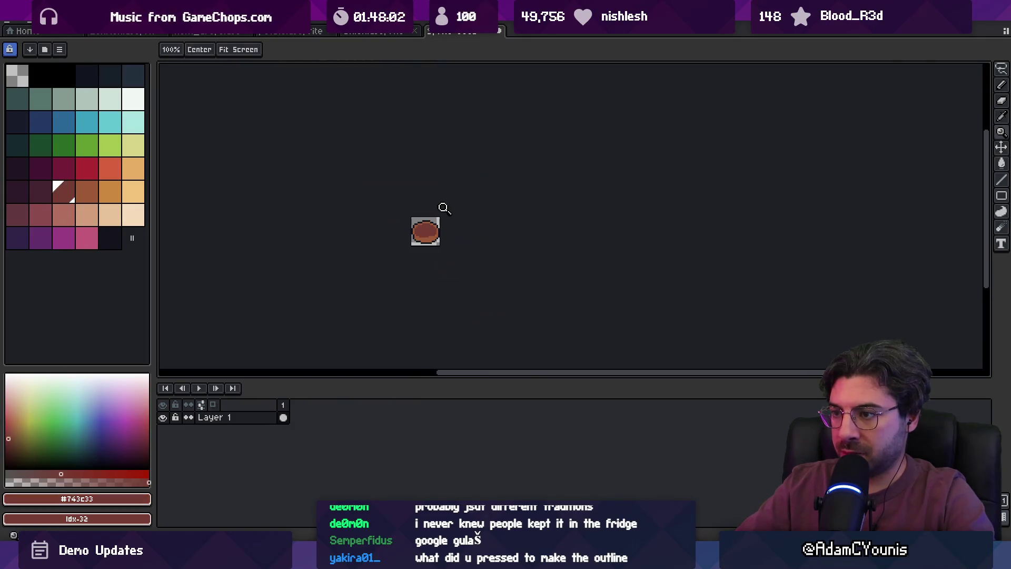
pyautogui.scroll(5, 420, 229)
pyautogui.keyDown('alt'); pyautogui.click(384, 184); pyautogui.keyUp('alt')
pyautogui.click(543, 221)
pyautogui.click(568, 209)
pyautogui.keyDown('alt'); pyautogui.click(556, 218); pyautogui.keyUp('alt')
pyautogui.click(365, 209)
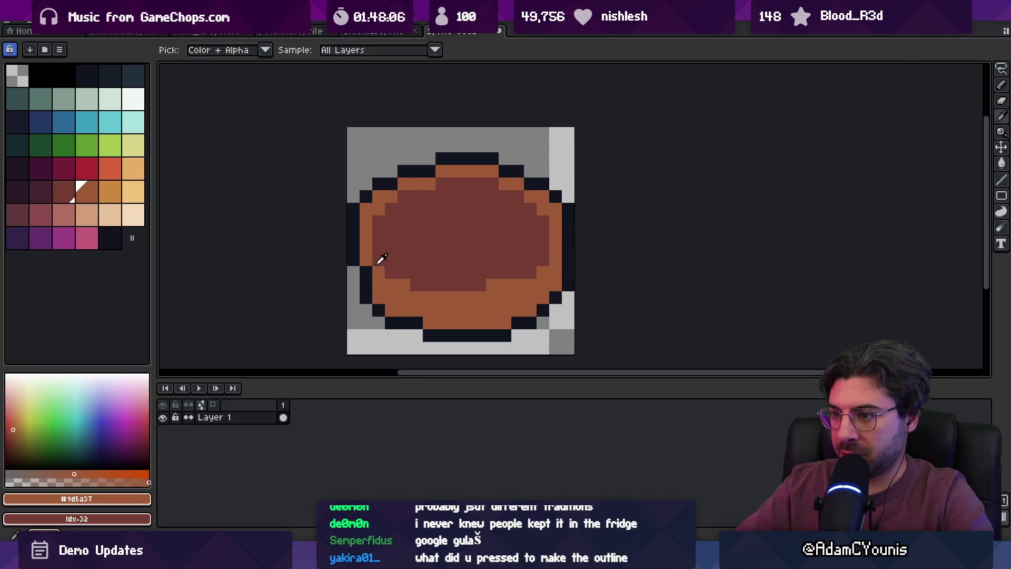
# Sample the brown and orange rim colours, then select an orange-red palette colour.
pyautogui.scroll(-5, 465, 187)
pyautogui.scroll(5, 485, 227)
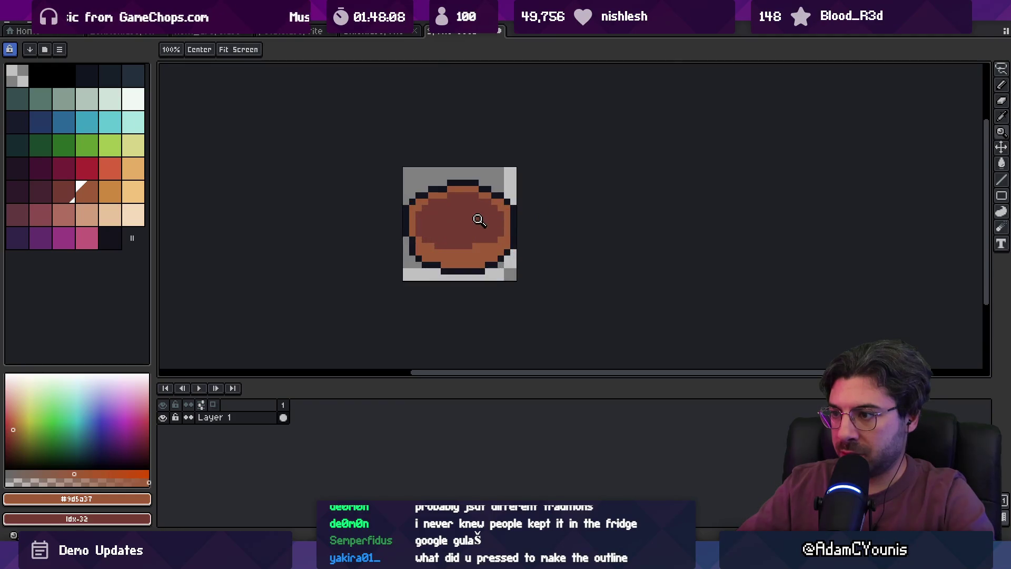
pyautogui.keyDown('alt'); pyautogui.click(408, 207); pyautogui.keyUp('alt')
pyautogui.scroll(-5, 513, 207)
pyautogui.scroll(4, 464, 212)
pyautogui.keyDown('alt'); pyautogui.click(464, 211); pyautogui.keyUp('alt')
pyautogui.press('v')
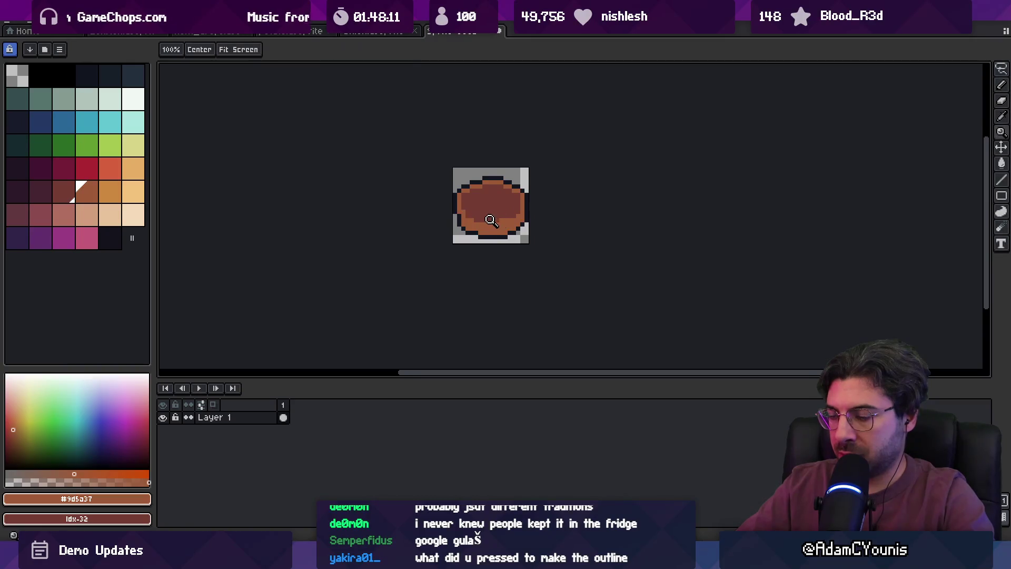
pyautogui.scroll(2, 490, 216)
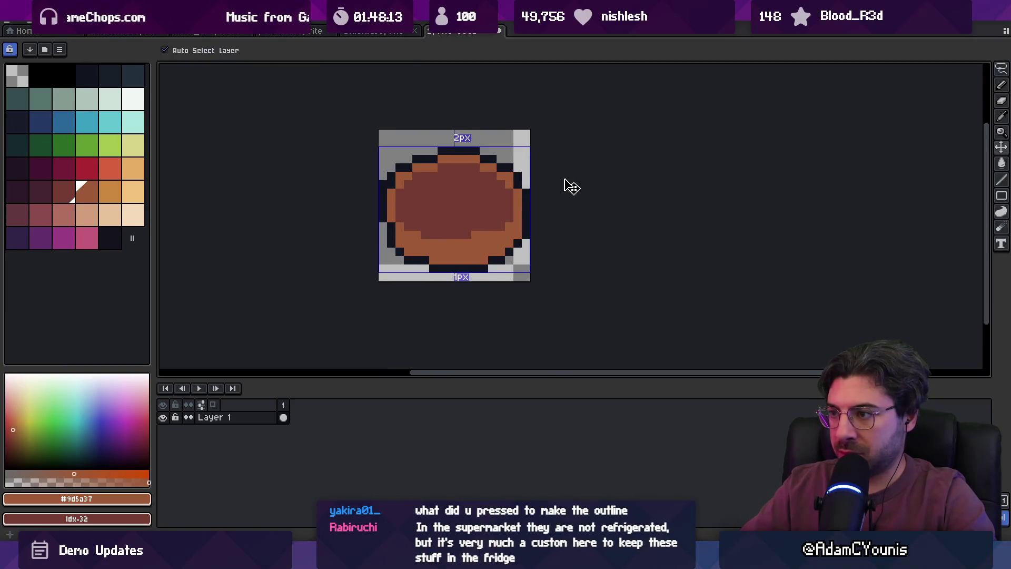
pyautogui.click(110, 168)
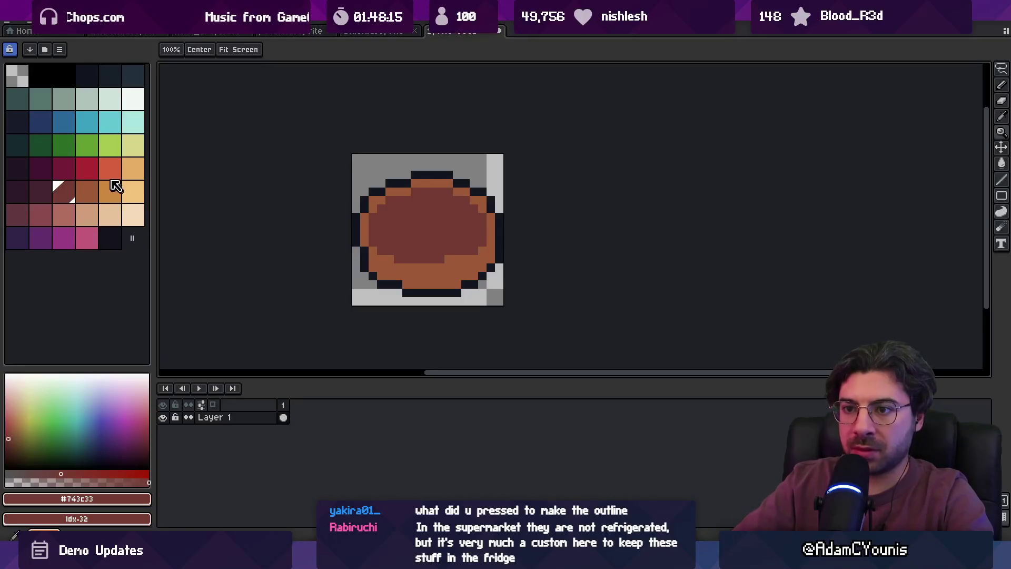
# With a 2px pencil, paint a light orange chunk and a peach chunk on the stew.
pyautogui.press('b')
pyautogui.press('+')
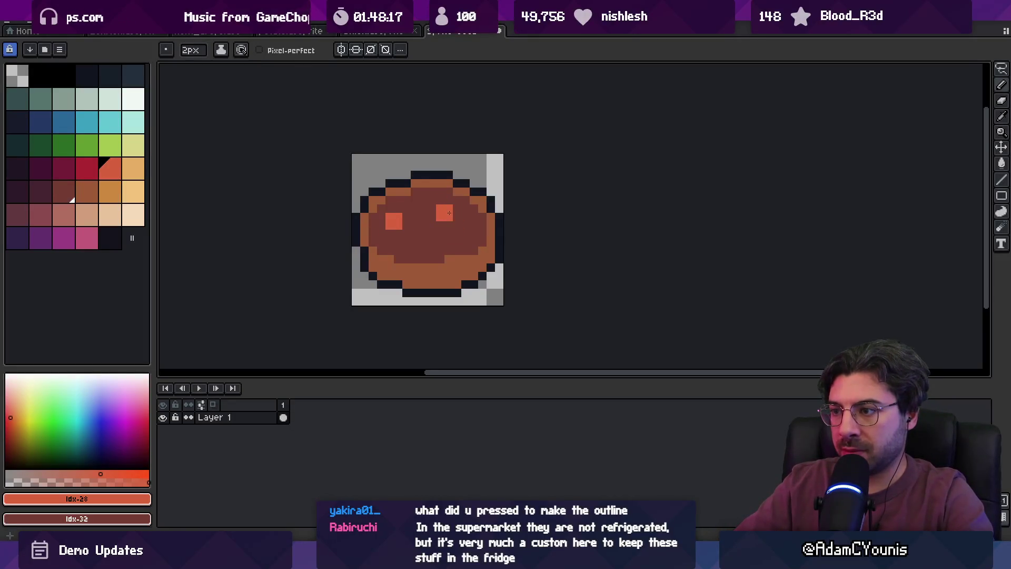
pyautogui.click(133, 192)
pyautogui.click(419, 246)
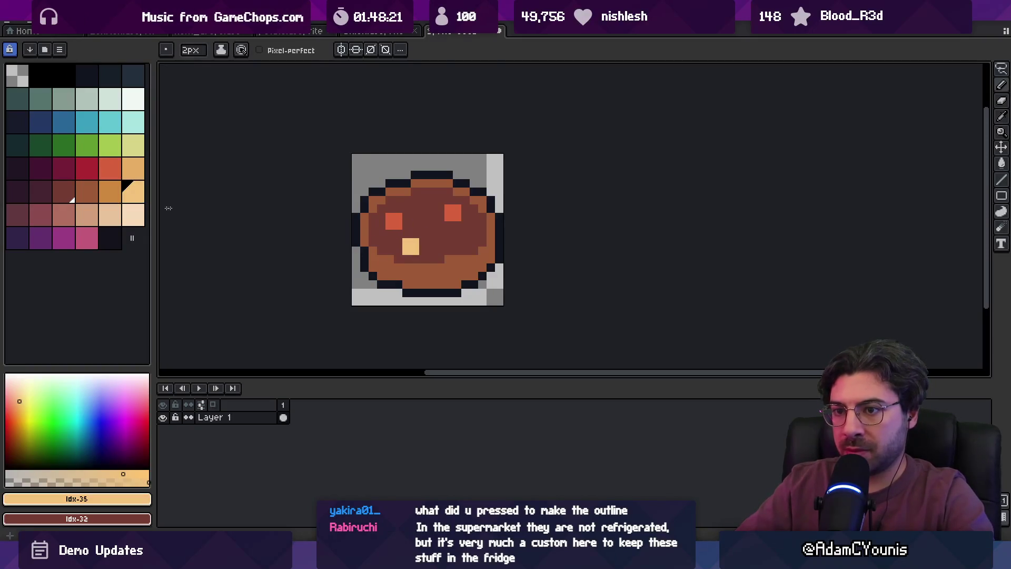
pyautogui.click(110, 214)
pyautogui.click(472, 244)
# Carve a notch into the peach chunk using the stew's sampled dark brown.
pyautogui.scroll(-4, 463, 221)
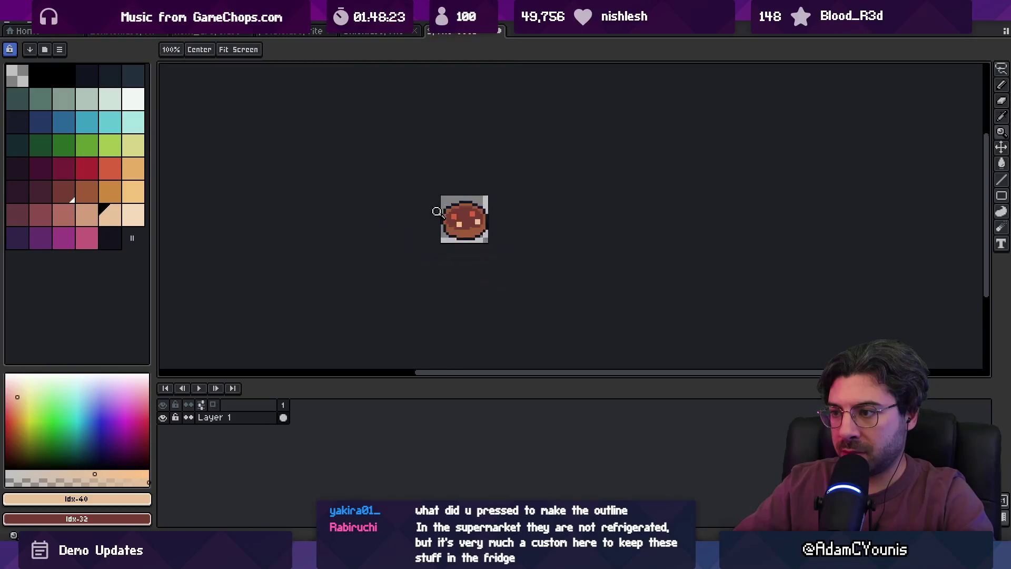
pyautogui.scroll(3, 451, 195)
pyautogui.keyDown('alt'); pyautogui.click(413, 227); pyautogui.keyUp('alt')
pyautogui.click(428, 228)
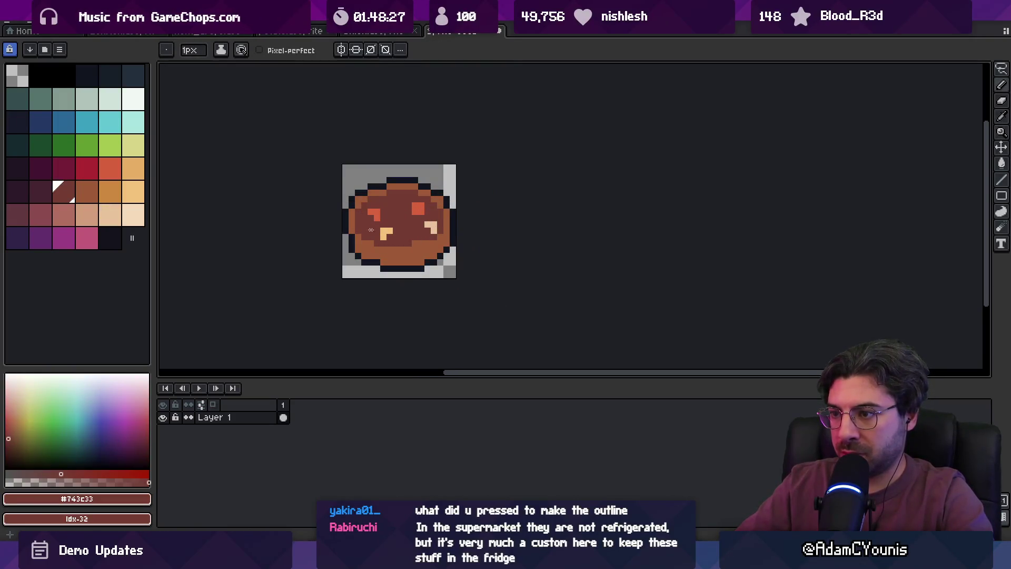
# Extend the upper-right orange-red chunk and select the red palette colour.
pyautogui.keyDown('alt'); pyautogui.click(423, 212); pyautogui.keyUp('alt')
pyautogui.press('z')
pyautogui.scroll(-3, 418, 195)
pyautogui.scroll(4, 439, 189)
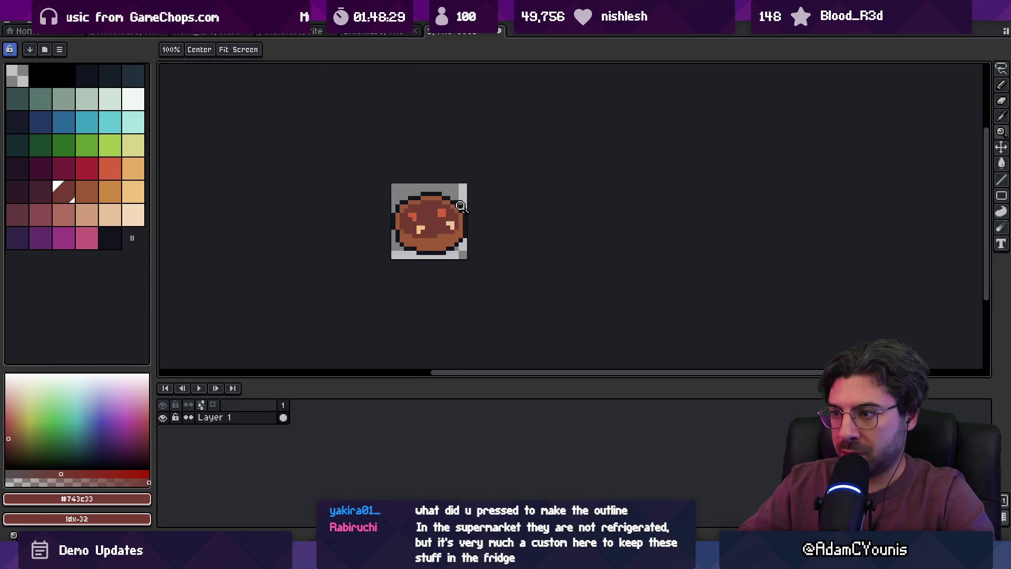
pyautogui.press('b')
pyautogui.click(430, 206)
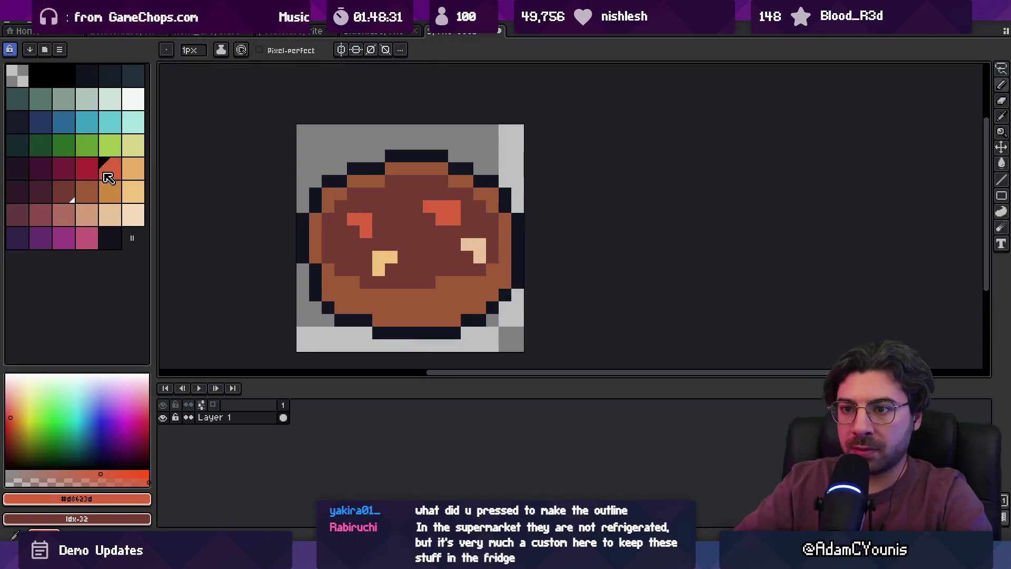
pyautogui.moveTo(108, 178); pyautogui.dragTo(89, 175)
# Add a red fleck to the orange chunk and paint an orange-brown test mark in the top-left corner.
pyautogui.click(453, 219)
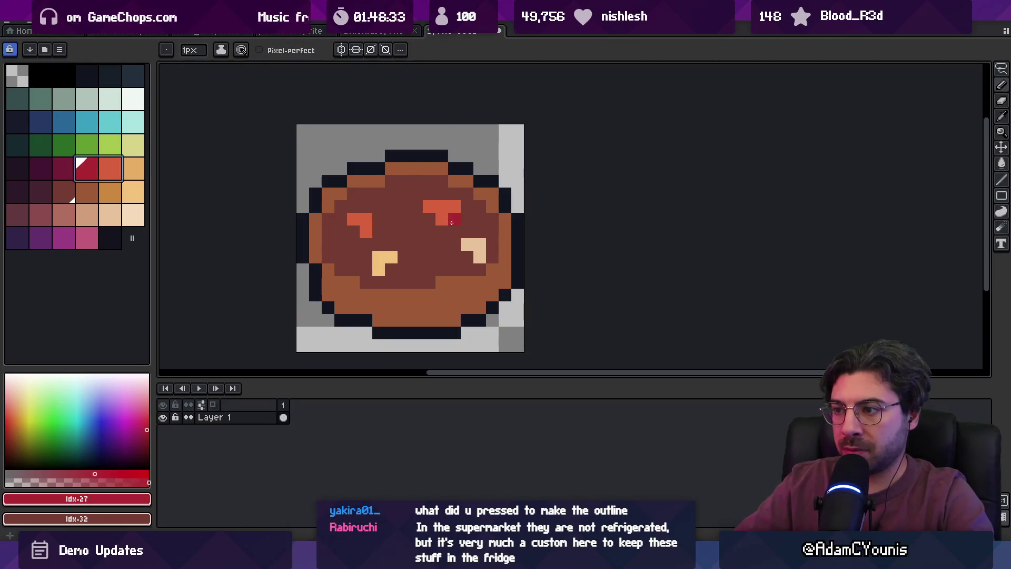
pyautogui.click(112, 169)
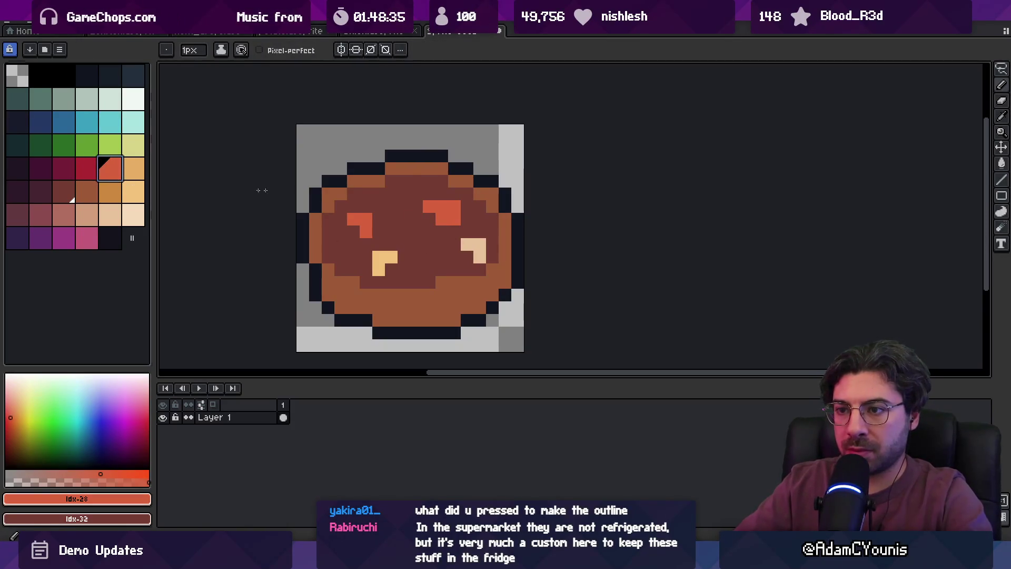
pyautogui.moveTo(324, 143); pyautogui.dragTo(340, 142)
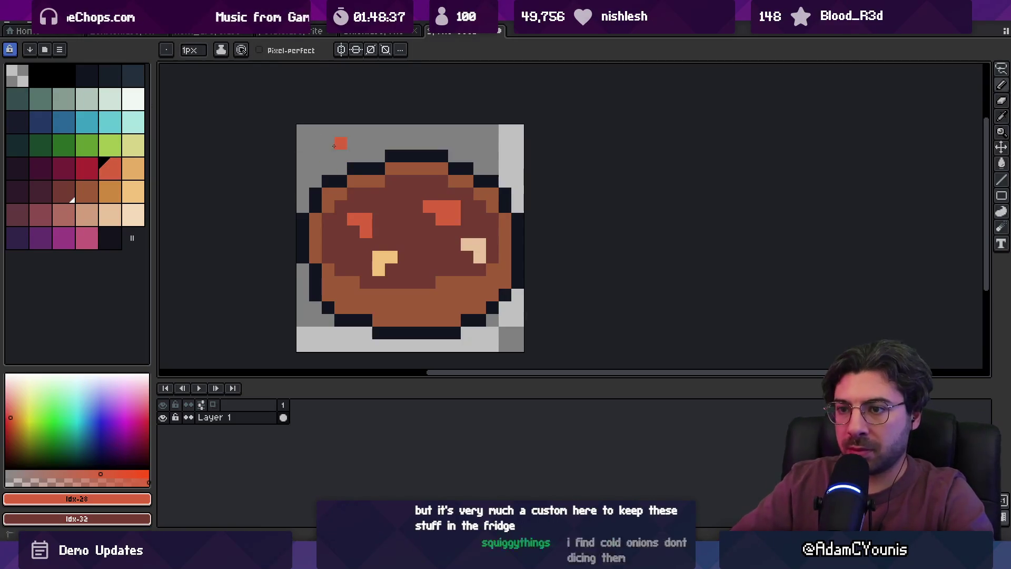
pyautogui.click(87, 192)
pyautogui.click(340, 156)
pyautogui.hotkey('ctrl', 'z')
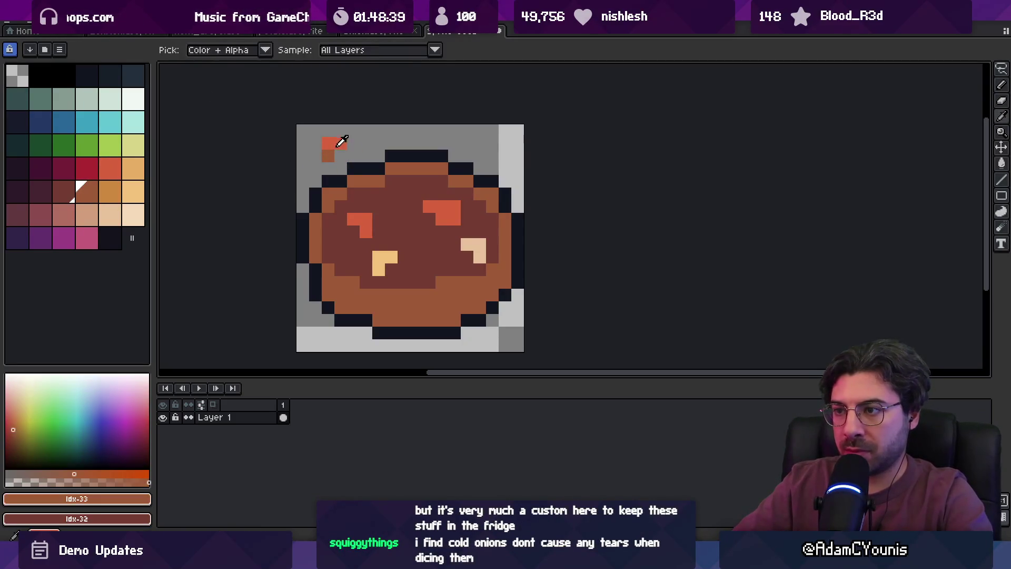
pyautogui.click(333, 153)
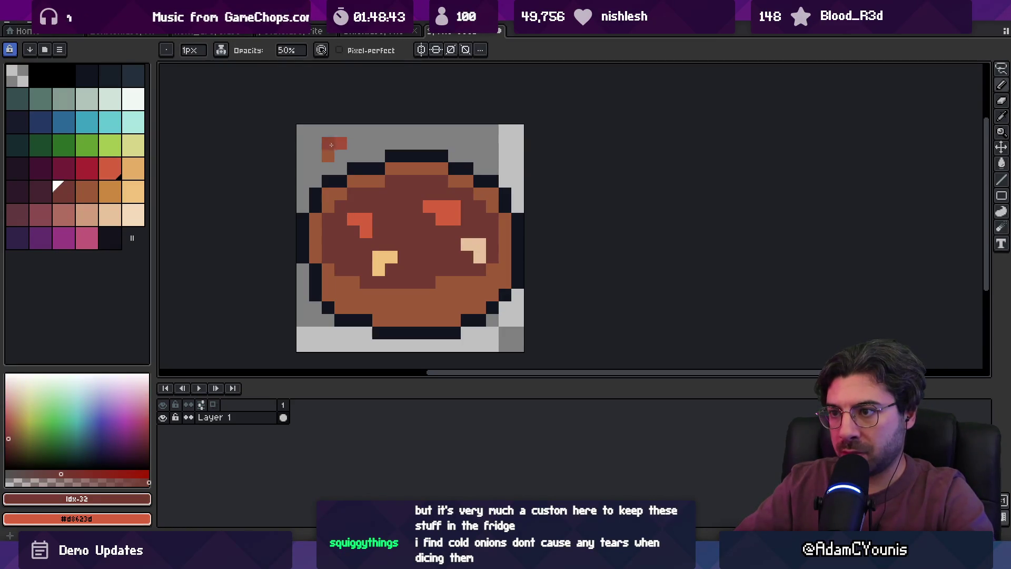
pyautogui.keyDown('alt'); pyautogui.click(333, 150); pyautogui.keyUp('alt')
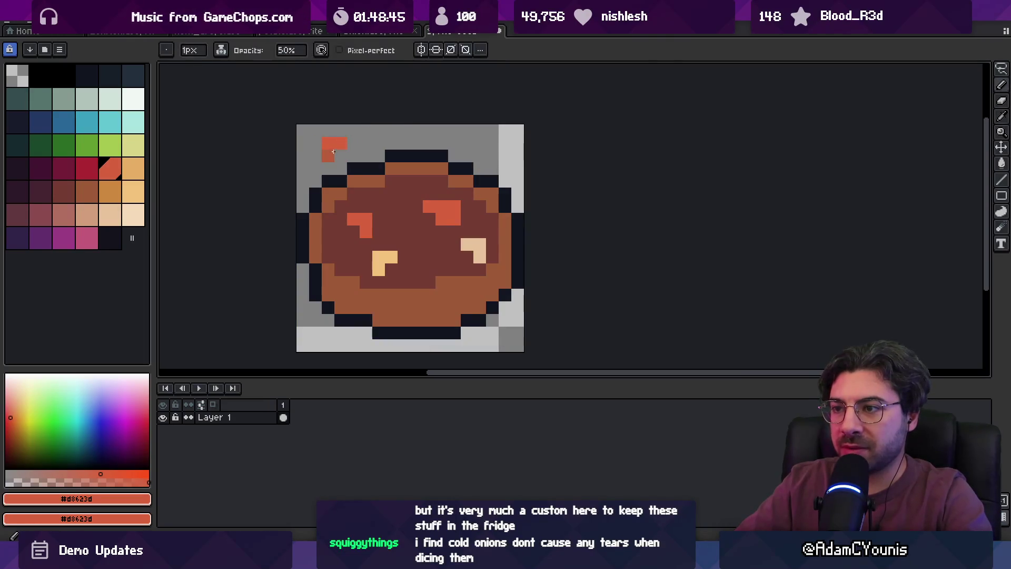
pyautogui.keyDown('alt'); pyautogui.click(333, 151); pyautogui.keyUp('alt')
pyautogui.moveTo(327, 156); pyautogui.dragTo(340, 156)
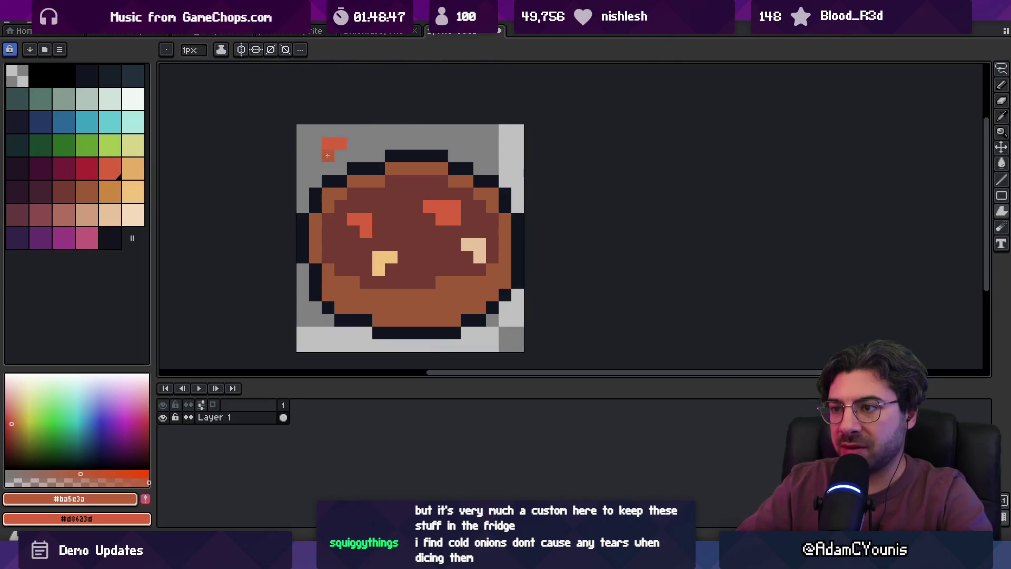
pyautogui.click(341, 156)
# At half opacity, shade under the upper-right chunk with a darker red-brown.
pyautogui.press('b')
pyautogui.keyDown('alt'); pyautogui.click(447, 208); pyautogui.keyUp('alt')
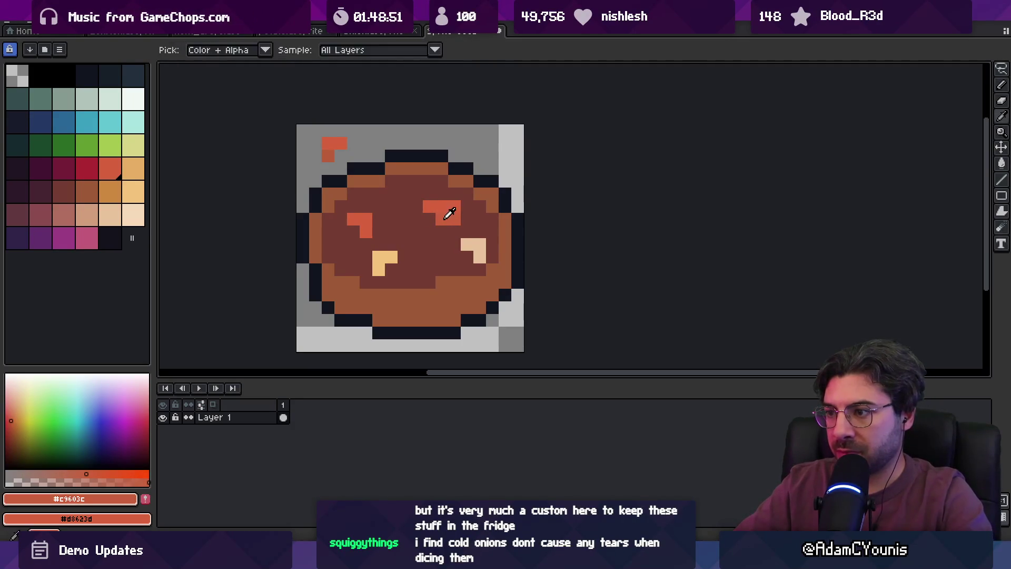
pyautogui.press('x')
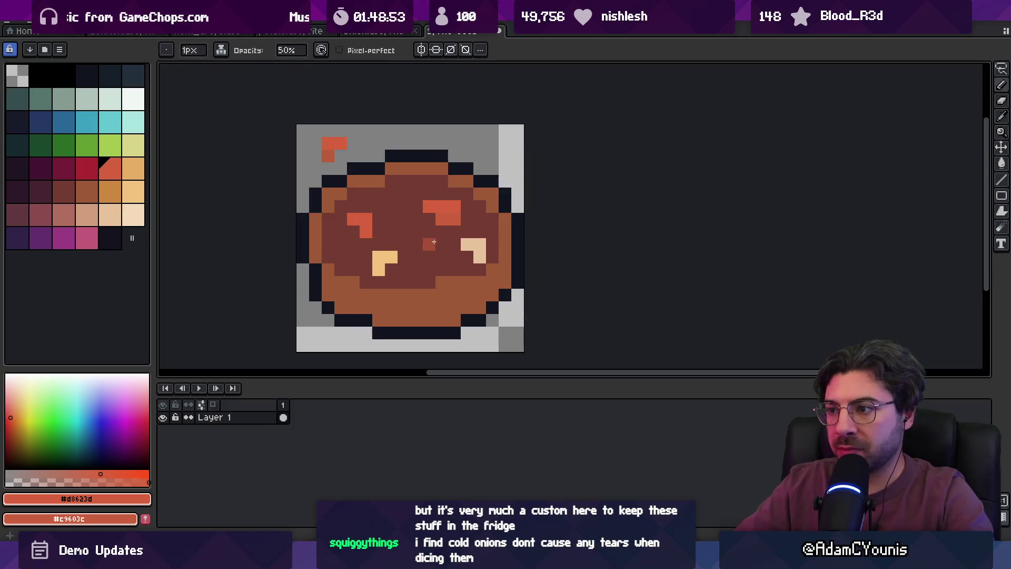
pyautogui.keyDown('alt'); pyautogui.click(442, 222); pyautogui.keyUp('alt')
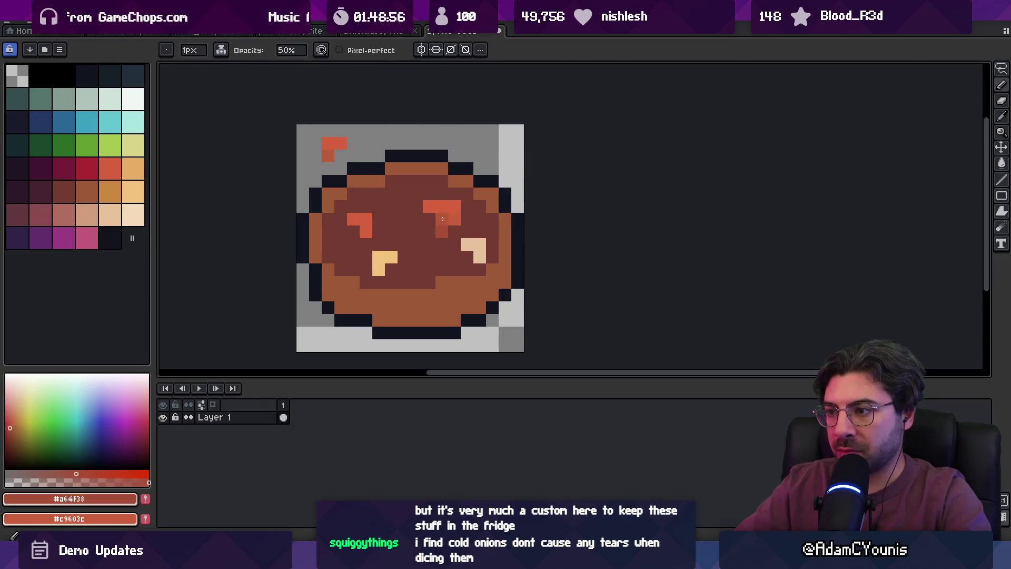
pyautogui.keyDown('alt'); pyautogui.click(440, 239); pyautogui.keyUp('alt')
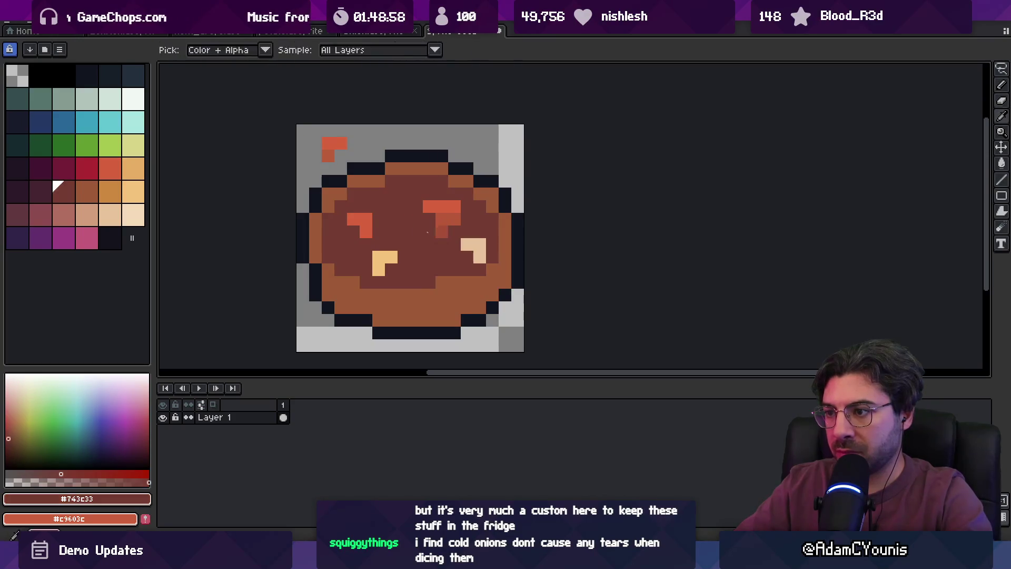
pyautogui.click(441, 231)
pyautogui.keyDown('alt'); pyautogui.click(454, 219); pyautogui.keyUp('alt')
pyautogui.click(453, 206)
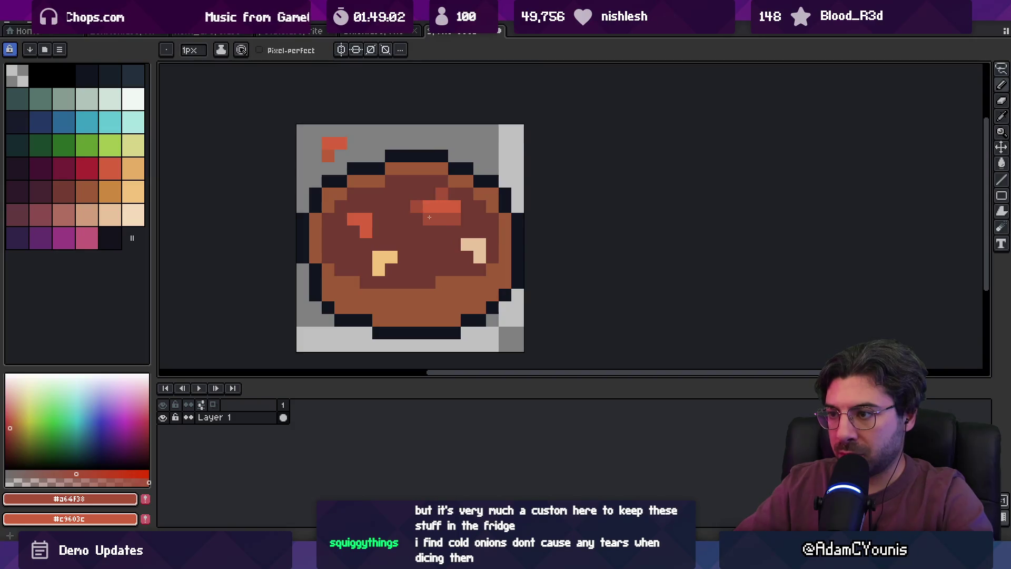
# Give the lower-left peach chunk a tan underside and add a tan pixel in the stew.
pyautogui.scroll(-9, 429, 217)
pyautogui.scroll(9, 470, 211)
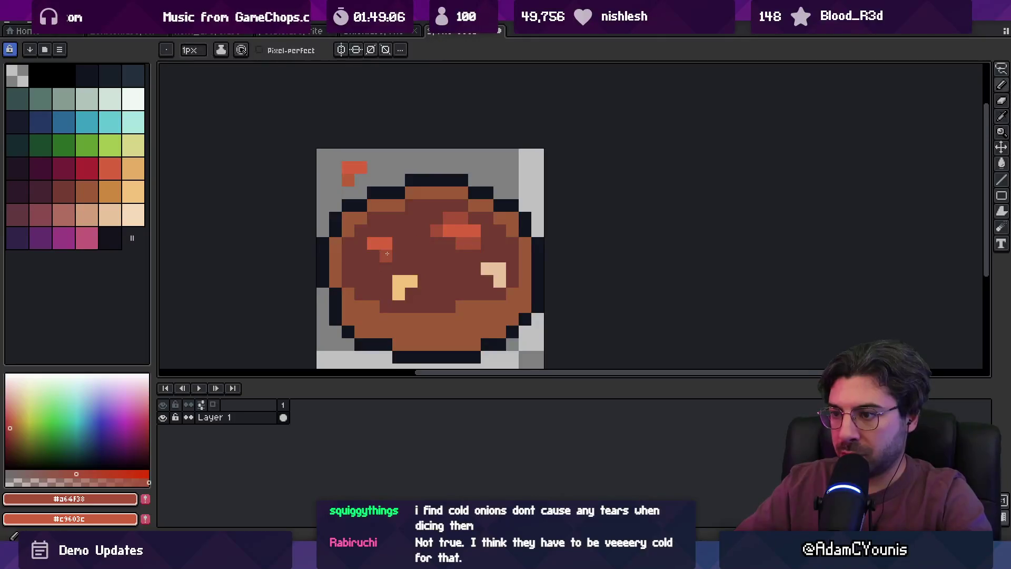
pyautogui.keyDown('alt'); pyautogui.click(388, 238); pyautogui.keyUp('alt')
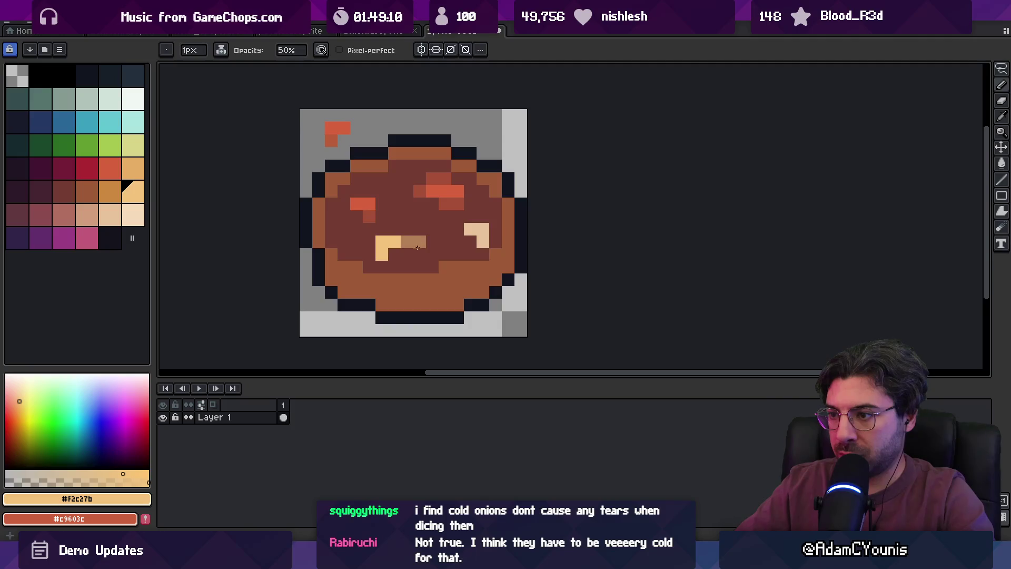
pyautogui.keyDown('alt'); pyautogui.click(407, 254); pyautogui.keyUp('alt')
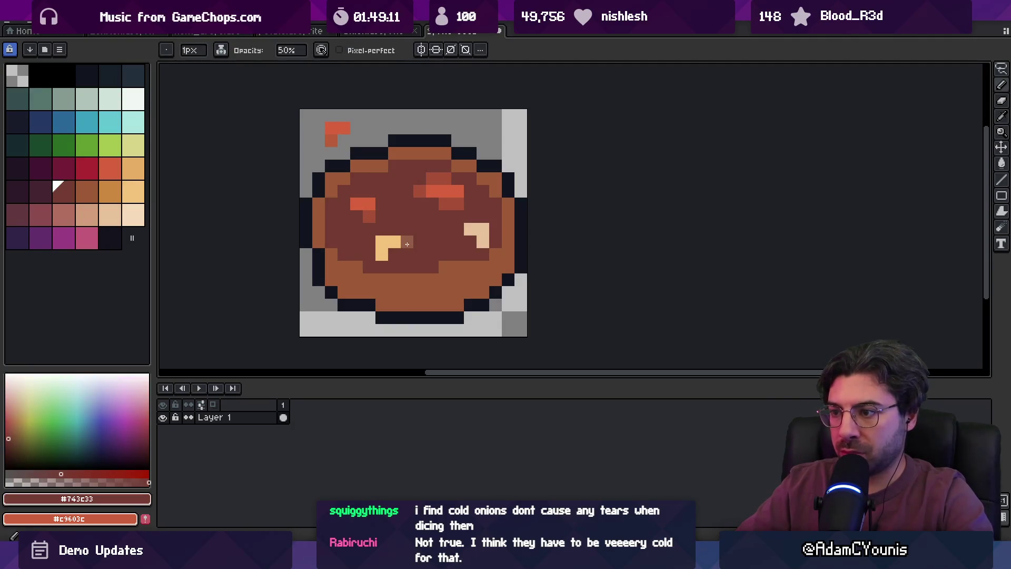
pyautogui.click(383, 254)
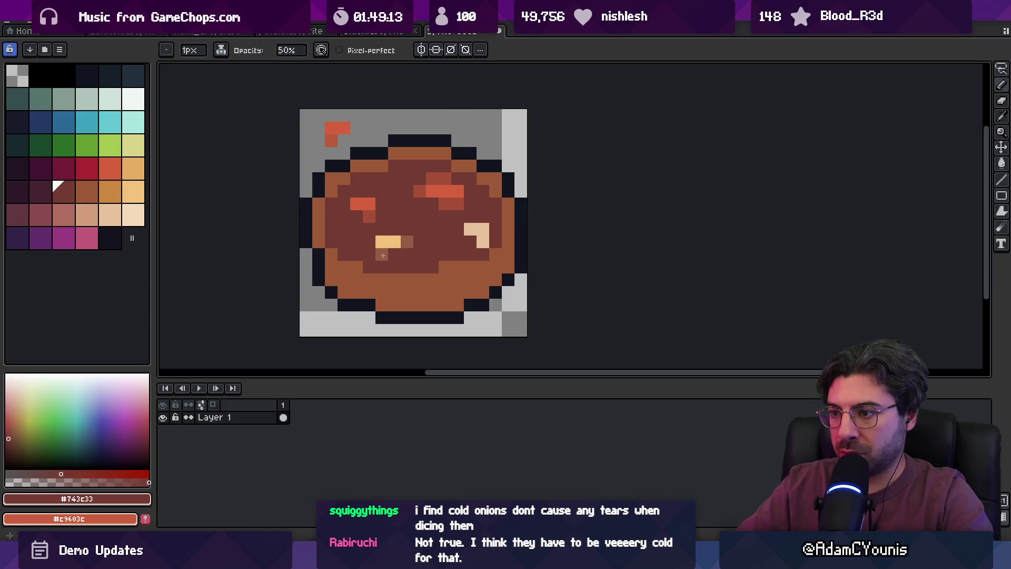
pyautogui.moveTo(407, 241); pyautogui.dragTo(407, 229)
pyautogui.hotkey('ctrl', 'z')
pyautogui.keyDown('alt'); pyautogui.click(396, 256); pyautogui.keyUp('alt')
pyautogui.hotkey('ctrl', 'z')
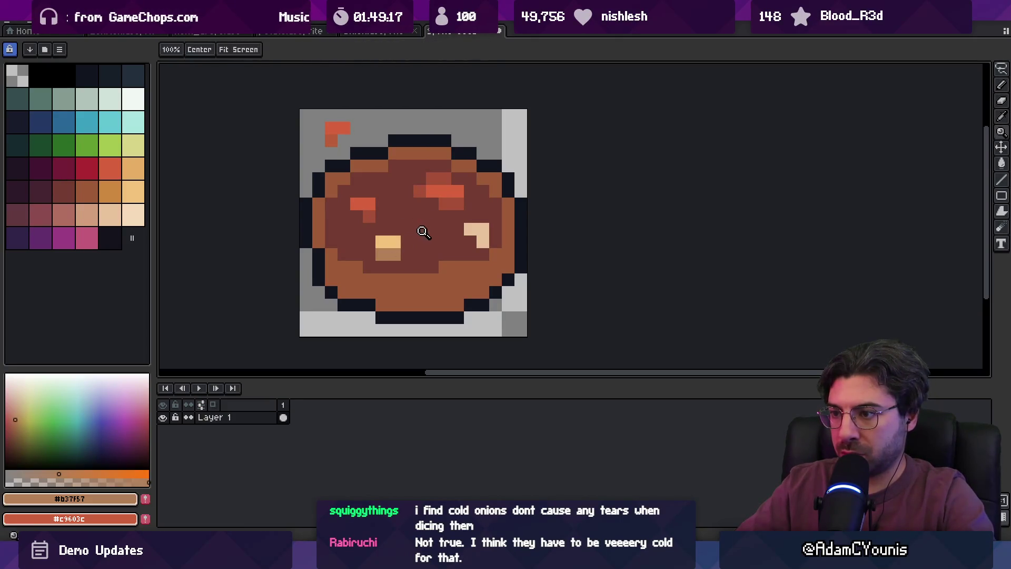
pyautogui.click(432, 254)
pyautogui.scroll(-1, 371, 234)
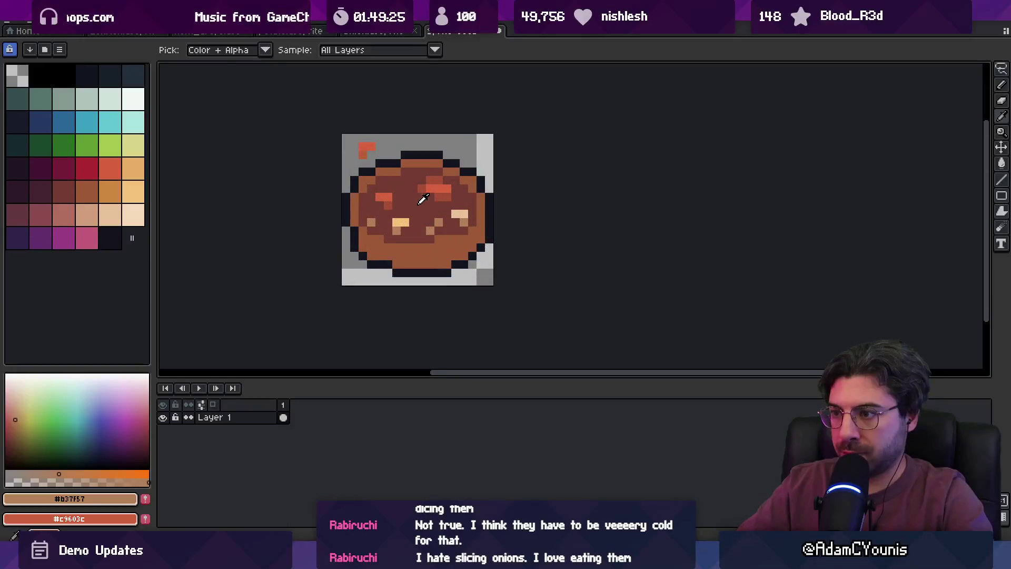
pyautogui.click(40, 191)
# Darken pixels on the stew's left side at half opacity and sample the resulting #5d3132 maroon.
pyautogui.press('b')
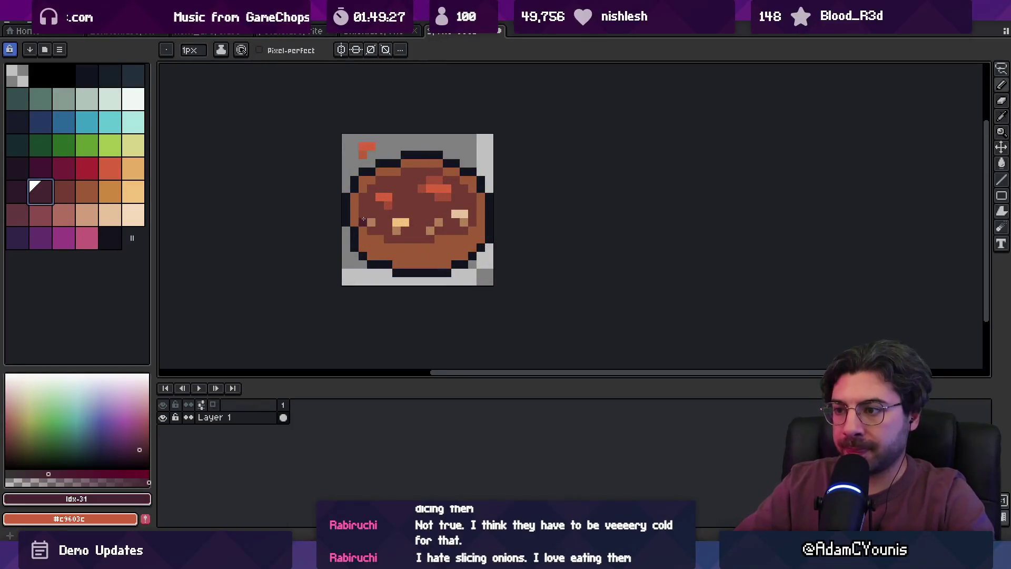
pyautogui.press('b')
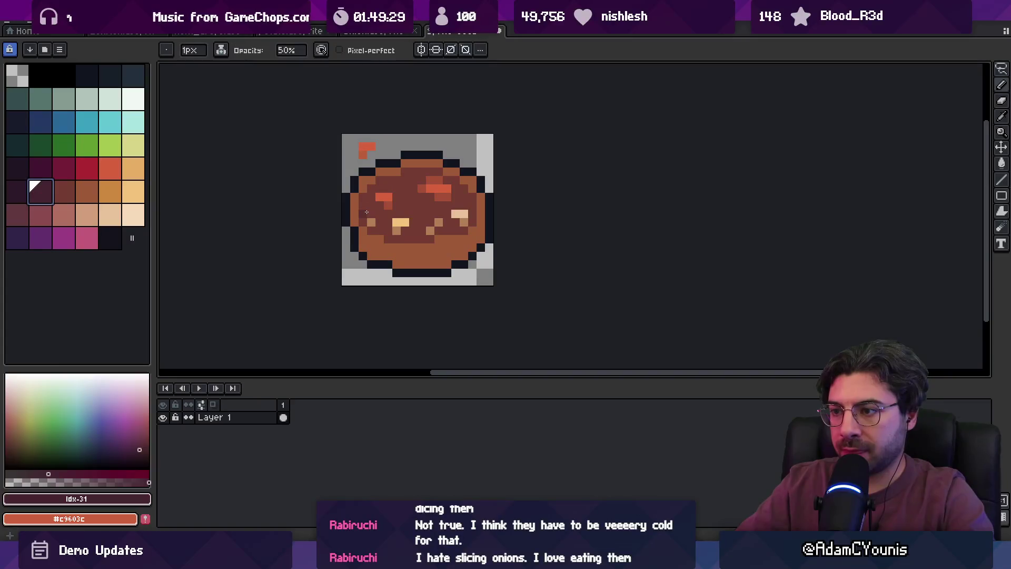
pyautogui.scroll(2, 365, 211)
pyautogui.click(345, 222)
pyautogui.keyDown('alt'); pyautogui.click(346, 221); pyautogui.keyUp('alt')
pyautogui.click(367, 256)
pyautogui.keyDown('alt'); pyautogui.click(346, 225); pyautogui.keyUp('alt')
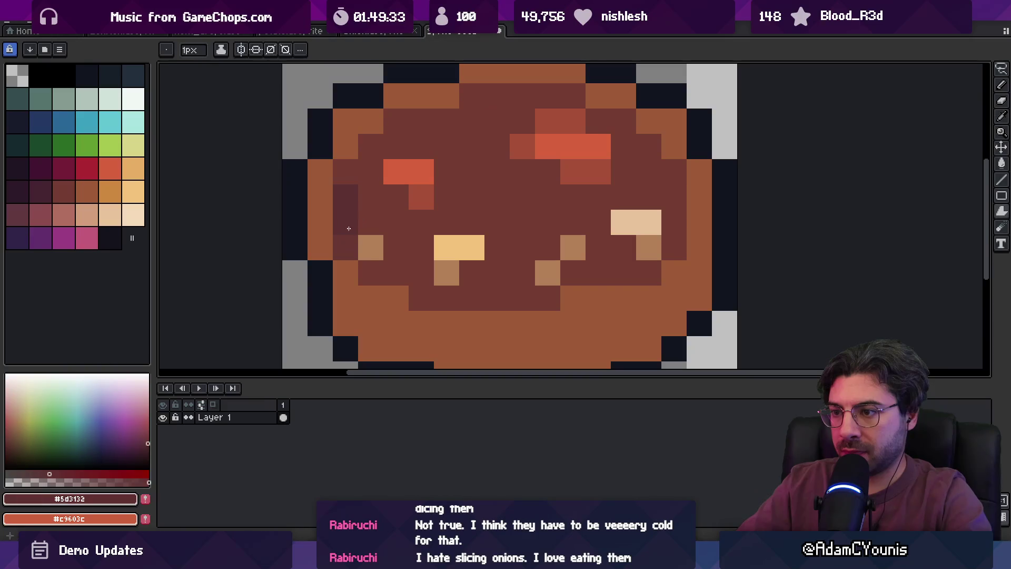
pyautogui.press('b')
# Draw #5d3132 shading along the stew's upper left, top, right side and lower middle.
pyautogui.moveTo(348, 193)
pyautogui.mouseDown()
pyautogui.moveTo(371, 196)
pyautogui.moveTo(369, 169)
pyautogui.moveTo(395, 122)
pyautogui.moveTo(446, 125)
pyautogui.mouseUp()
pyautogui.hscroll(3, 446, 125)
pyautogui.scroll(1, 447, 124)
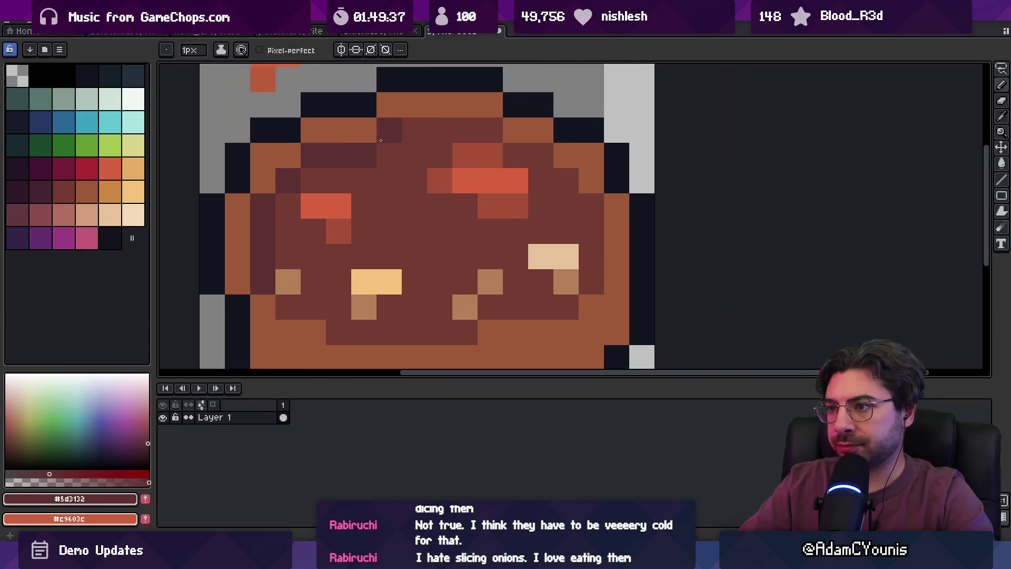
pyautogui.moveTo(379, 129); pyautogui.dragTo(473, 125)
pyautogui.moveTo(513, 155)
pyautogui.mouseDown()
pyautogui.moveTo(587, 221)
pyautogui.moveTo(553, 197)
pyautogui.moveTo(544, 214)
pyautogui.moveTo(489, 187)
pyautogui.moveTo(510, 204)
pyautogui.mouseUp()
pyautogui.click(460, 254)
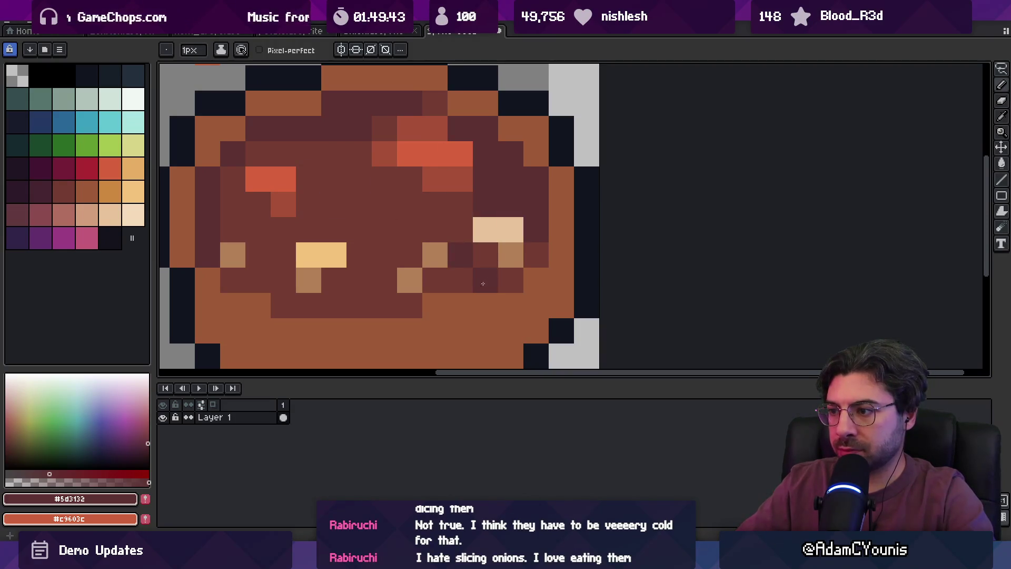
pyautogui.click(451, 286)
pyautogui.moveTo(411, 302)
pyautogui.mouseDown()
pyautogui.moveTo(316, 305)
pyautogui.moveTo(255, 283)
pyautogui.mouseUp()
pyautogui.click(232, 279)
pyautogui.moveTo(253, 227)
pyautogui.mouseDown()
pyautogui.moveTo(368, 210)
pyautogui.moveTo(384, 228)
pyautogui.moveTo(367, 182)
pyautogui.moveTo(384, 204)
pyautogui.moveTo(384, 179)
pyautogui.moveTo(311, 179)
pyautogui.moveTo(308, 206)
pyautogui.moveTo(398, 231)
pyautogui.mouseUp()
# Mix #743c33 pixels into the shading, touch up with #5d3132, and zoom out.
pyautogui.keyDown('alt'); pyautogui.click(369, 179); pyautogui.keyUp('alt')
pyautogui.keyDown('alt'); pyautogui.click(410, 210); pyautogui.keyUp('alt')
pyautogui.keyDown('alt'); pyautogui.click(392, 178); pyautogui.keyUp('alt')
pyautogui.click(409, 179)
pyautogui.keyDown('alt'); pyautogui.click(388, 180); pyautogui.keyUp('alt')
pyautogui.scroll(-8, 361, 210)
pyautogui.scroll(6, 378, 240)
pyautogui.press('z')
pyautogui.scroll(-5, 378, 240)
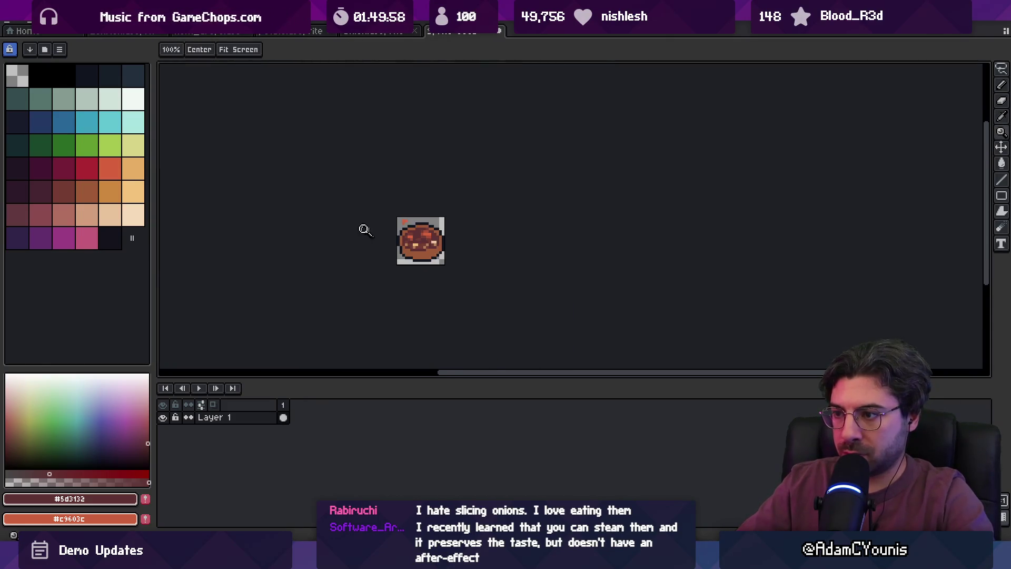
# Sample the #5d3132 dark maroon and fill the stew's bottom brown band with it.
pyautogui.scroll(2, 396, 248)
pyautogui.scroll(3, 396, 248)
pyautogui.keyDown('alt'); pyautogui.click(390, 249); pyautogui.keyUp('alt')
pyautogui.scroll(-2, 440, 250)
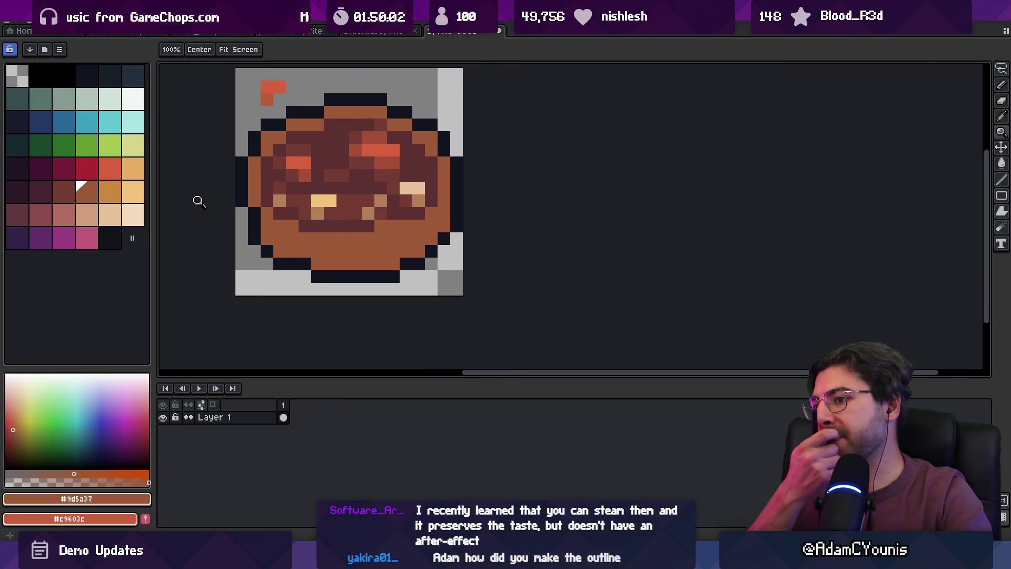
pyautogui.press('i')
pyautogui.click(338, 219)
pyautogui.press('b')
pyautogui.click(264, 237)
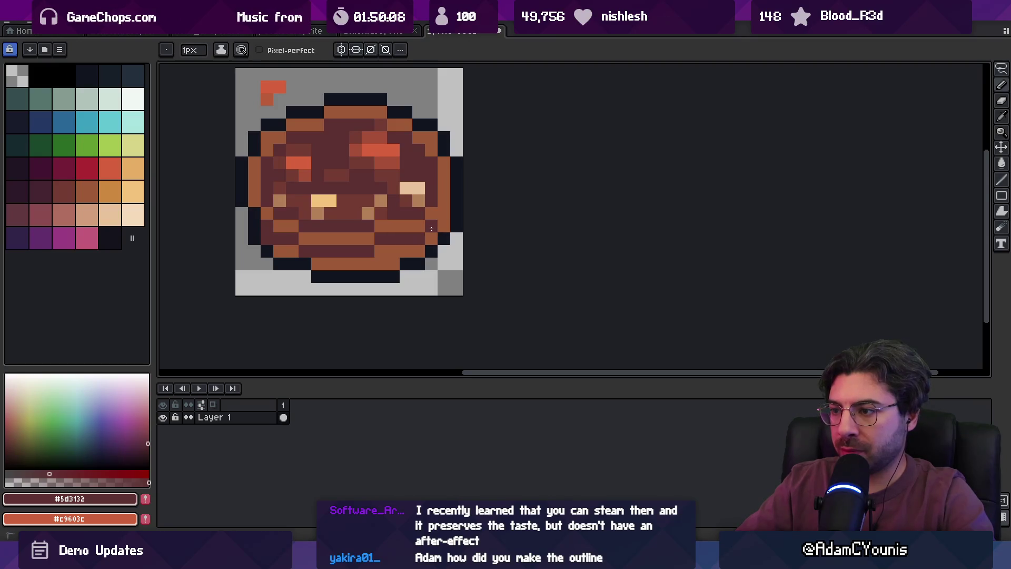
pyautogui.press('g')
pyautogui.click(352, 259)
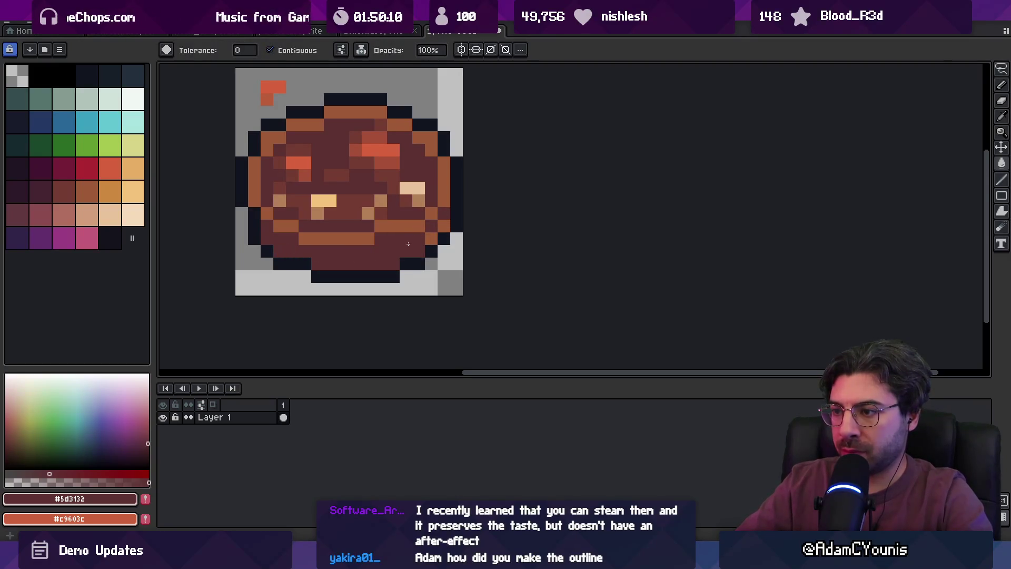
# Zoom in and recolour a pixel in the stew's middle with #743c33 maroon.
pyautogui.press('v')
pyautogui.scroll(-8, 444, 225)
pyautogui.scroll(4, 379, 204)
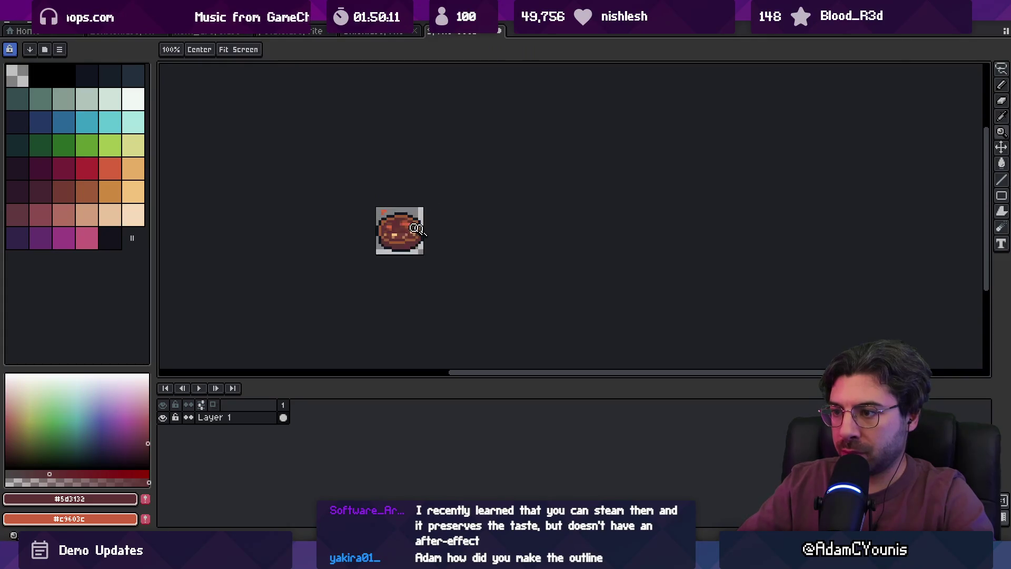
pyautogui.press('z')
pyautogui.scroll(-3, 389, 205)
pyautogui.scroll(2, 394, 205)
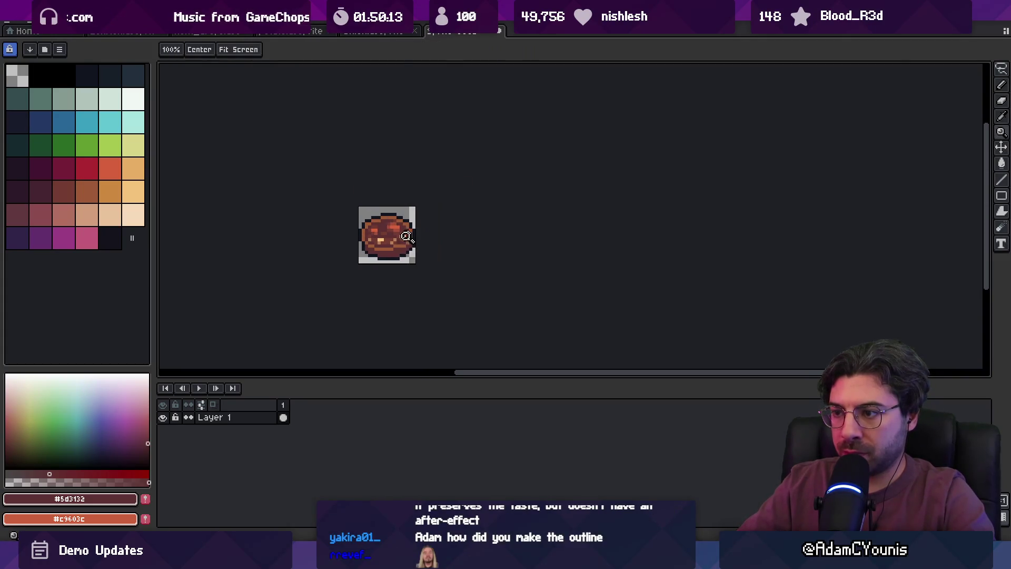
pyautogui.hscroll(2, 386, 240)
pyautogui.scroll(2, 388, 242)
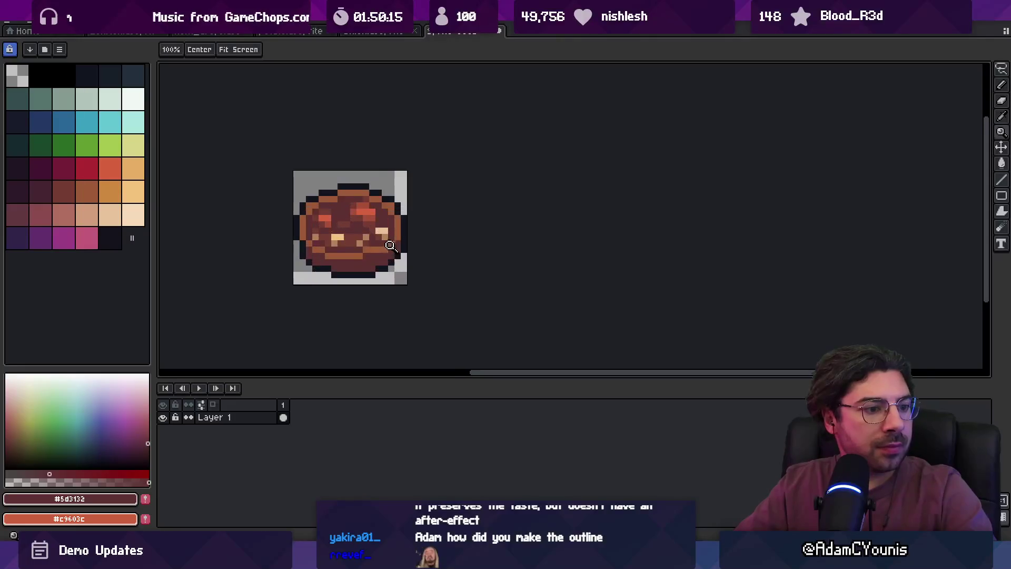
pyautogui.scroll(1, 354, 244)
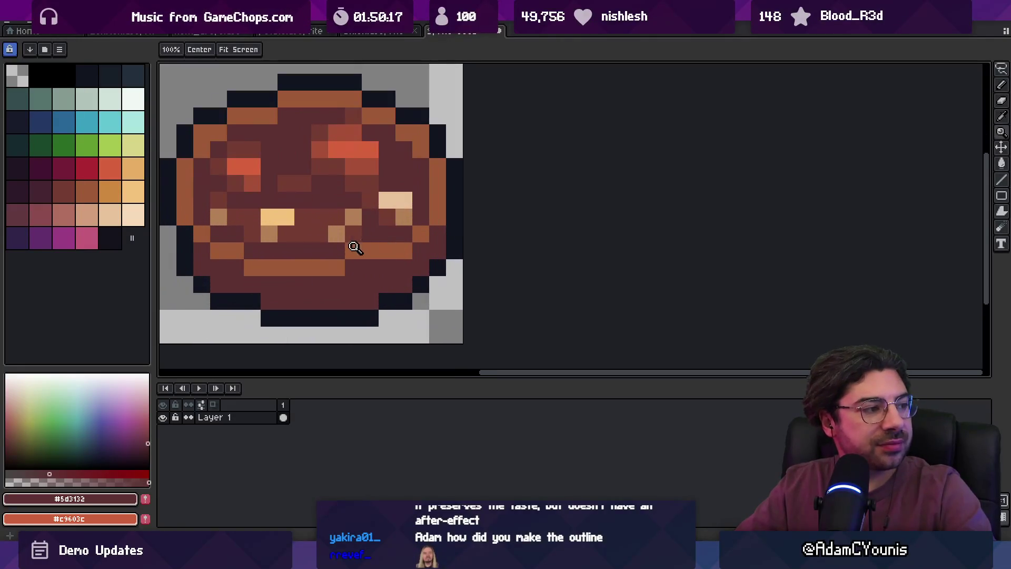
pyautogui.press('b')
pyautogui.keyDown('alt'); pyautogui.click(342, 263); pyautogui.keyUp('alt')
pyautogui.press('z')
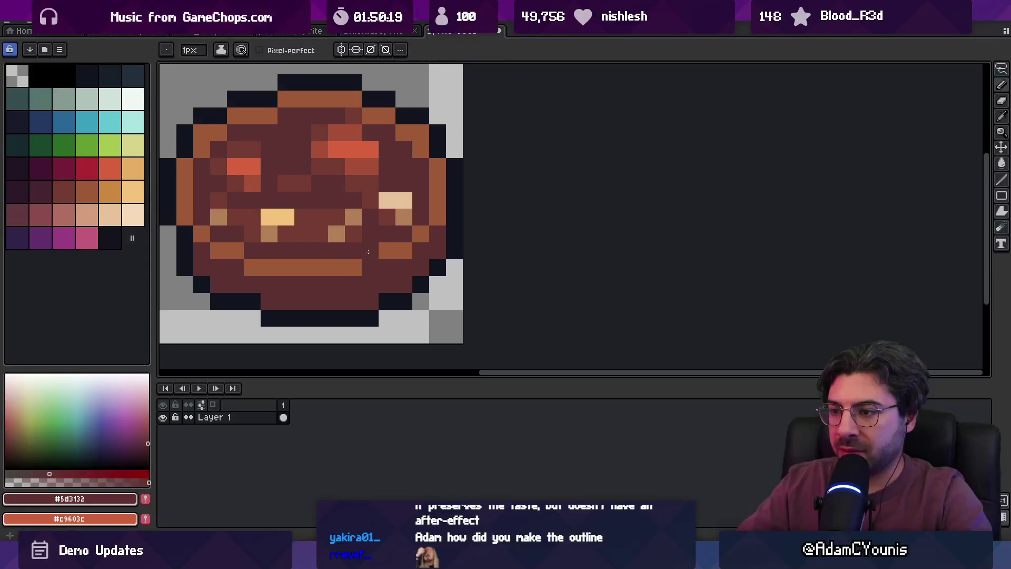
pyautogui.scroll(-5, 394, 206)
pyautogui.scroll(5, 399, 243)
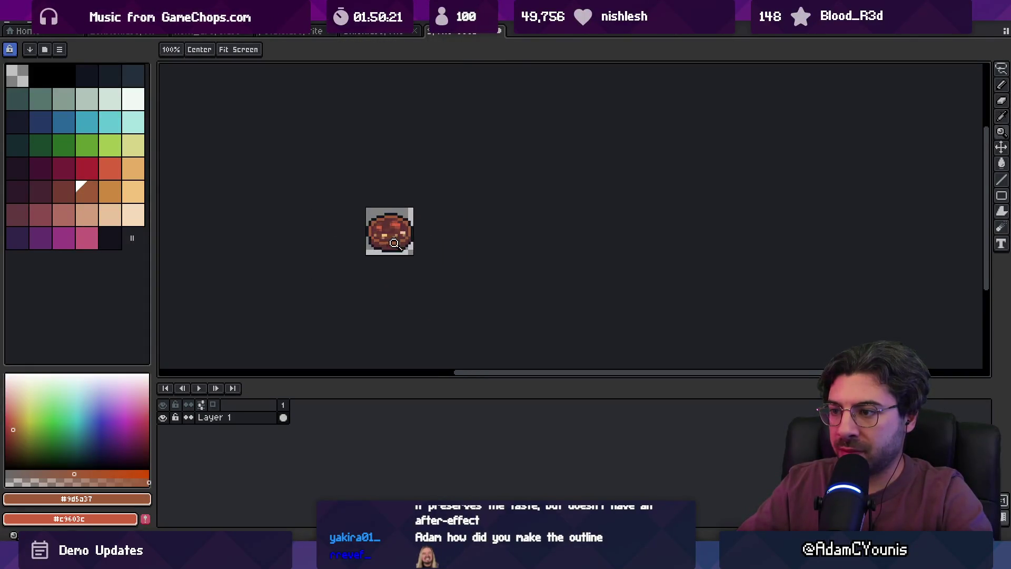
pyautogui.press('b')
pyautogui.keyDown('alt'); pyautogui.click(375, 231); pyautogui.keyUp('alt')
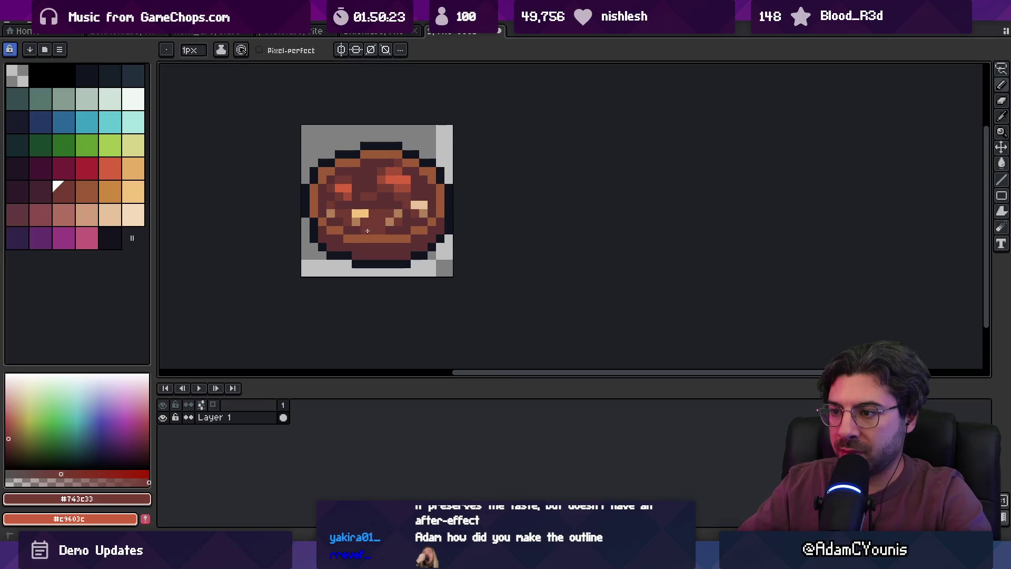
pyautogui.click(390, 221)
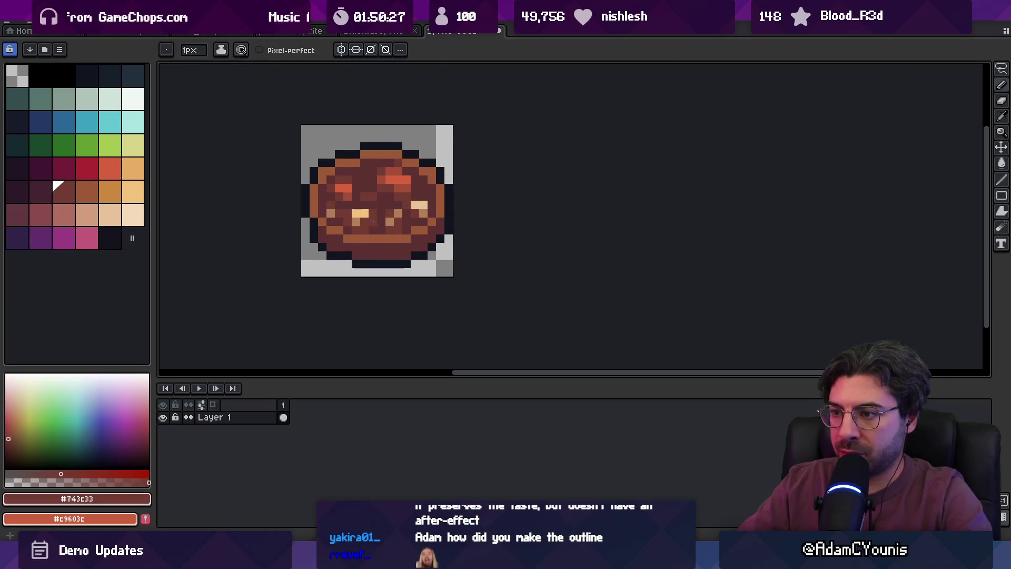
# Zoom back to the pencil and pick the #11151F dark outline colour.
pyautogui.press('z')
pyautogui.scroll(-5, 392, 179)
pyautogui.scroll(4, 426, 200)
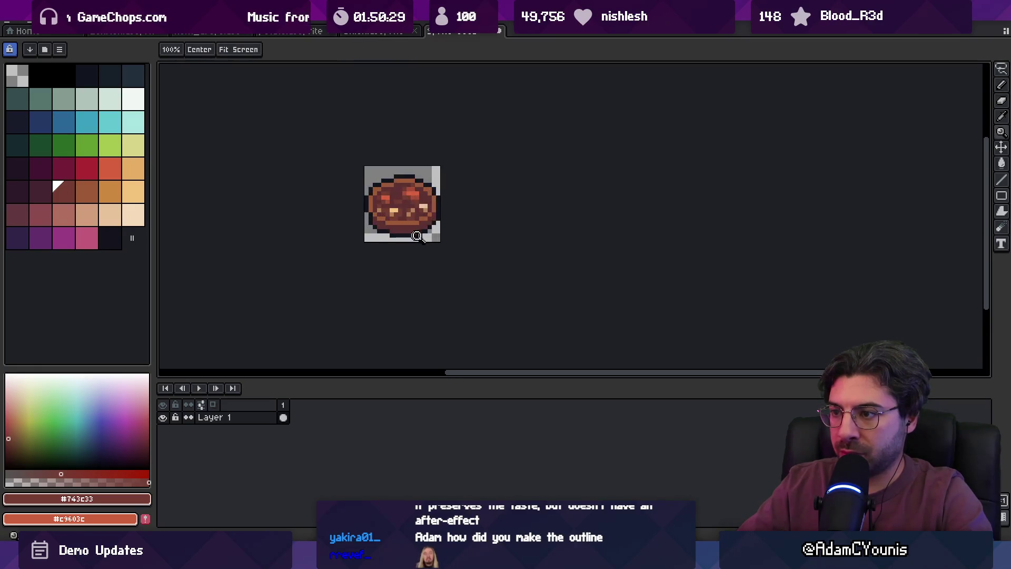
pyautogui.scroll(3, 416, 231)
pyautogui.press('b')
pyautogui.keyDown('alt'); pyautogui.click(437, 210); pyautogui.keyUp('alt')
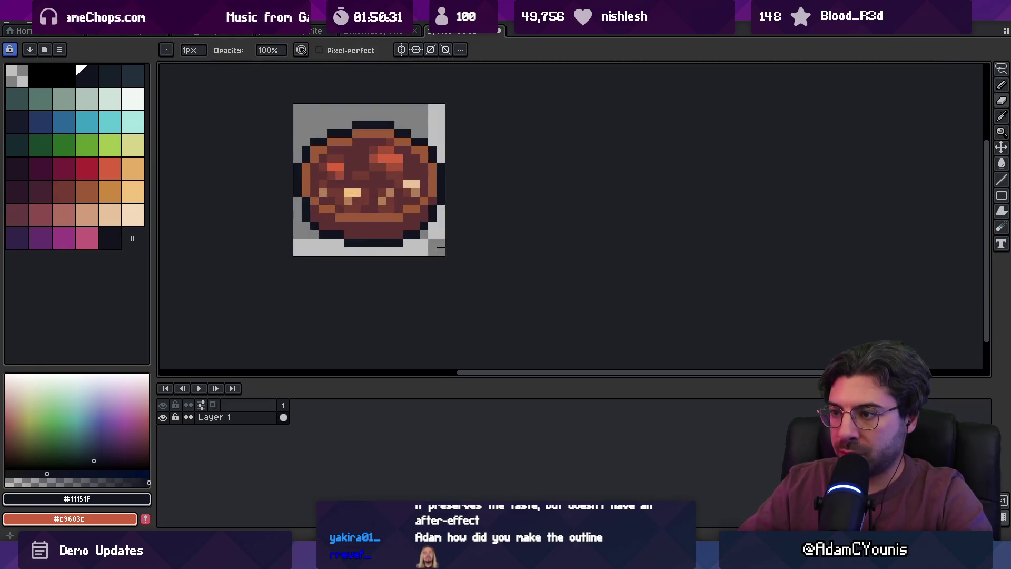
# Add an outline pixel at the right edge and retouch nearby pixels in maroon, brown and transparency.
pyautogui.click(433, 217)
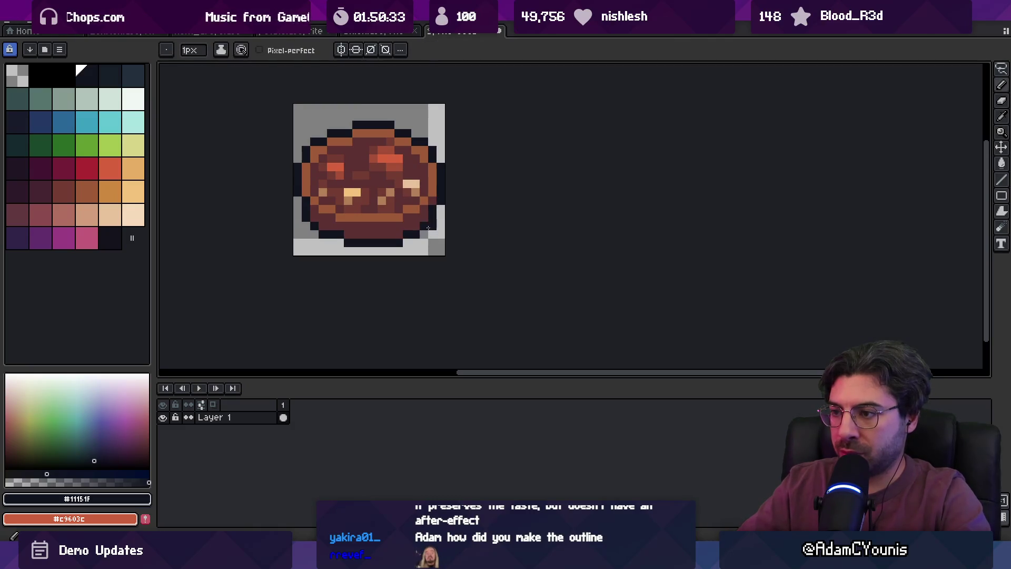
pyautogui.keyDown('alt'); pyautogui.click(411, 234); pyautogui.keyUp('alt')
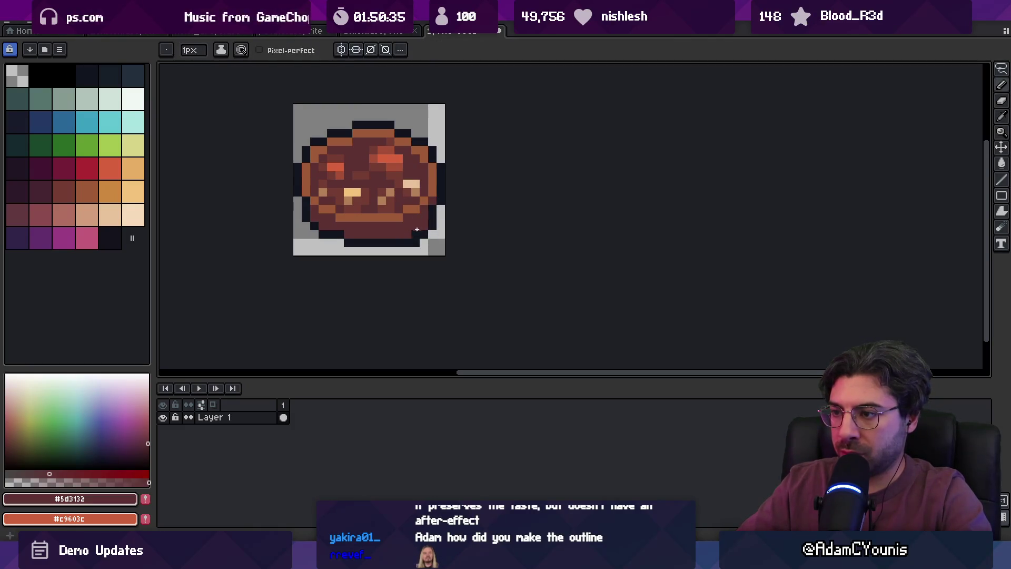
pyautogui.keyDown('alt'); pyautogui.click(415, 237); pyautogui.keyUp('alt')
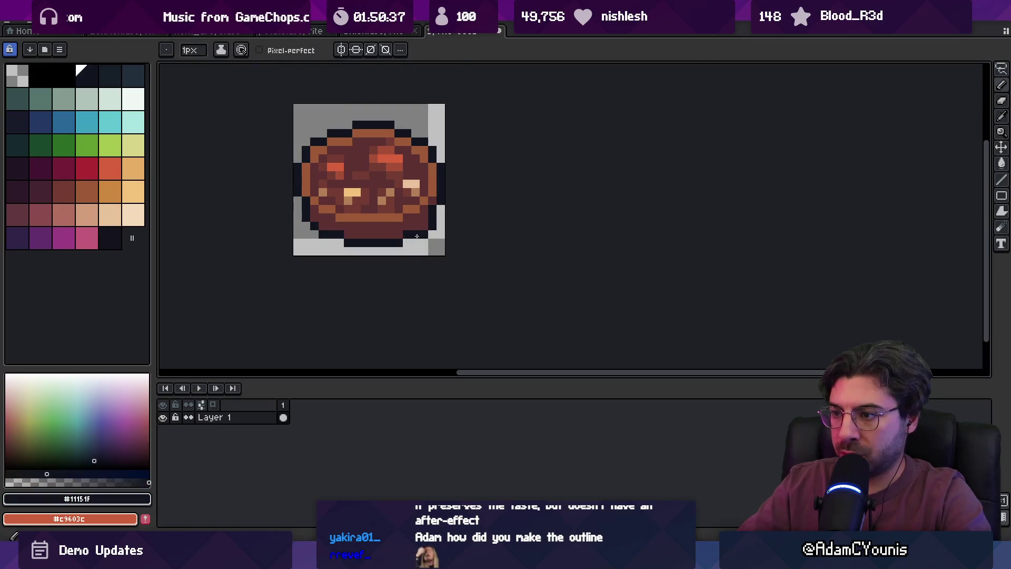
pyautogui.press('z')
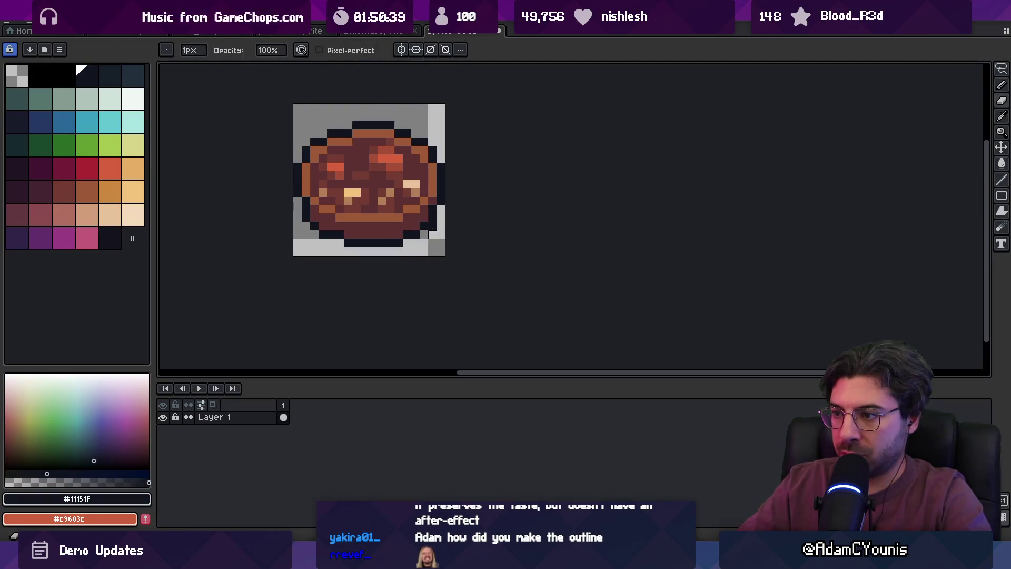
pyautogui.scroll(-4, 454, 213)
pyautogui.scroll(4, 466, 208)
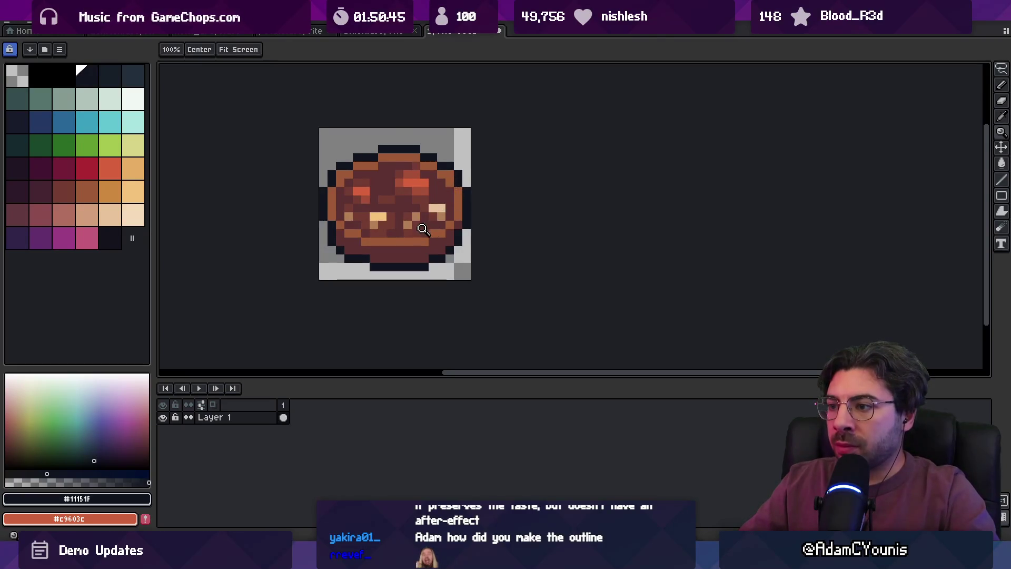
pyautogui.click(423, 227)
pyautogui.press('b')
pyautogui.keyDown('alt'); pyautogui.click(470, 220); pyautogui.keyUp('alt')
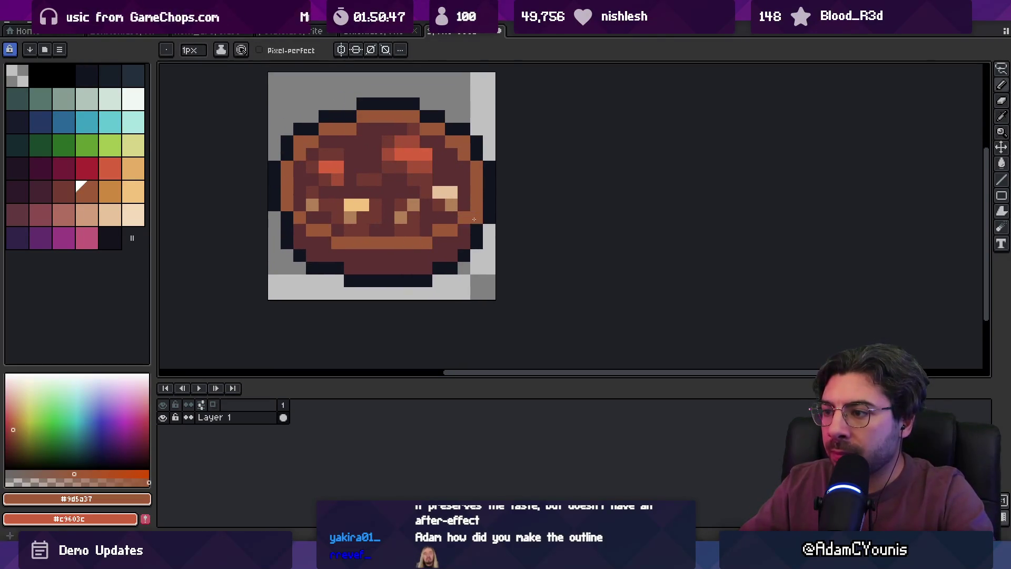
pyautogui.keyDown('alt'); pyautogui.click(439, 231); pyautogui.keyUp('alt')
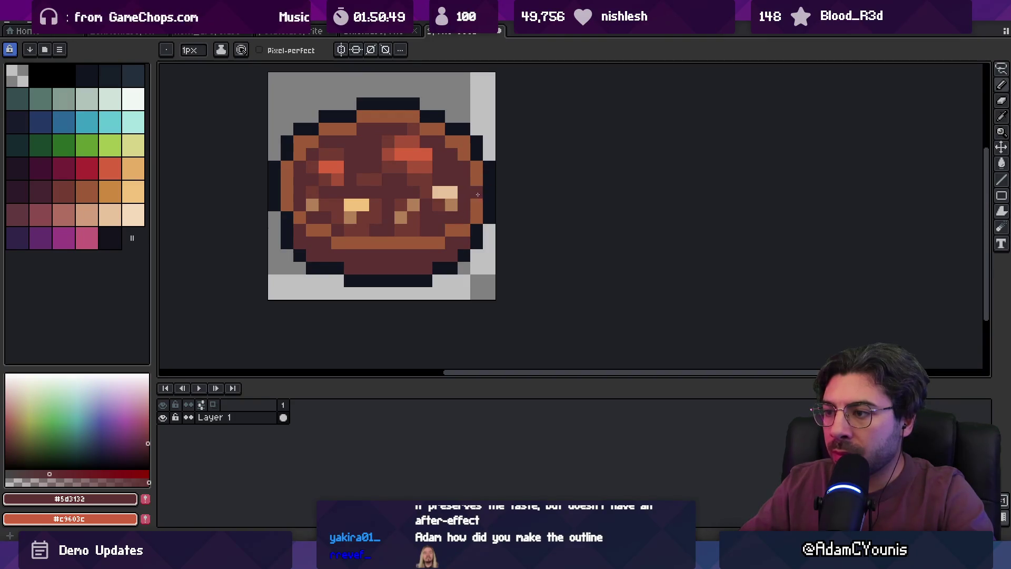
pyautogui.keyDown('alt'); pyautogui.click(488, 218); pyautogui.keyUp('alt')
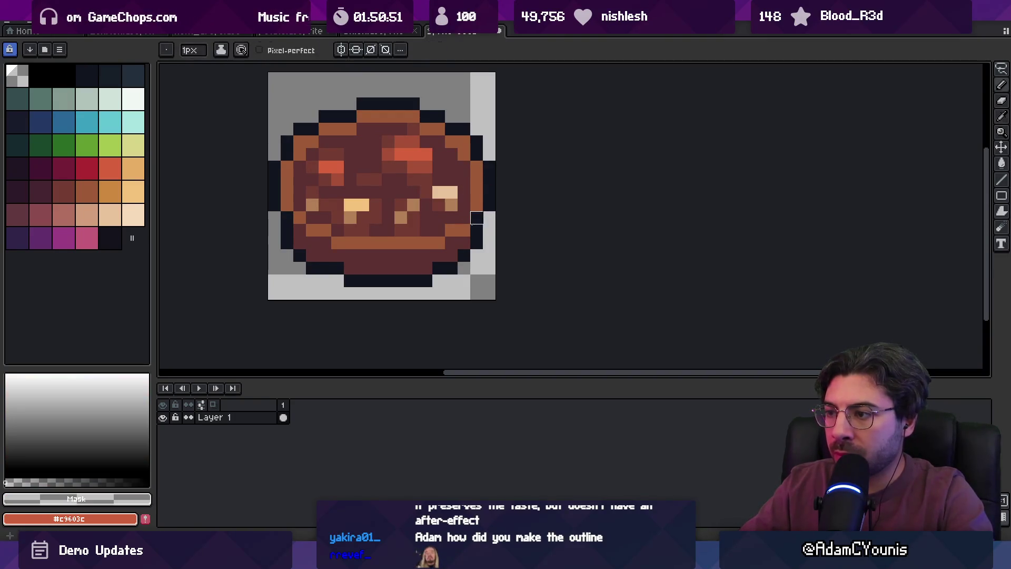
pyautogui.keyDown('alt'); pyautogui.click(463, 242); pyautogui.keyUp('alt')
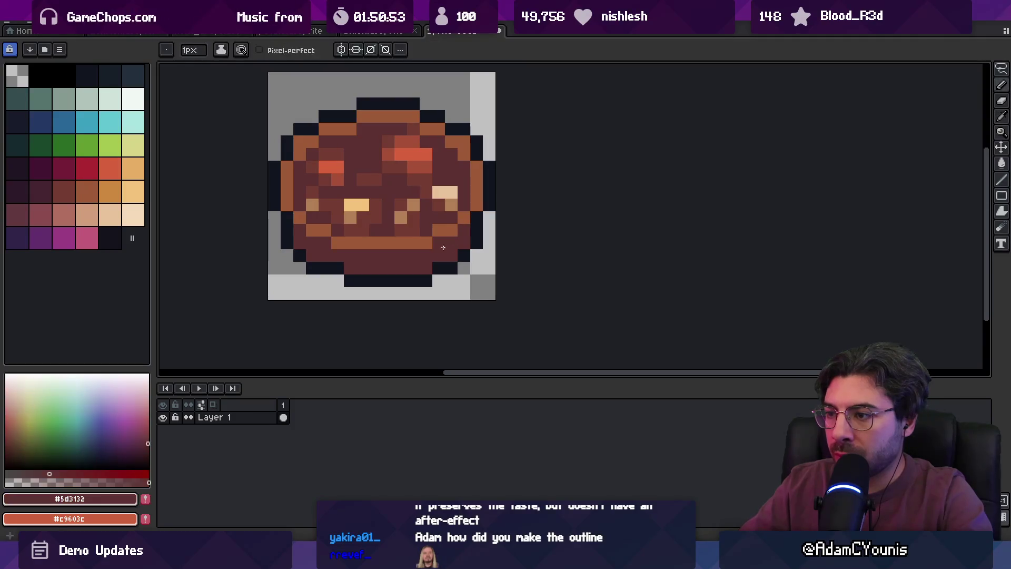
pyautogui.press('z')
pyautogui.scroll(-8, 485, 187)
pyautogui.scroll(4, 500, 208)
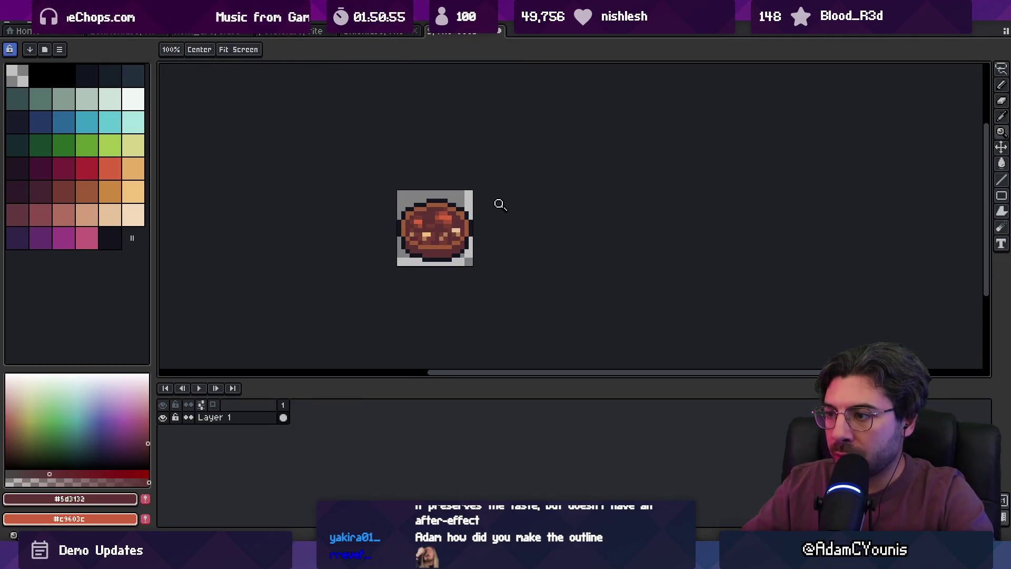
pyautogui.scroll(4, 488, 193)
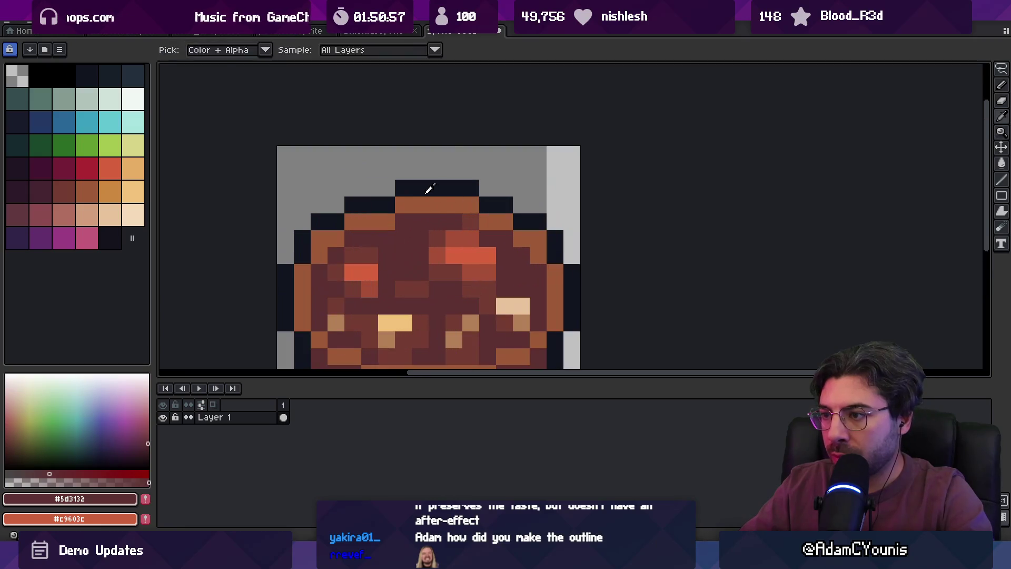
pyautogui.keyDown('alt'); pyautogui.click(401, 198); pyautogui.keyUp('alt')
pyautogui.scroll(-4, 399, 204)
pyautogui.scroll(-3, 437, 192)
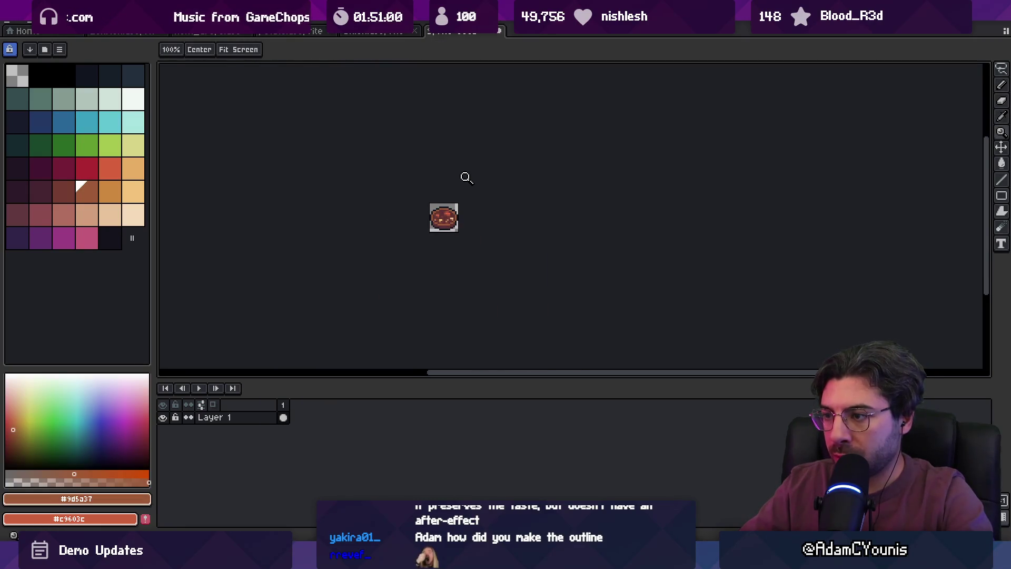
pyautogui.scroll(5, 450, 229)
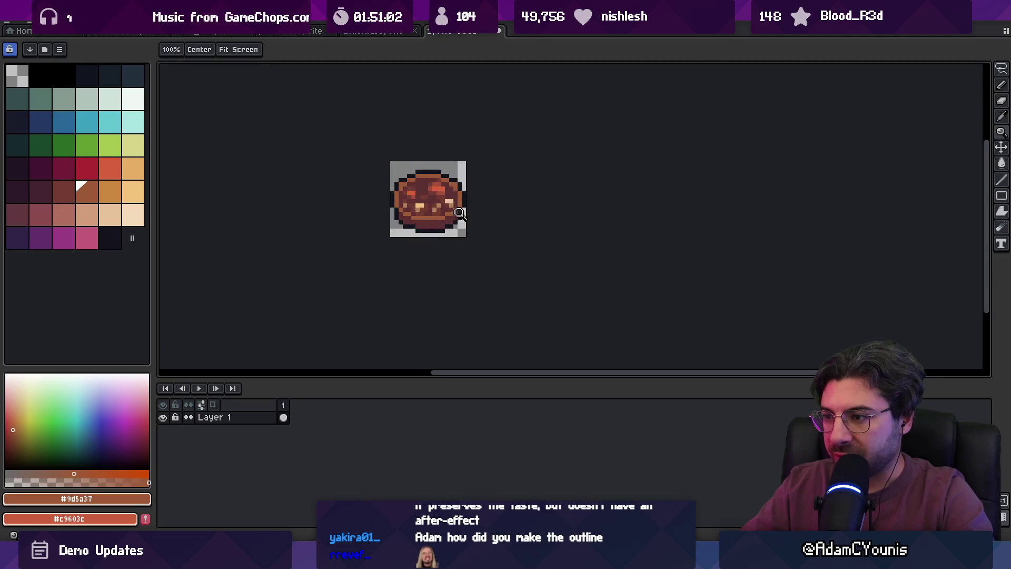
pyautogui.press('b')
pyautogui.keyDown('alt'); pyautogui.click(393, 260); pyautogui.keyUp('alt')
# Add a dark pixel above the bowl top and paint brown pixels along the top row.
pyautogui.press('z')
pyautogui.scroll(-5, 436, 244)
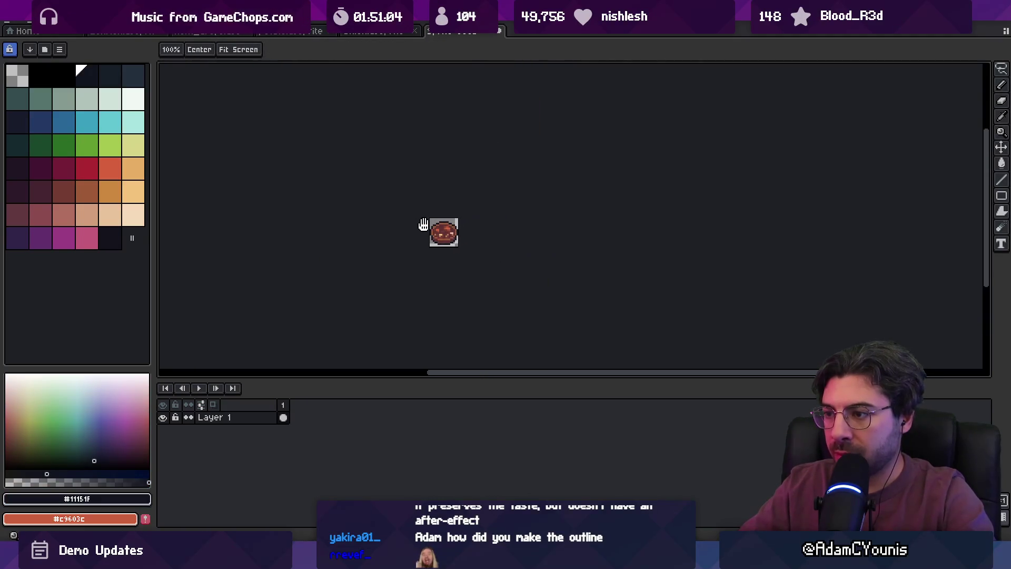
pyautogui.scroll(4, 445, 230)
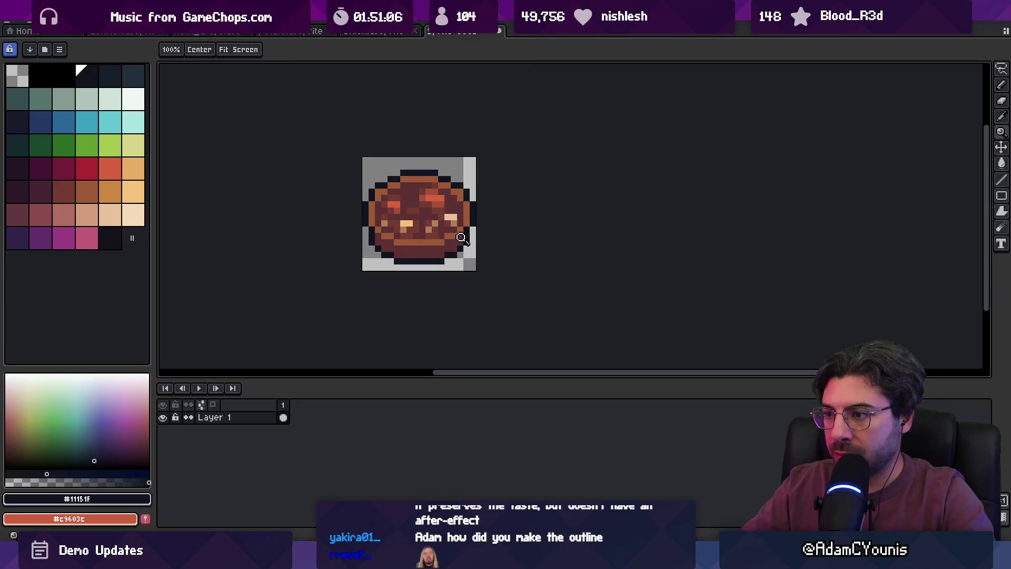
pyautogui.press('b')
pyautogui.keyDown('alt'); pyautogui.click(387, 235); pyautogui.keyUp('alt')
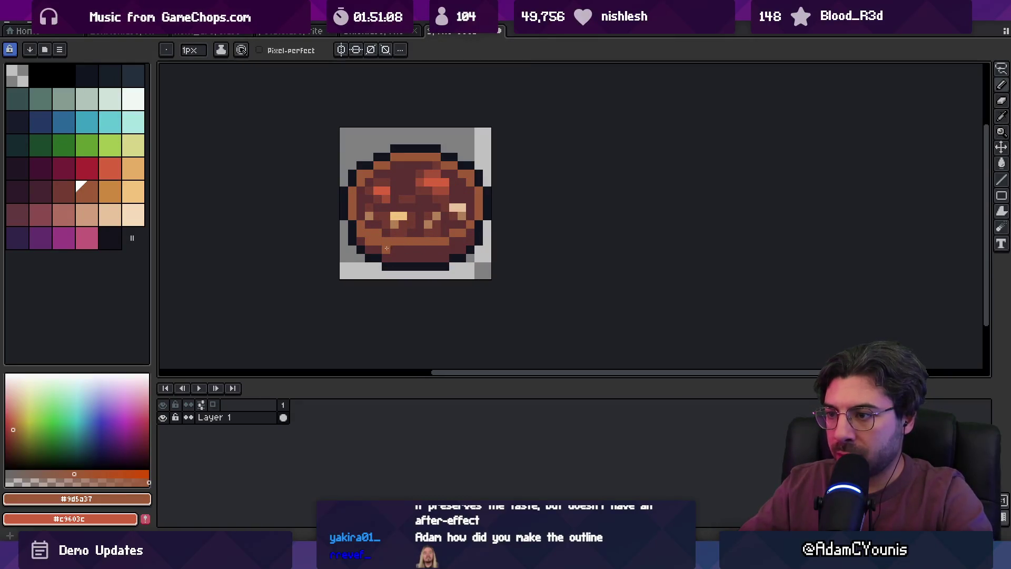
pyautogui.press('z')
pyautogui.scroll(-5, 446, 226)
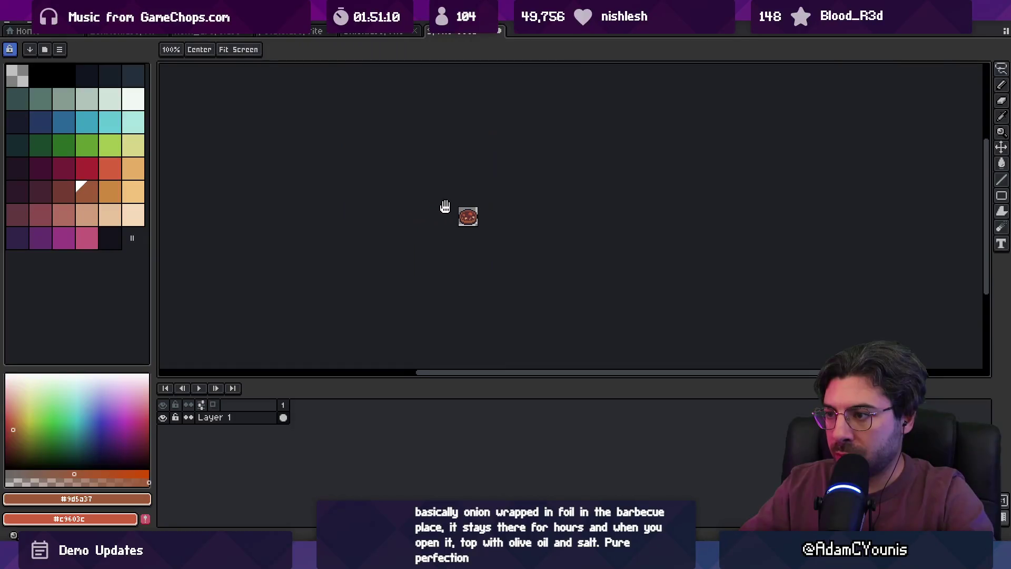
pyautogui.scroll(4, 452, 171)
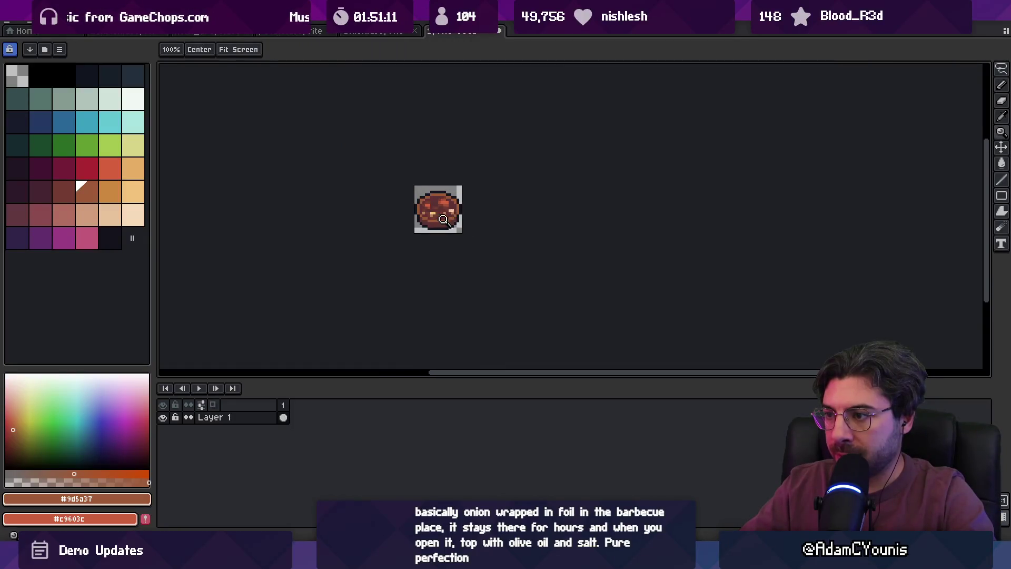
pyautogui.keyDown('alt'); pyautogui.click(416, 157); pyautogui.keyUp('alt')
pyautogui.click(423, 148)
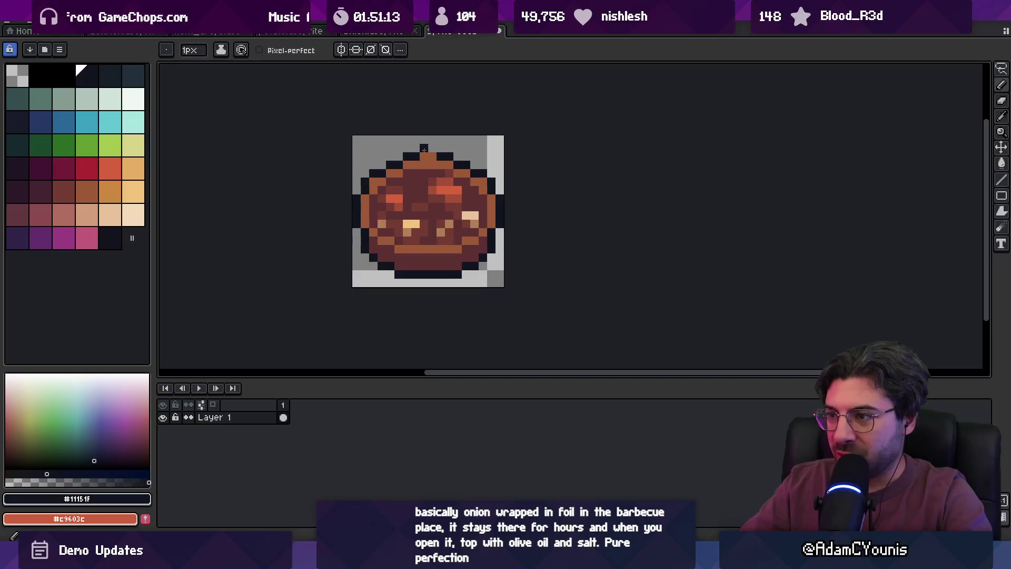
pyautogui.keyDown('alt'); pyautogui.click(427, 157); pyautogui.keyUp('alt')
pyautogui.moveTo(414, 156); pyautogui.dragTo(441, 156)
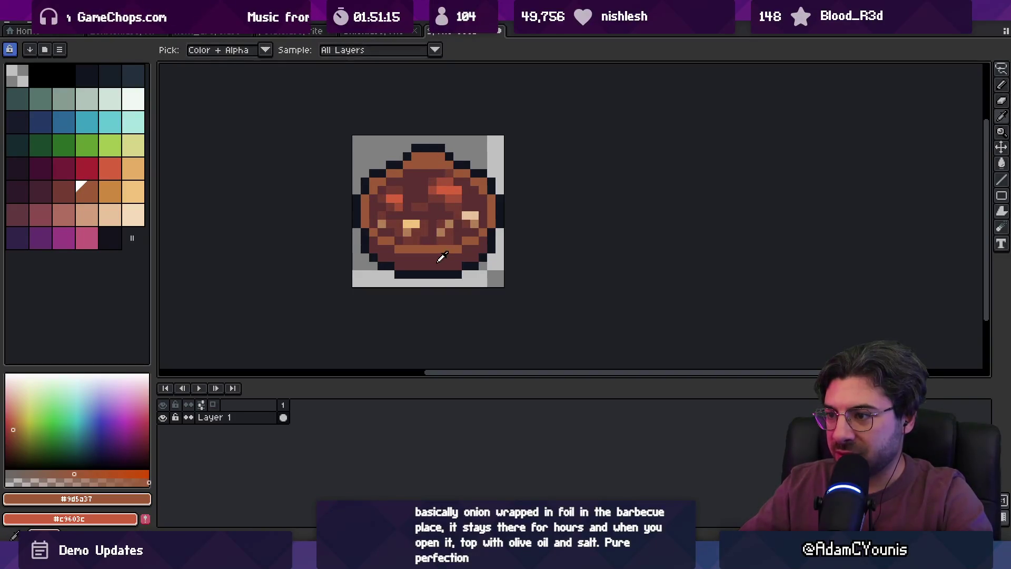
pyautogui.press('z')
pyautogui.scroll(-4, 413, 219)
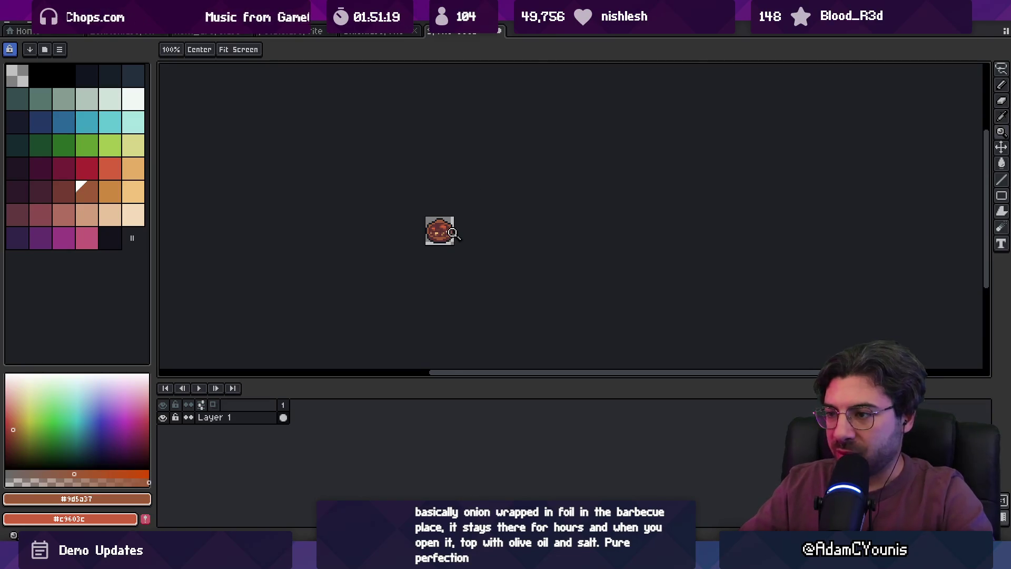
pyautogui.scroll(4, 454, 232)
# Lasso-select the sprite's lower part and reposition it with the Move tool.
pyautogui.press('q')
pyautogui.moveTo(348, 199); pyautogui.dragTo(415, 225)
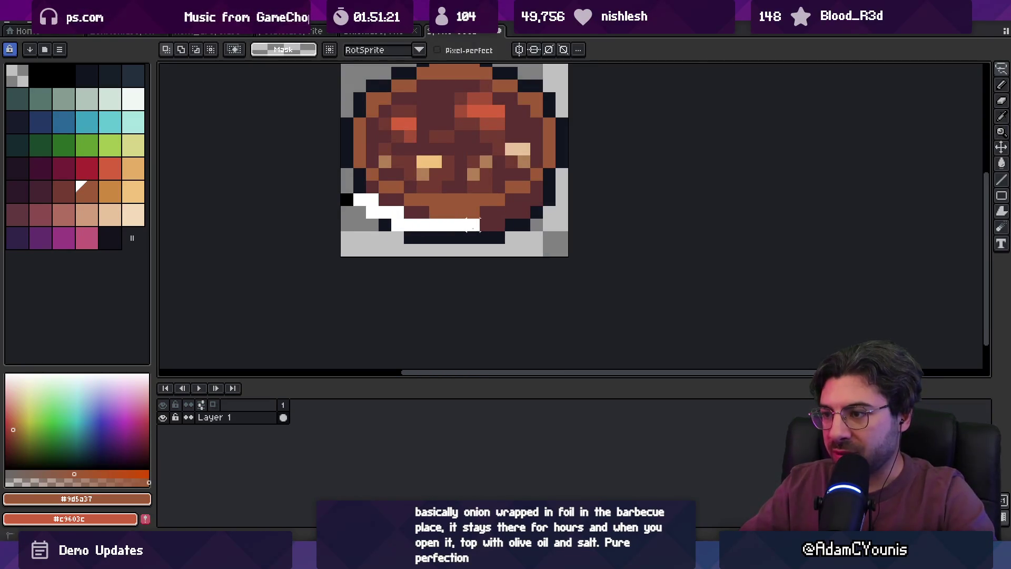
pyautogui.moveTo(547, 242); pyautogui.dragTo(436, 226)
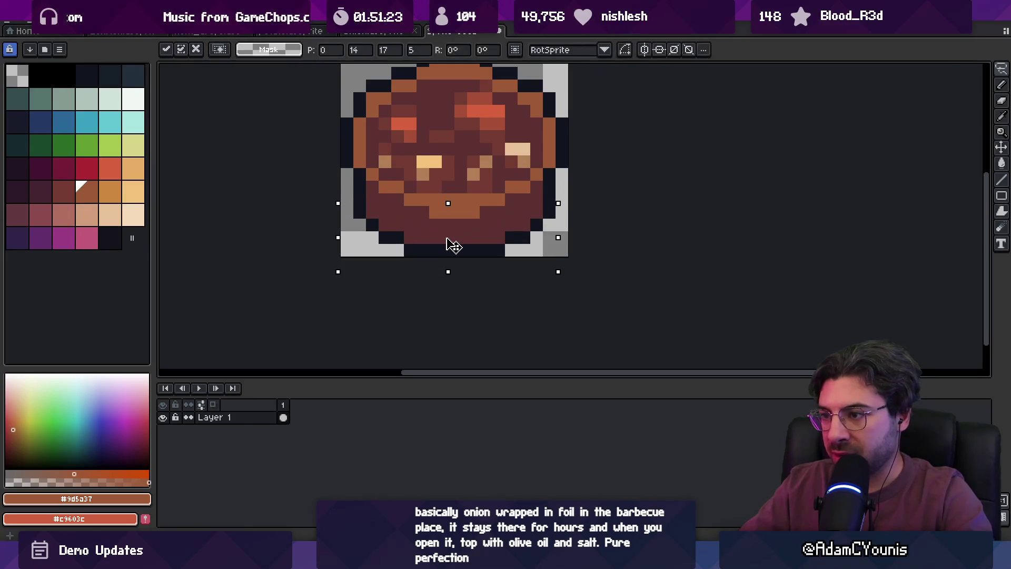
pyautogui.press('z')
pyautogui.scroll(-4, 387, 215)
pyautogui.scroll(2, 425, 231)
pyautogui.press('v')
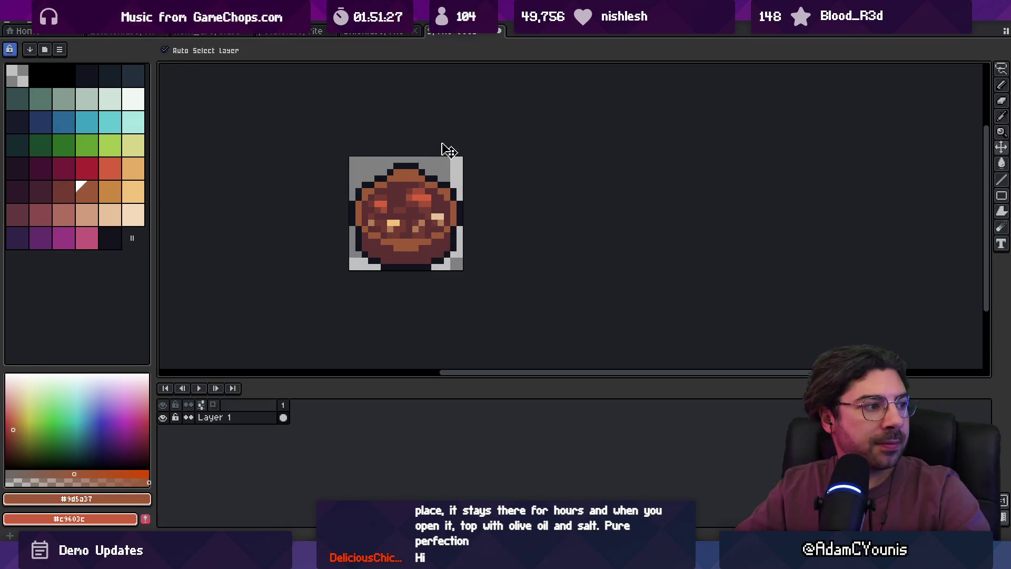
pyautogui.press('z')
pyautogui.click(421, 218)
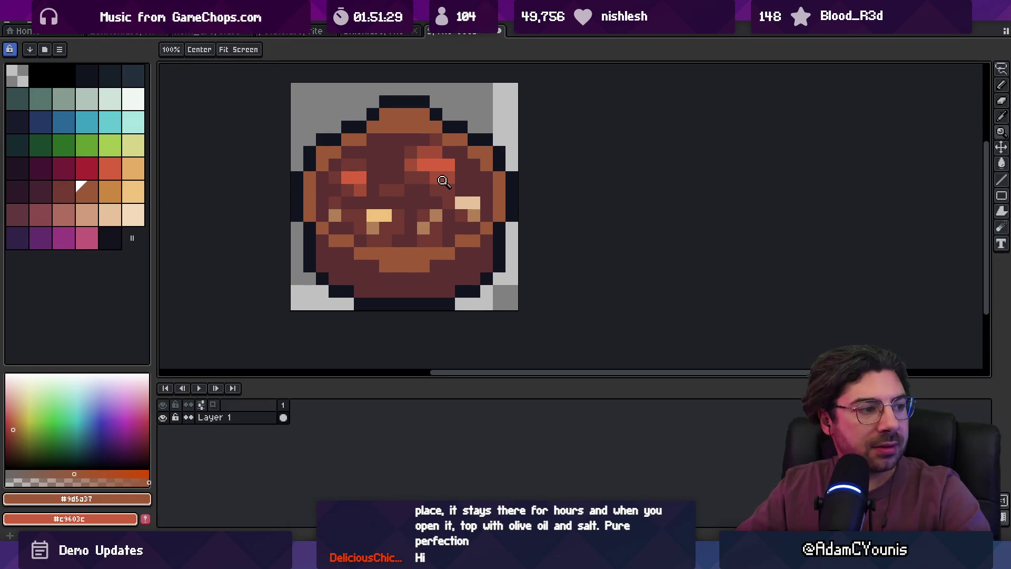
pyautogui.click(64, 216)
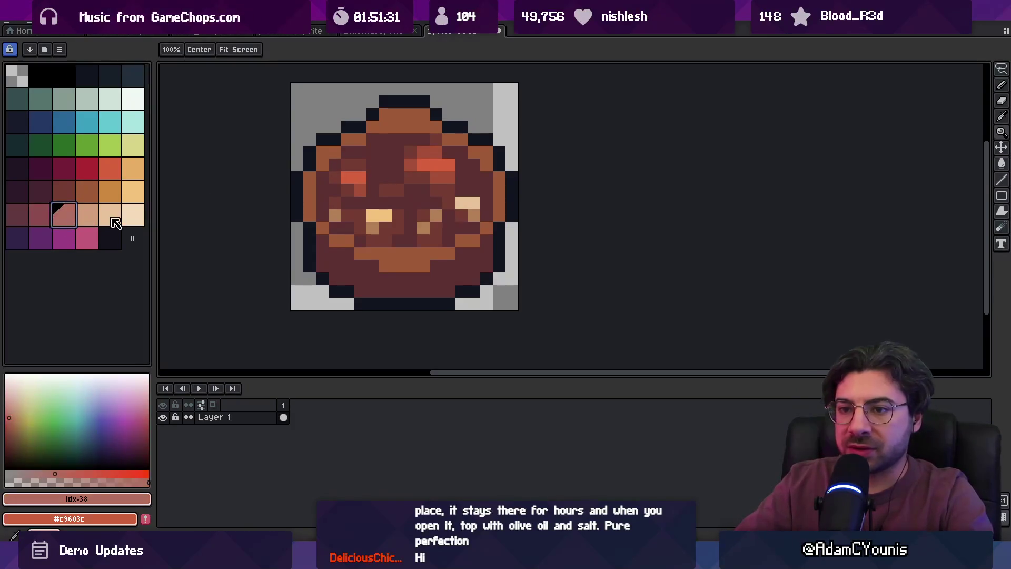
pyautogui.press('g')
pyautogui.click(398, 286)
pyautogui.click(409, 256)
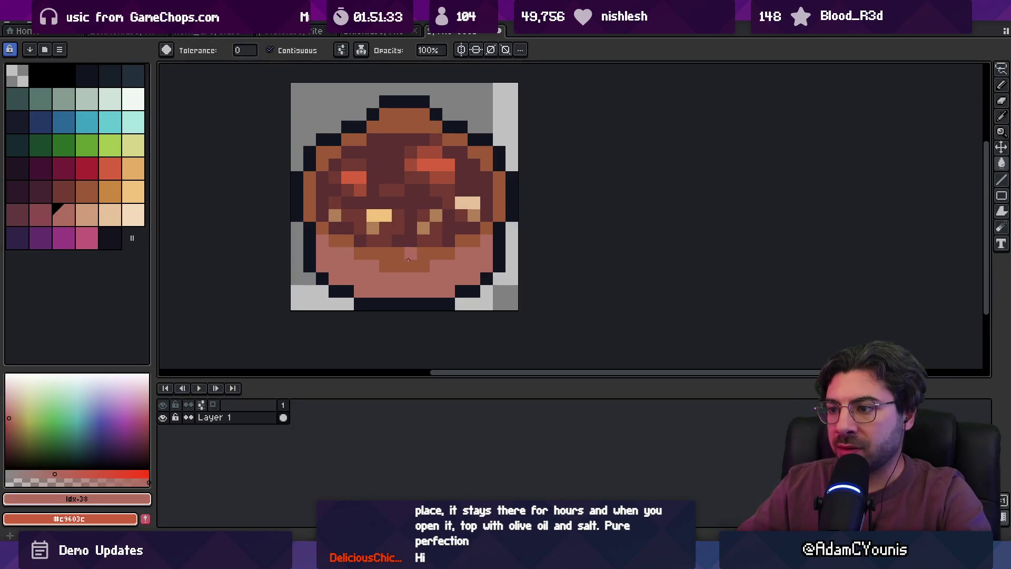
pyautogui.click(96, 214)
pyautogui.click(405, 260)
pyautogui.click(343, 243)
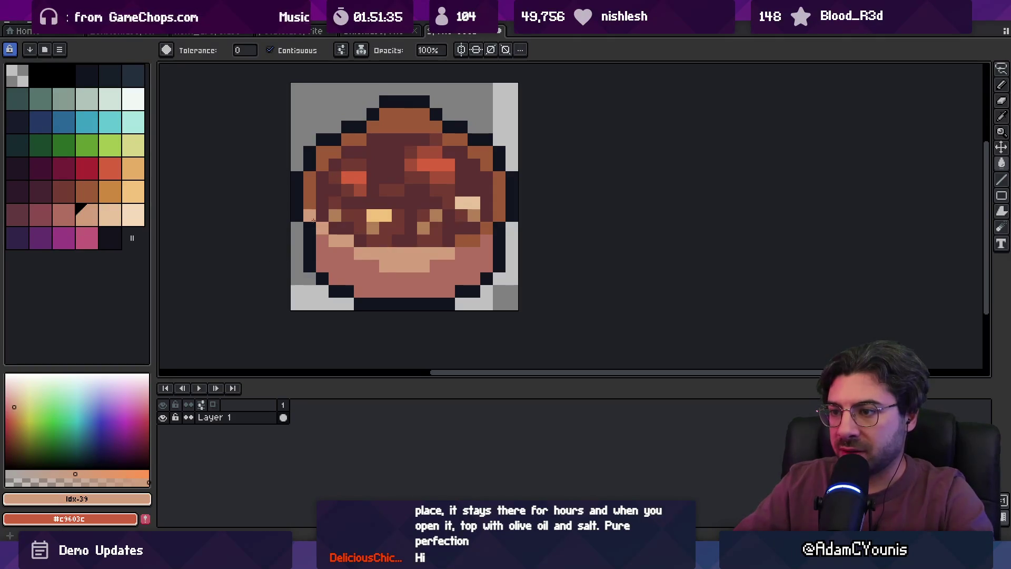
pyautogui.click(395, 126)
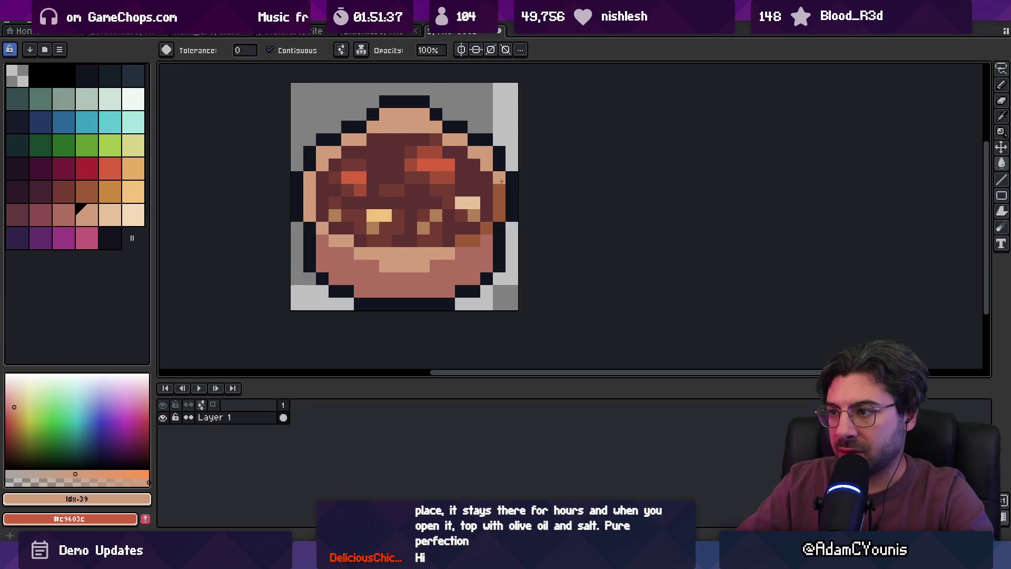
pyautogui.press('z')
pyautogui.scroll(-5, 422, 210)
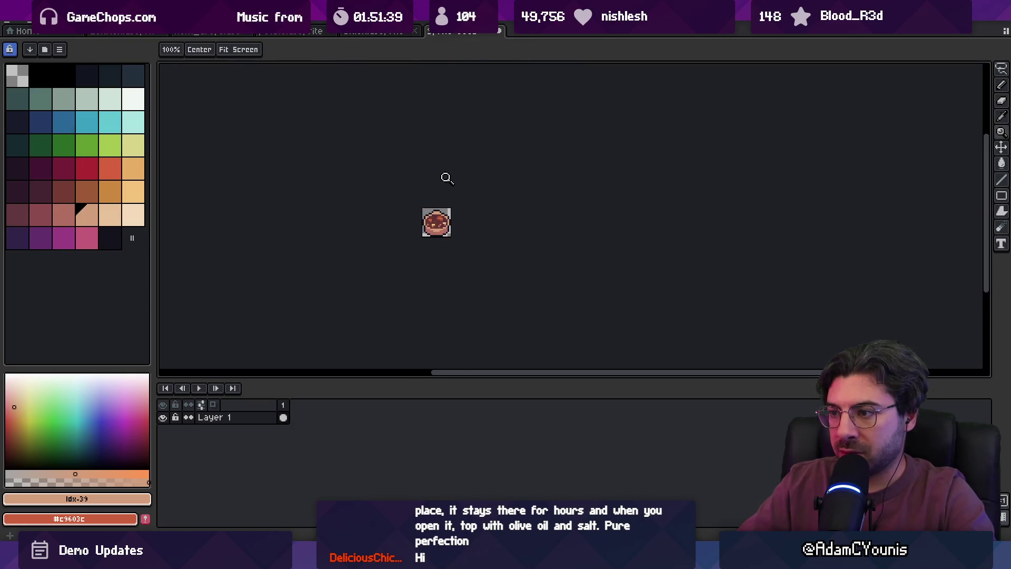
pyautogui.scroll(3, 440, 235)
pyautogui.press('i')
pyautogui.click(436, 227)
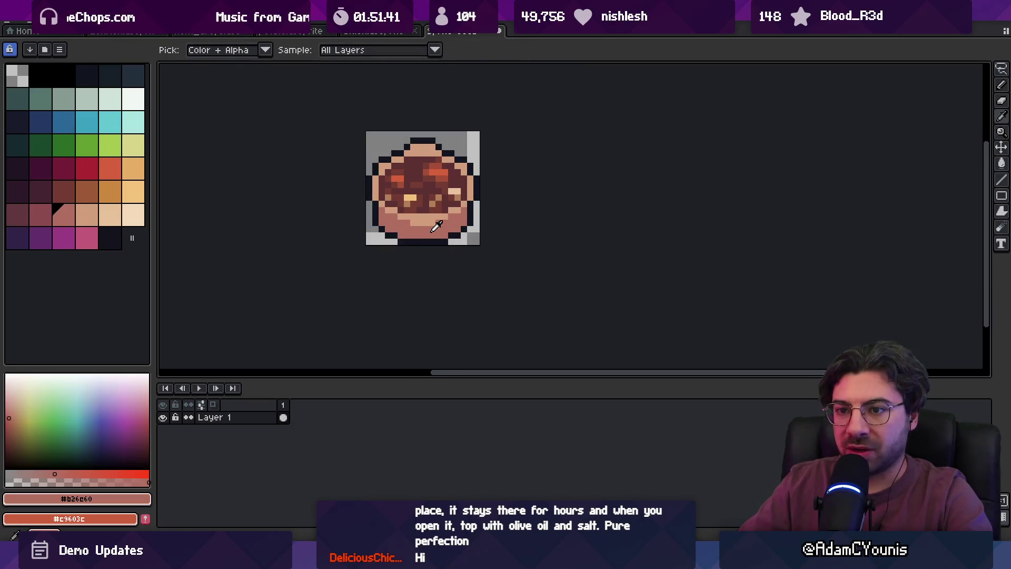
pyautogui.click(63, 100)
pyautogui.press('g')
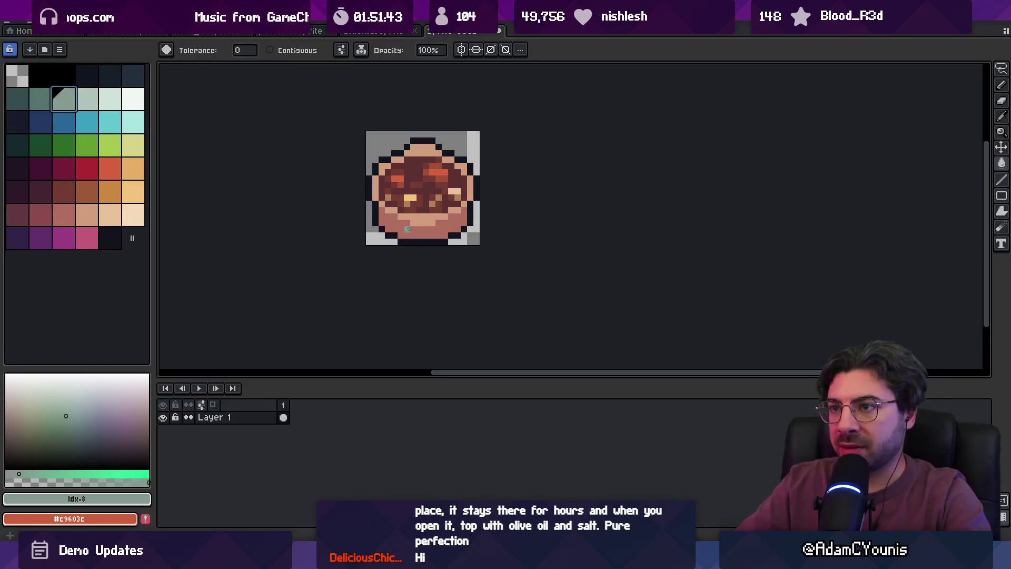
pyautogui.click(414, 230)
pyautogui.press(']')
pyautogui.click(432, 205)
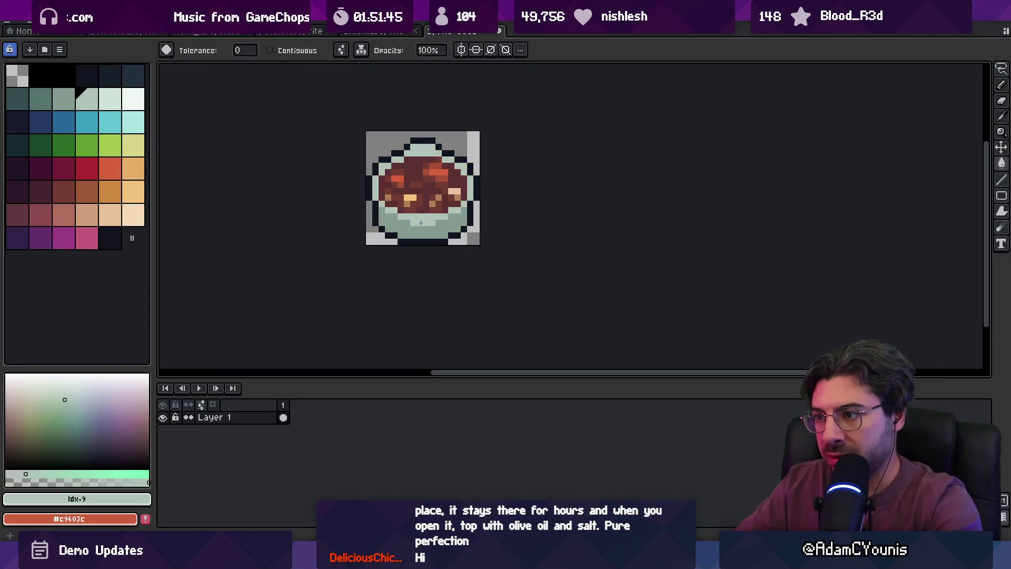
pyautogui.press('z')
pyautogui.scroll(-3, 431, 205)
pyautogui.scroll(3, 416, 200)
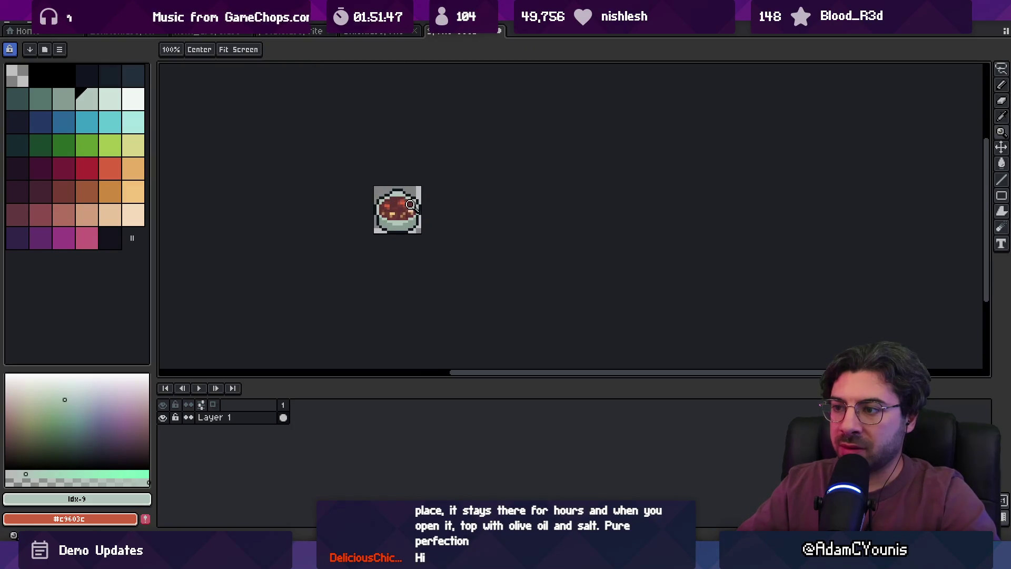
pyautogui.scroll(1, 402, 225)
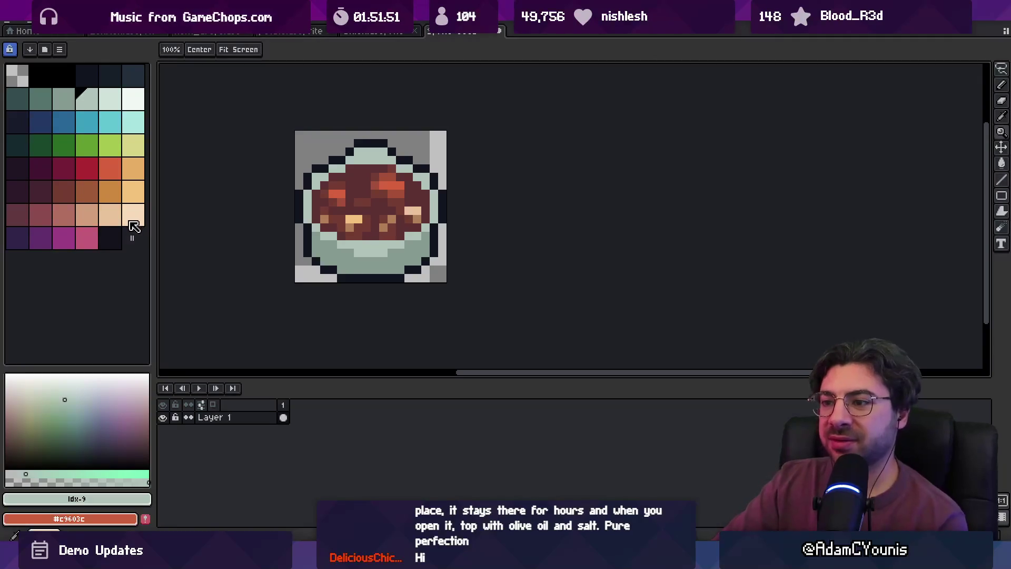
pyautogui.press('v')
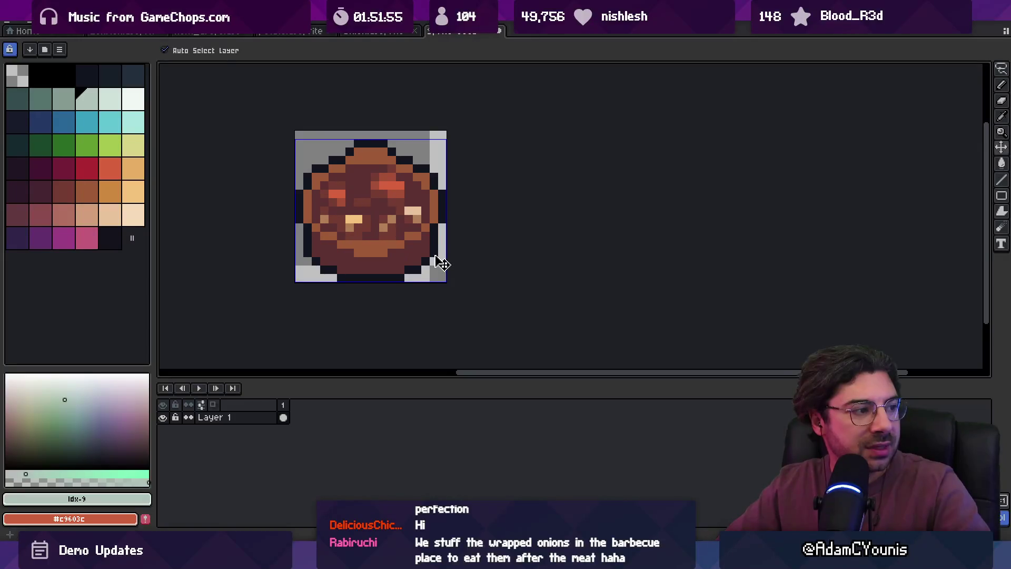
# Undo the peach and pink recolours and paint a dark purple row across the upper filling.
pyautogui.press('z')
pyautogui.scroll(-1, 439, 218)
pyautogui.press('v')
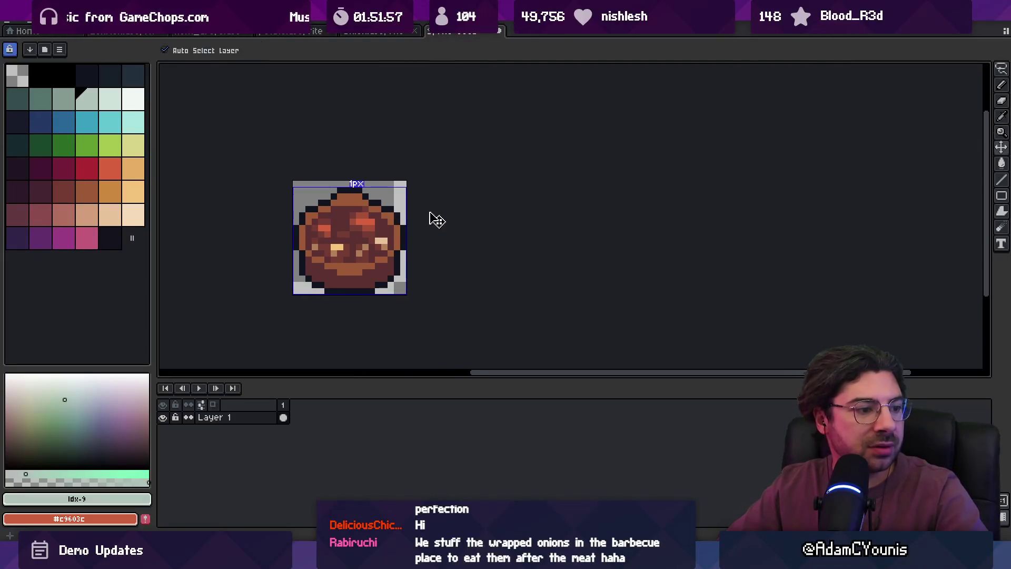
pyautogui.press('z')
pyautogui.scroll(3, 354, 223)
pyautogui.keyDown('alt'); pyautogui.click(333, 198); pyautogui.keyUp('alt')
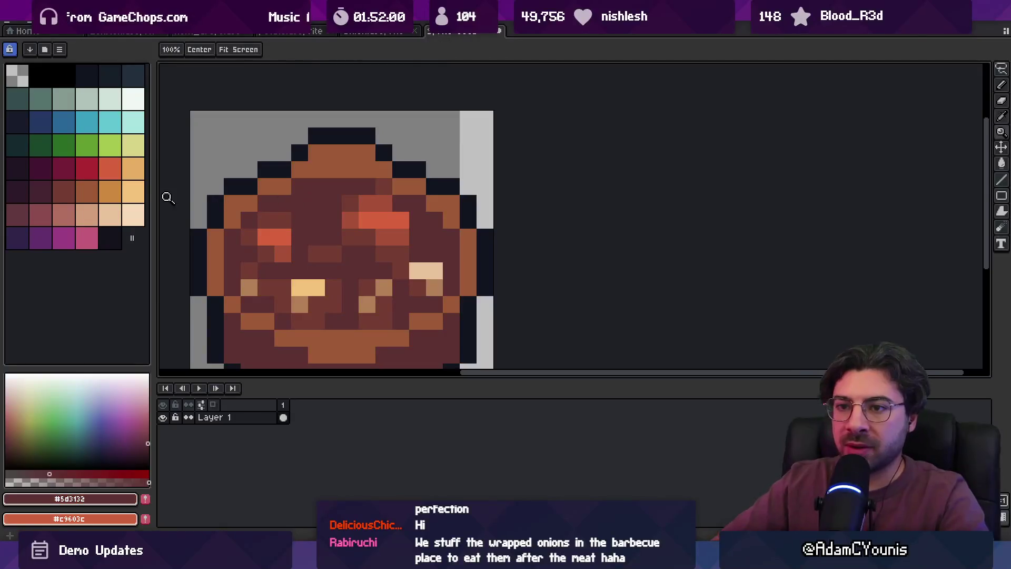
pyautogui.click(47, 199)
pyautogui.press('b')
pyautogui.moveTo(316, 187)
pyautogui.mouseDown()
pyautogui.moveTo(297, 187)
pyautogui.moveTo(360, 188)
pyautogui.mouseUp()
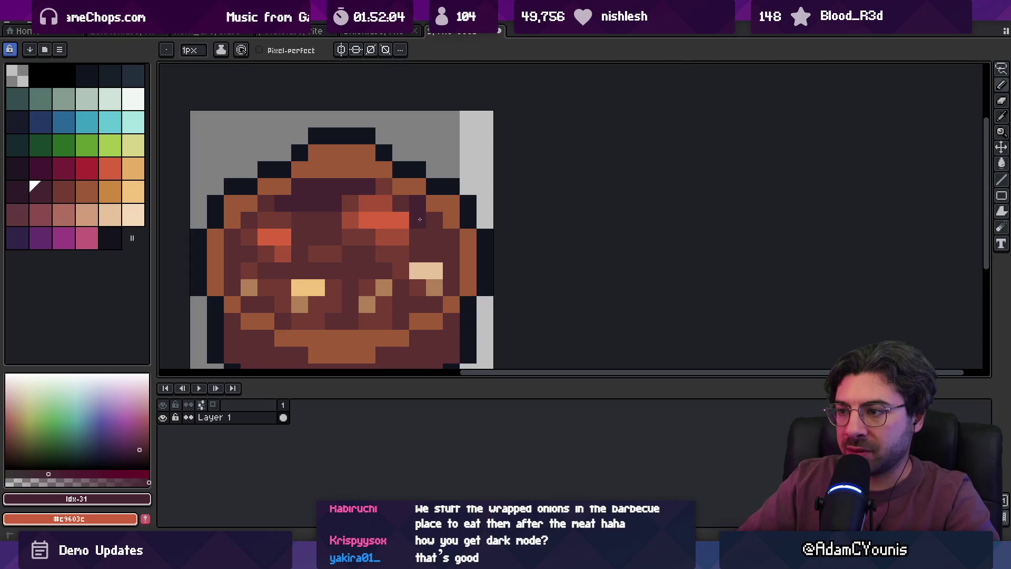
# Zoom in and out to preview the sprite with its new dark row.
pyautogui.press('z')
pyautogui.scroll(-5, 379, 209)
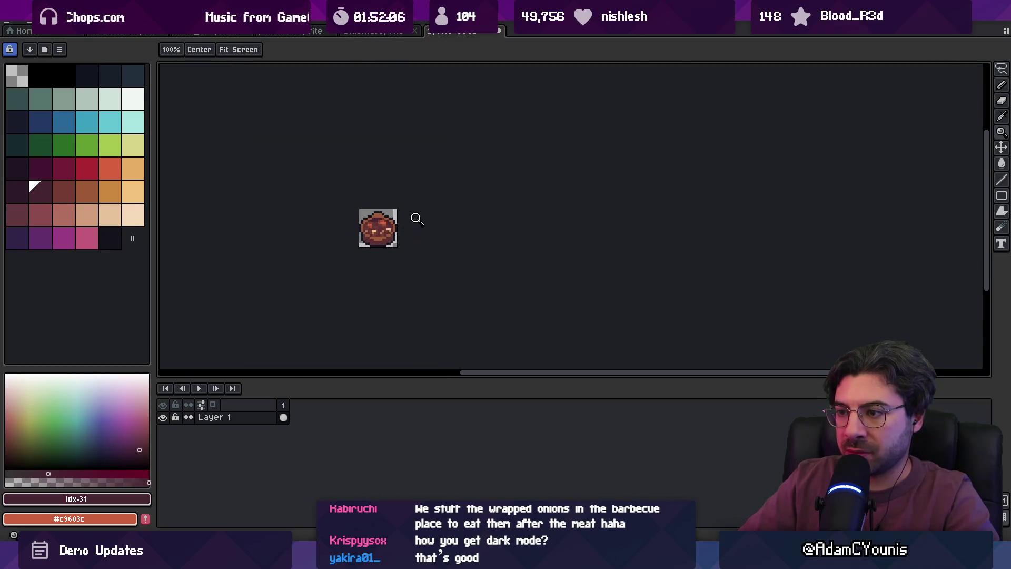
pyautogui.scroll(4, 418, 214)
pyautogui.press('b')
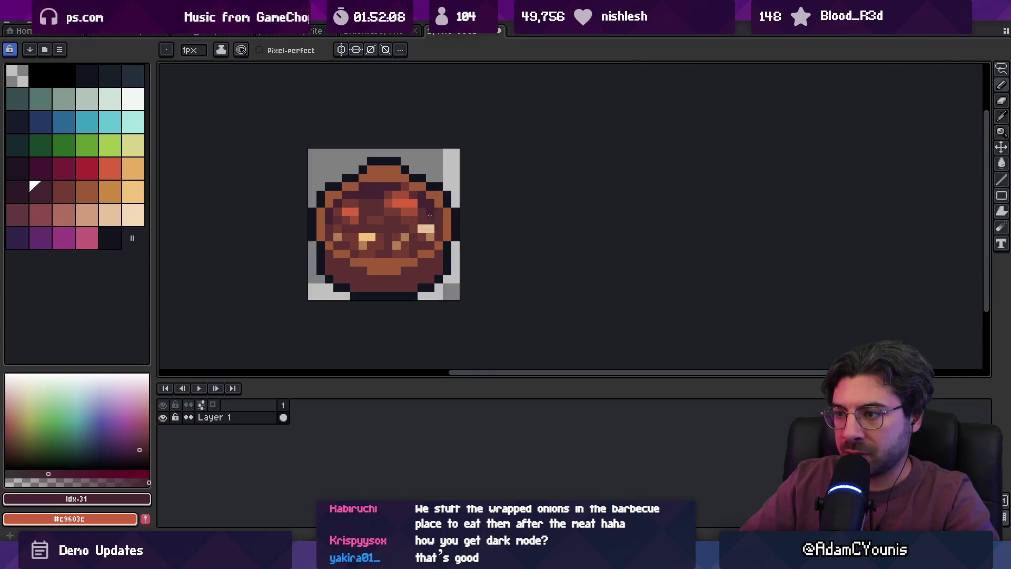
pyautogui.press('z')
pyautogui.scroll(-3, 400, 185)
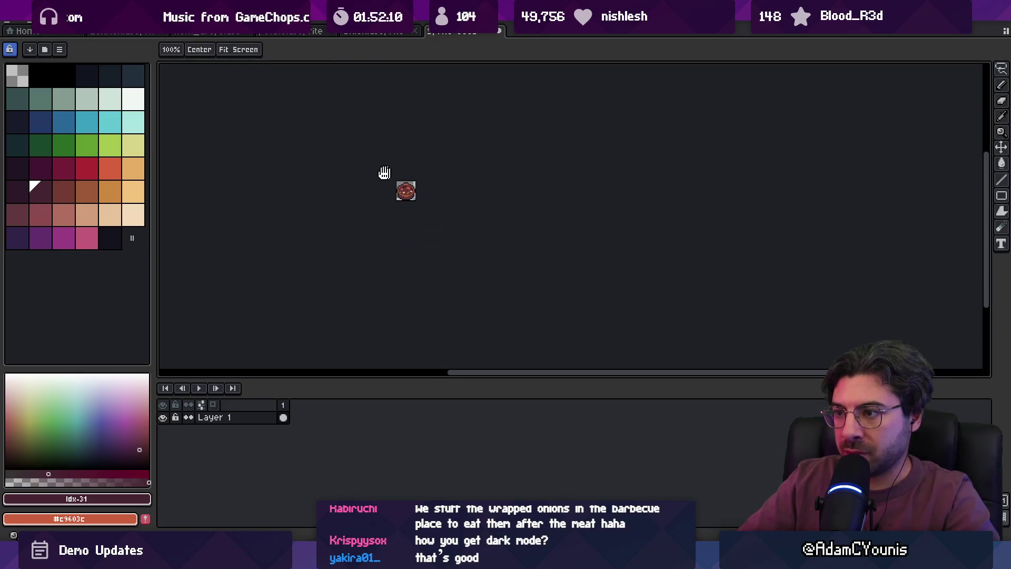
pyautogui.scroll(2, 431, 188)
pyautogui.scroll(3, 421, 187)
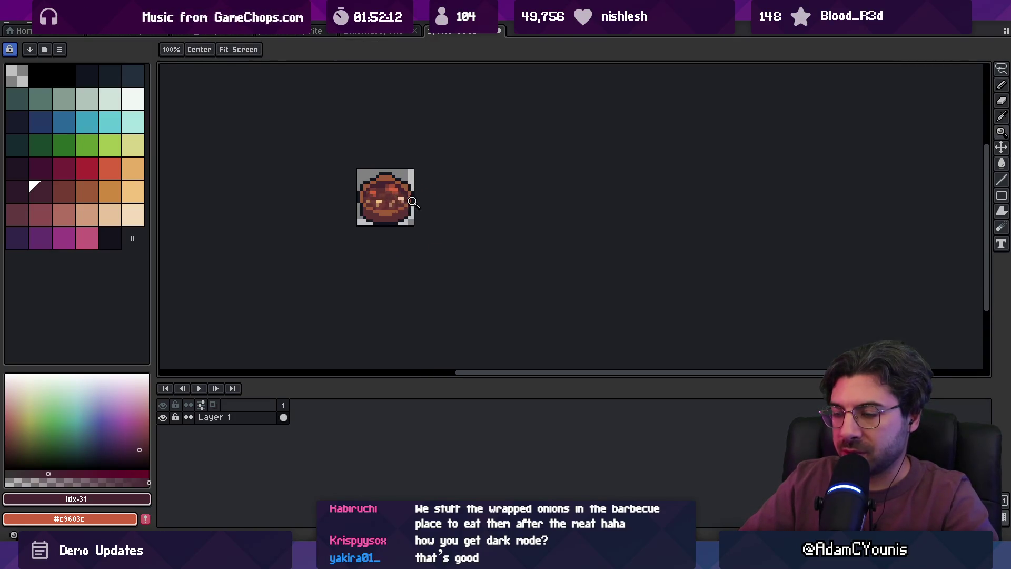
pyautogui.press('b')
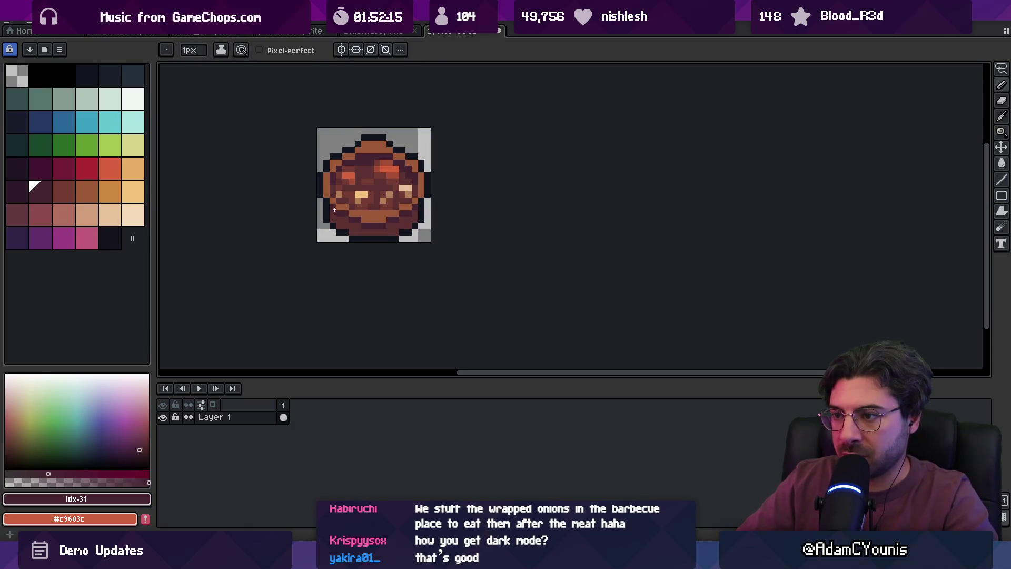
pyautogui.press('z')
pyautogui.scroll(-4, 358, 187)
pyautogui.scroll(4, 426, 180)
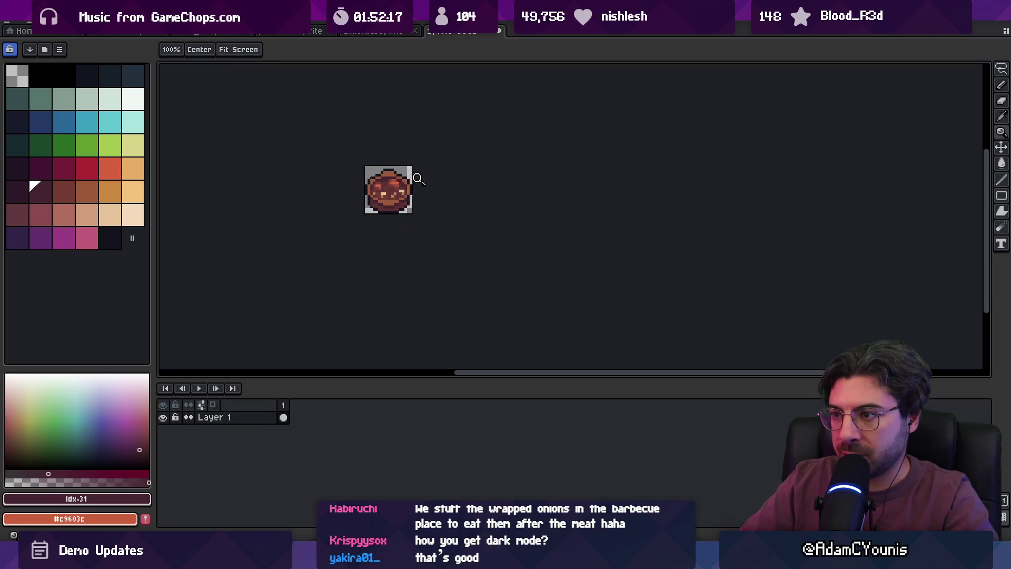
# Sample dark maroon, orange-red and several brown shades from the stew sprite.
pyautogui.keyDown('alt'); pyautogui.click(372, 168); pyautogui.keyUp('alt')
pyautogui.scroll(-4, 370, 168)
pyautogui.moveTo(370, 168); pyautogui.dragTo(353, 173)
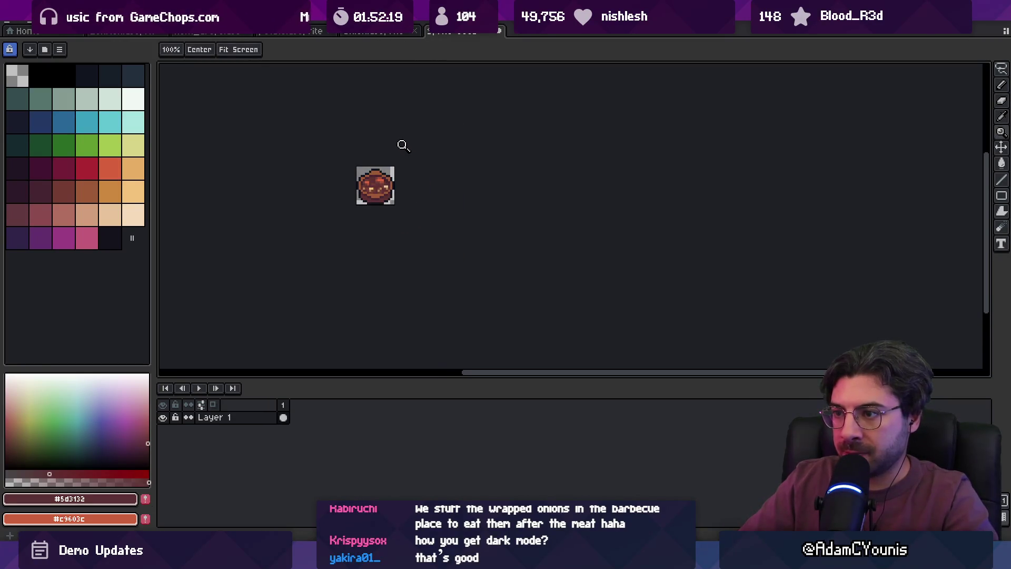
pyautogui.scroll(4, 384, 176)
pyautogui.keyDown('alt'); pyautogui.click(400, 171); pyautogui.keyUp('alt')
pyautogui.scroll(-4, 403, 170)
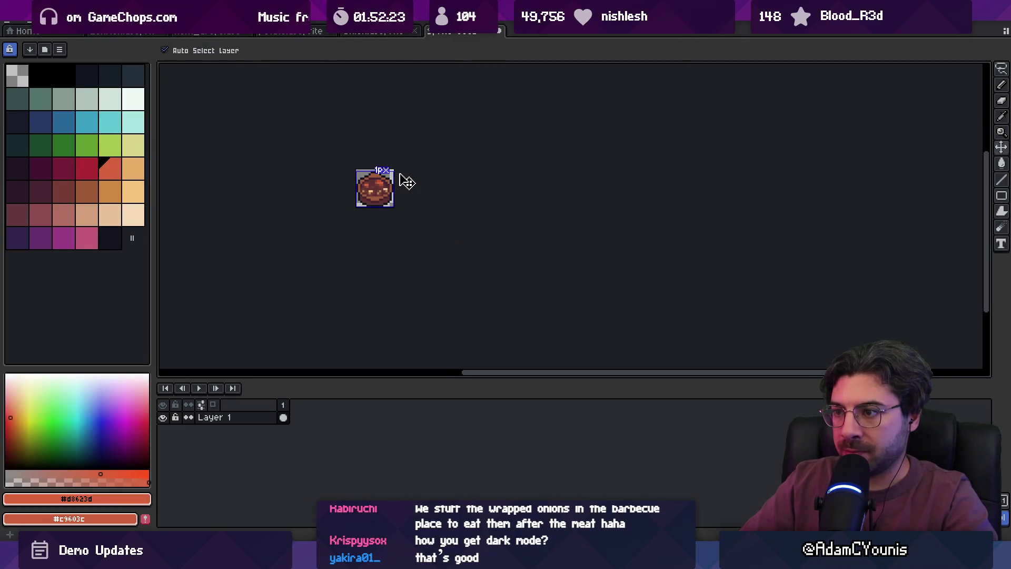
pyautogui.scroll(4, 393, 179)
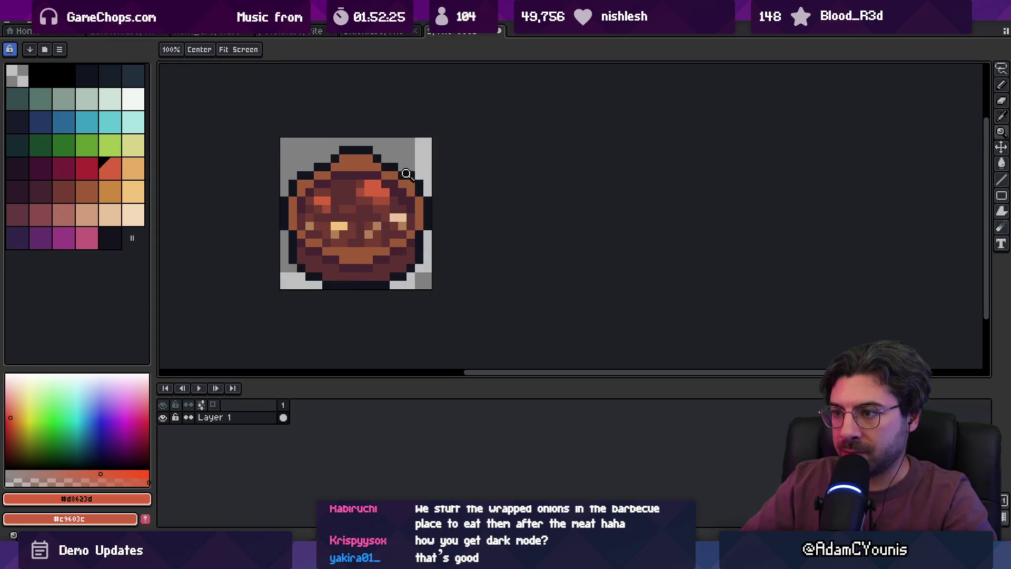
pyautogui.keyDown('alt'); pyautogui.click(366, 183); pyautogui.keyUp('alt')
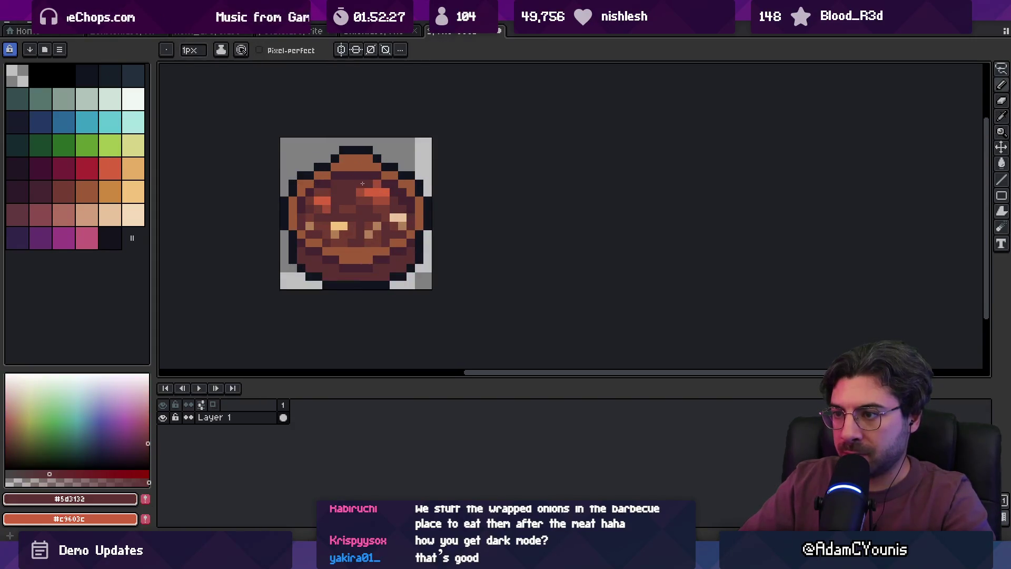
pyautogui.keyDown('alt'); pyautogui.click(367, 185); pyautogui.keyUp('alt')
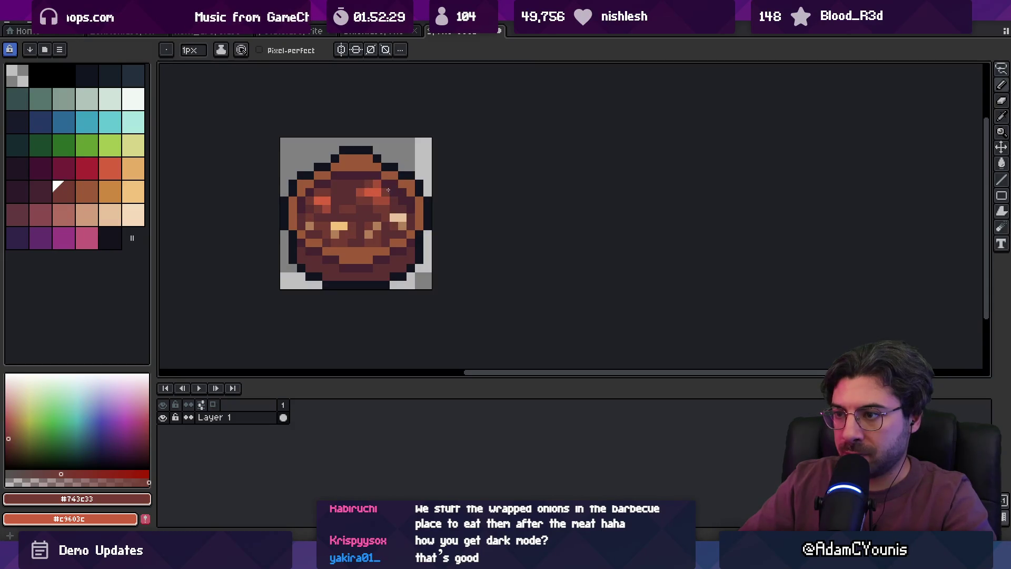
pyautogui.keyDown('alt'); pyautogui.click(390, 189); pyautogui.keyUp('alt')
# Zoom closer to sample the darkest brown, then open the Save dialog with Ctrl+S.
pyautogui.press('z')
pyautogui.scroll(-4, 361, 181)
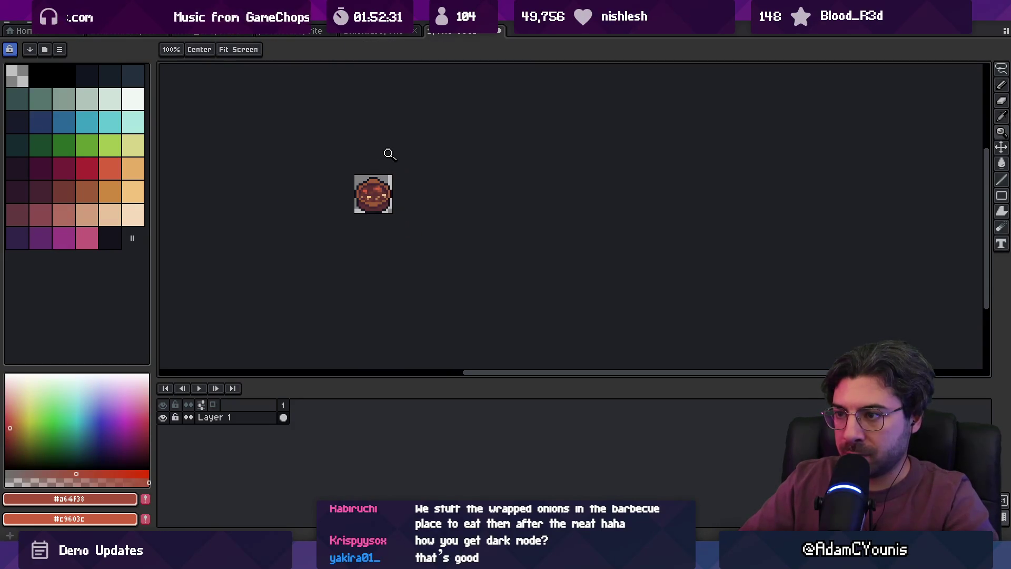
pyautogui.scroll(4, 432, 183)
pyautogui.scroll(1, 382, 192)
pyautogui.keyDown('alt'); pyautogui.click(384, 207); pyautogui.keyUp('alt')
pyautogui.keyDown('alt'); pyautogui.click(406, 210); pyautogui.keyUp('alt')
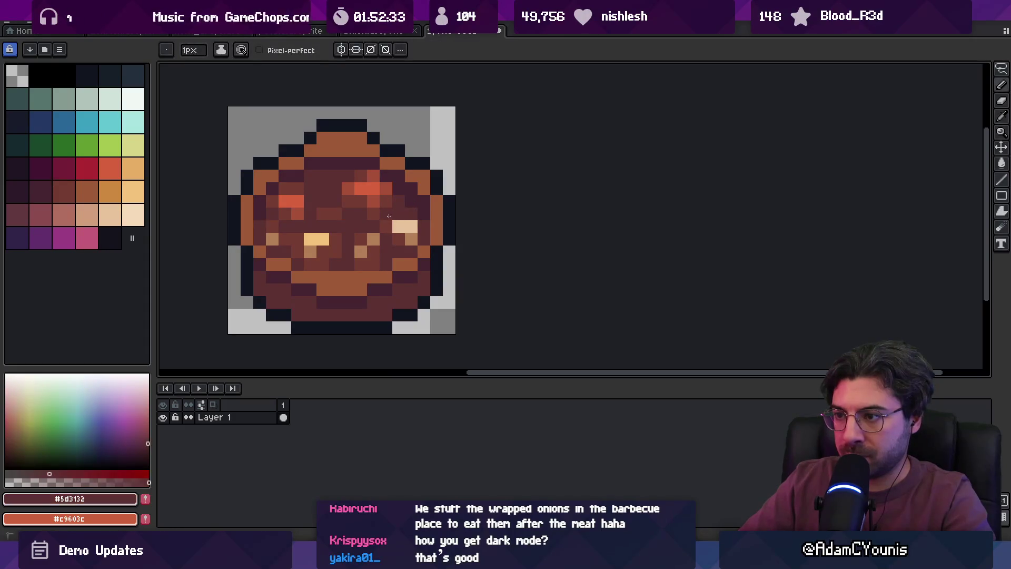
pyautogui.scroll(-4, 413, 211)
pyautogui.scroll(4, 397, 178)
pyautogui.press('b')
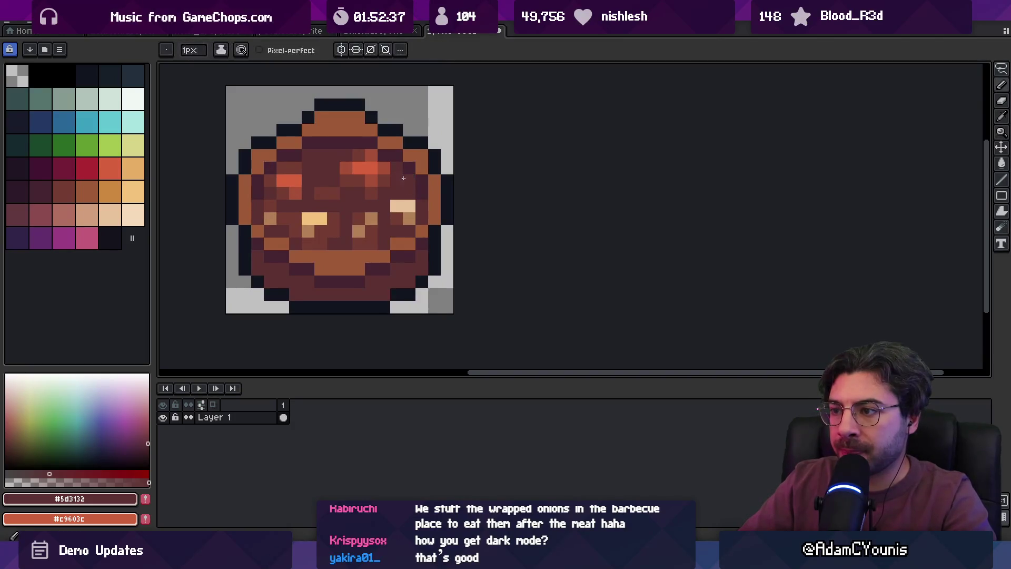
pyautogui.scroll(-4, 401, 177)
pyautogui.hotkey('ctrl', 's')
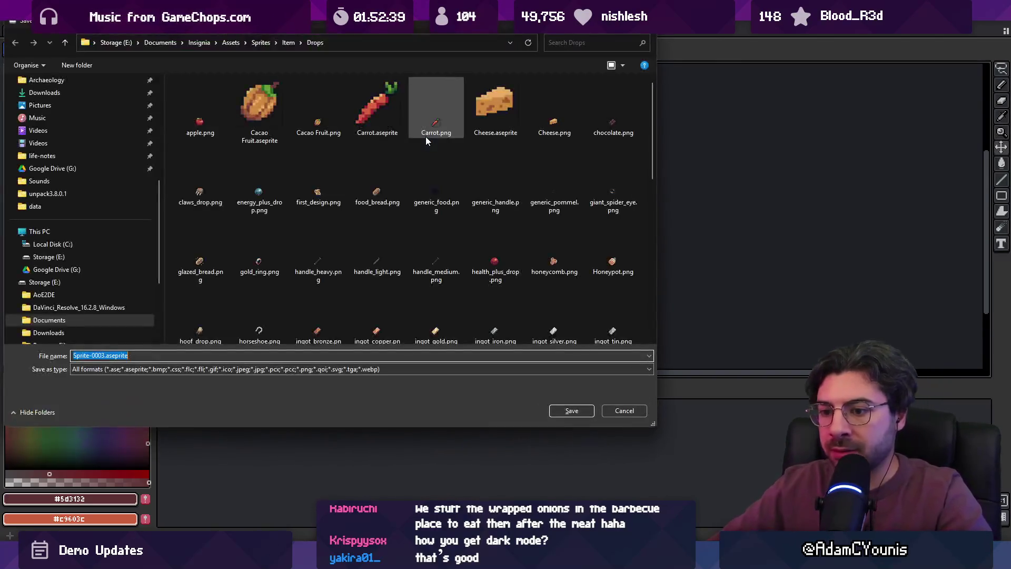
# Save the sprite as 'Carrot Stew', export Carrot Stew.png, and return to Unity.
pyautogui.write('c')
pyautogui.press('BackSpace')
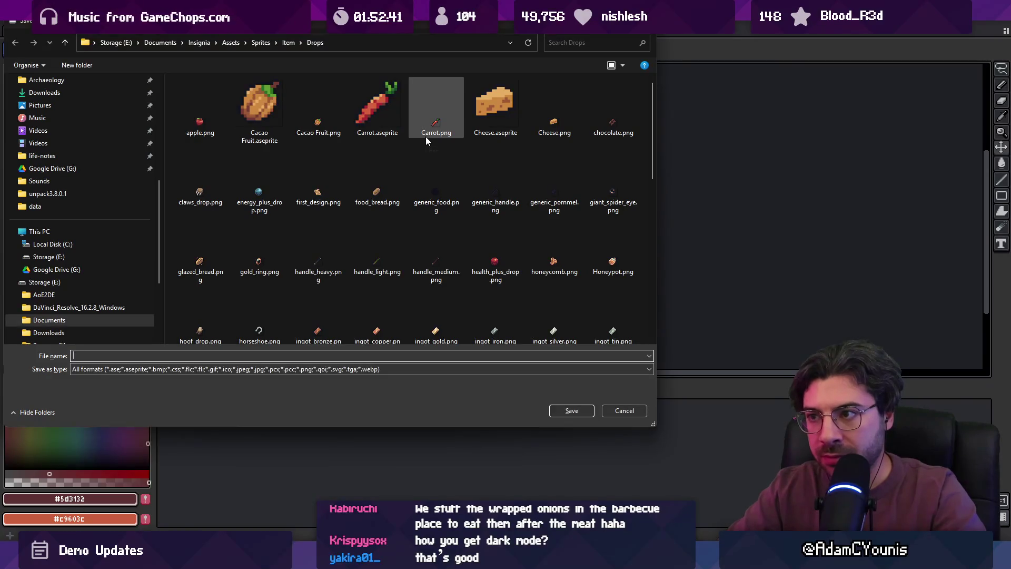
pyautogui.write('Carrow S')
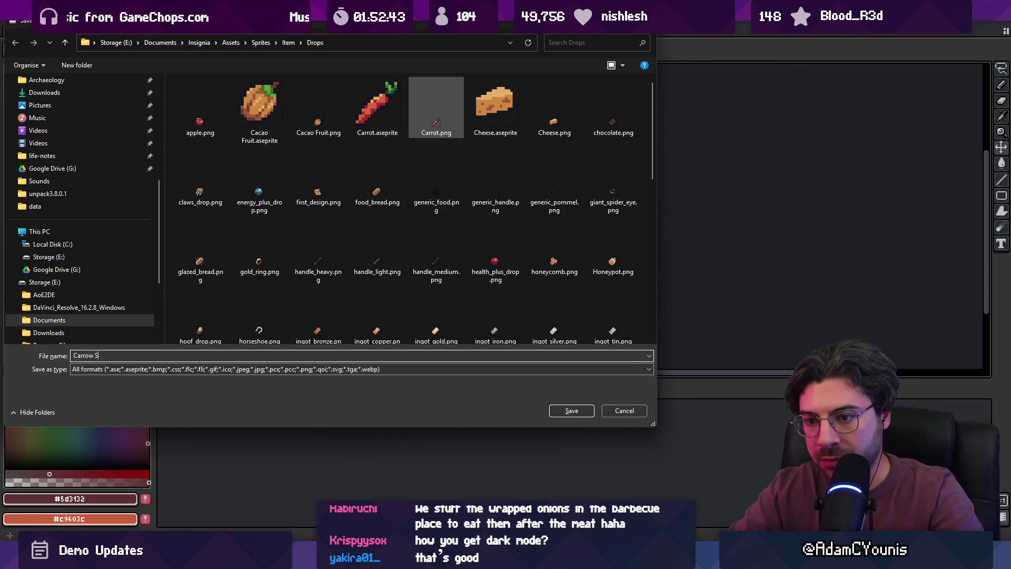
pyautogui.press('BackSpace')
pyautogui.press('BackSpace')
pyautogui.press('BackSpace')
pyautogui.write('t Ste')
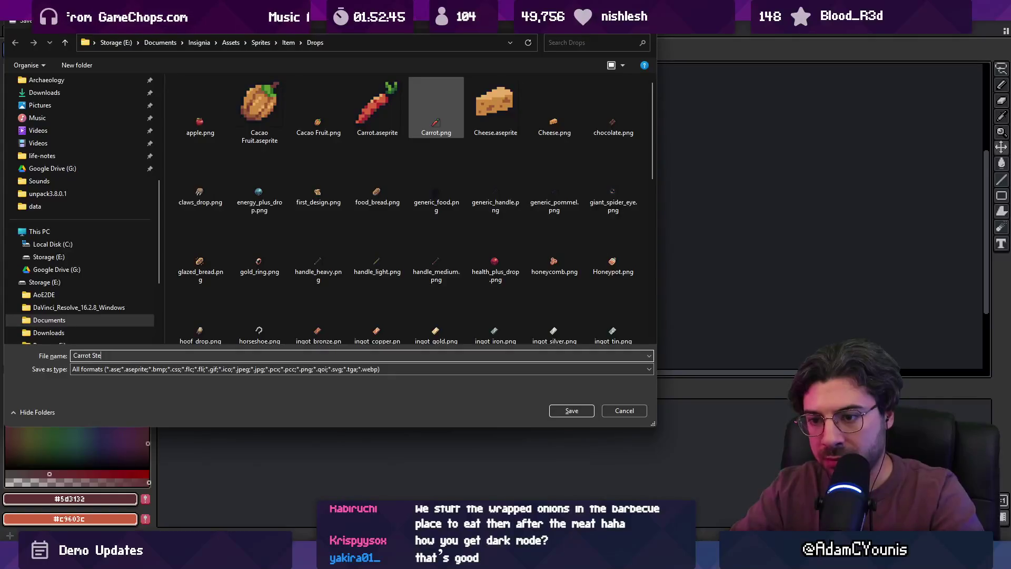
pyautogui.write('rw')
pyautogui.press('Return')
pyautogui.click(457, 299)
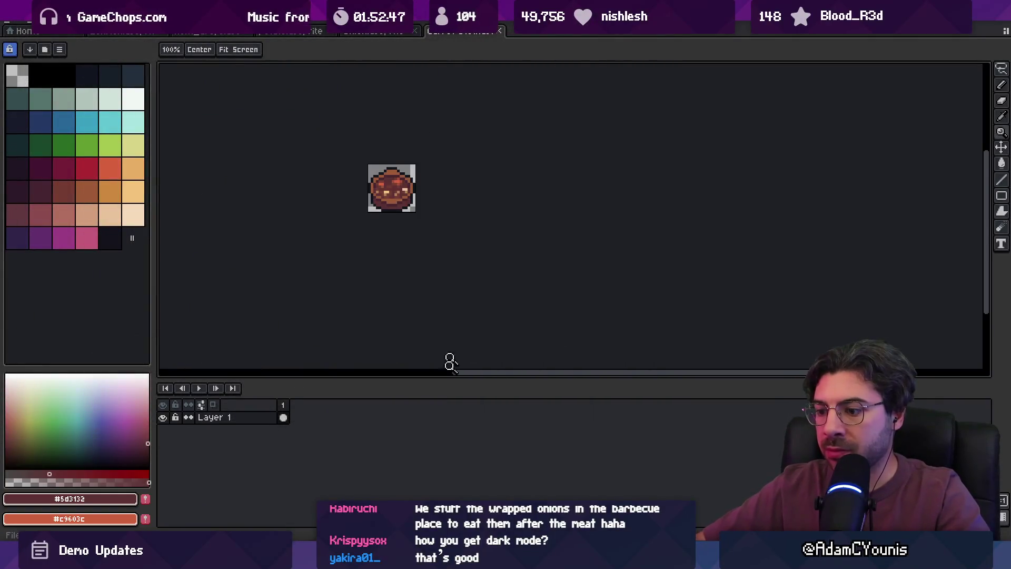
pyautogui.hotkey('alt', 'Tab')
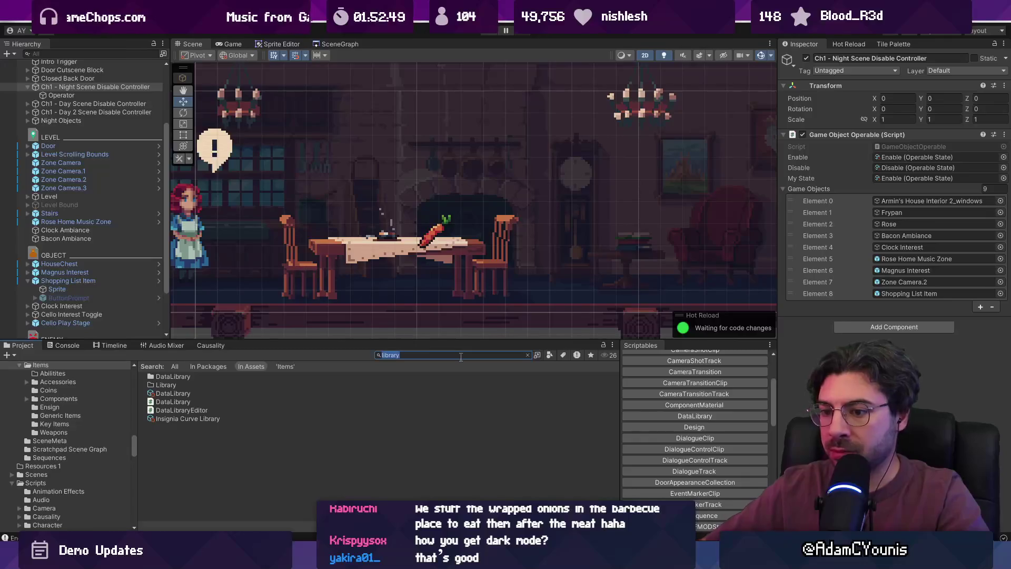
# Find the Carrot Stew texture via 'stew' and apply Sprite Mode Single to it.
pyautogui.write('stew')
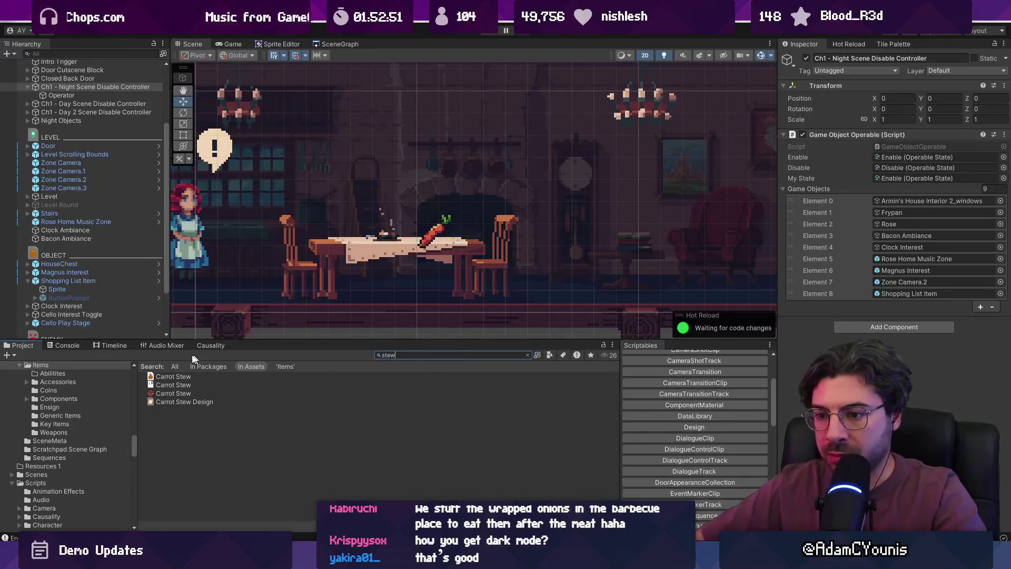
pyautogui.click(184, 393)
pyautogui.click(910, 114)
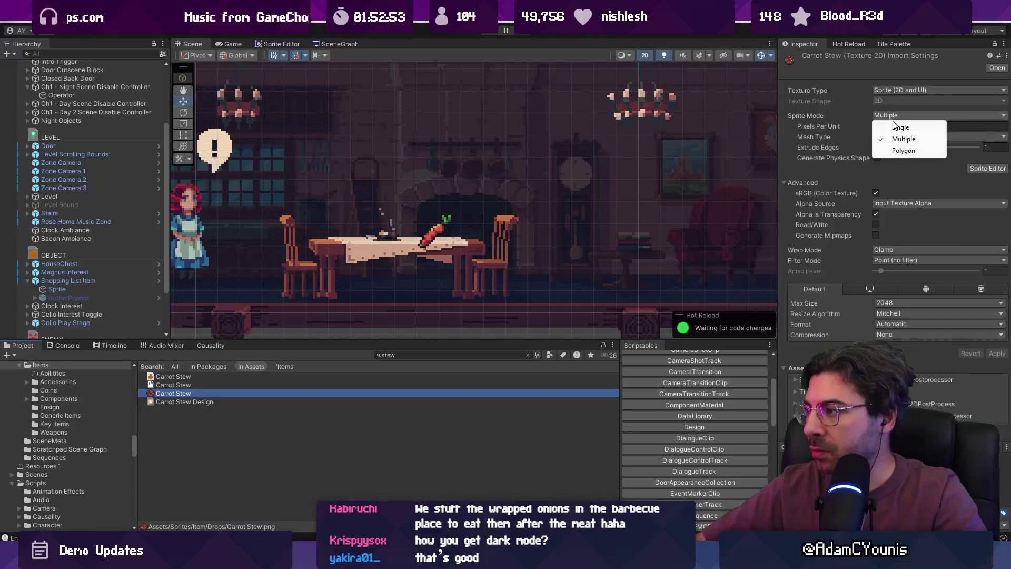
pyautogui.click(900, 126)
pyautogui.click(997, 364)
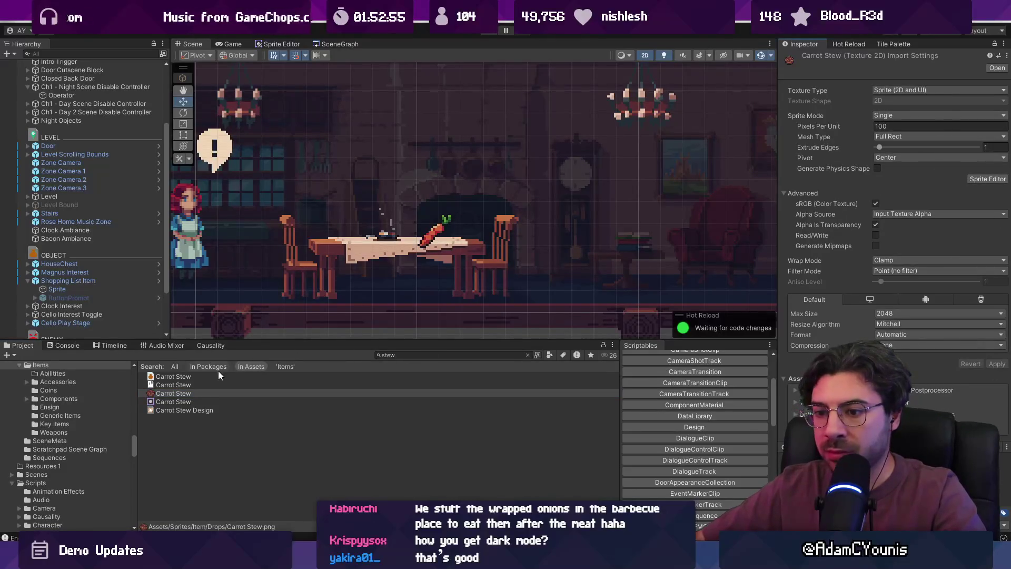
# Assign the Carrot Stew sprite to the Carrot Stew item's Sprite field.
pyautogui.click(205, 376)
pyautogui.moveTo(186, 390)
pyautogui.mouseDown()
pyautogui.moveTo(894, 143)
pyautogui.moveTo(892, 173)
pyautogui.mouseUp()
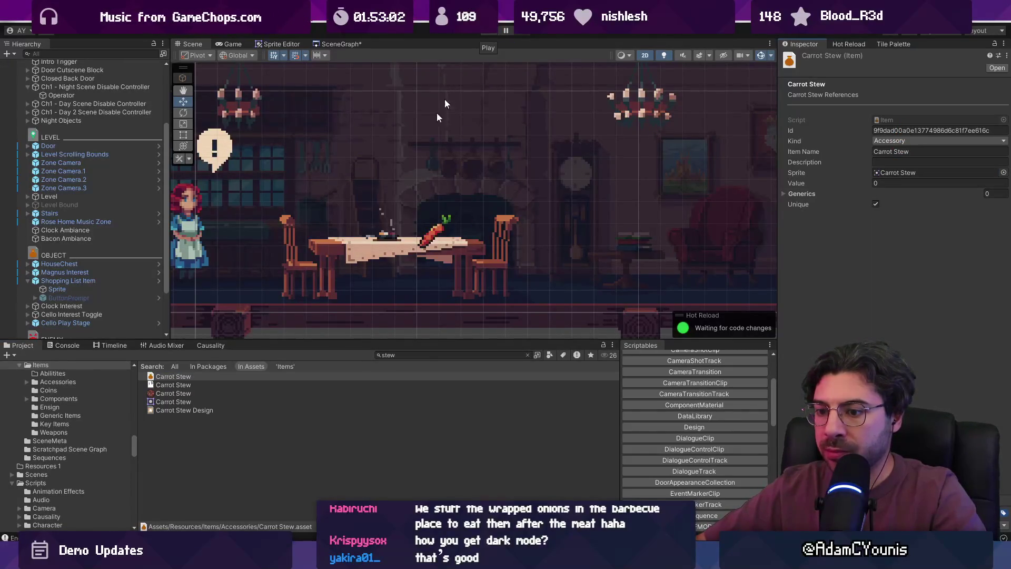
pyautogui.click(211, 410)
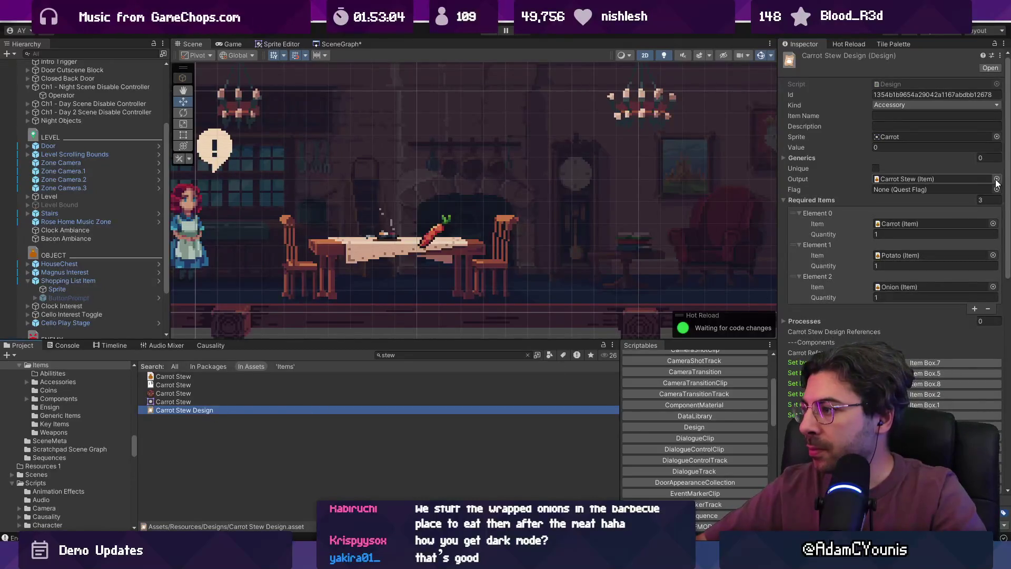
# Search 'page' in the Sprite picker and assign the page sprite to the Carrot Stew Design.
pyautogui.click(996, 136)
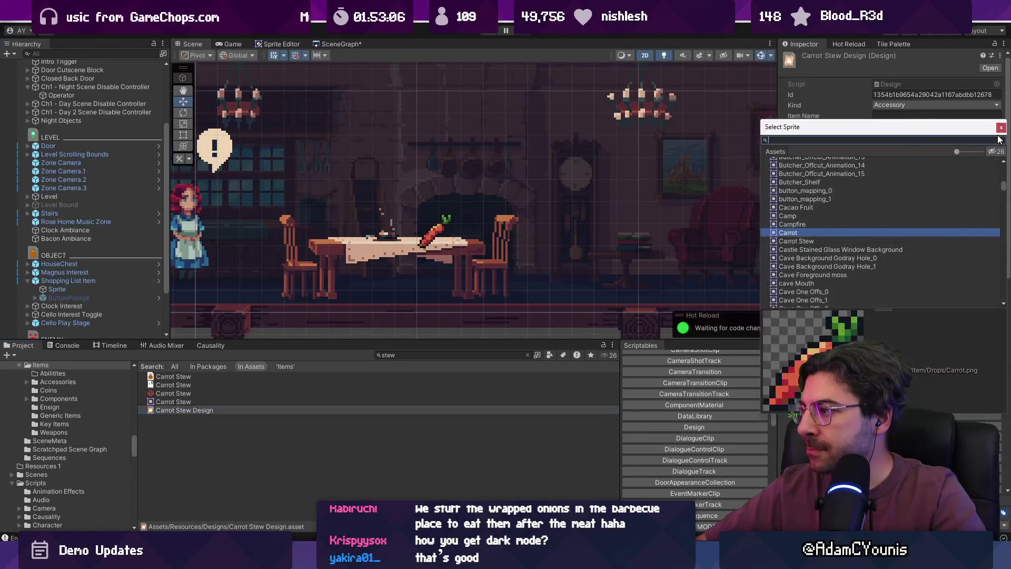
pyautogui.write('page')
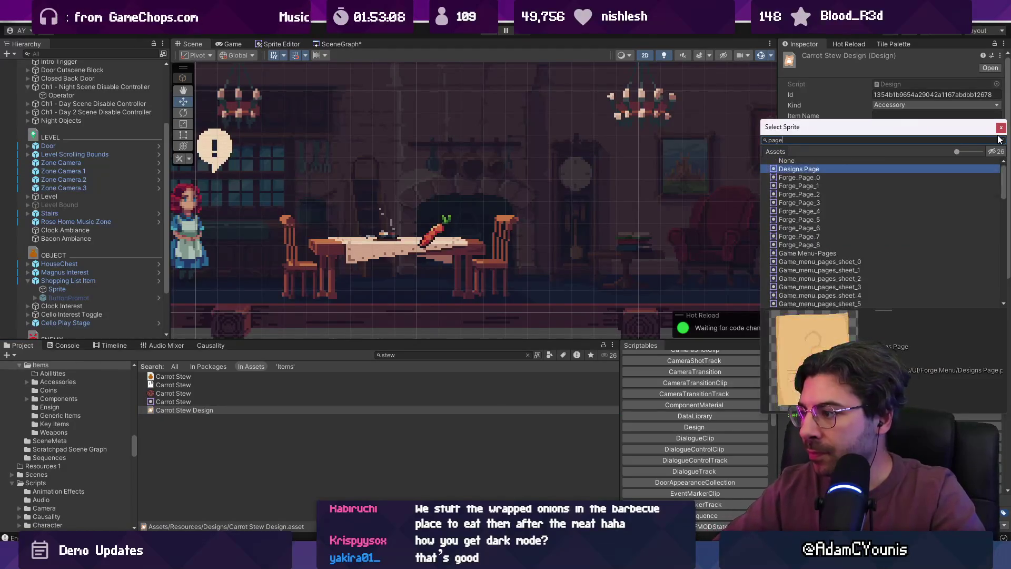
pyautogui.scroll(-5, 895, 237)
pyautogui.click(824, 310)
pyautogui.doubleClick(800, 399)
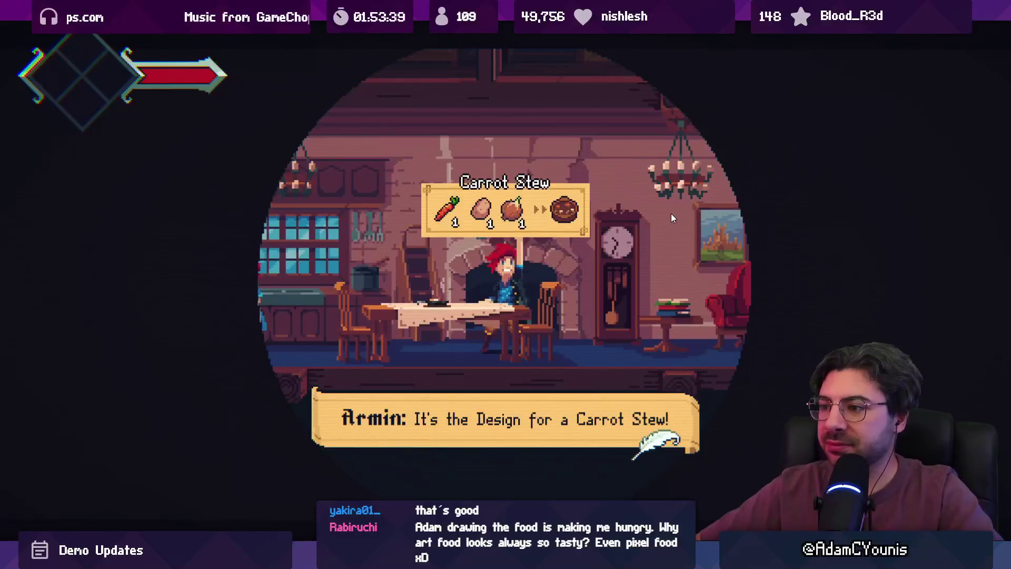
# Play through the Carrot Stew dialogue, dismiss the recipe popup and stop play mode.
pyautogui.click(631, 211)
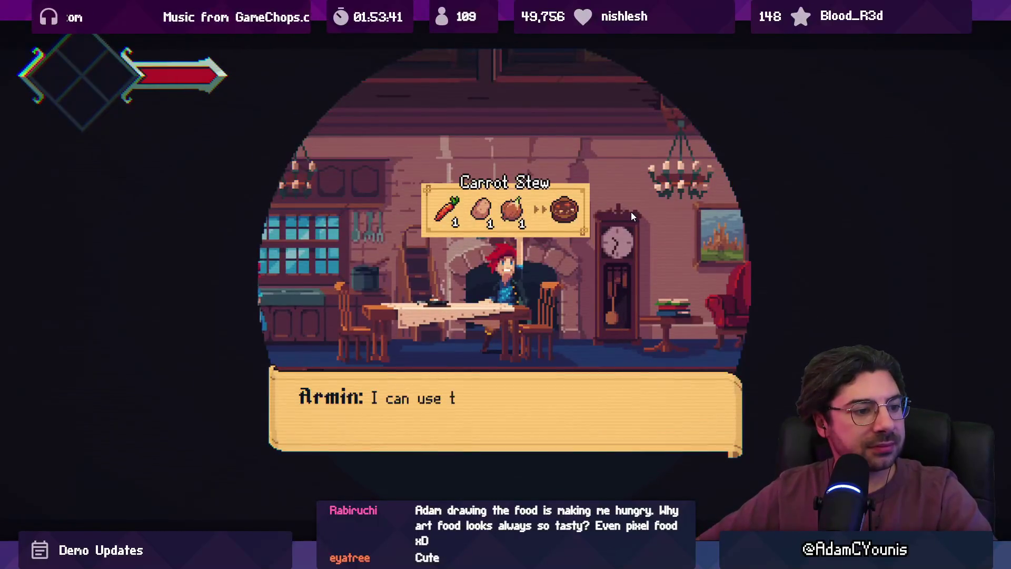
pyautogui.click(630, 212)
pyautogui.click(631, 212)
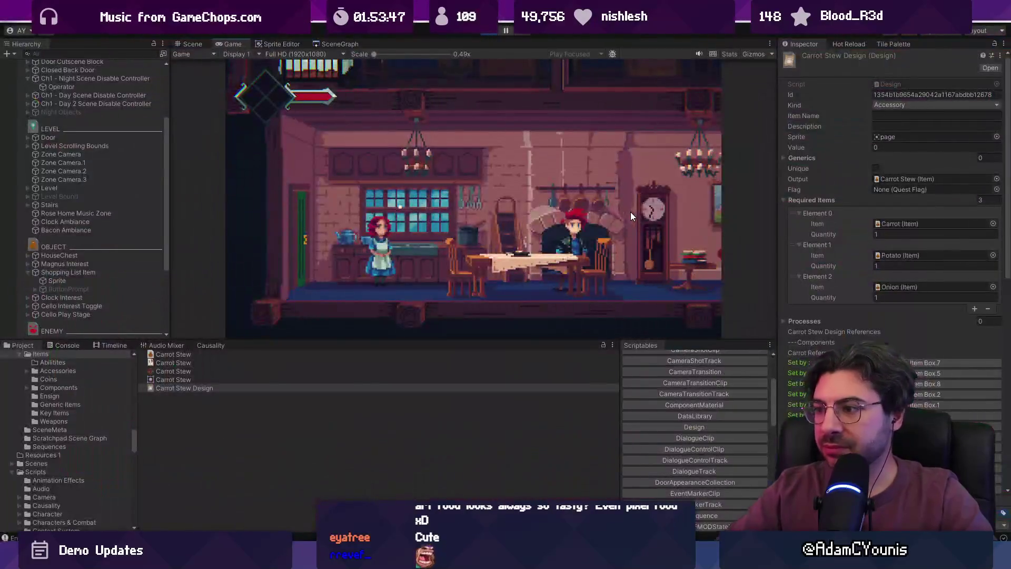
pyautogui.hotkey('ctrl', 'p')
pyautogui.click(413, 355)
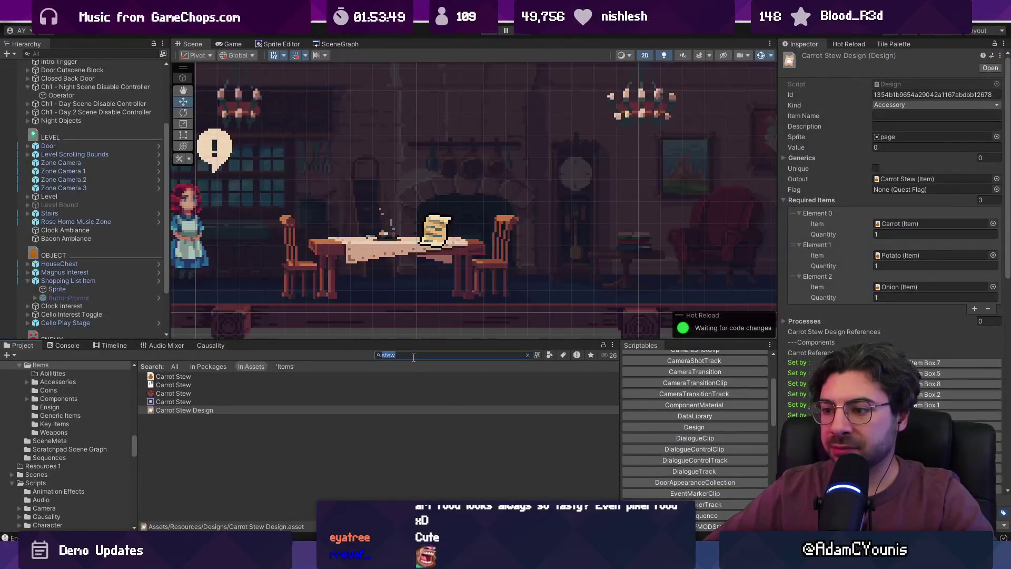
# Find the Off to the Shops quest by searching 'shops' and set its Reward to None.
pyautogui.write('shops')
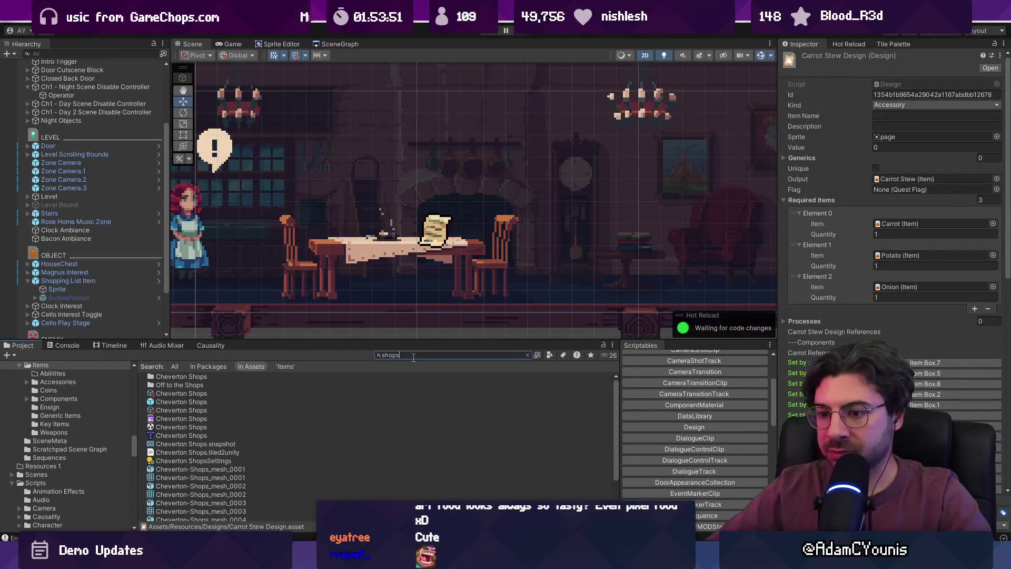
pyautogui.scroll(-3, 204, 403)
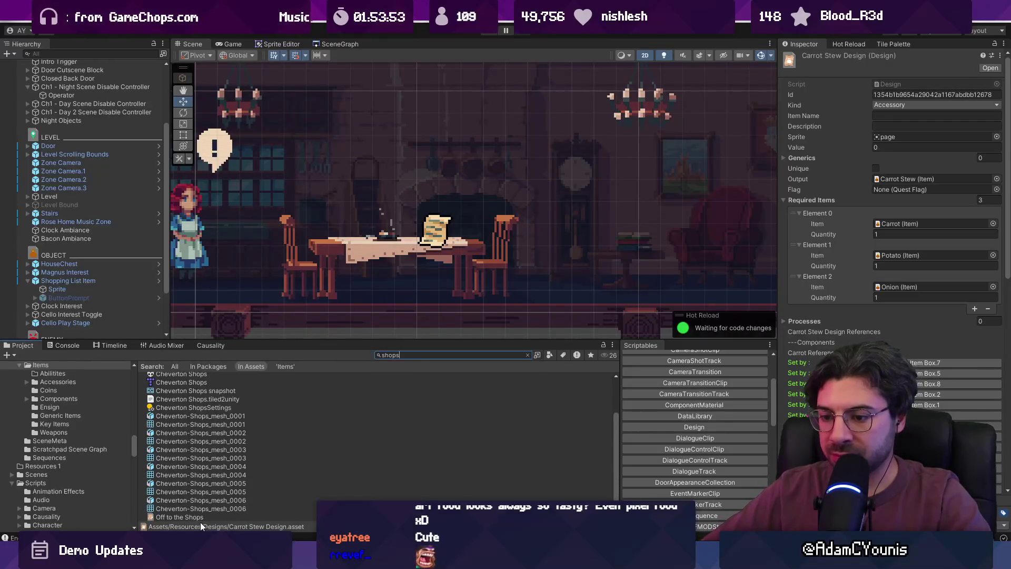
pyautogui.click(201, 517)
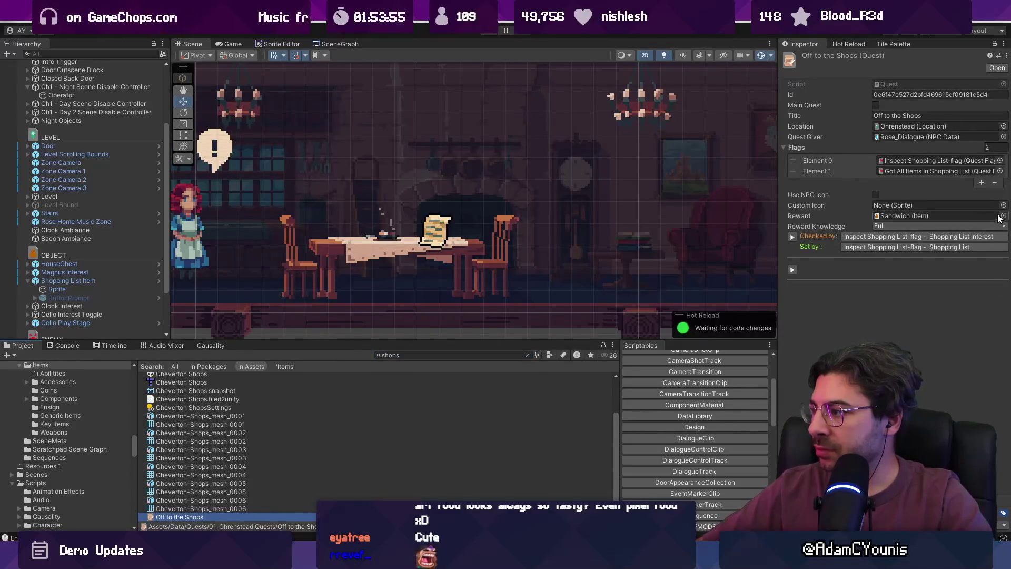
pyautogui.click(1003, 216)
pyautogui.press('Home')
pyautogui.press('Return')
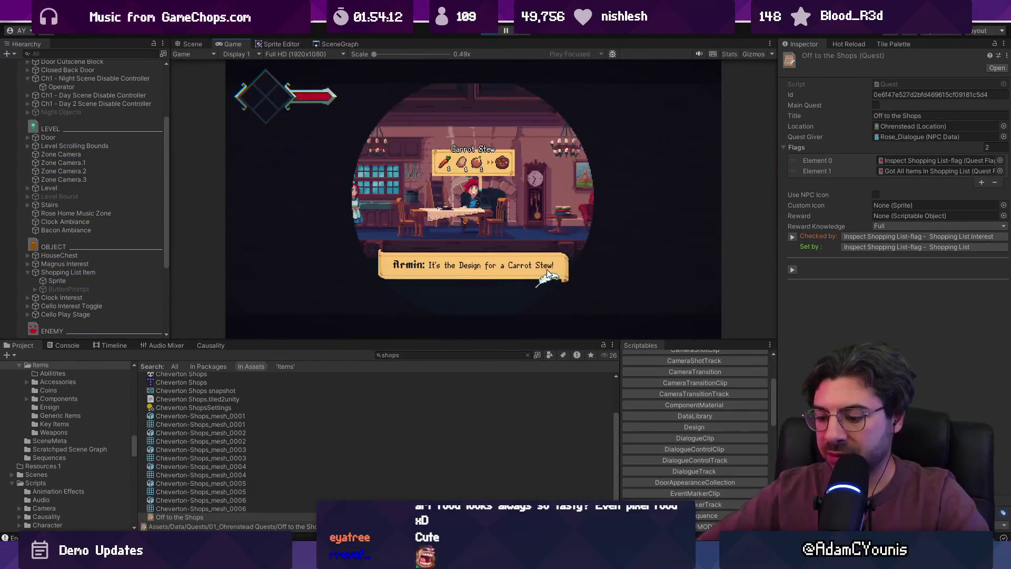
# Pause the game and select the carrot's sprite object in the Carrot Stew recipe popup.
pyautogui.hotkey('ctrl', 'shift', 'p')
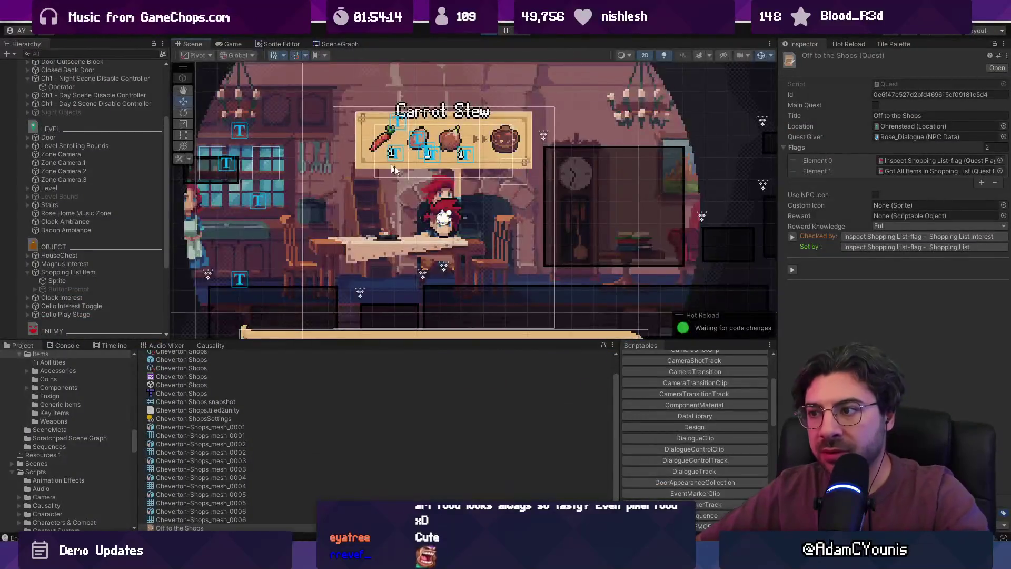
pyautogui.scroll(5, 356, 143)
pyautogui.click(346, 189)
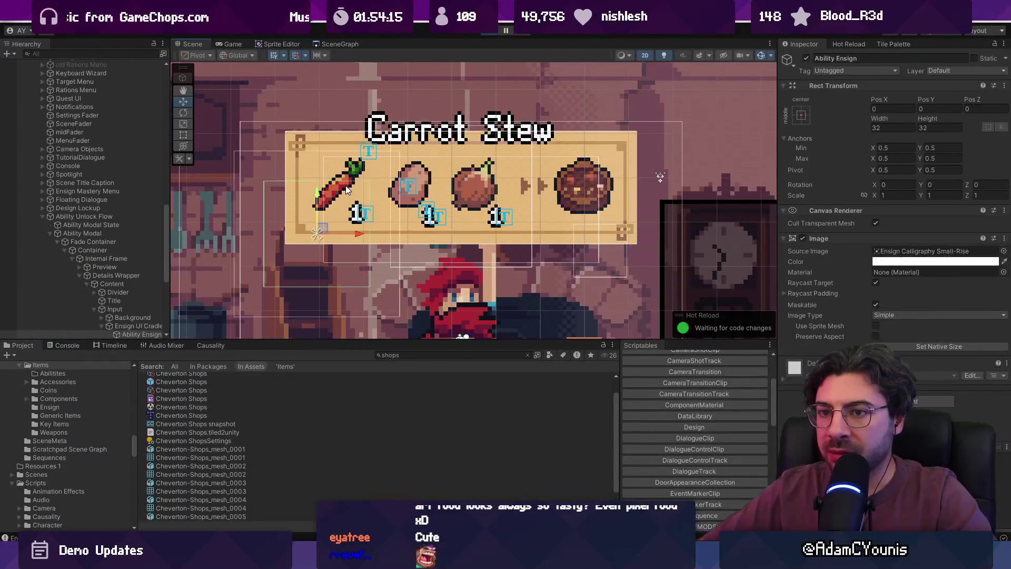
pyautogui.click(345, 185)
pyautogui.click(346, 185)
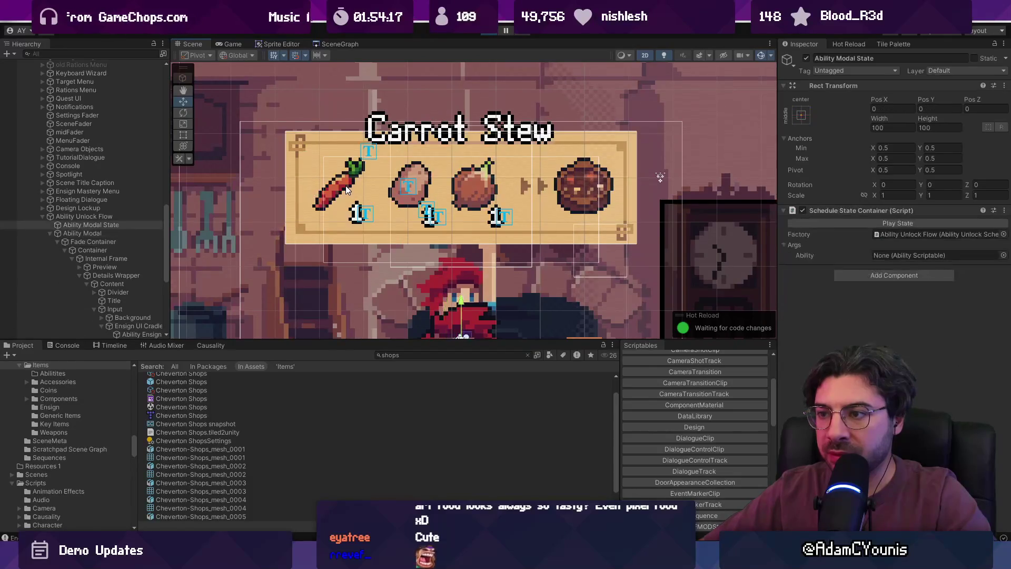
pyautogui.click(345, 185)
# Select and frame the Design Lockup card, switching to the rect tool.
pyautogui.click(105, 233)
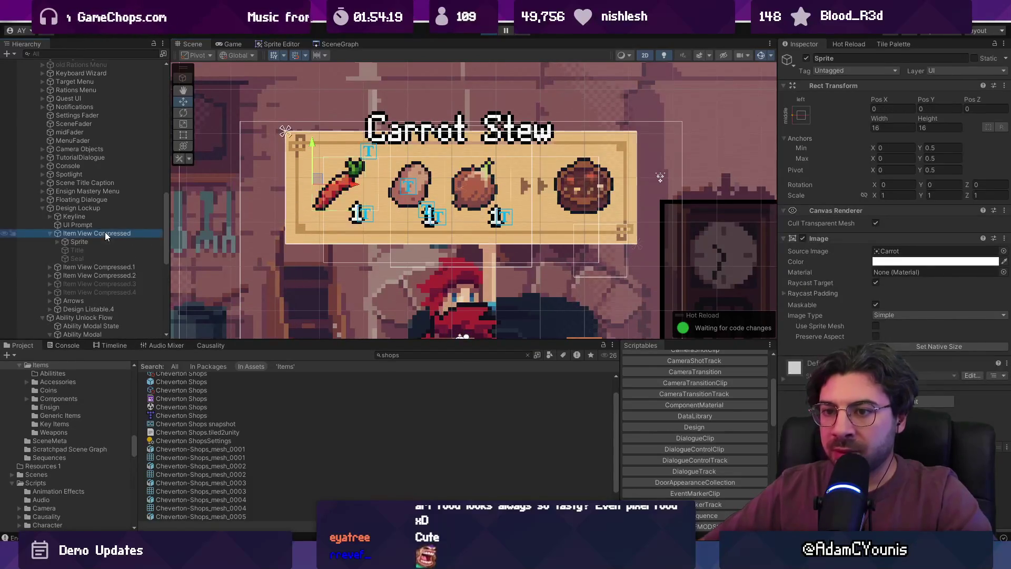
pyautogui.click(98, 223)
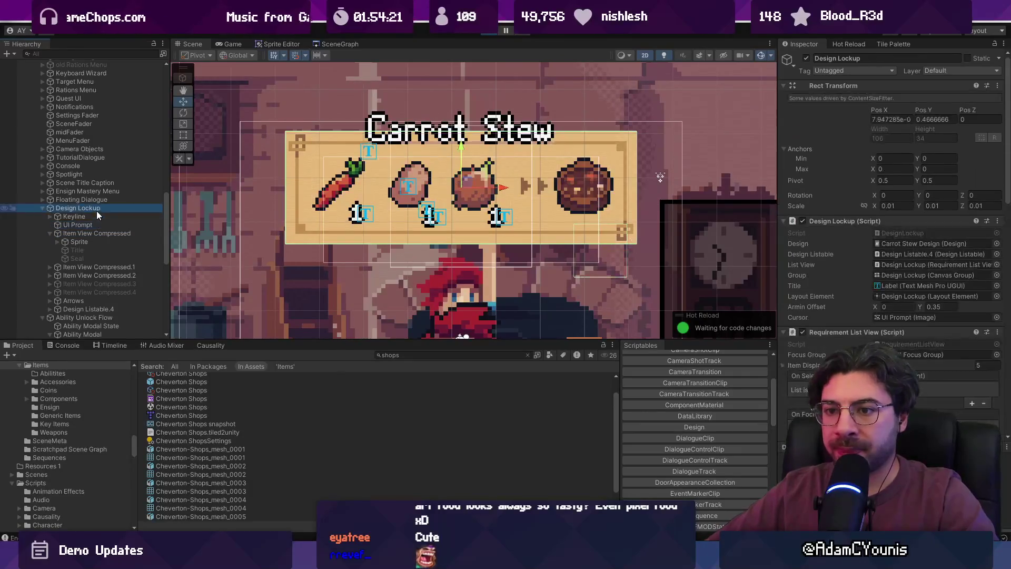
pyautogui.doubleClick(97, 208)
pyautogui.scroll(-3, 385, 191)
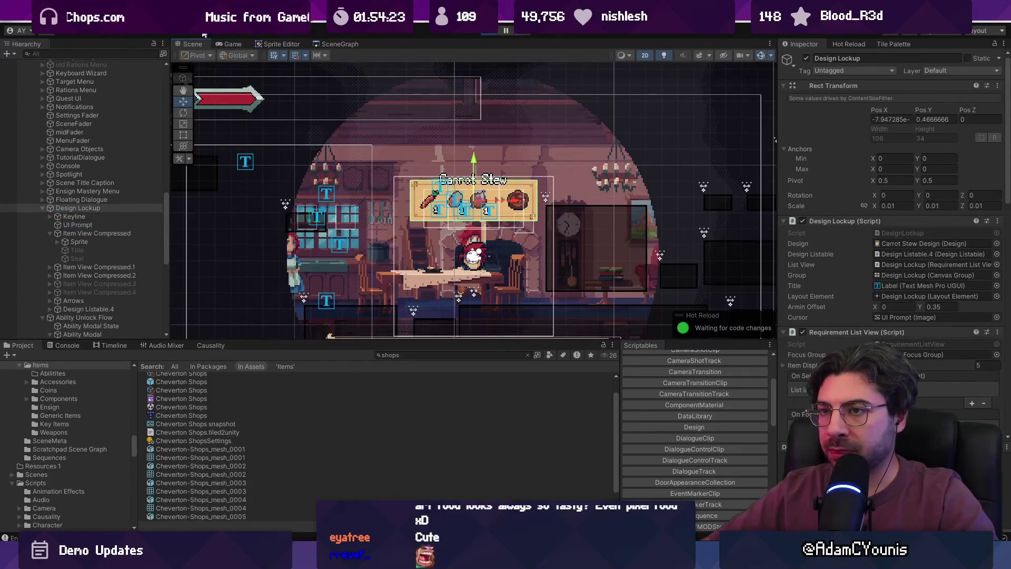
pyautogui.press('f')
pyautogui.scroll(2, 472, 193)
pyautogui.press('y')
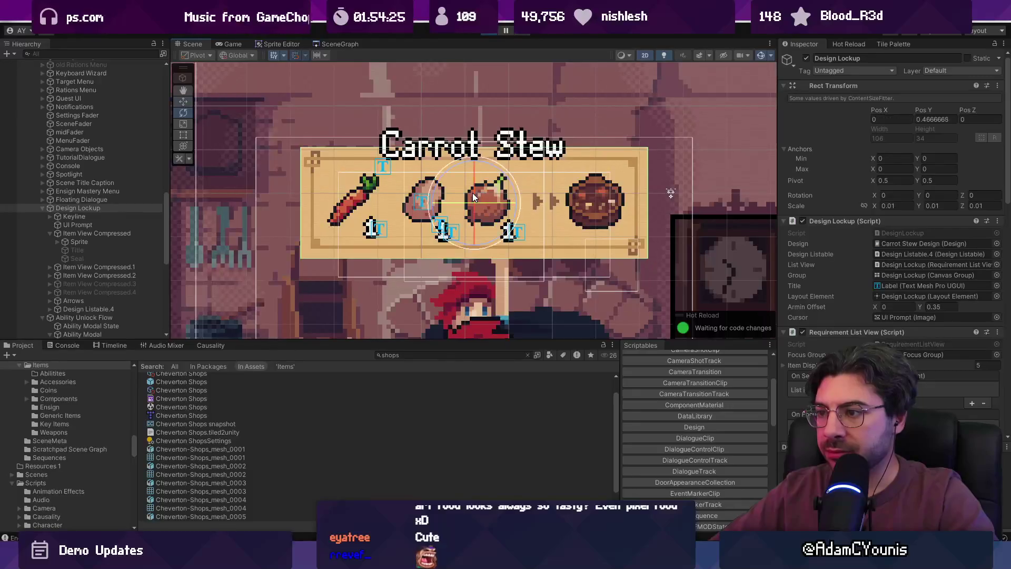
pyautogui.press('t')
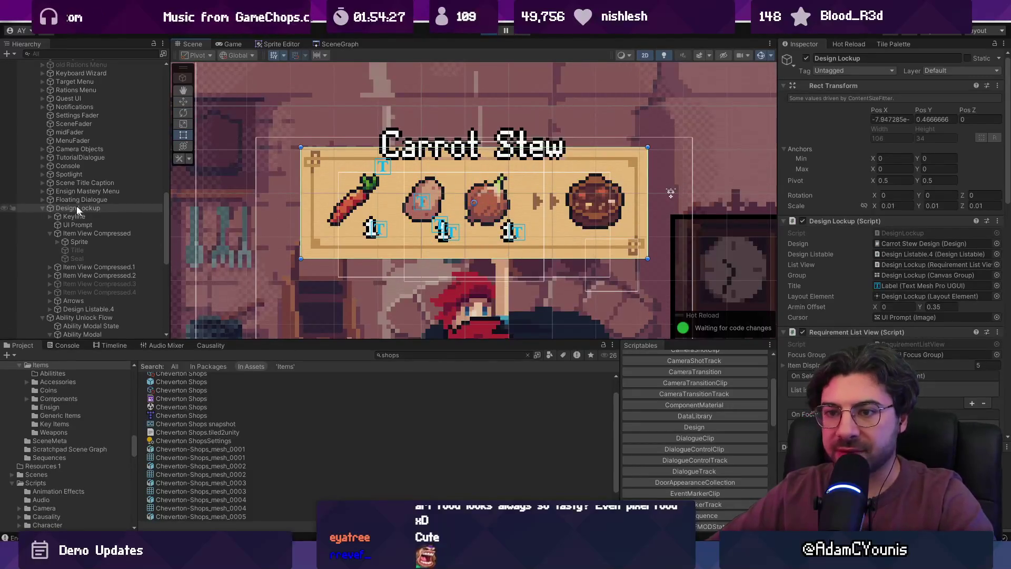
# Inspect the Carrot, Onion and Carrot Stew result items, then frame the Carrot item.
pyautogui.click(51, 233)
pyautogui.click(64, 233)
pyautogui.click(79, 242)
pyautogui.click(85, 251)
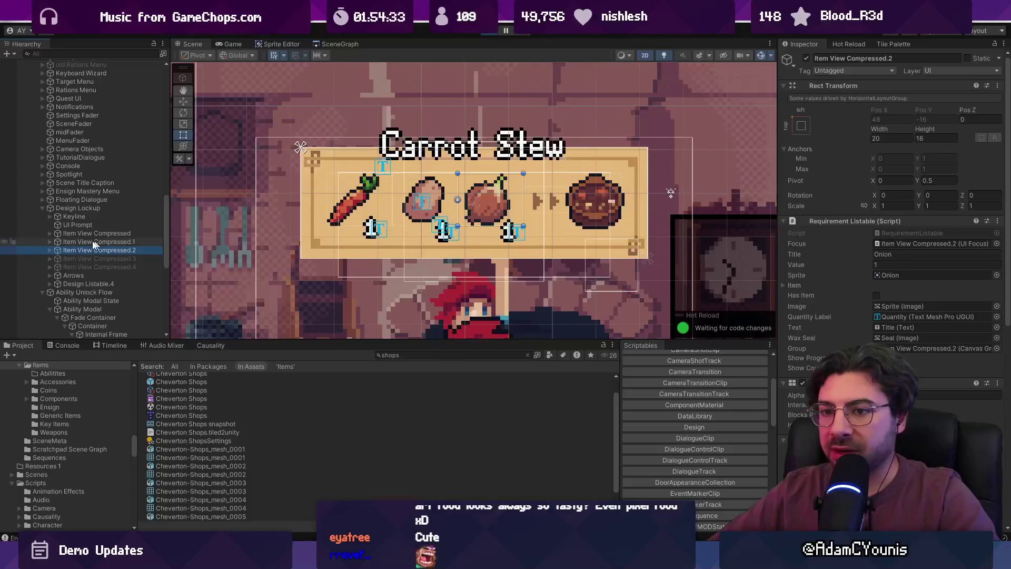
pyautogui.click(79, 281)
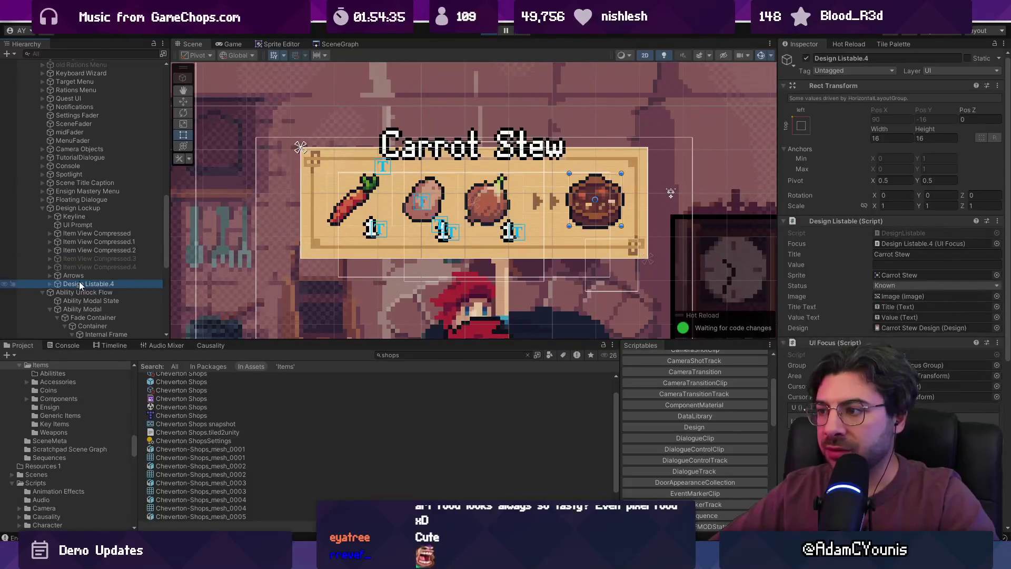
pyautogui.scroll(3, 615, 194)
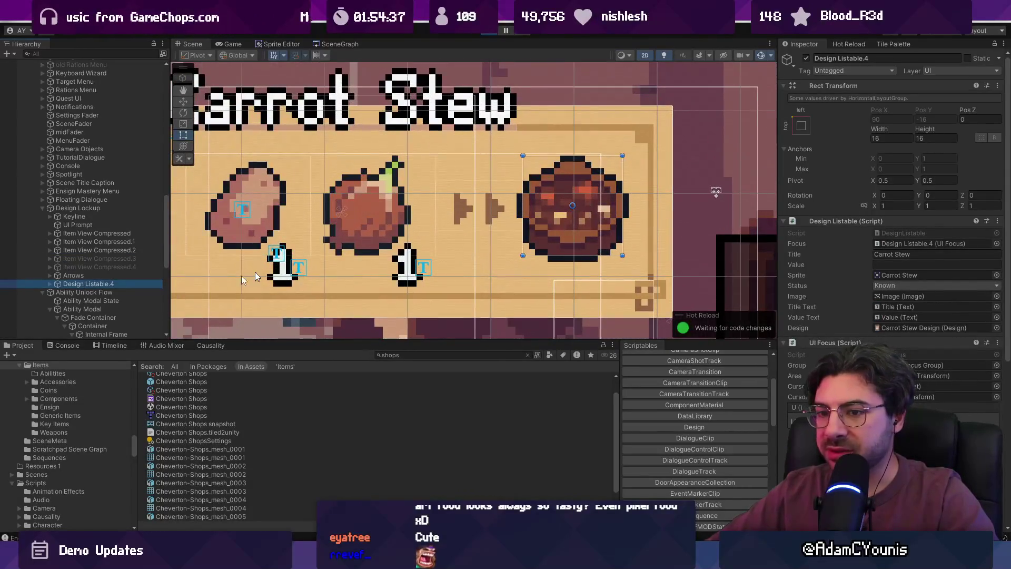
pyautogui.click(51, 284)
pyautogui.click(84, 292)
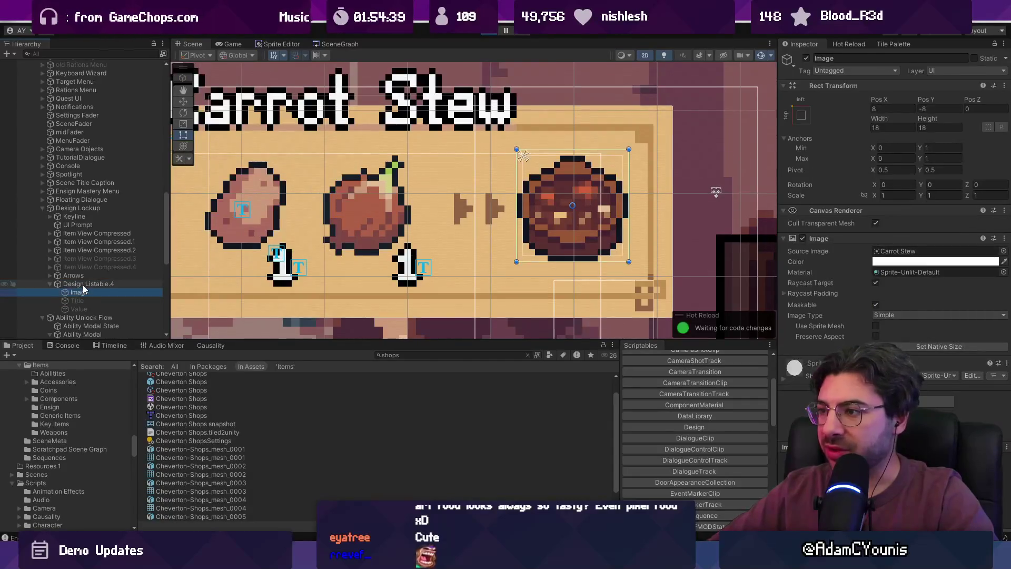
pyautogui.click(83, 285)
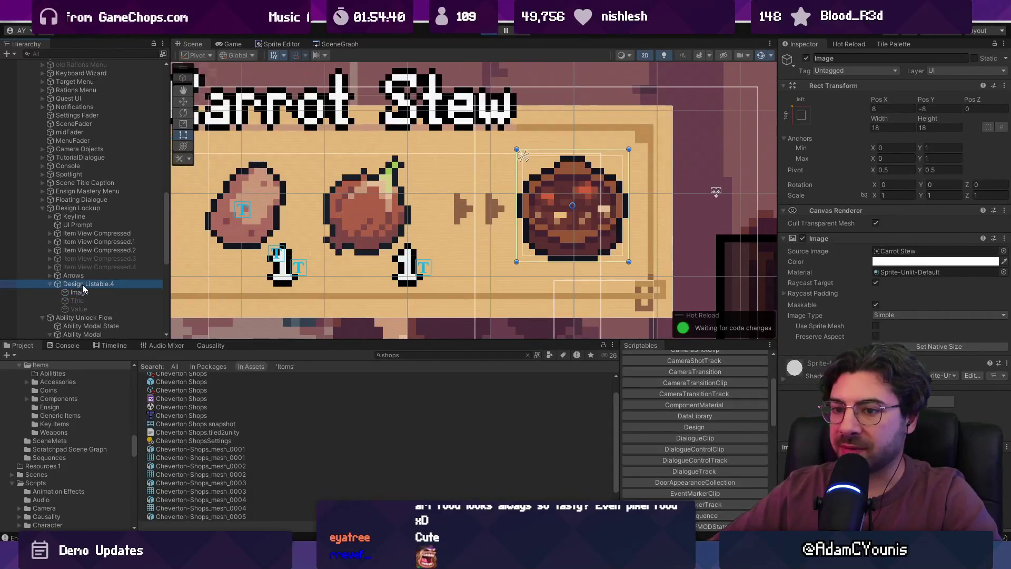
pyautogui.click(83, 251)
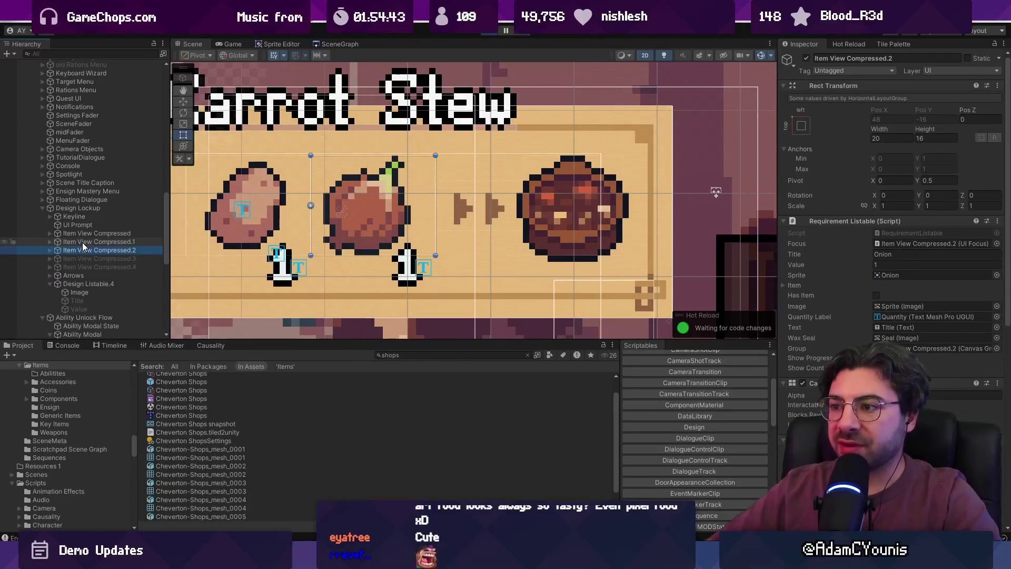
pyautogui.click(83, 242)
pyautogui.click(83, 233)
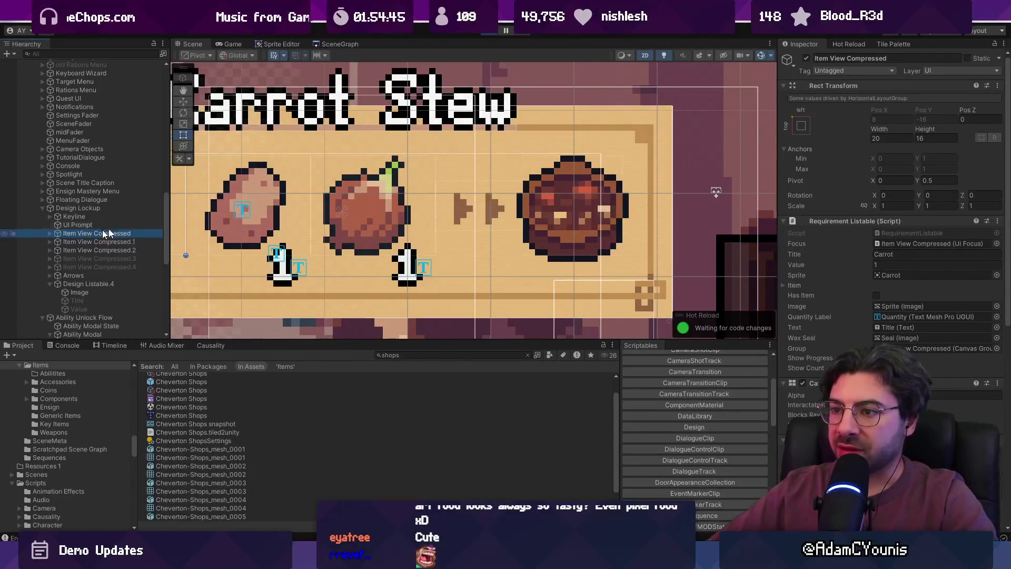
pyautogui.press('f')
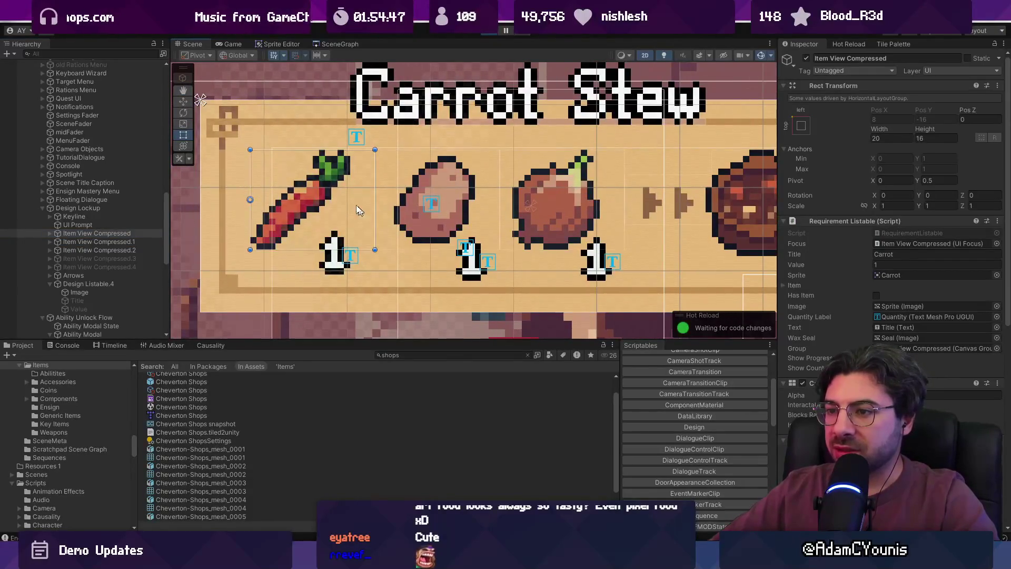
# Search the project for 'carrot' and open the Carrot sprite in Aseprite.
pyautogui.click(415, 355)
pyautogui.write('carrot')
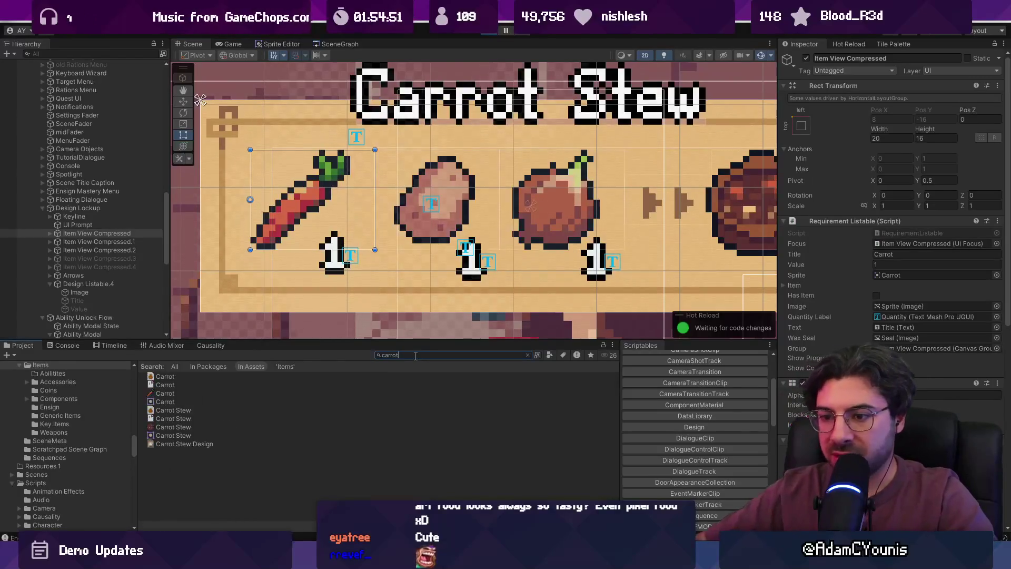
pyautogui.doubleClick(186, 384)
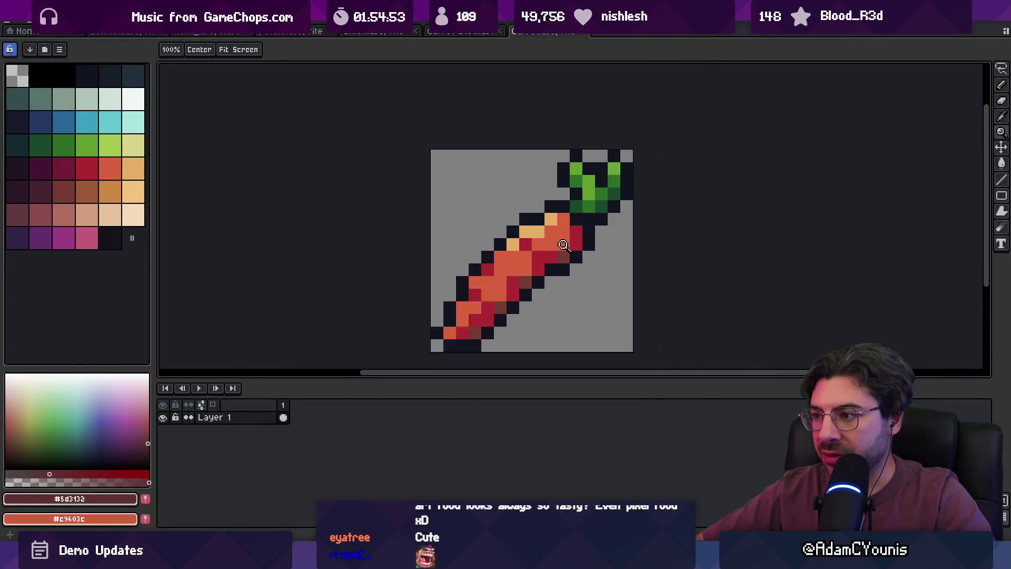
# Try 128 and 18 px in Aseprite's Canvas Size, cancel without resizing, and return to Unity.
pyautogui.moveTo(563, 248); pyautogui.dragTo(513, 238)
pyautogui.click(66, 21)
pyautogui.click(105, 88)
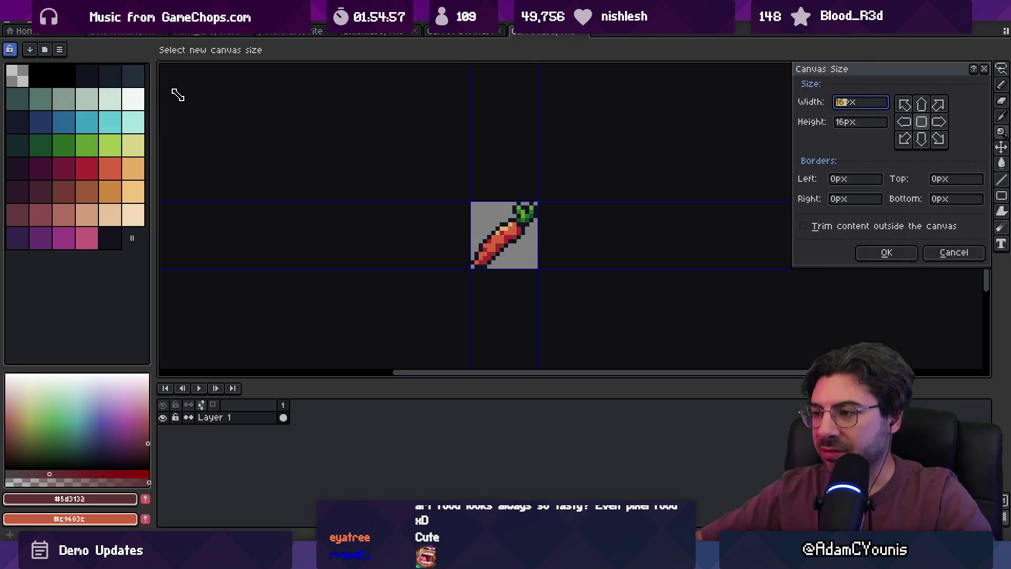
pyautogui.write('128')
pyautogui.press('Tab')
pyautogui.write('18')
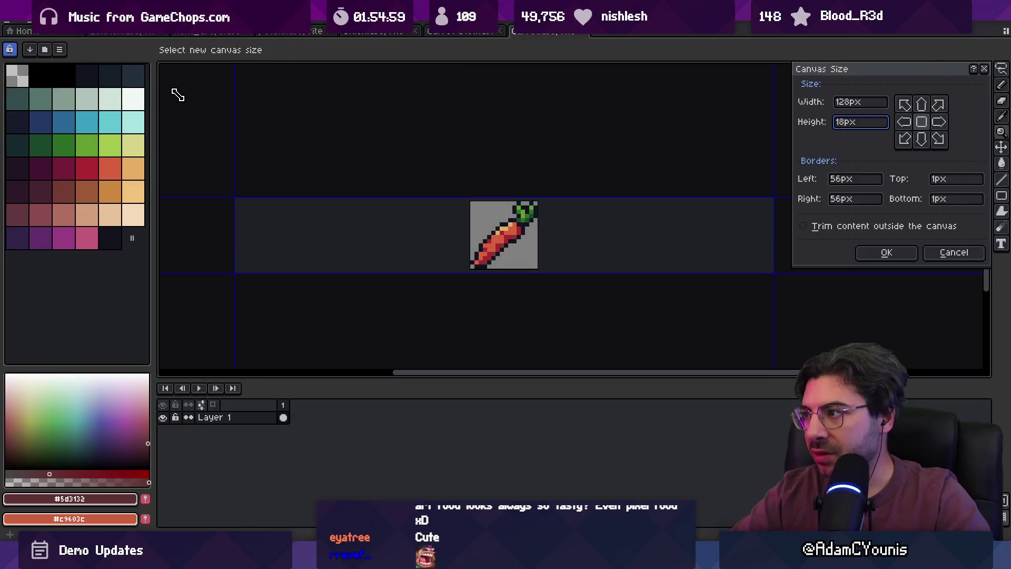
pyautogui.press('BackSpace')
pyautogui.press('BackSpace')
pyautogui.hotkey('shift', 'Tab')
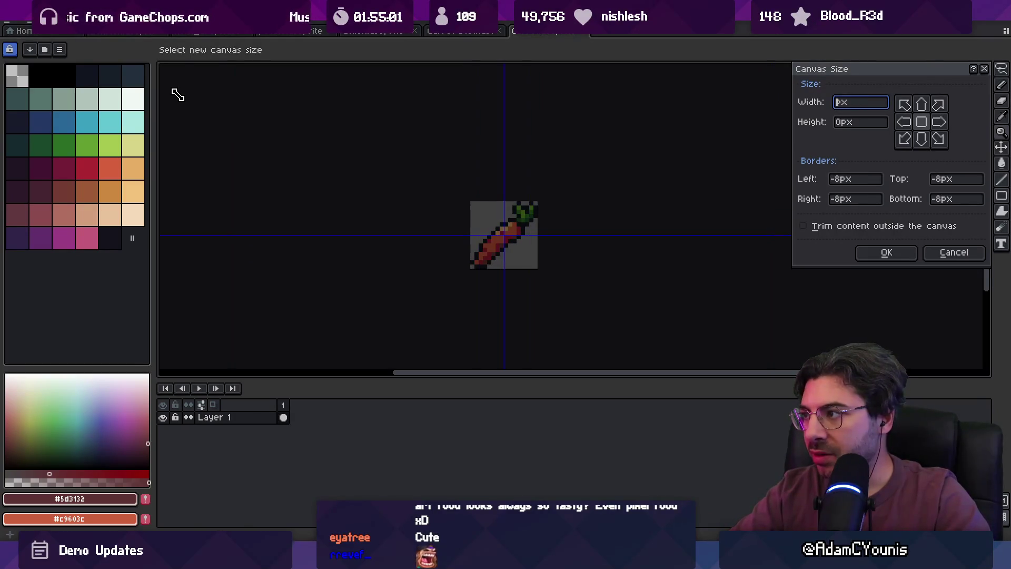
pyautogui.write('18')
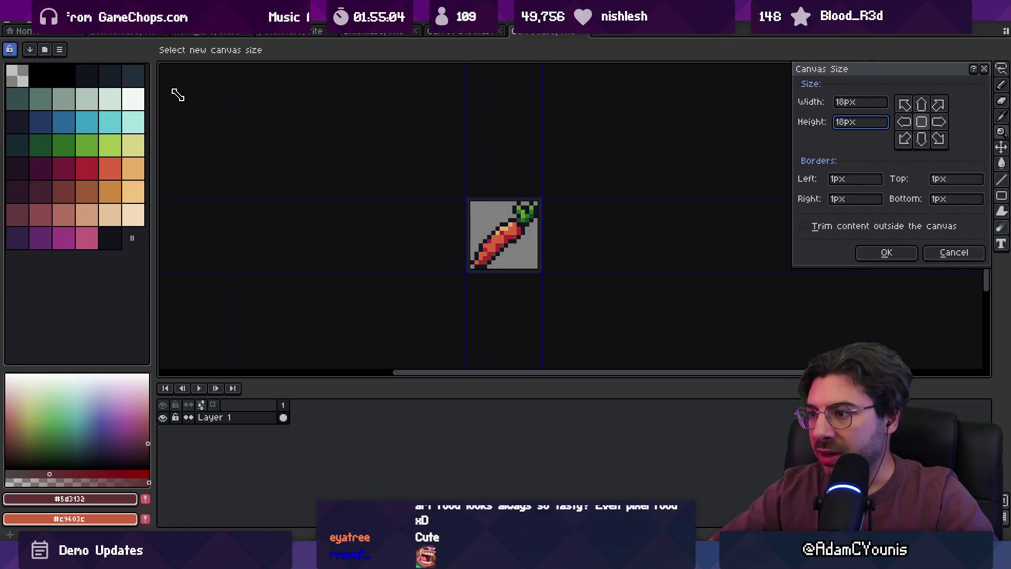
pyautogui.press('Escape')
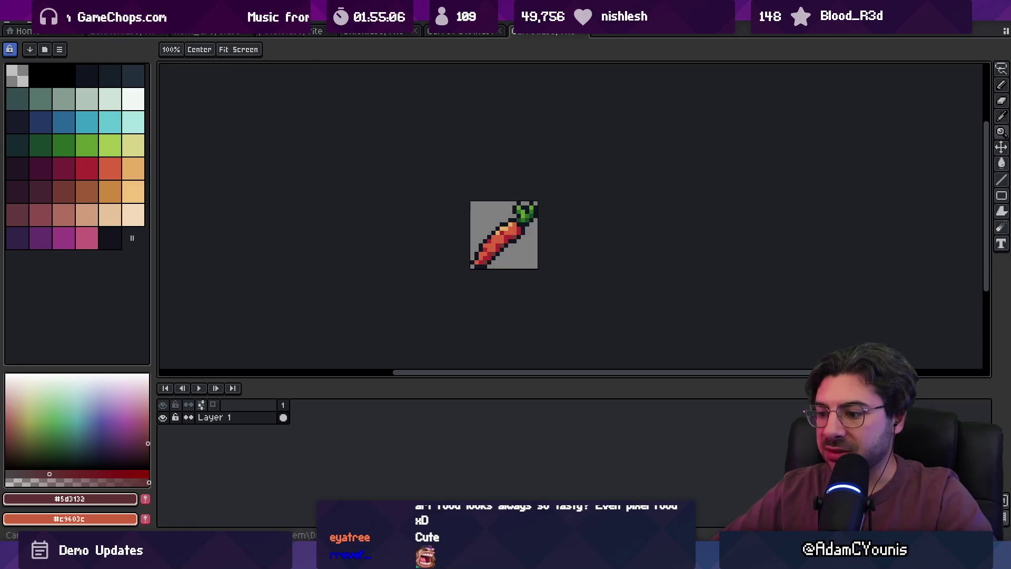
pyautogui.hotkey('alt', 'Tab')
pyautogui.click(288, 210)
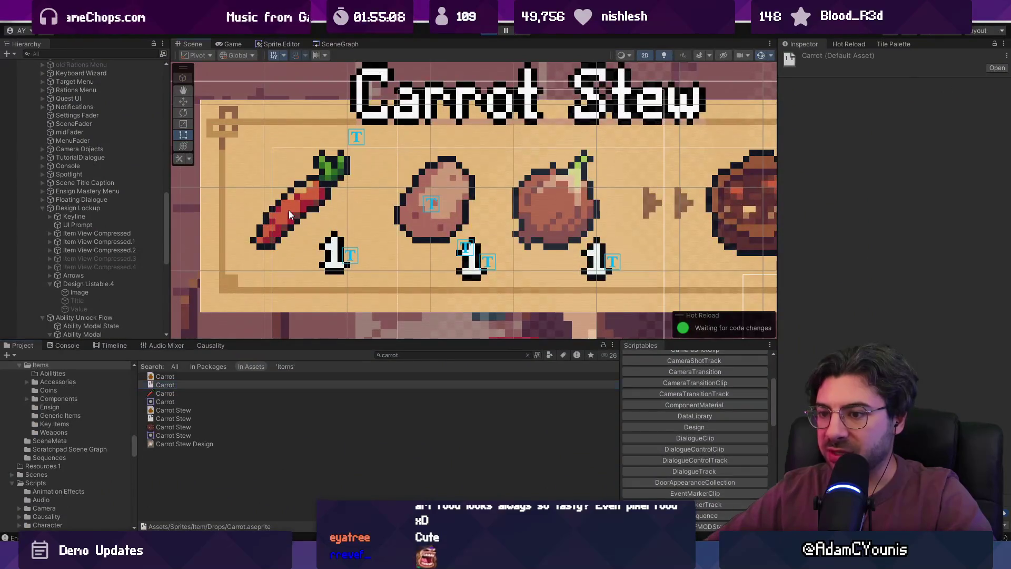
# Select the carrot in the scene, then the Carrot item's Sprite child in the Hierarchy.
pyautogui.click(289, 210)
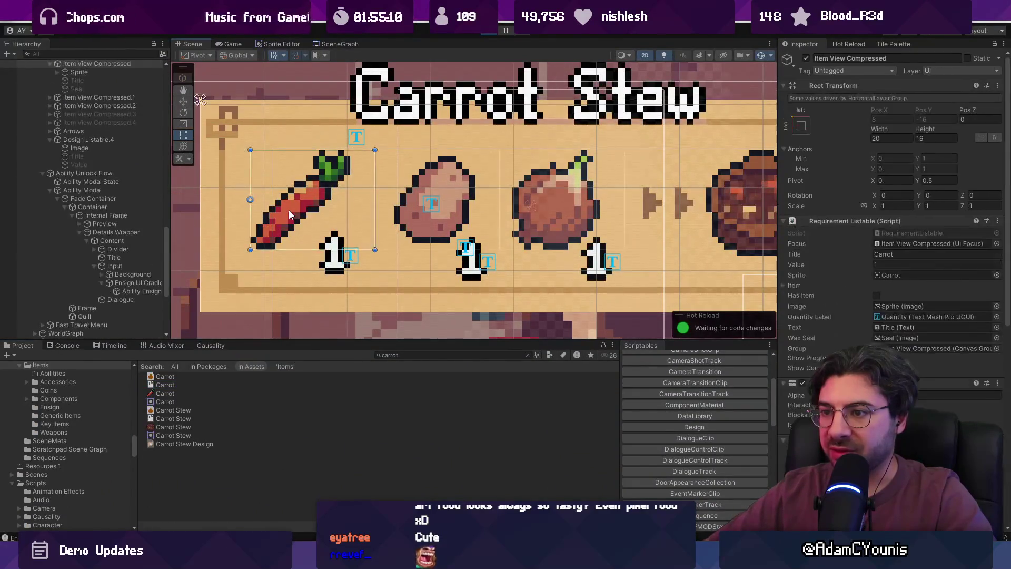
pyautogui.scroll(3, 115, 166)
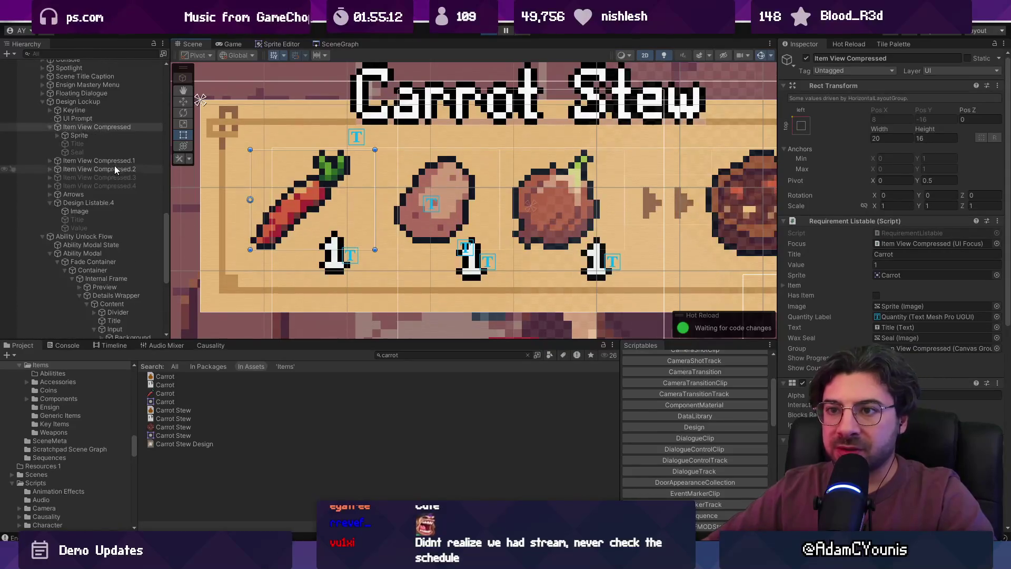
pyautogui.click(107, 127)
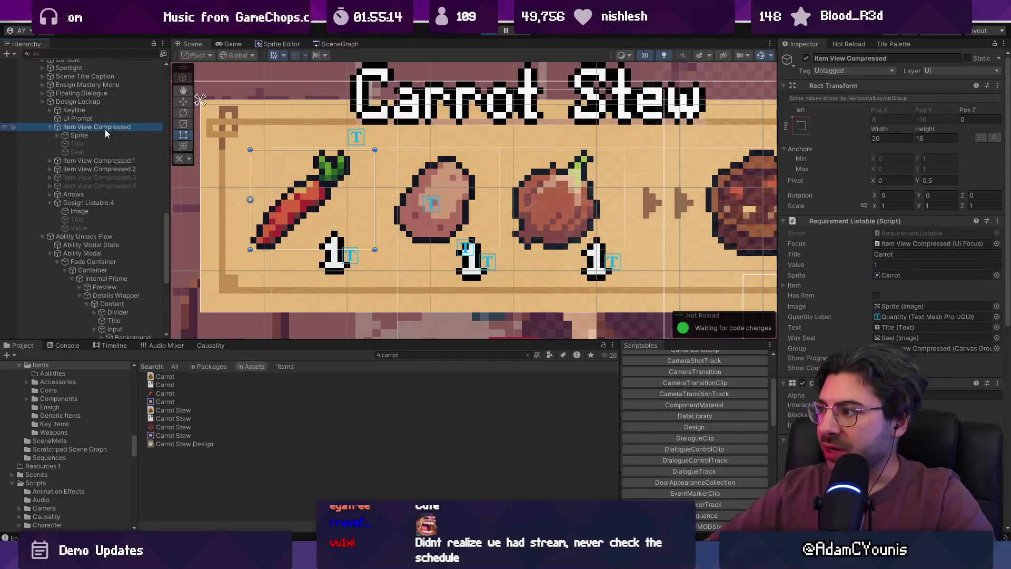
pyautogui.click(77, 136)
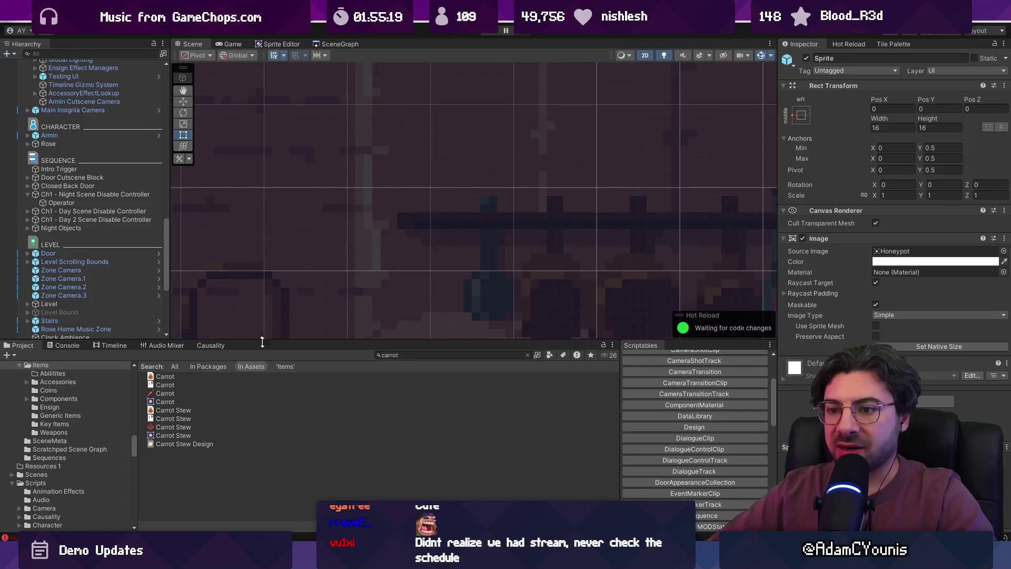
# Open the Design Lockup prefab, then the ingredient item prefab, and select its Sprite.
pyautogui.write('design')
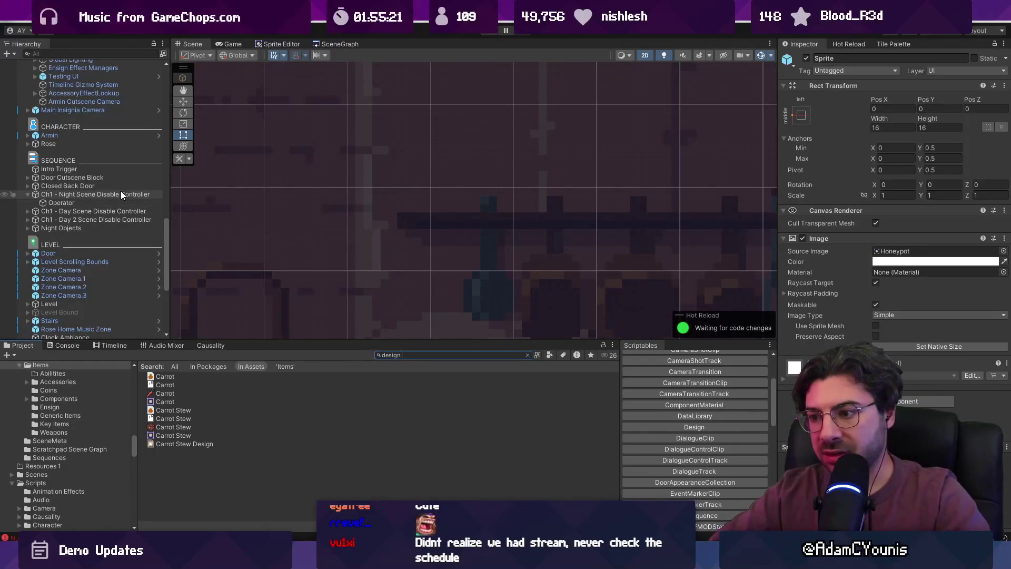
pyautogui.write(' lockup')
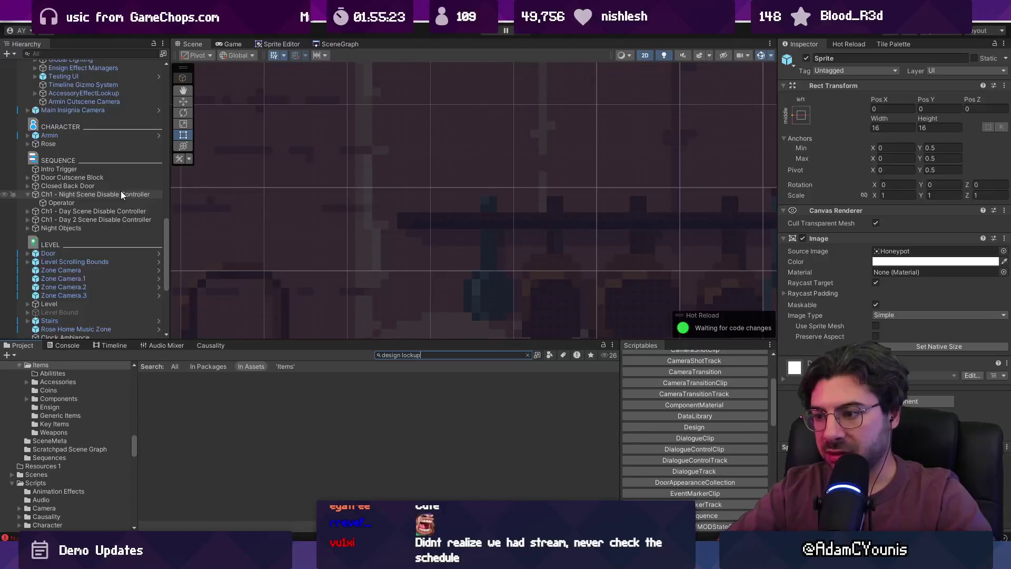
pyautogui.write('p')
pyautogui.press('Return')
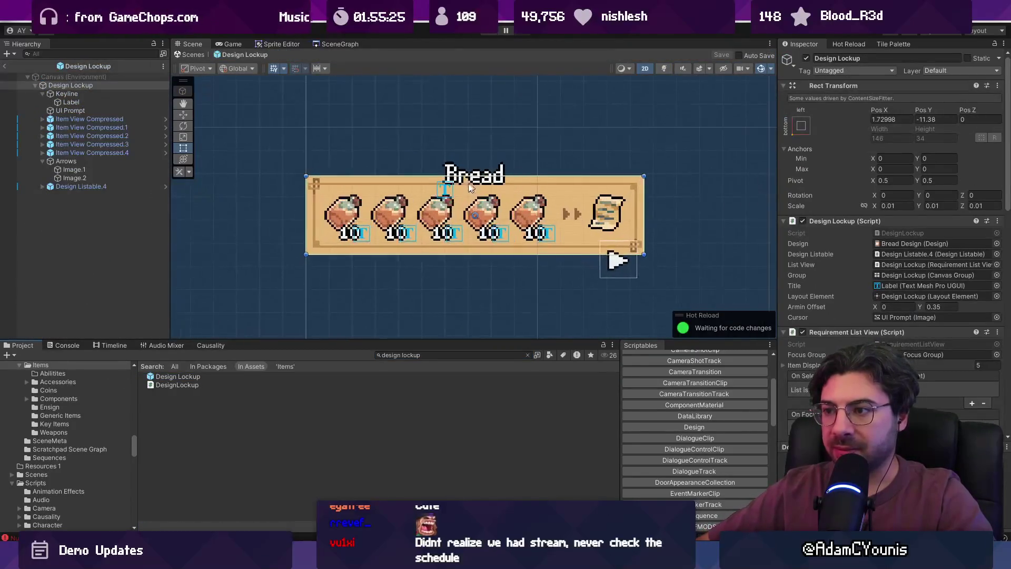
pyautogui.scroll(2, 472, 185)
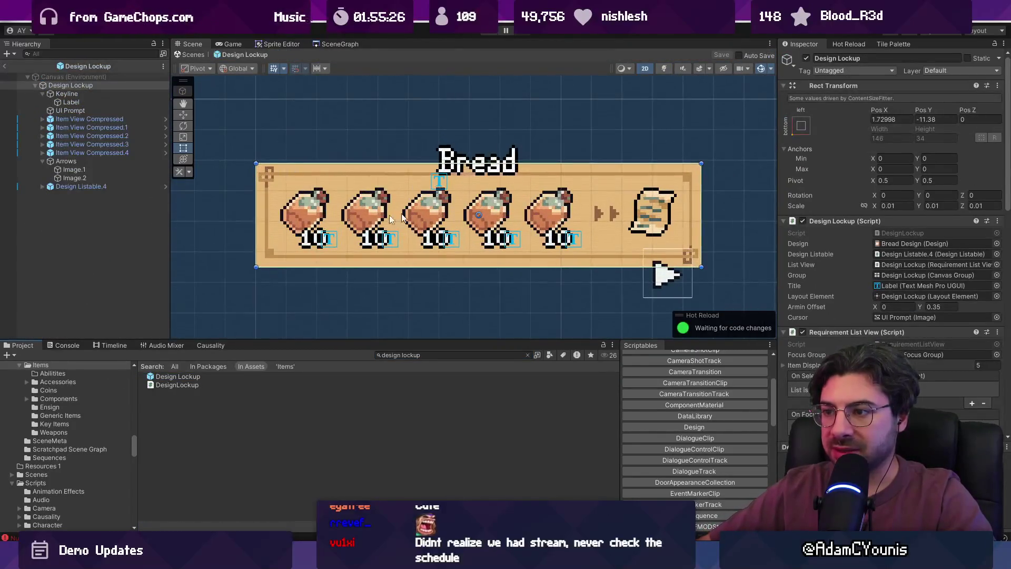
pyautogui.click(165, 120)
pyautogui.click(61, 94)
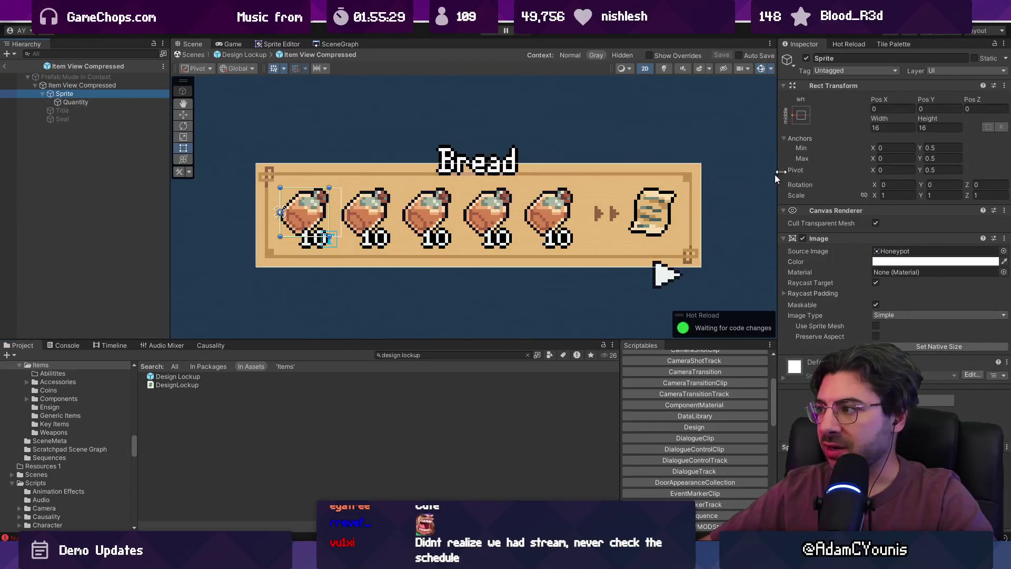
pyautogui.click(101, 86)
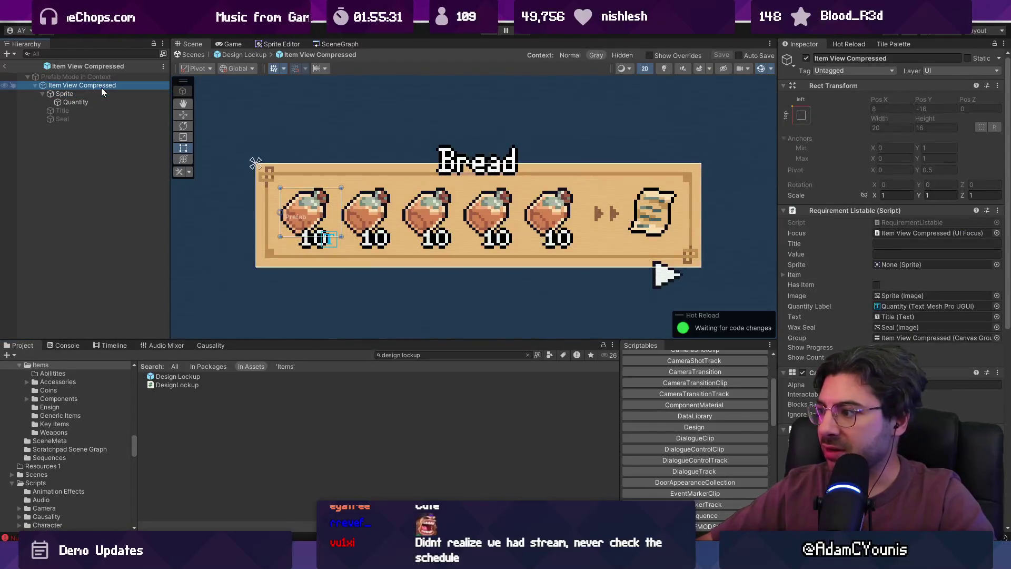
pyautogui.scroll(-10, 900, 305)
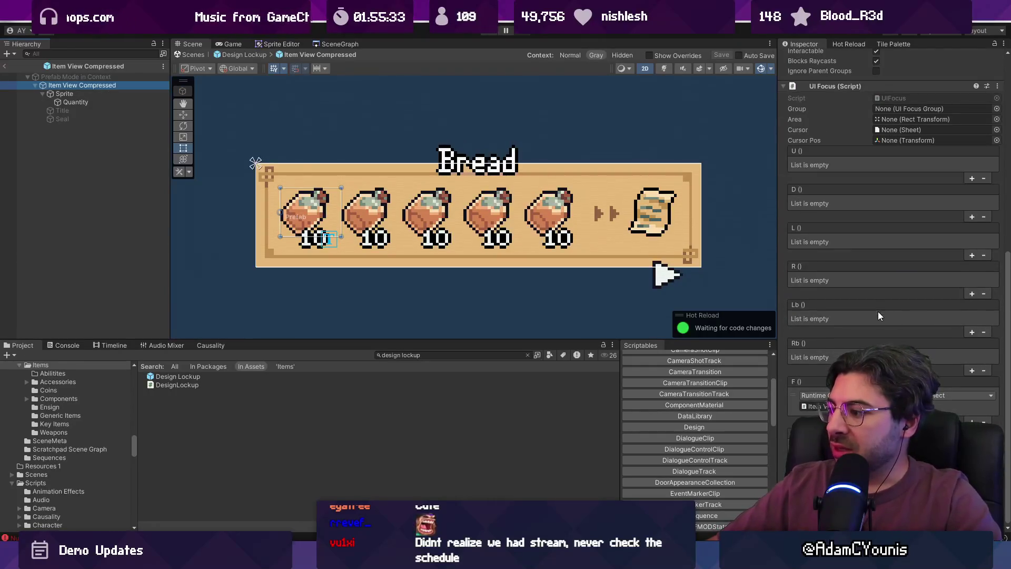
pyautogui.scroll(10, 877, 315)
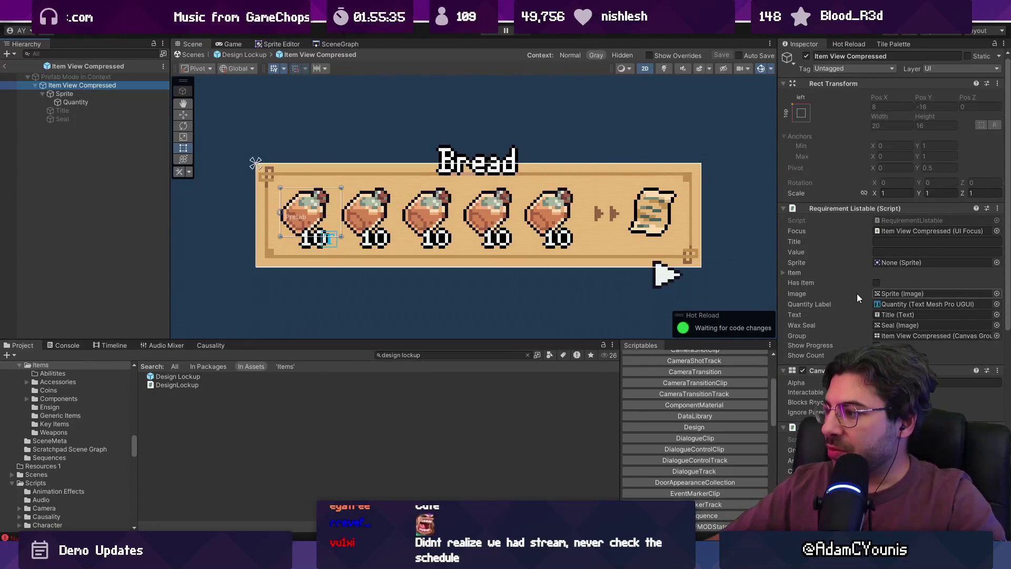
pyautogui.click(81, 93)
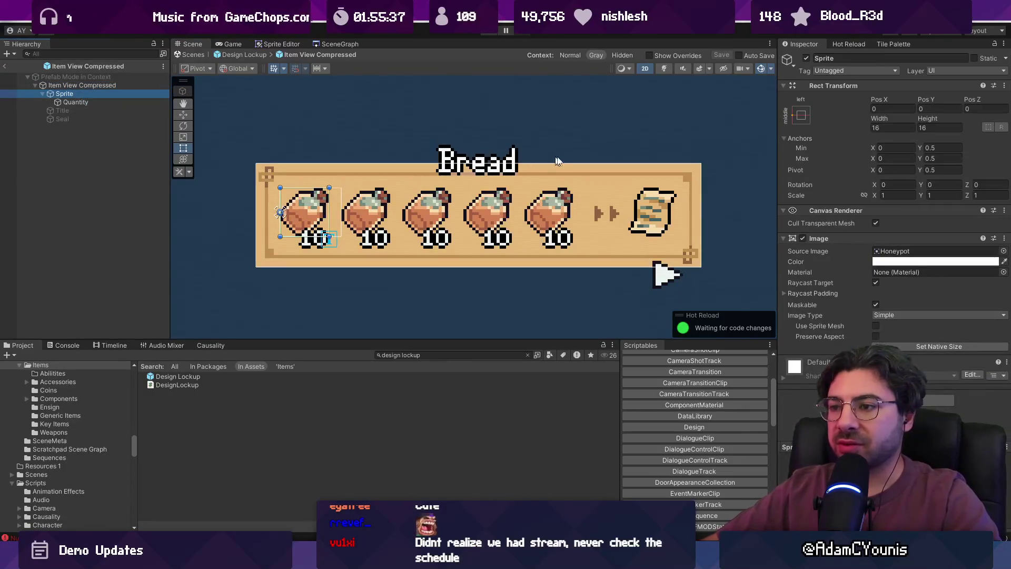
# Centre-anchor the Sprite with Anchor Min and Max X 0 and Pivot X 0.5.
pyautogui.click(801, 115)
pyautogui.click(850, 192)
pyautogui.click(895, 109)
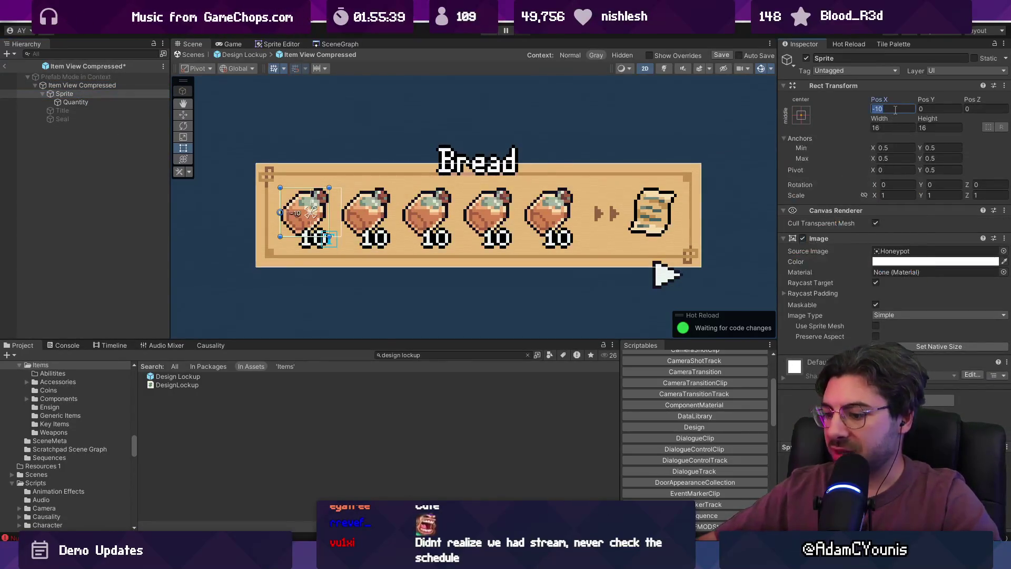
pyautogui.write('-10')
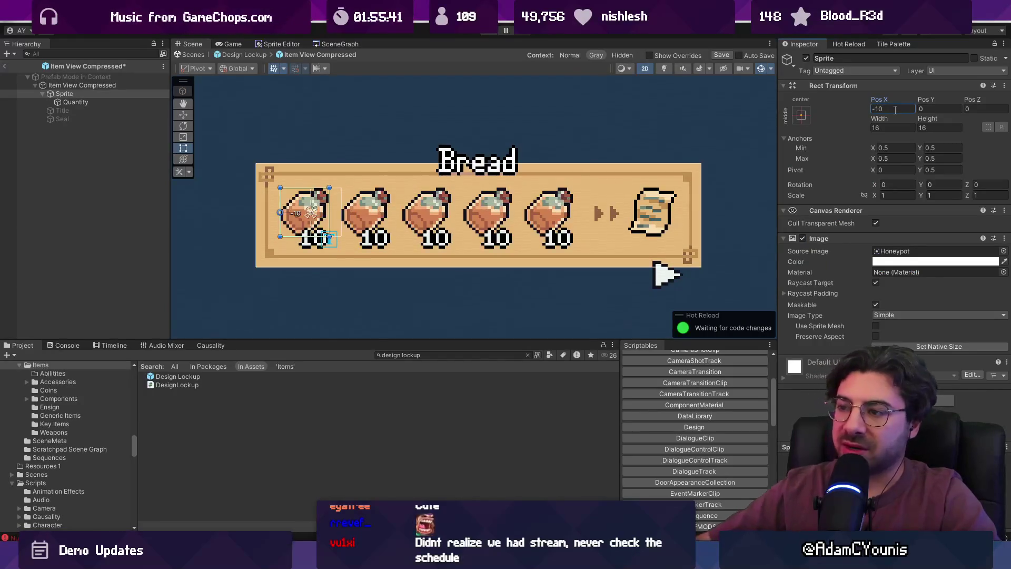
pyautogui.click(895, 148)
pyautogui.write('0')
pyautogui.click(895, 159)
pyautogui.write('0')
pyautogui.click(895, 170)
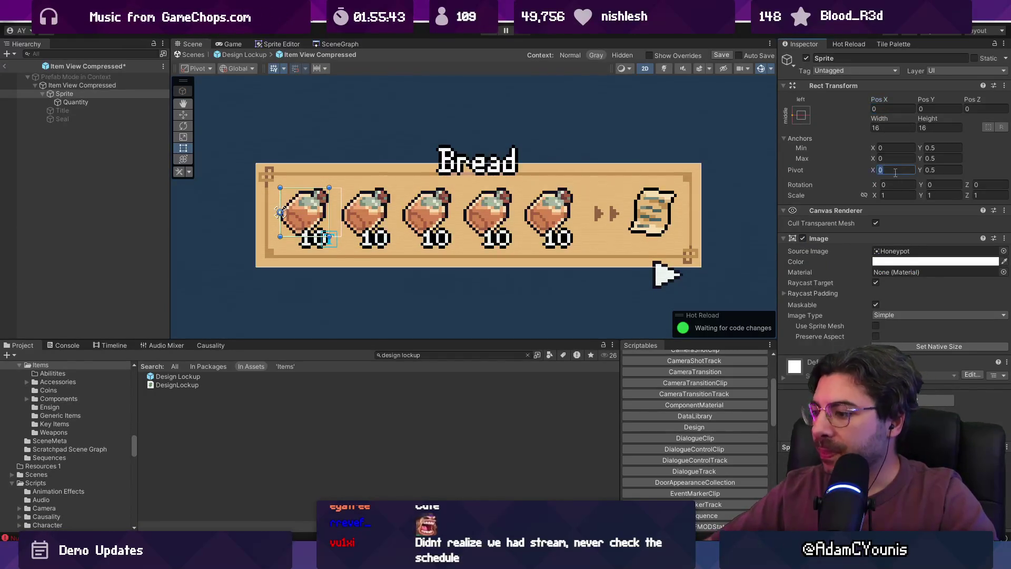
pyautogui.write('0.5')
# Reapply the middle-center anchor preset and set the Sprite's Pos X and Pos Y to 0.
pyautogui.click(892, 109)
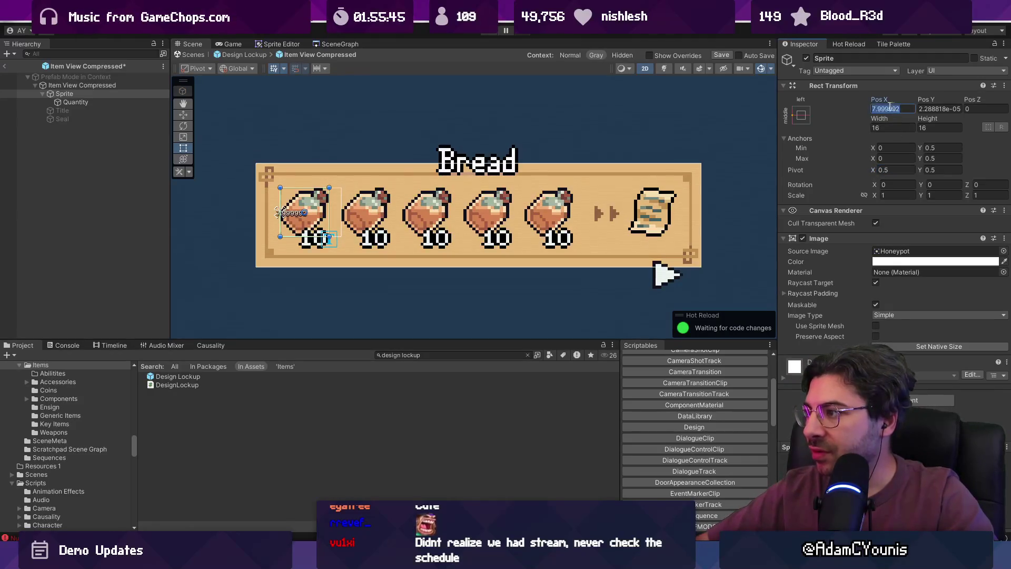
pyautogui.click(801, 115)
pyautogui.click(849, 164)
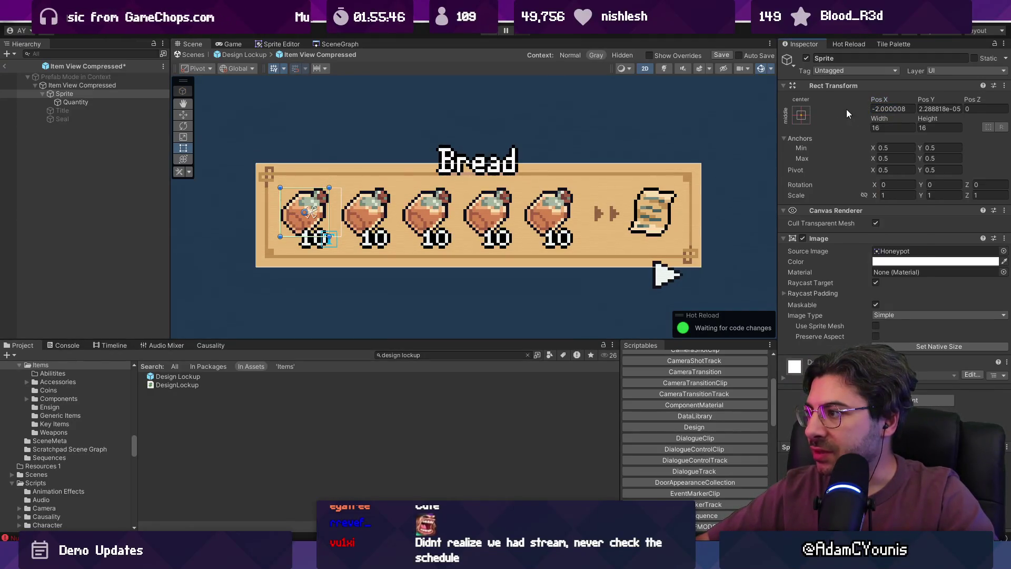
pyautogui.click(890, 108)
pyautogui.write('0')
pyautogui.press('Tab')
pyautogui.write('0')
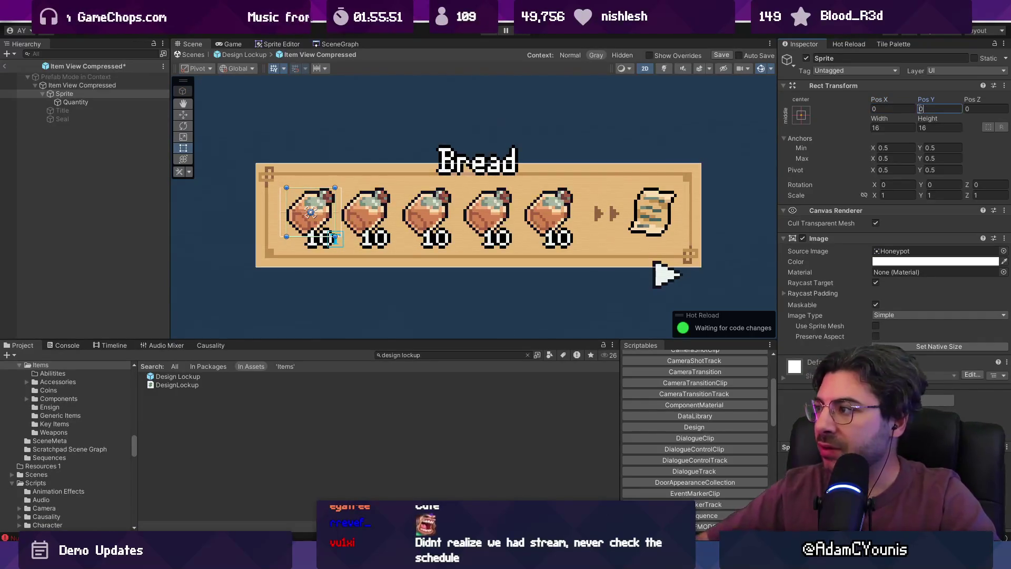
# Save the item view prefab, return to the main scene and start play mode.
pyautogui.hotkey('ctrl', 's')
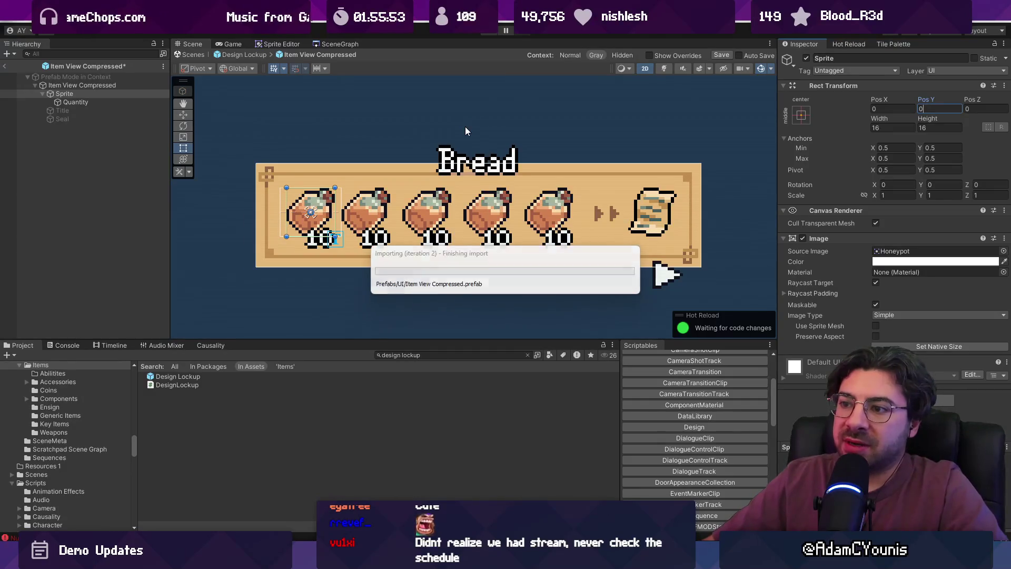
pyautogui.click(196, 55)
pyautogui.click(489, 33)
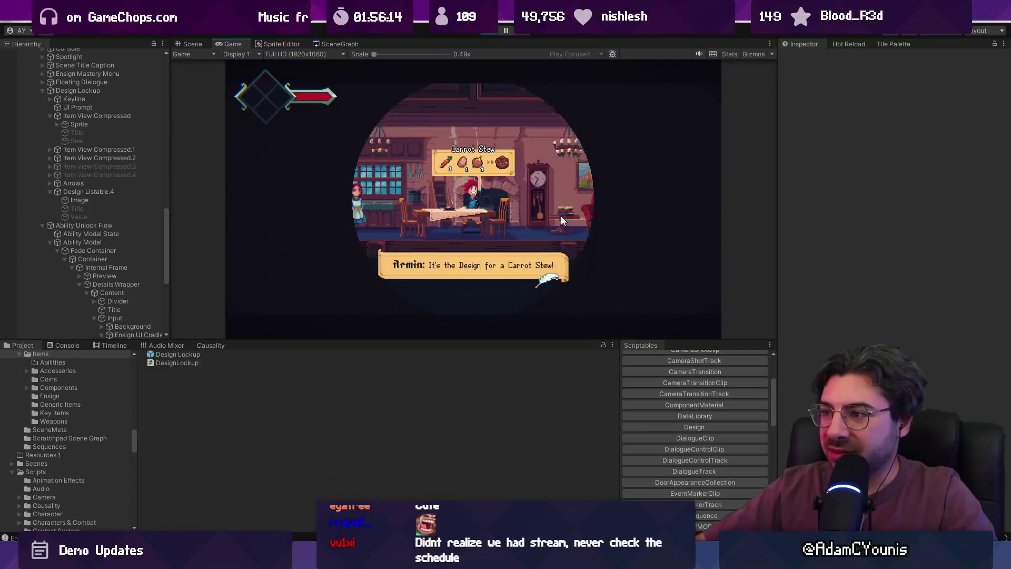
# Stop play mode after checking the Carrot Stew lockup, returning to the Scene view.
pyautogui.hotkey('ctrl', 'p')
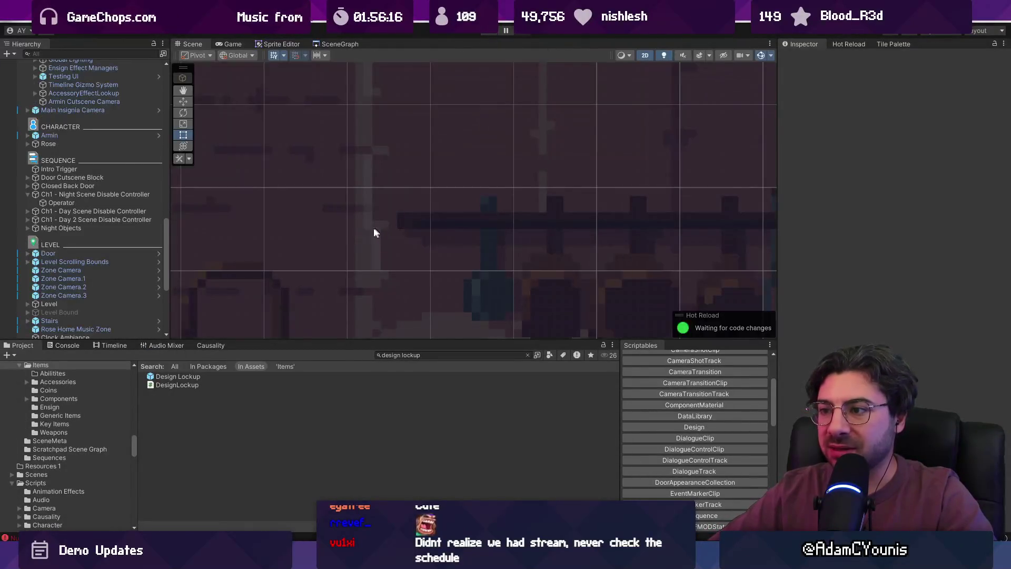
# In the Design Lockup prefab, size the scroll slot's Image 18×18, then reset it to native size.
pyautogui.doubleClick(178, 376)
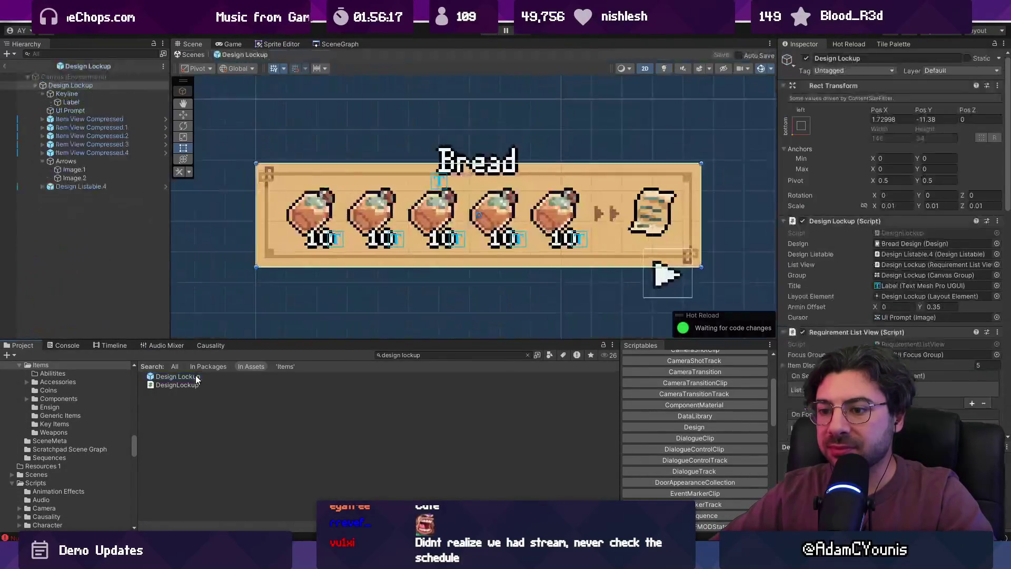
pyautogui.click(639, 214)
pyautogui.click(103, 187)
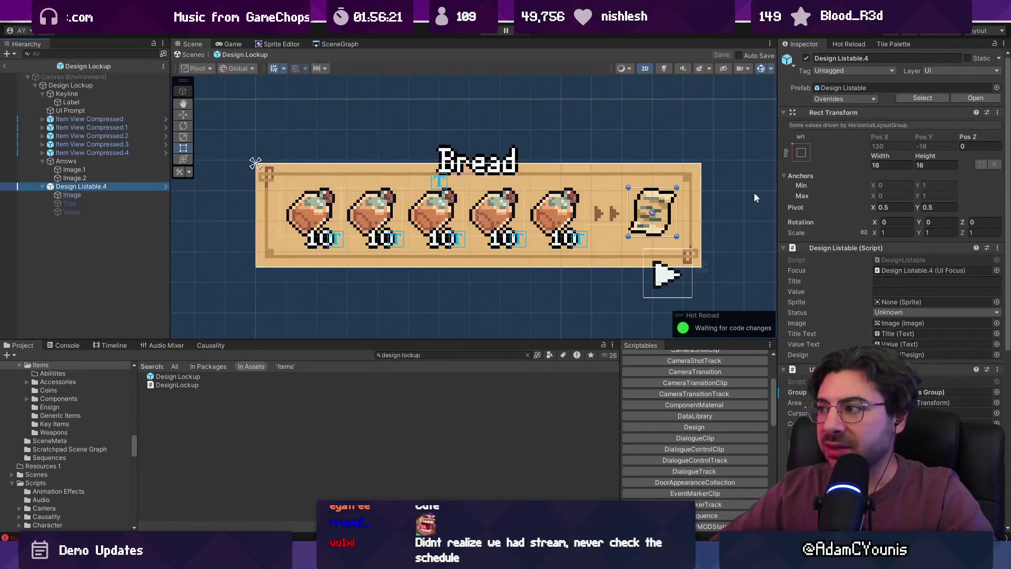
pyautogui.click(110, 197)
pyautogui.click(901, 129)
pyautogui.write('18')
pyautogui.press('Tab')
pyautogui.write('18')
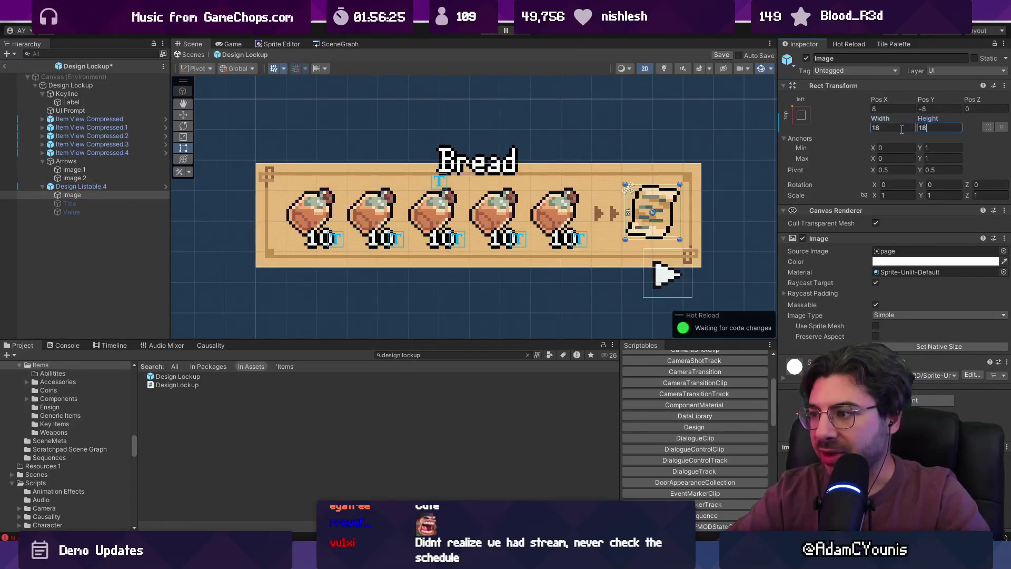
pyautogui.click(899, 344)
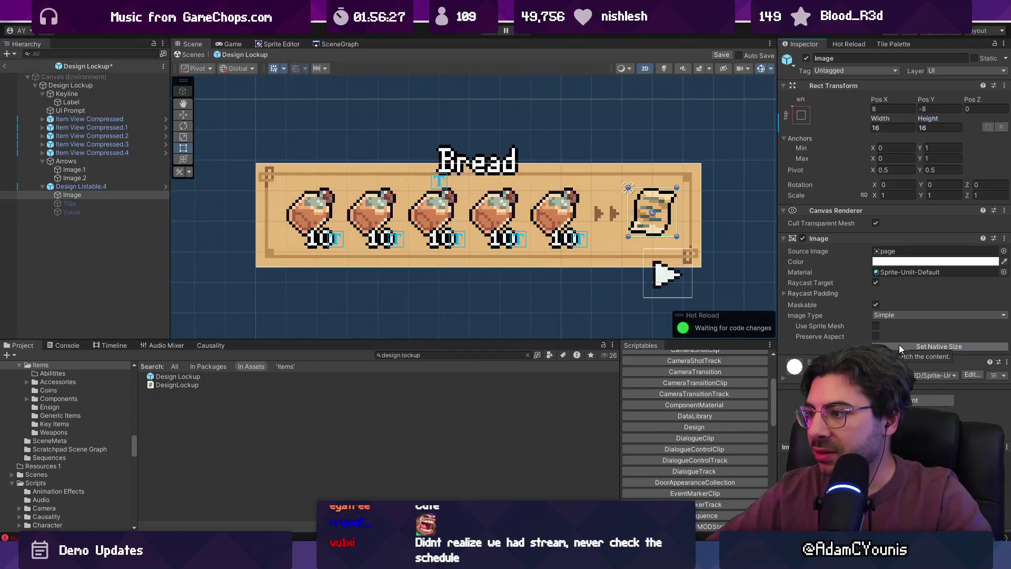
# Open the Design Listable prefab discarding changes, then return and compare against Item View Compressed.4.
pyautogui.click(116, 186)
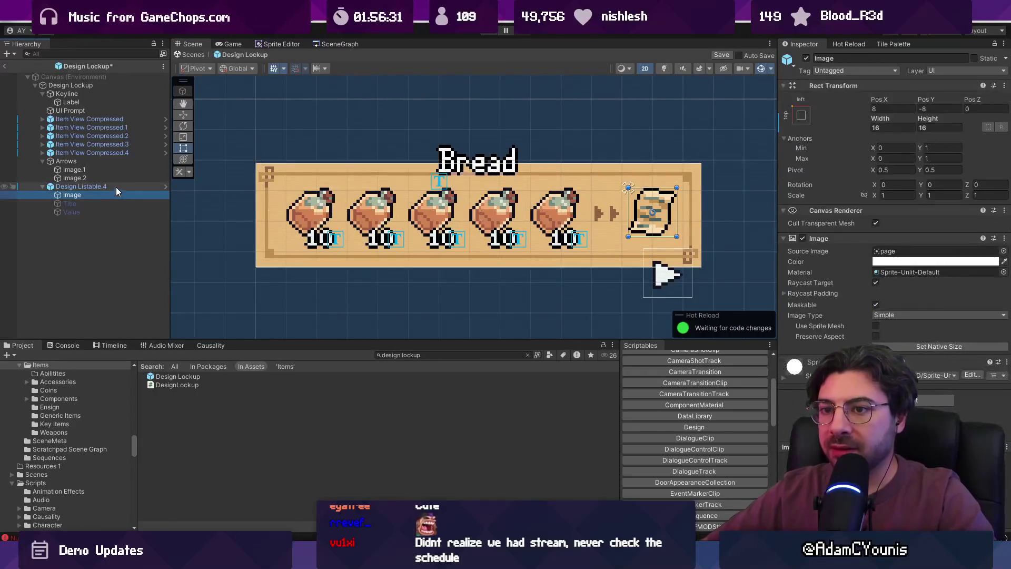
pyautogui.click(165, 187)
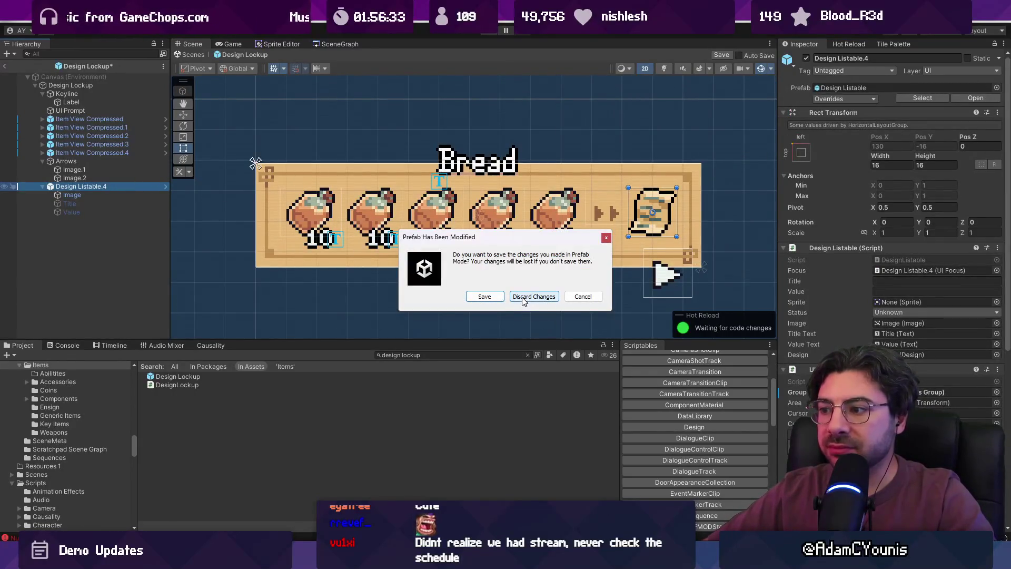
pyautogui.click(522, 297)
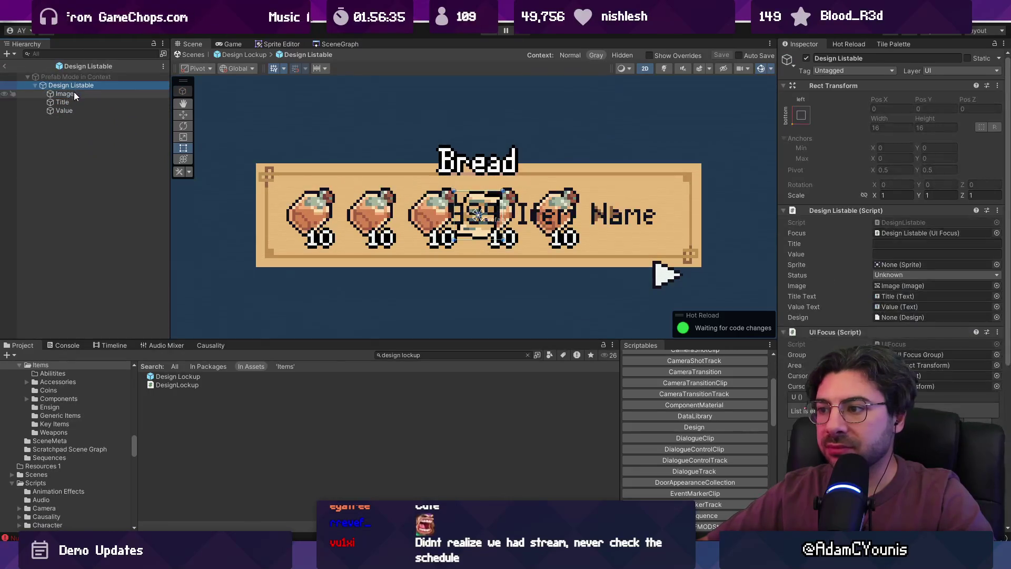
pyautogui.click(6, 64)
pyautogui.click(44, 160)
pyautogui.click(74, 144)
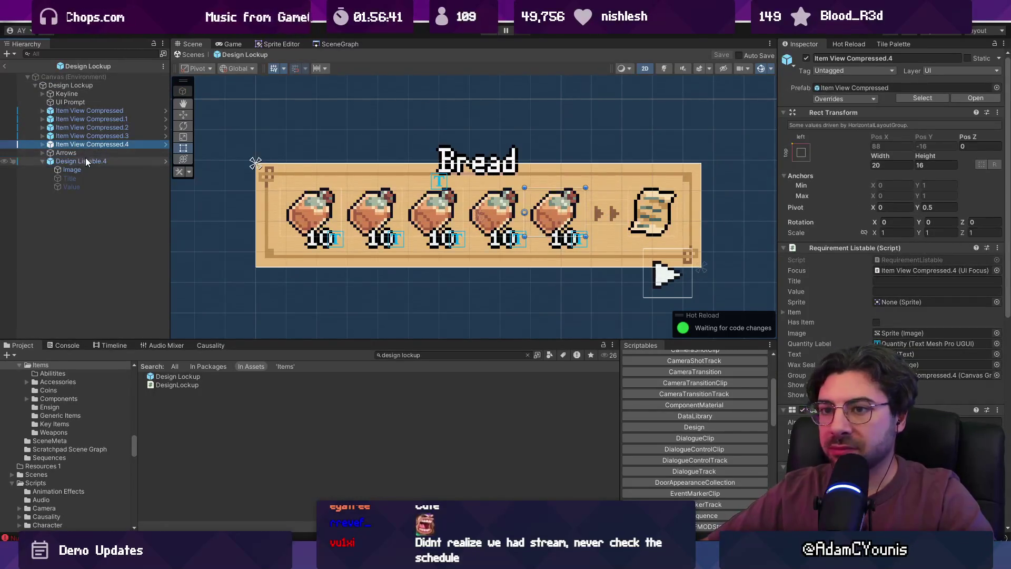
pyautogui.click(91, 161)
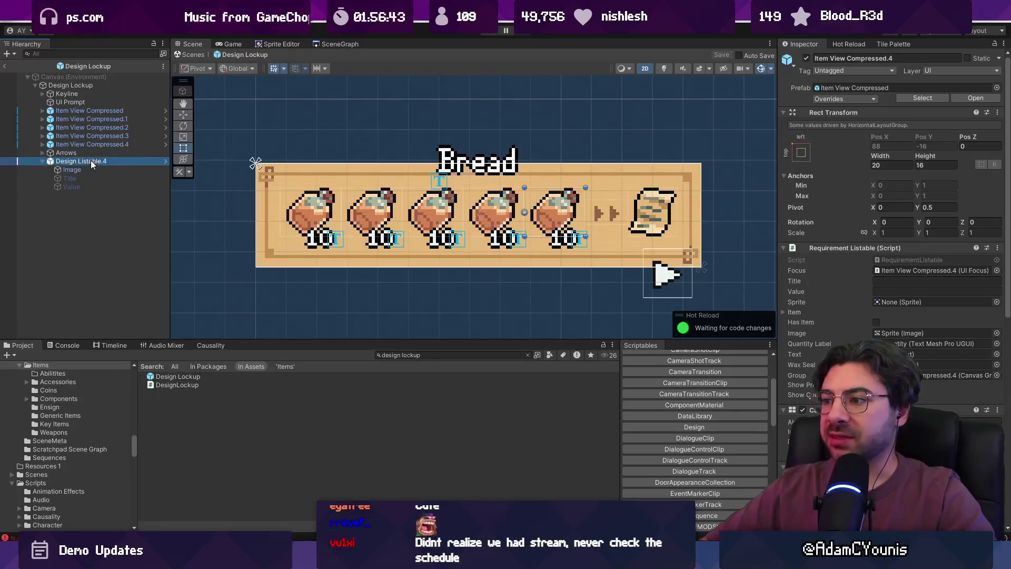
# Set Design Listable.4 width to 20, centre-anchor its Image at Pos X 0, and run the game.
pyautogui.click(895, 164)
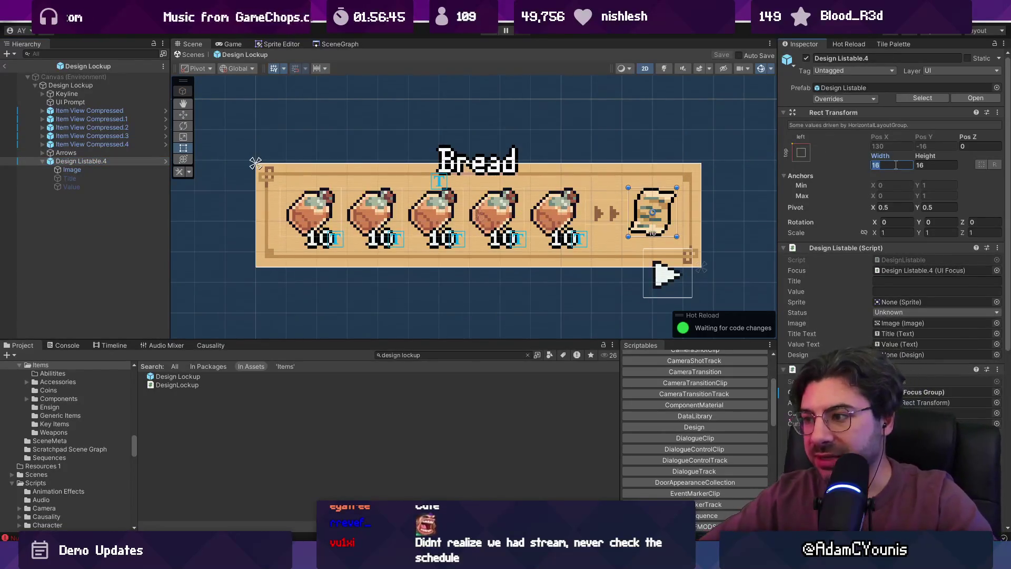
pyautogui.write('20')
pyautogui.click(128, 168)
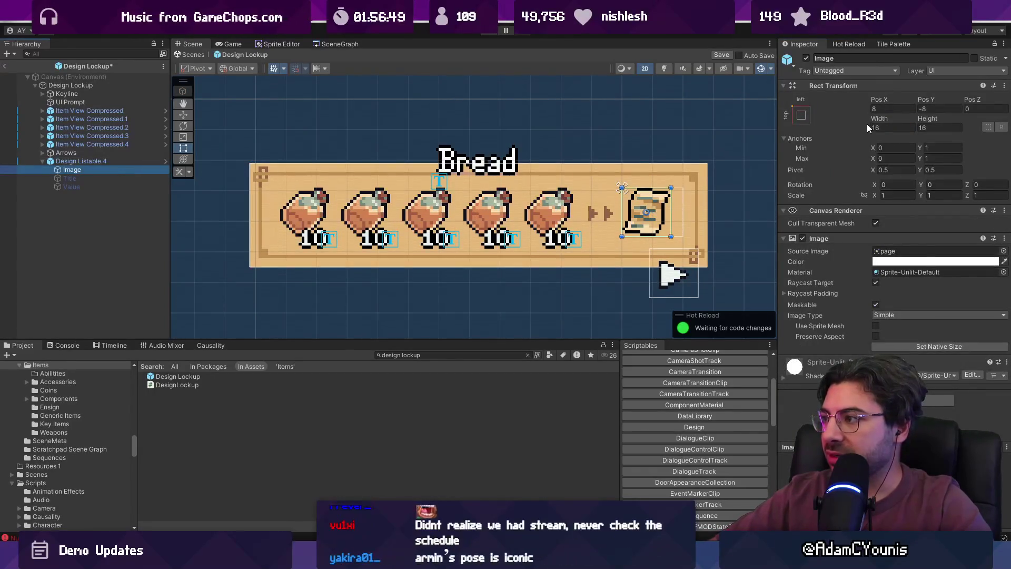
pyautogui.click(800, 115)
pyautogui.click(861, 220)
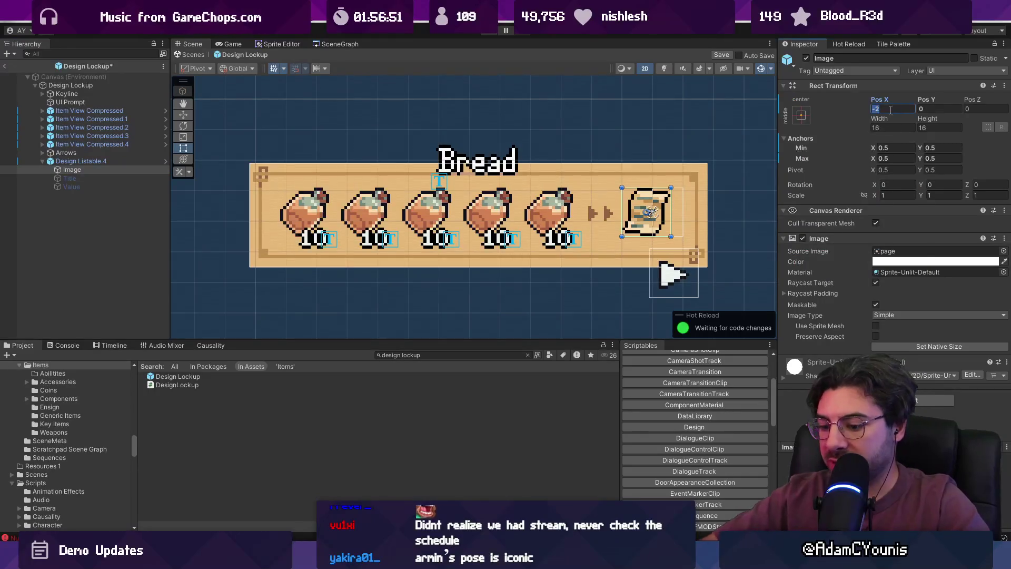
pyautogui.write('0')
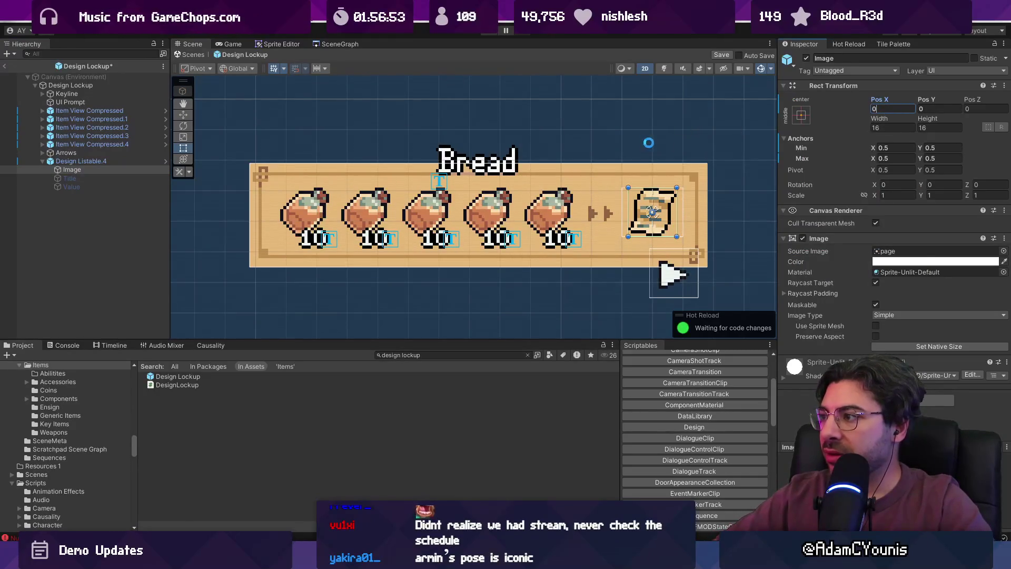
pyautogui.click(193, 55)
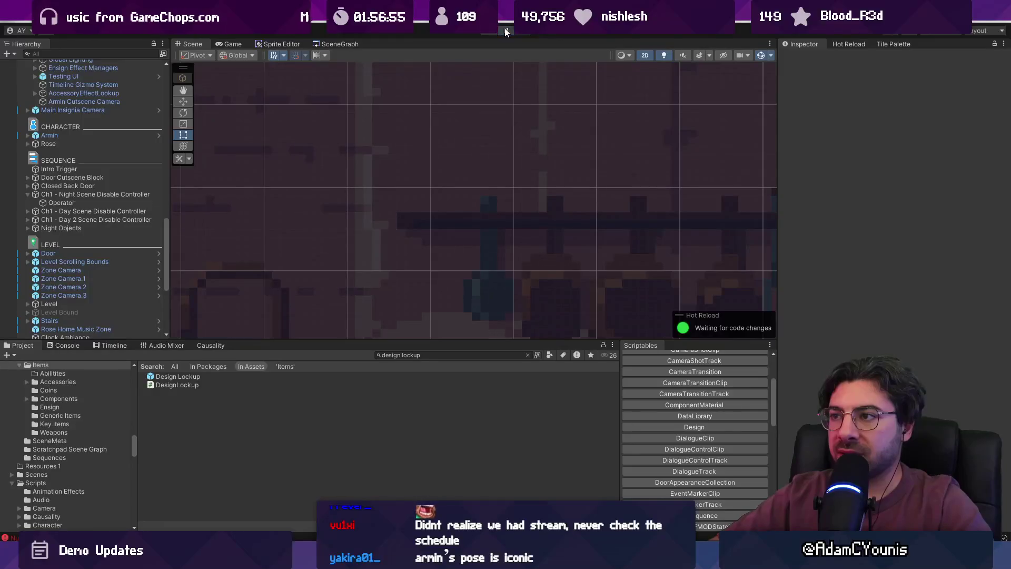
pyautogui.click(505, 32)
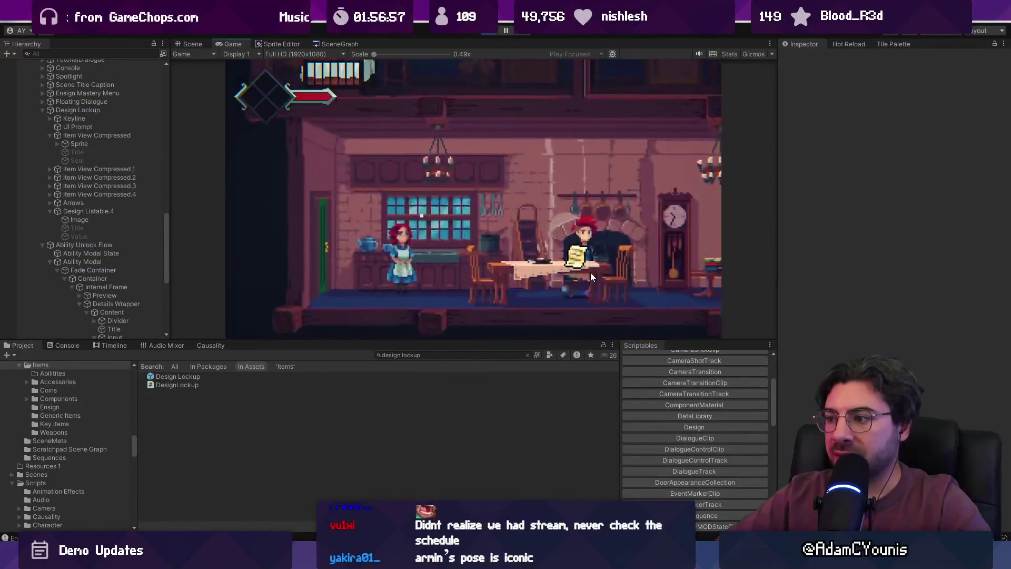
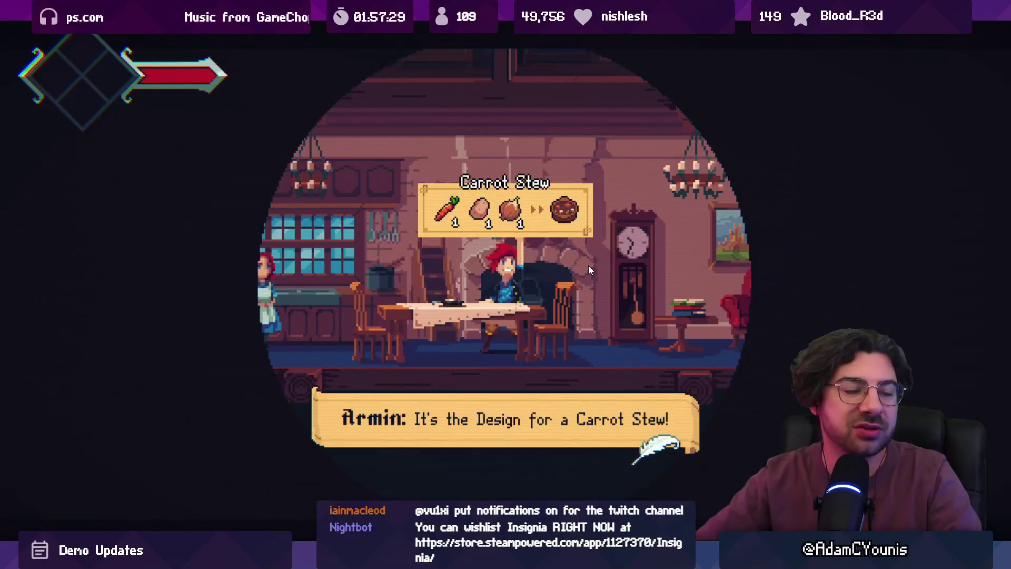
# Finish the dialogue, walk Armin toward the armchair, leave fullscreen and stop the play test.
pyautogui.press('space')
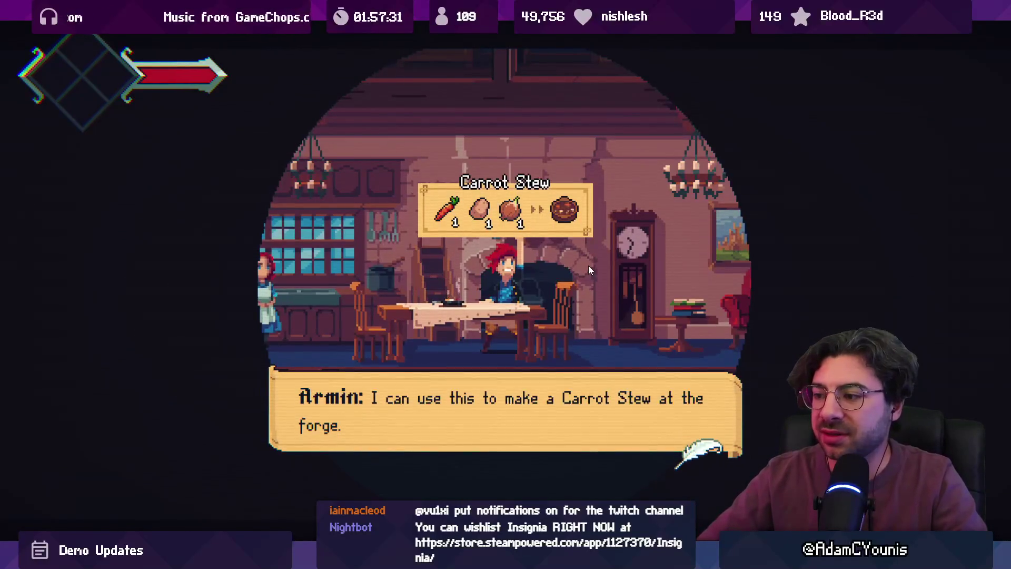
pyautogui.press('space')
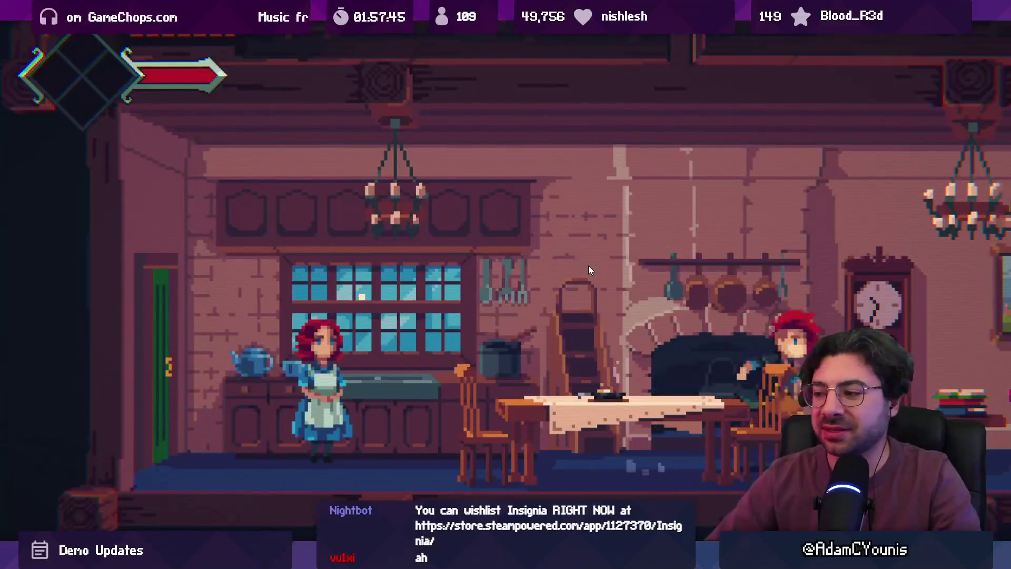
pyautogui.press('Right')
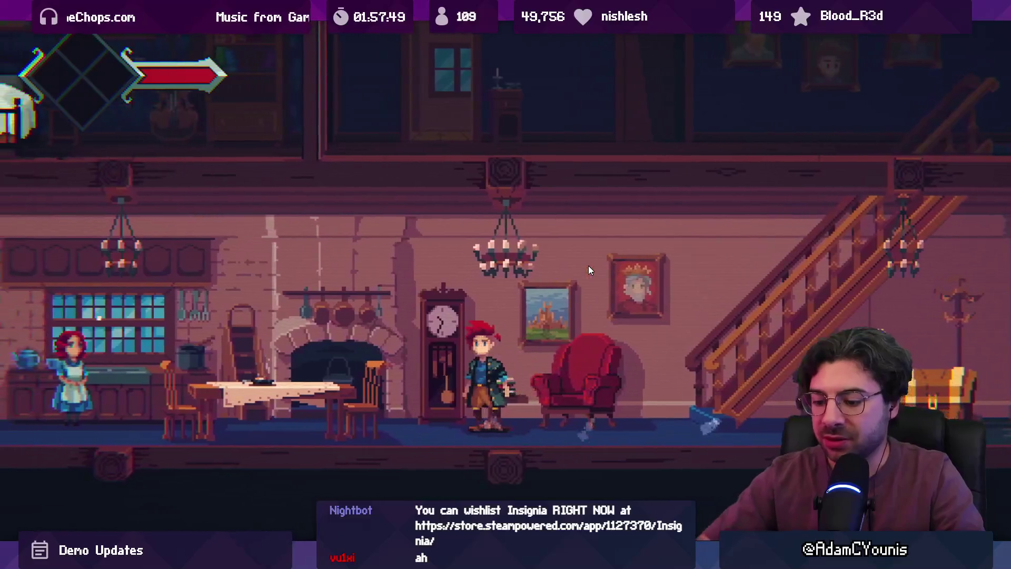
pyautogui.press('F11')
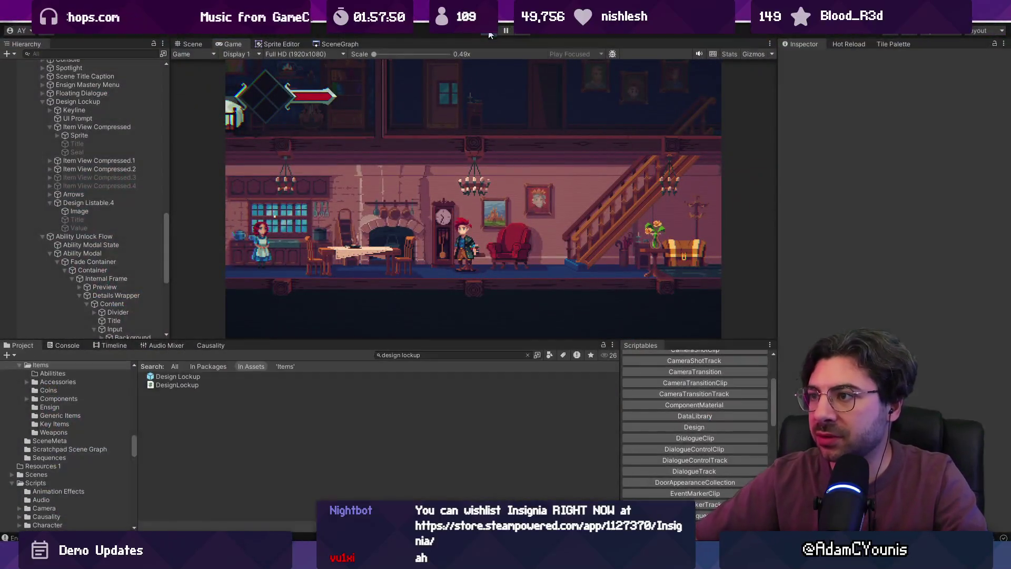
pyautogui.click(489, 33)
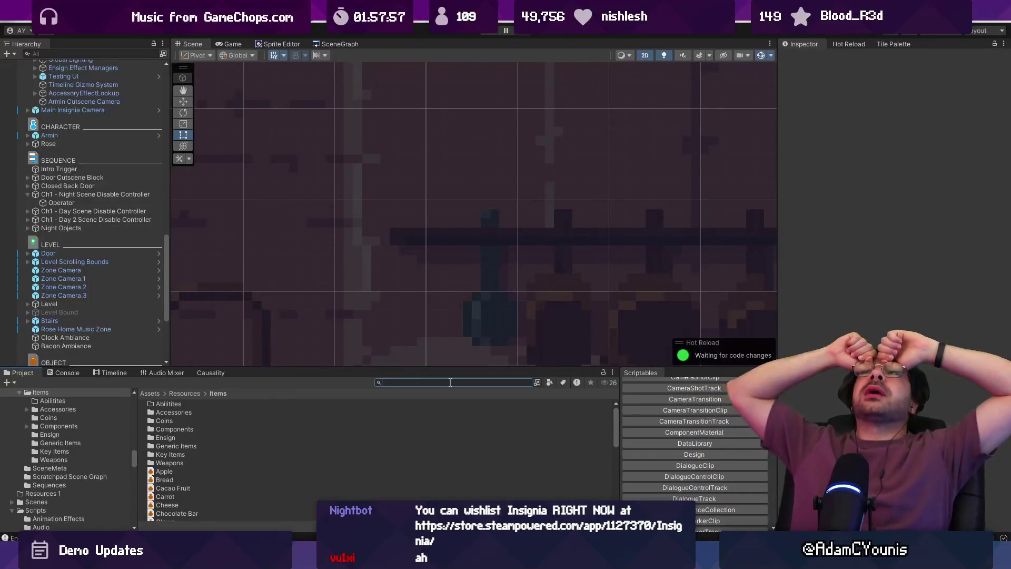
# Select GameEngine and open the Progress State picker in its Engine script.
pyautogui.scroll(10, 97, 94)
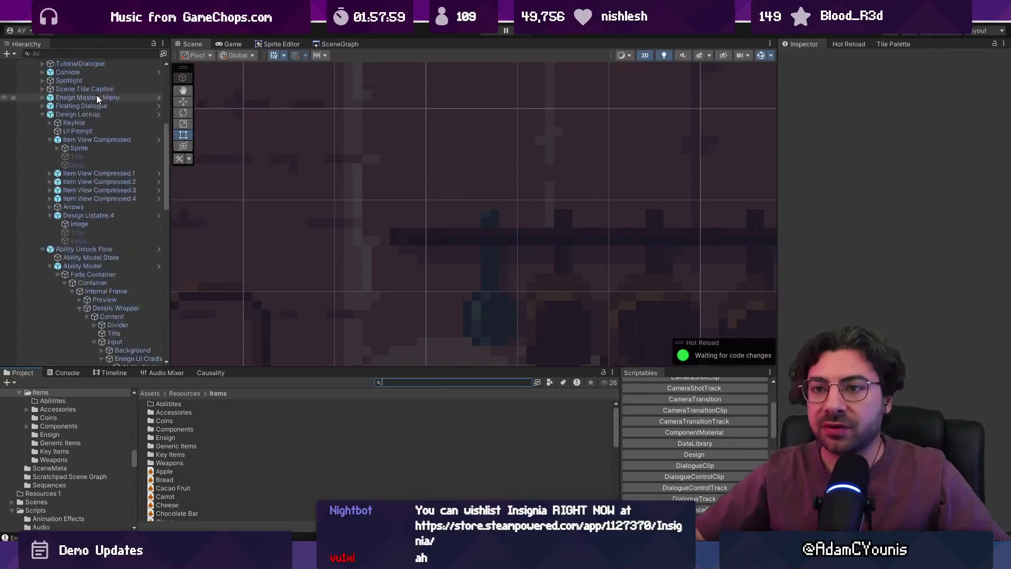
pyautogui.click(103, 92)
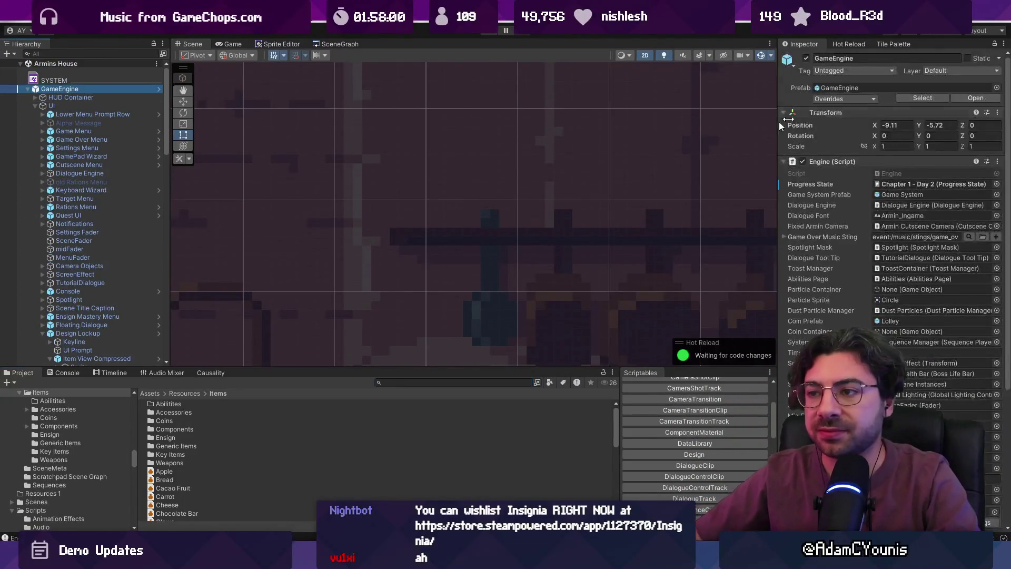
pyautogui.click(996, 184)
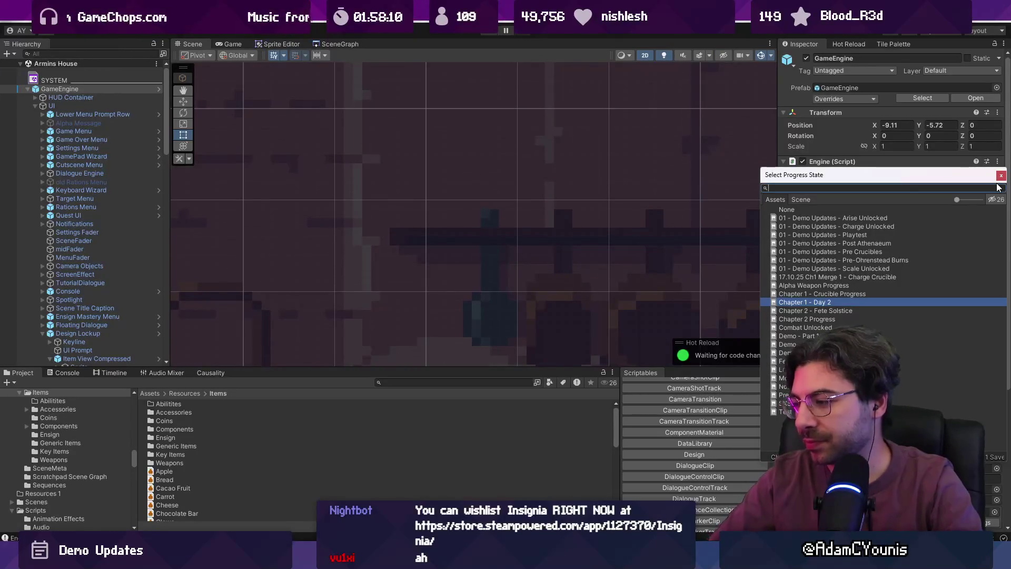
# Assign Test Progress as the Progress State and review its 'old man' flags, including Graile Sword.
pyautogui.doubleClick(790, 411)
pyautogui.click(918, 184)
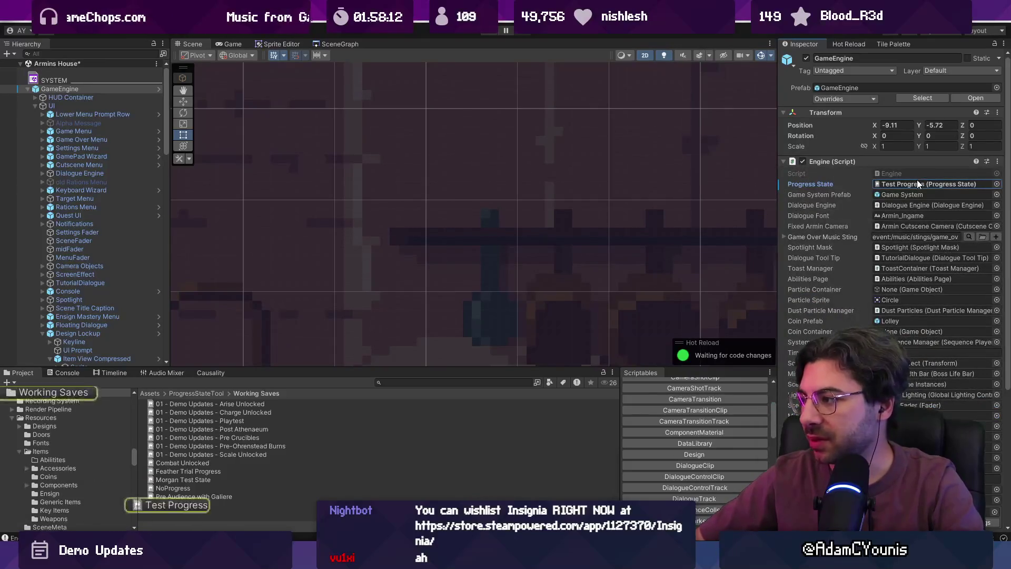
pyautogui.doubleClick(916, 185)
pyautogui.write('oold')
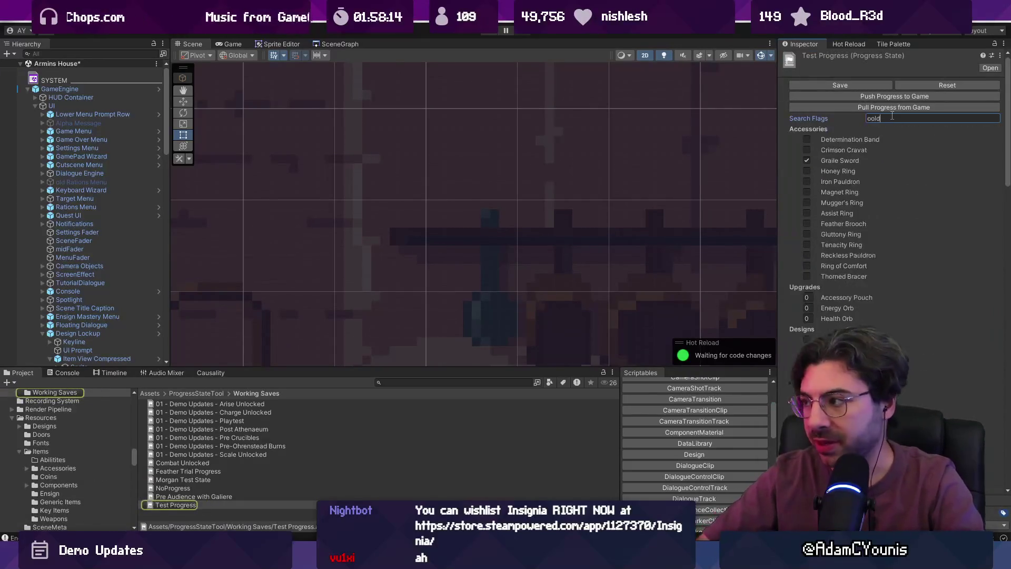
pyautogui.write(' man')
pyautogui.click(806, 160)
pyautogui.click(807, 160)
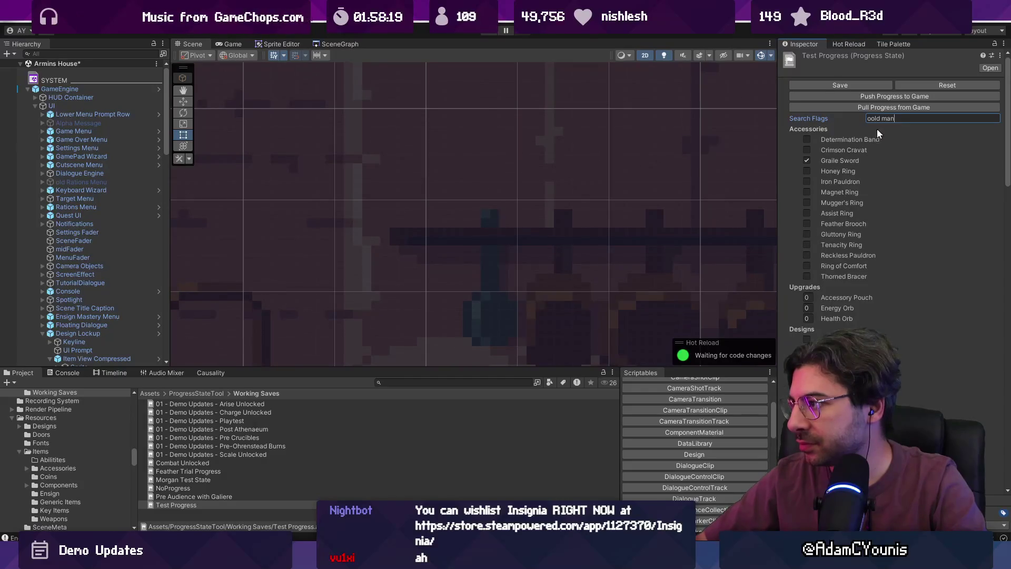
# Search the Test Progress flags for 'hugo' and run the game in play mode.
pyautogui.press('BackSpace')
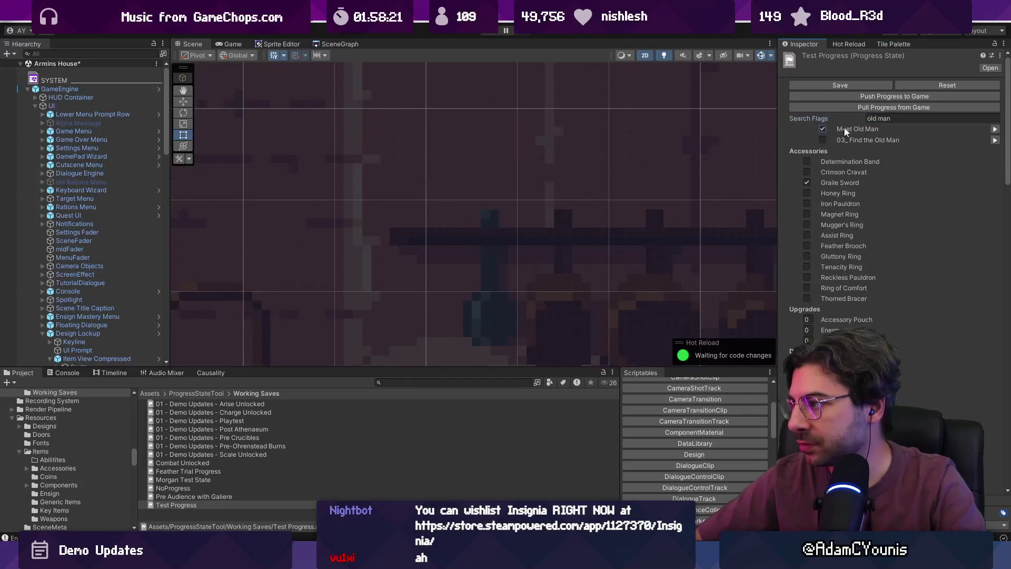
pyautogui.write('hugo')
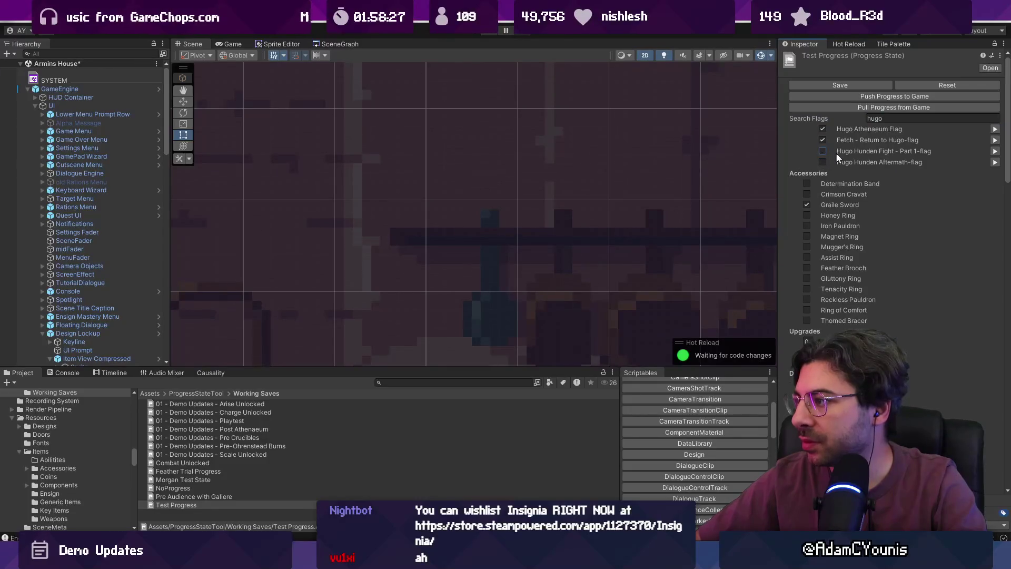
pyautogui.click(487, 30)
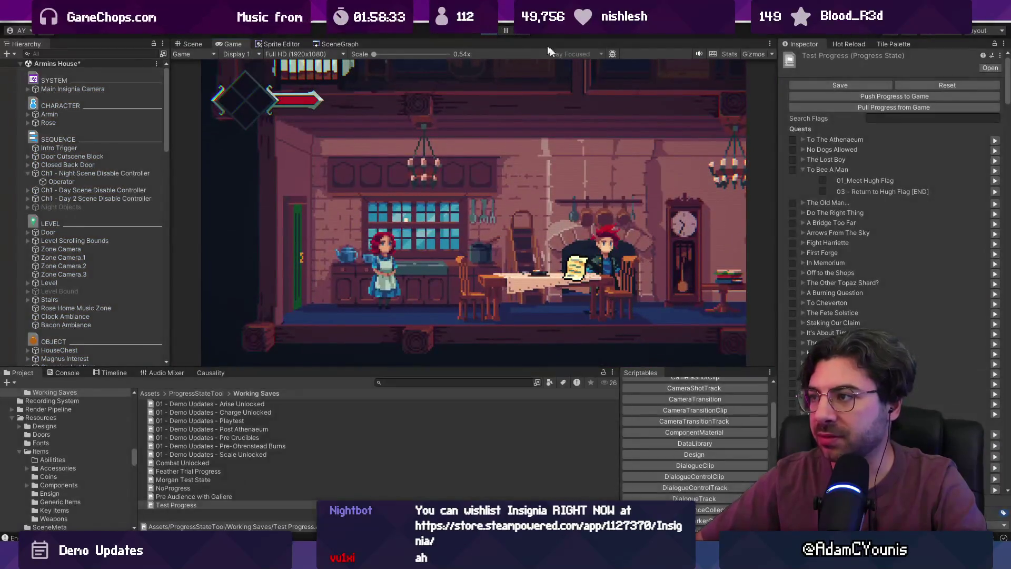
# Pause the game, then zoom out and pan the Scene view over the house.
pyautogui.click(506, 30)
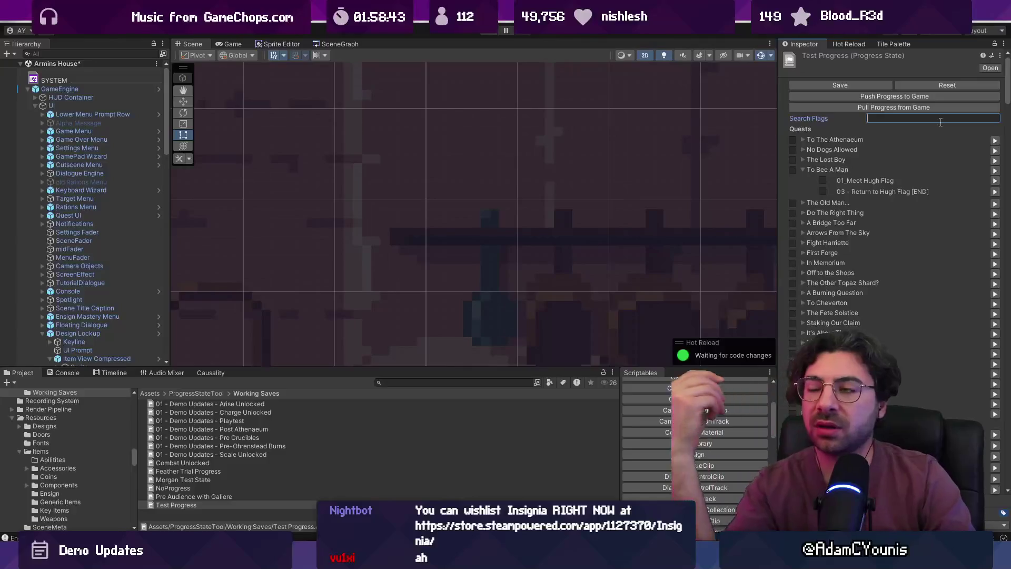
pyautogui.scroll(-10, 469, 227)
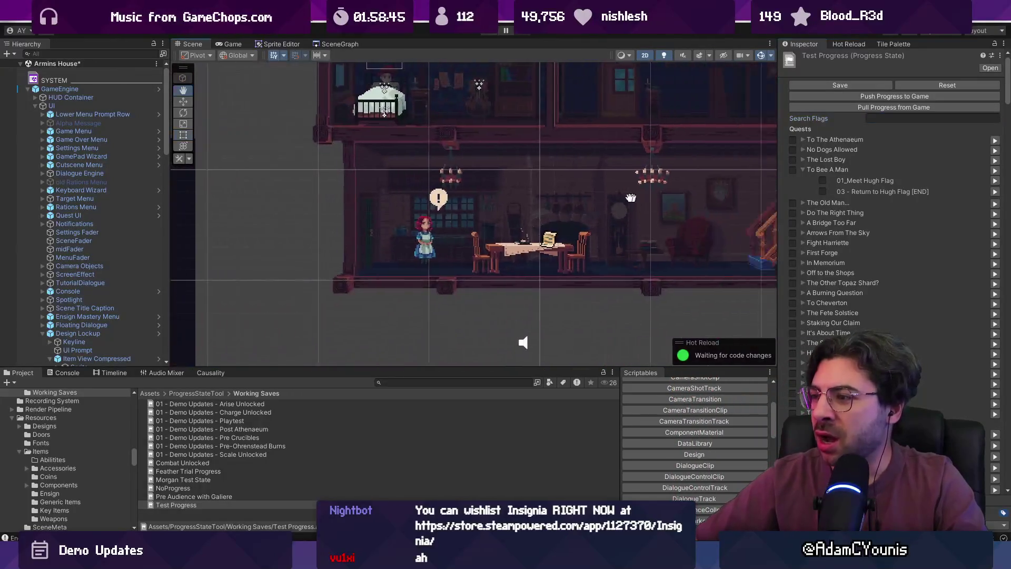
pyautogui.moveTo(469, 226); pyautogui.dragTo(575, 269)
# Inspect the Ch1 Night and Day scene disable controllers, Night Objects and the Operator conditions.
pyautogui.click(28, 89)
pyautogui.click(72, 184)
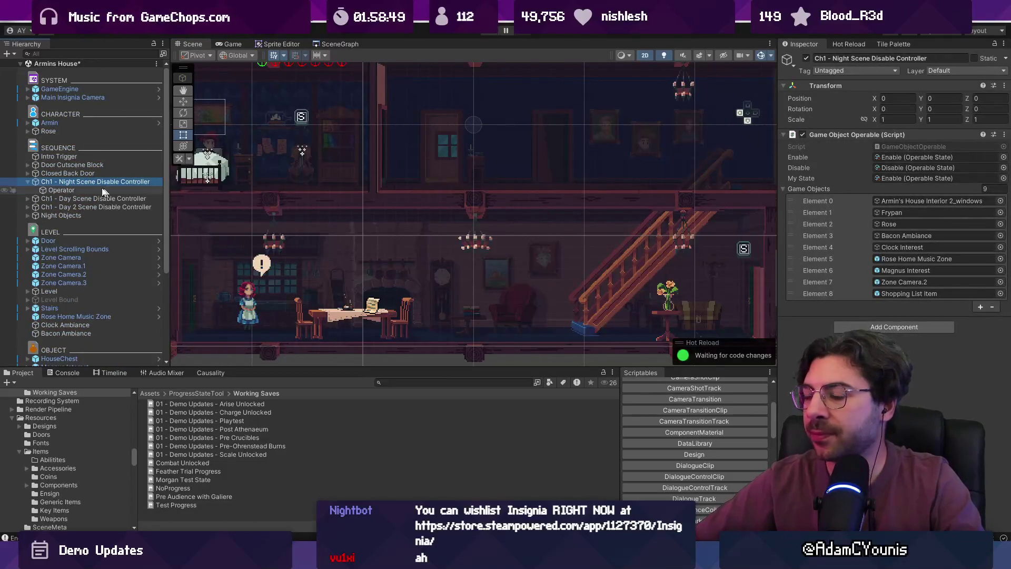
pyautogui.click(59, 199)
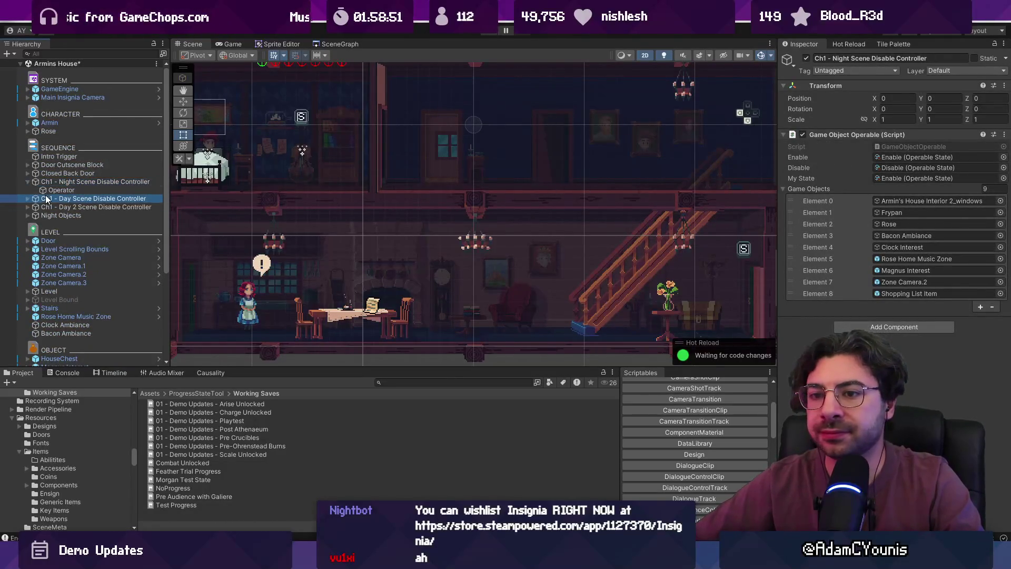
pyautogui.click(62, 216)
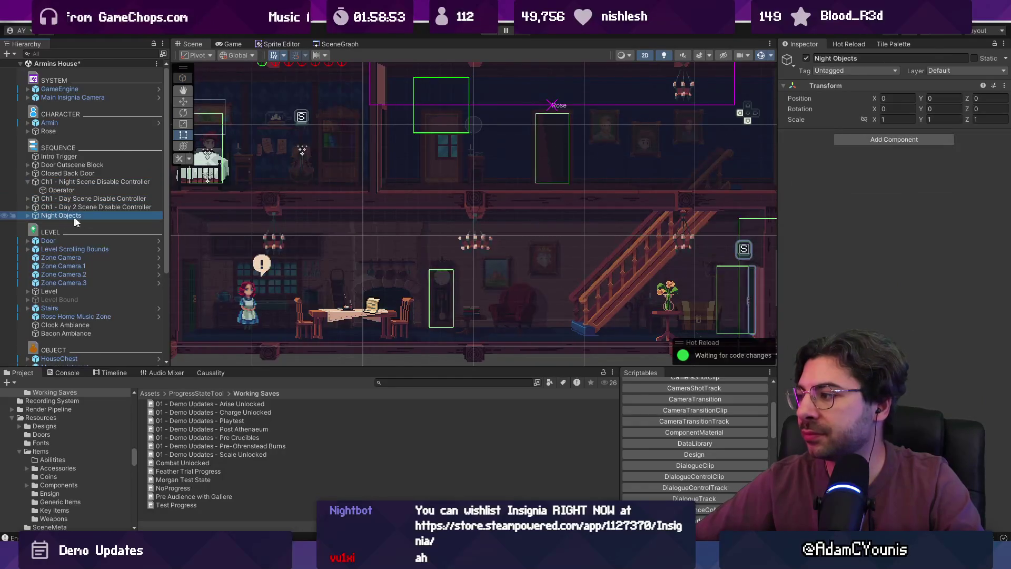
pyautogui.click(47, 181)
pyautogui.click(28, 181)
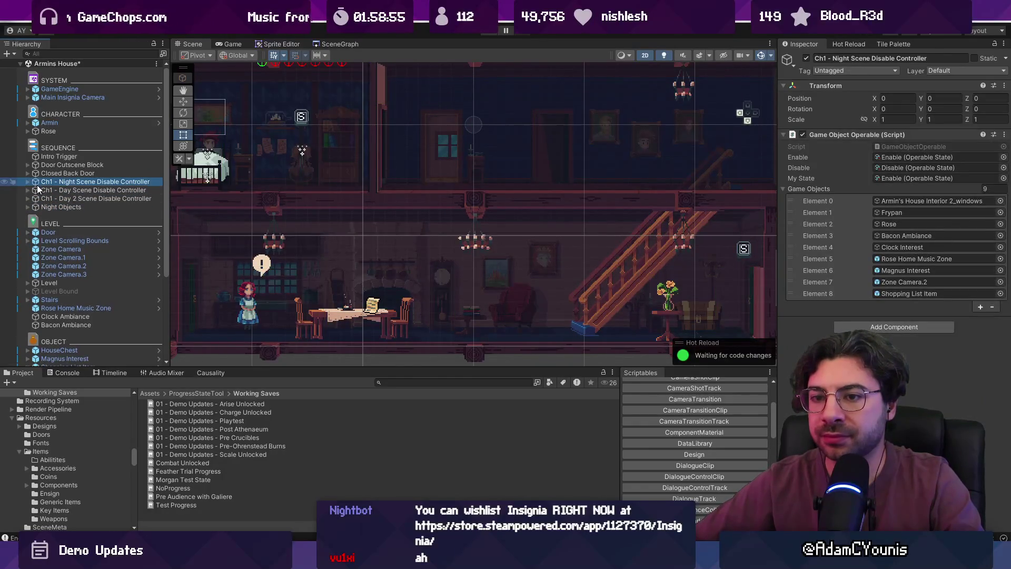
pyautogui.click(28, 181)
pyautogui.click(63, 190)
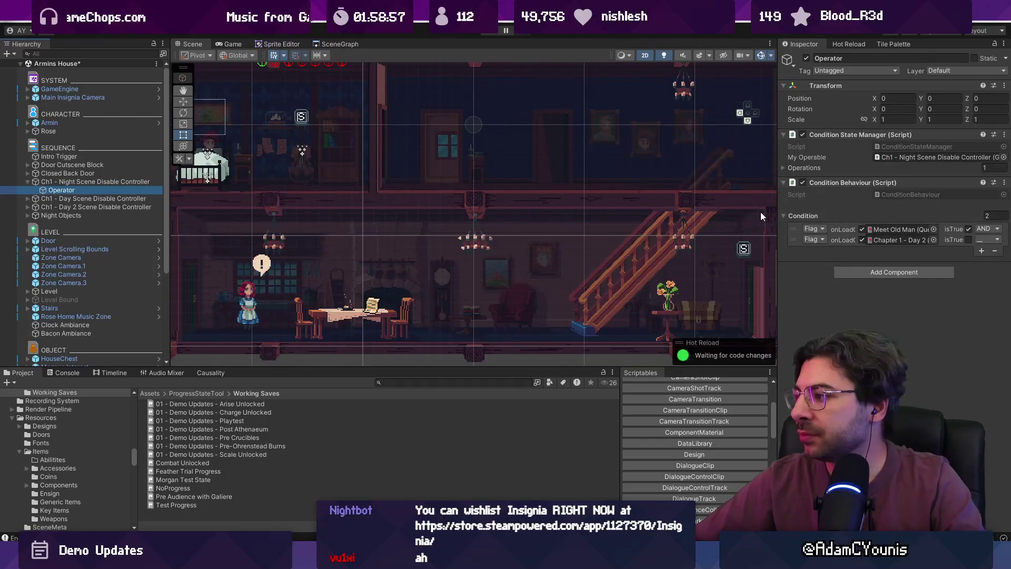
pyautogui.moveTo(774, 217)
pyautogui.mouseDown()
pyautogui.moveTo(508, 203)
pyautogui.moveTo(704, 201)
pyautogui.mouseUp()
pyautogui.click(176, 504)
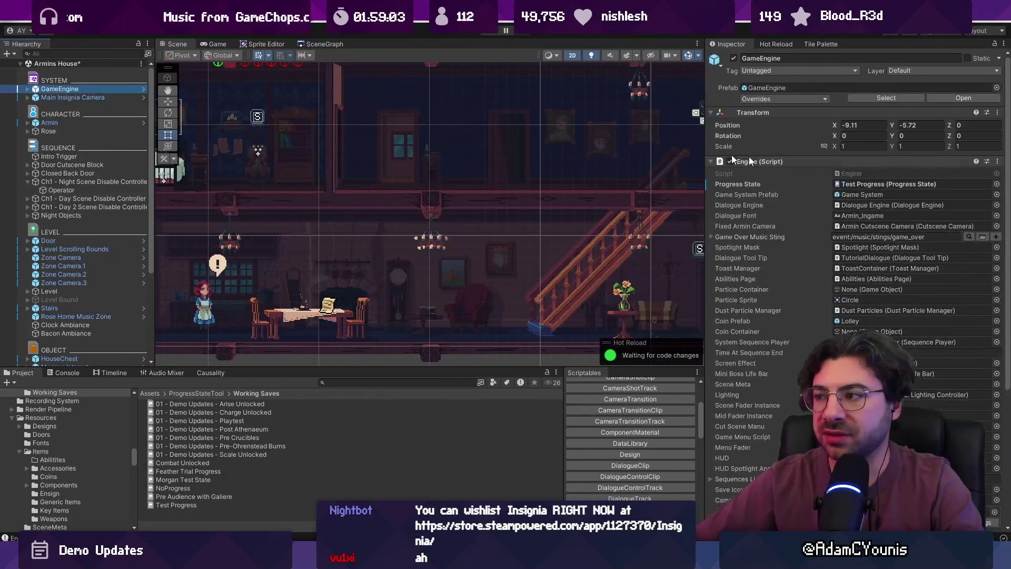
# Uncheck the Chapter 1 - Day 2 (Maggie Lake) flag in Test Progress, then run and stop a retest.
pyautogui.click(877, 119)
pyautogui.write('magg')
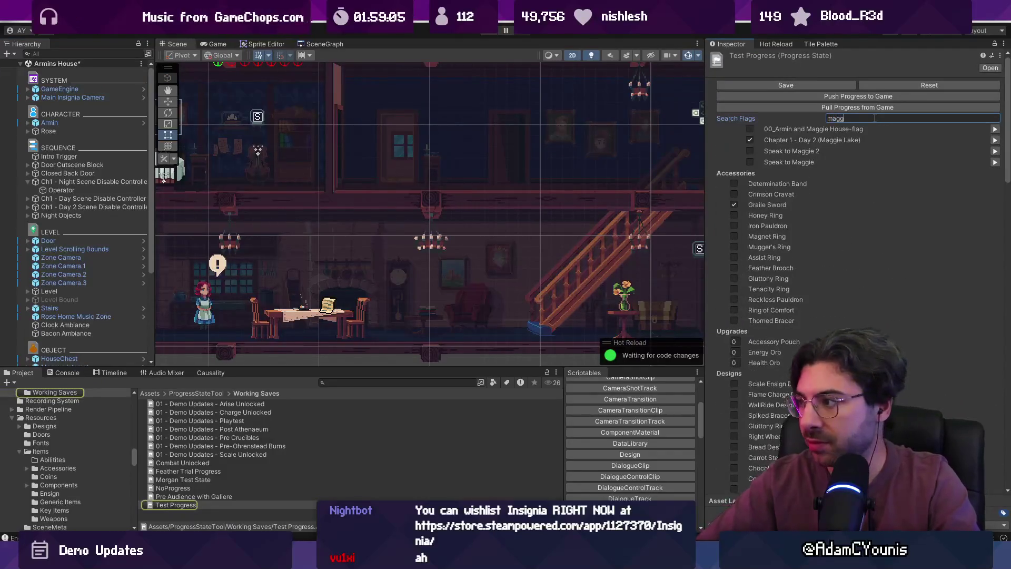
pyautogui.click(748, 140)
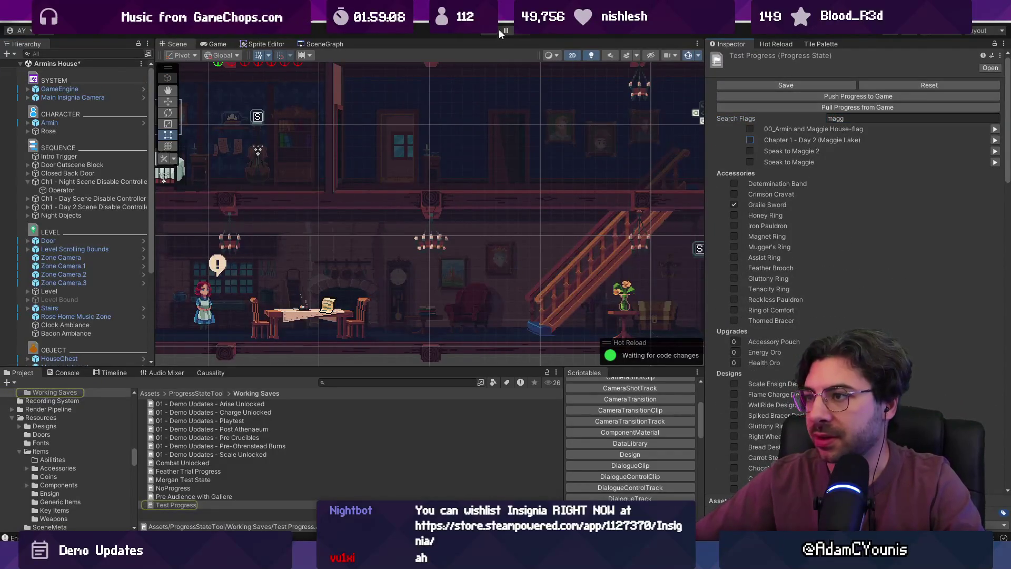
pyautogui.hotkey('ctrl', 'p')
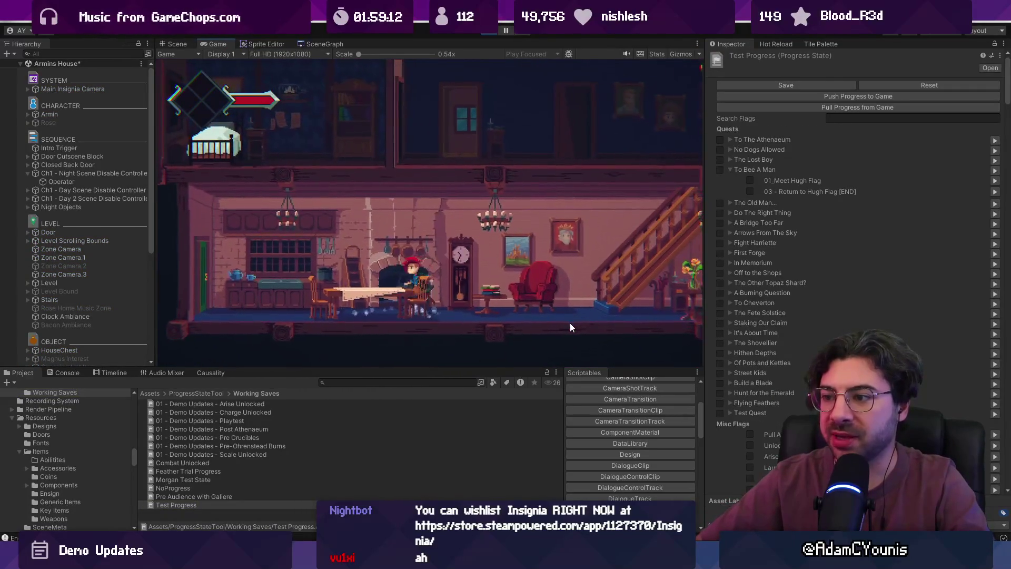
pyautogui.click(486, 35)
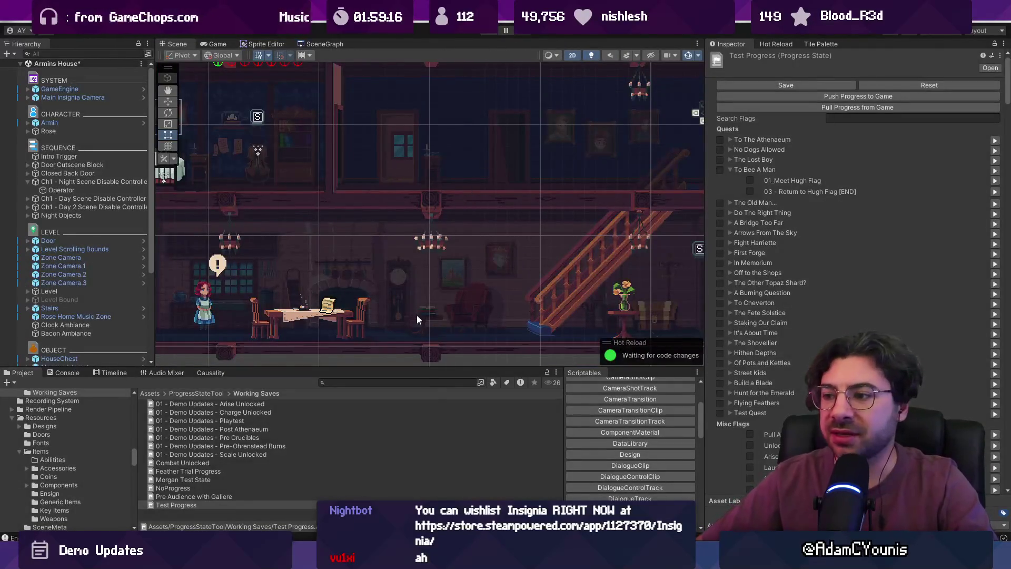
pyautogui.scroll(-5, 368, 245)
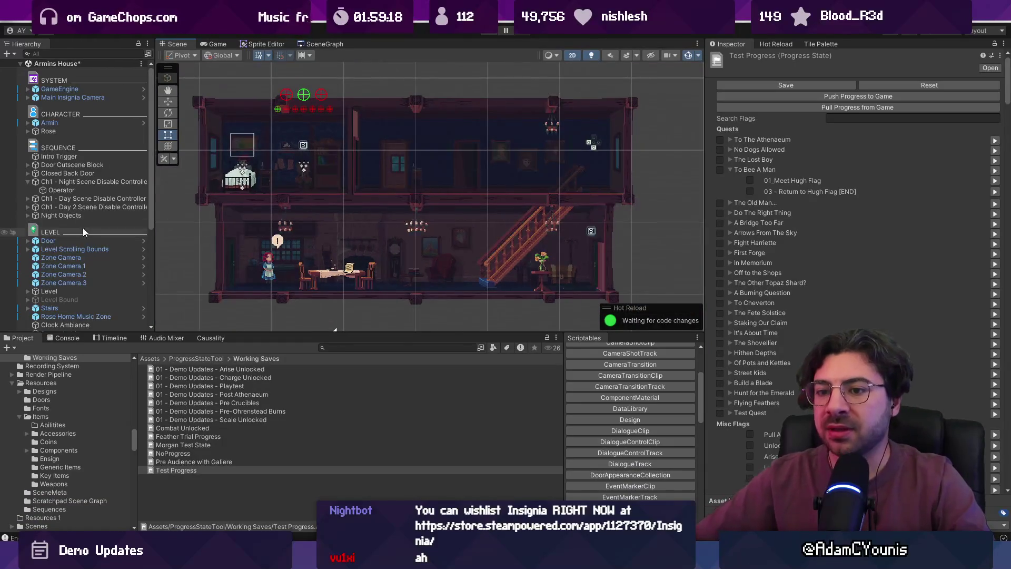
# Inspect Rose and her Dialogue Pin and NPC Prompt Interactable children, widening the Hierarchy.
pyautogui.click(72, 130)
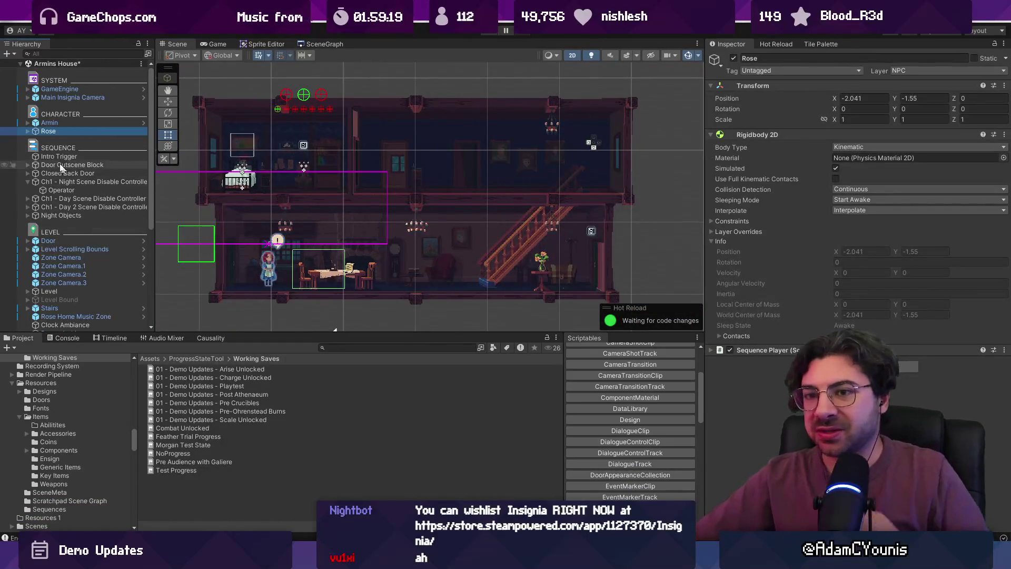
pyautogui.press('Right')
pyautogui.click(65, 153)
pyautogui.click(64, 132)
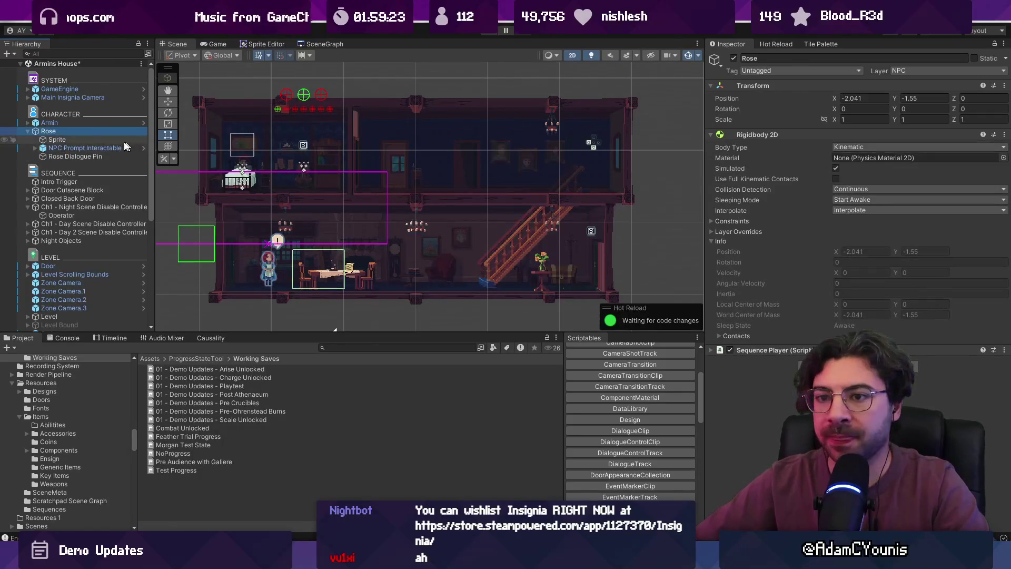
pyautogui.click(85, 148)
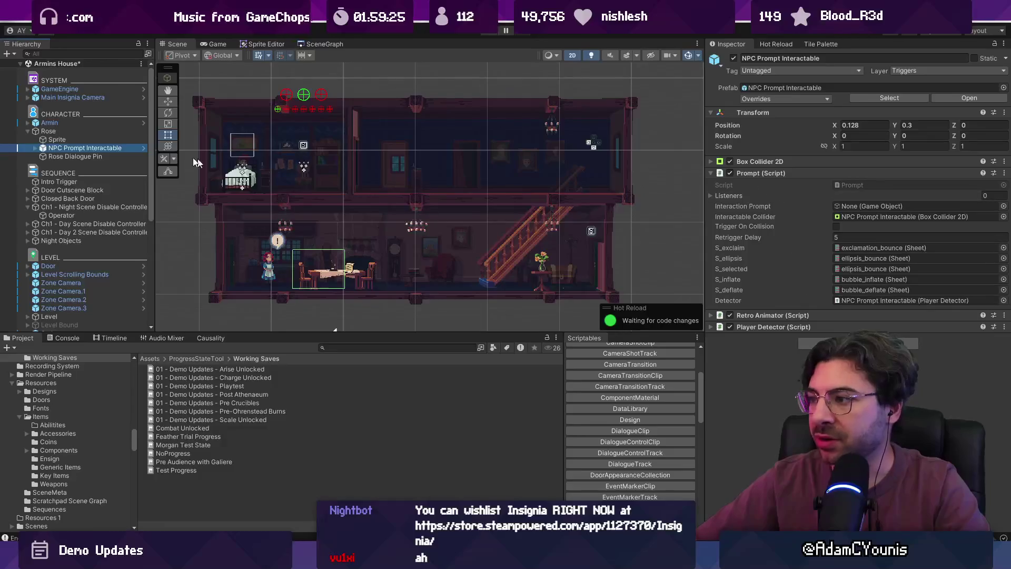
pyautogui.press('Left')
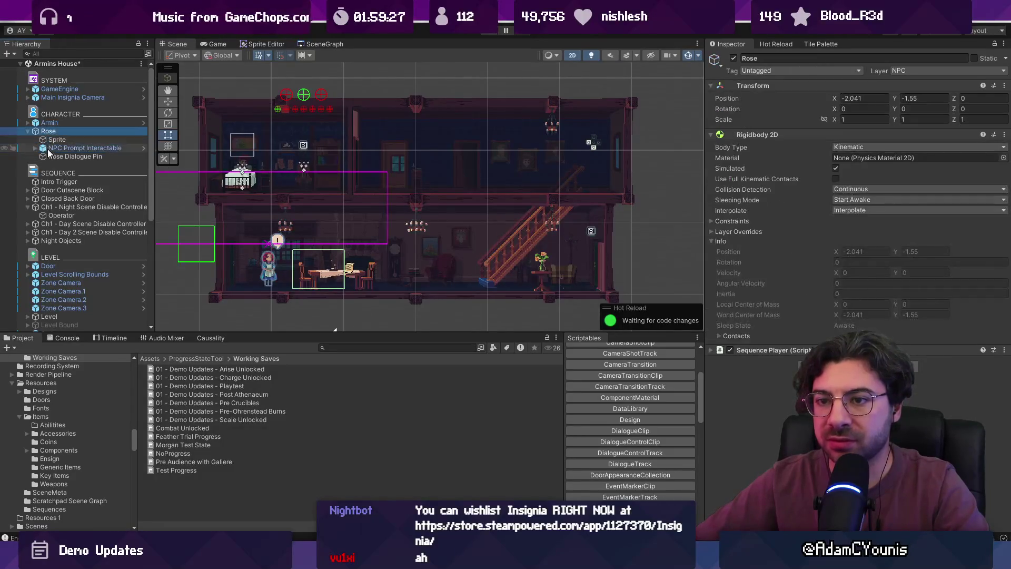
pyautogui.moveTo(155, 221); pyautogui.dragTo(256, 220)
# Inspect the Ch1 Day, Night Objects and Day 2 scene disable controllers, then view Causality.
pyautogui.click(97, 224)
pyautogui.click(36, 206)
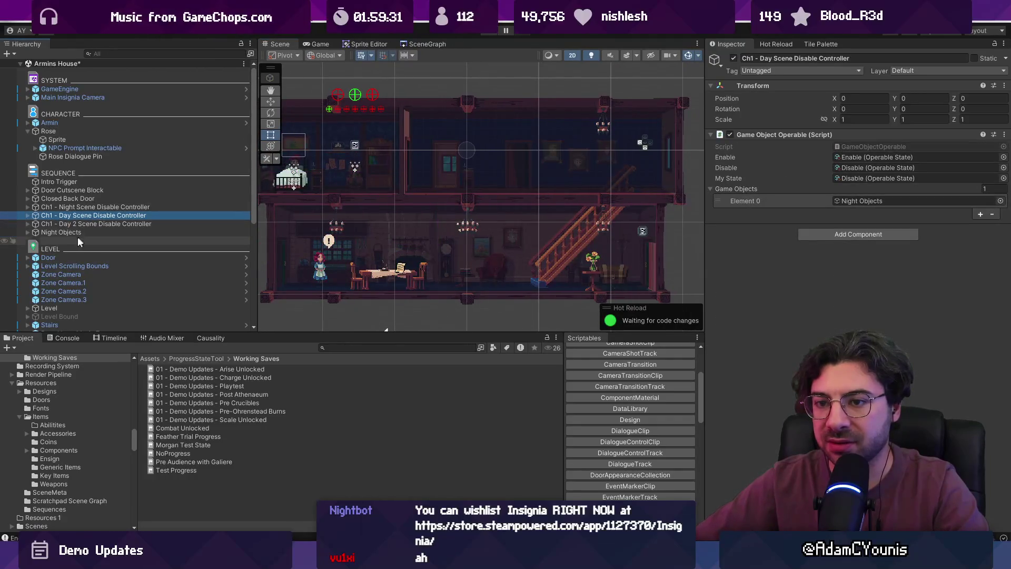
pyautogui.click(33, 233)
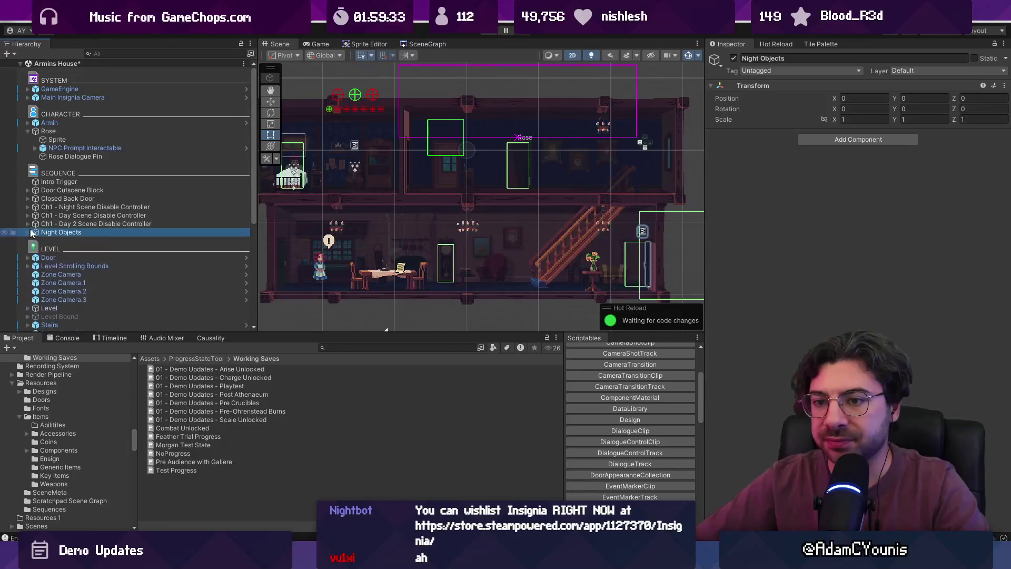
pyautogui.click(28, 224)
pyautogui.click(61, 225)
pyautogui.click(28, 224)
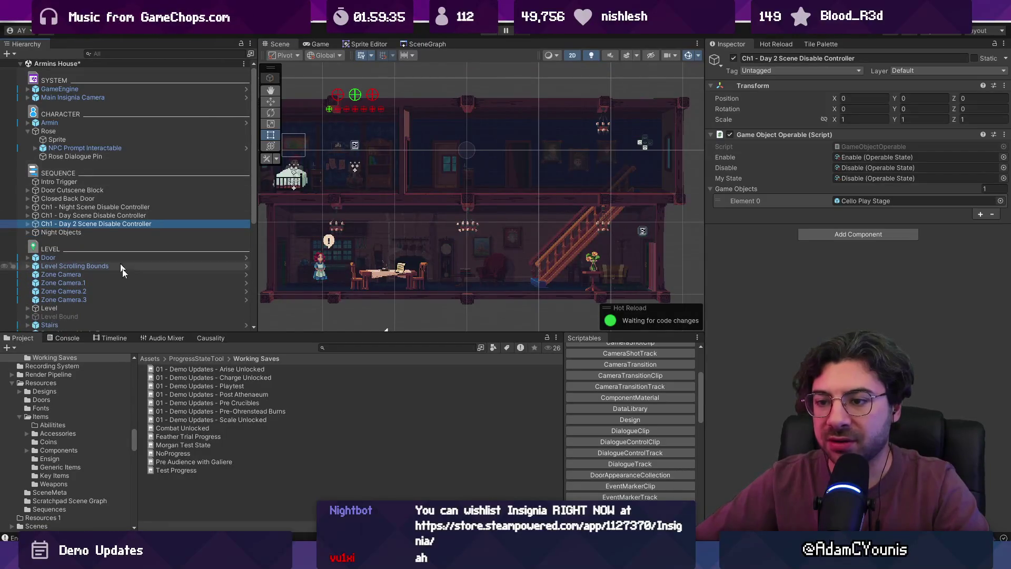
pyautogui.click(210, 338)
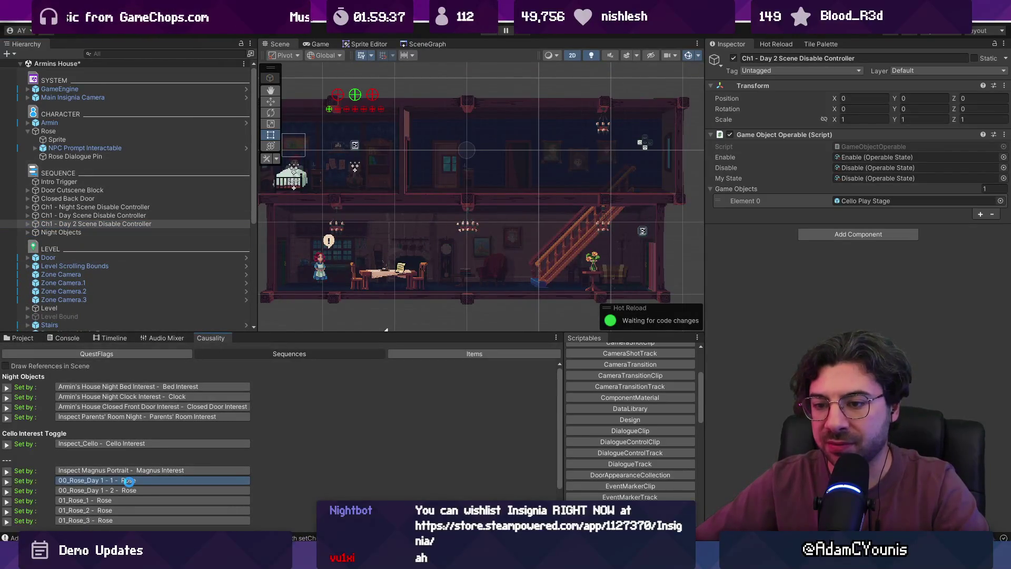
# Add a sixth sequence, Inspect Shopping List, to Rose's Sequence Player and open its settings.
pyautogui.doubleClick(129, 482)
pyautogui.click(50, 132)
pyautogui.click(49, 132)
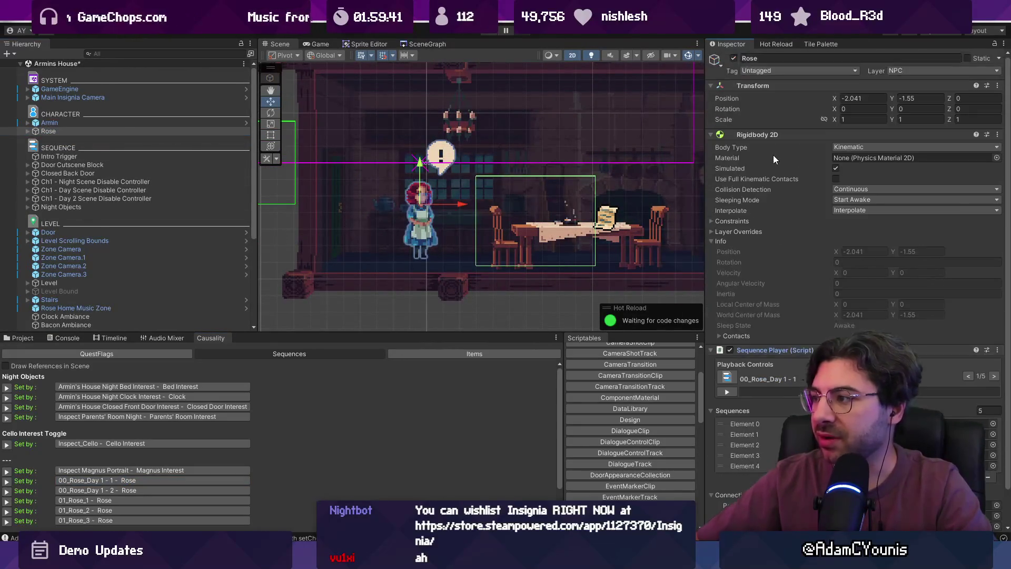
pyautogui.click(770, 136)
pyautogui.click(981, 273)
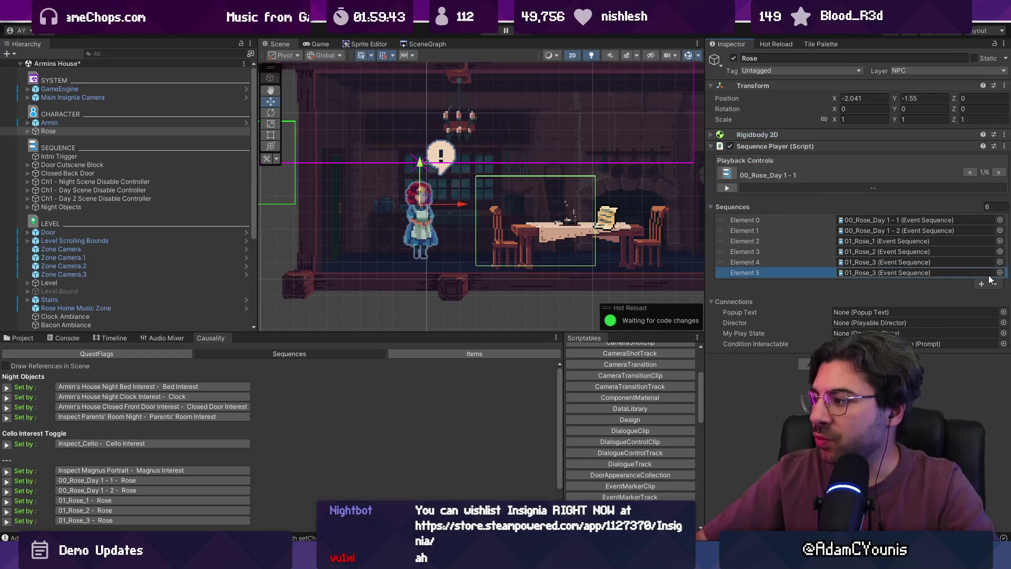
pyautogui.click(999, 273)
pyautogui.write('inspect')
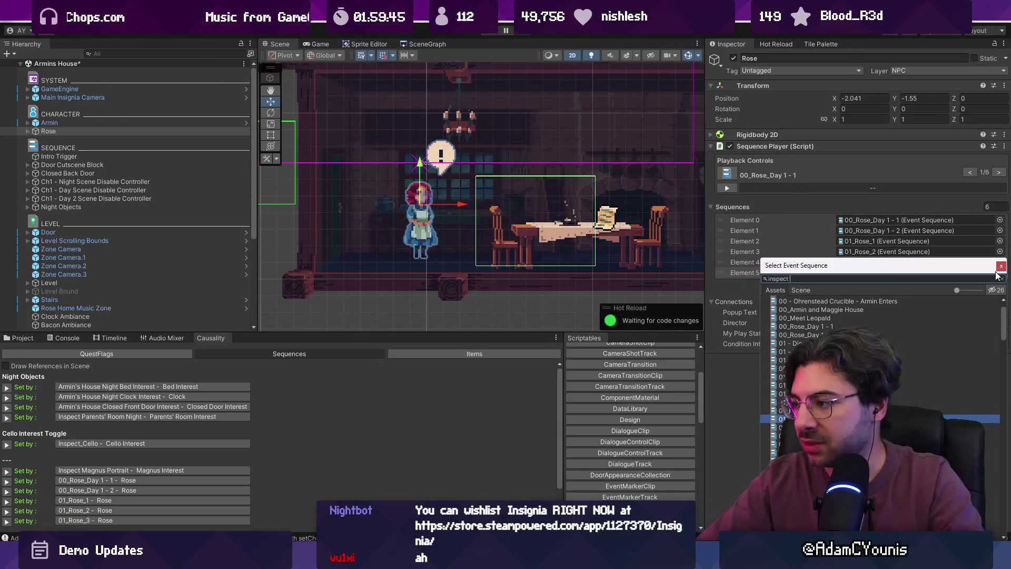
pyautogui.doubleClick(937, 306)
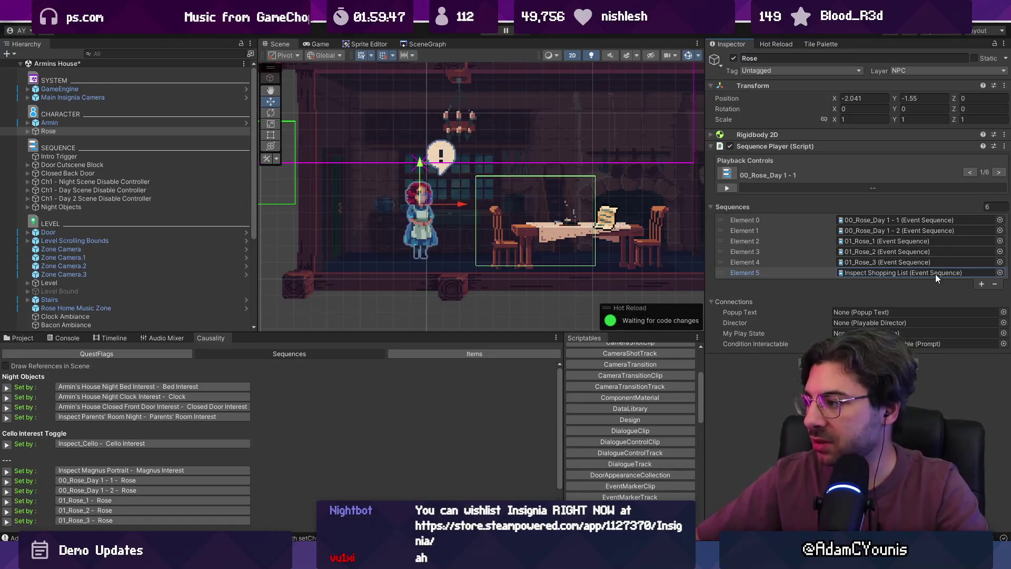
pyautogui.doubleClick(937, 274)
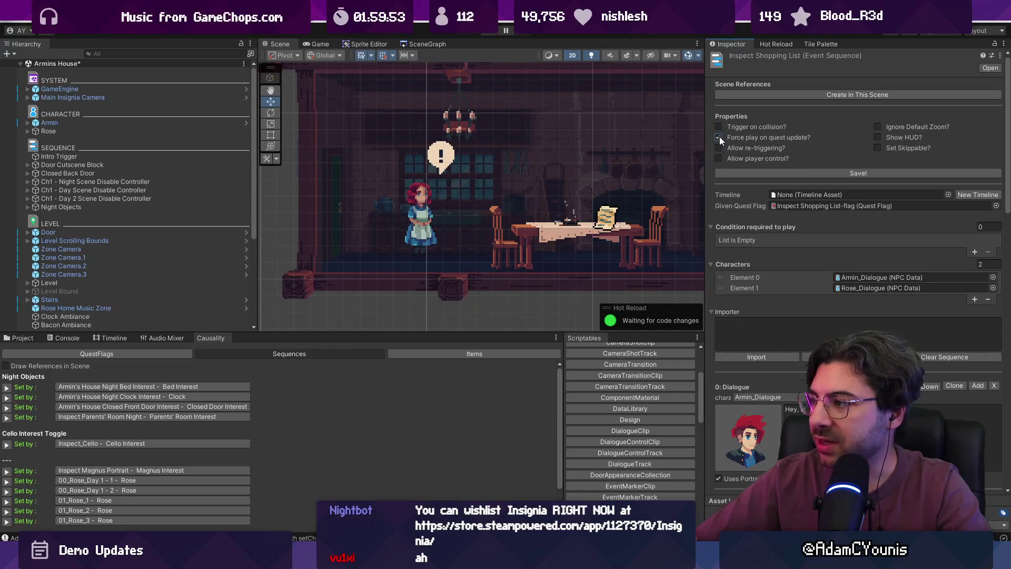
# Add a required-to-play condition and pick the Inspect Shopping List flag for it.
pyautogui.click(973, 251)
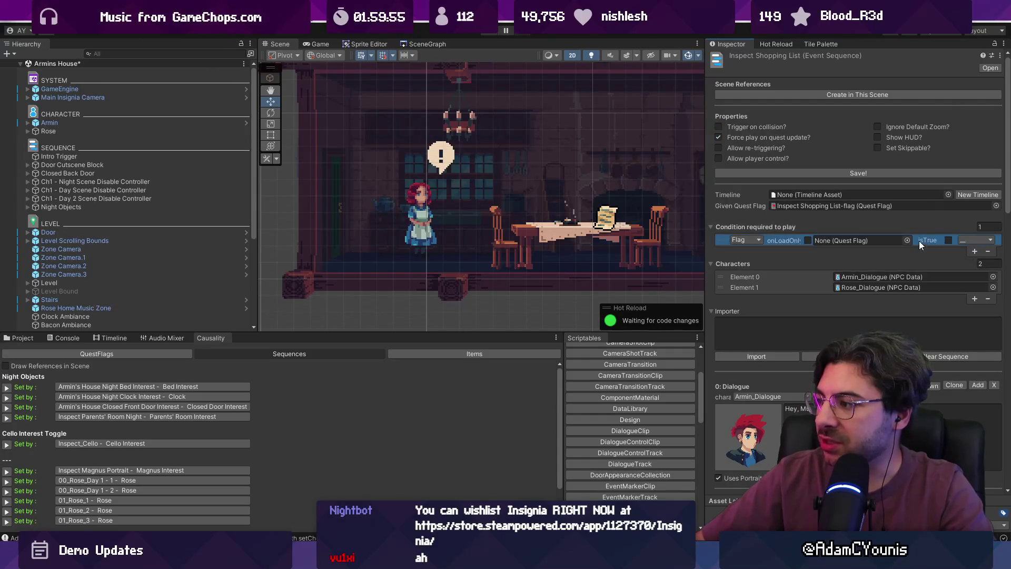
pyautogui.click(904, 240)
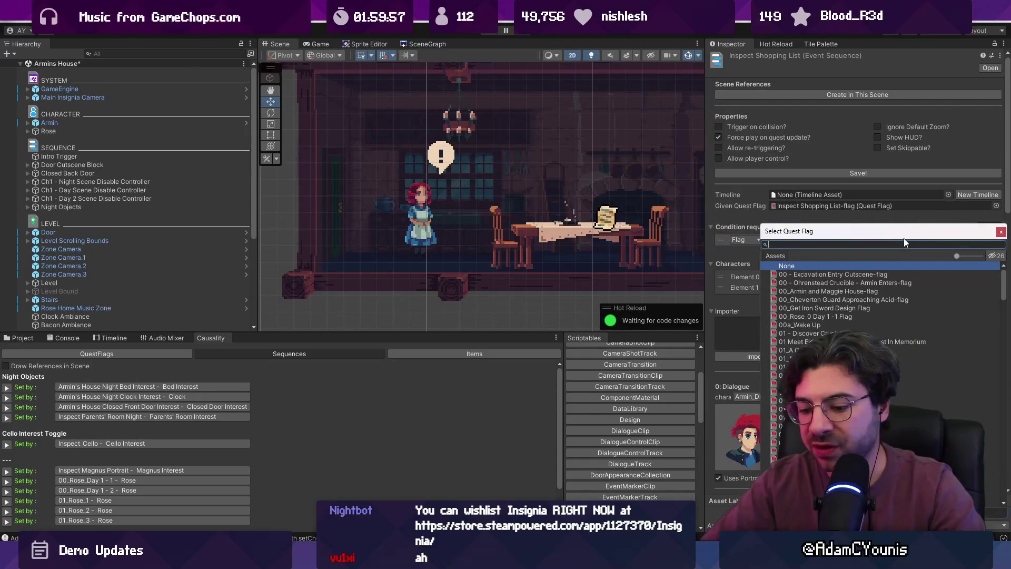
pyautogui.write('shoppin')
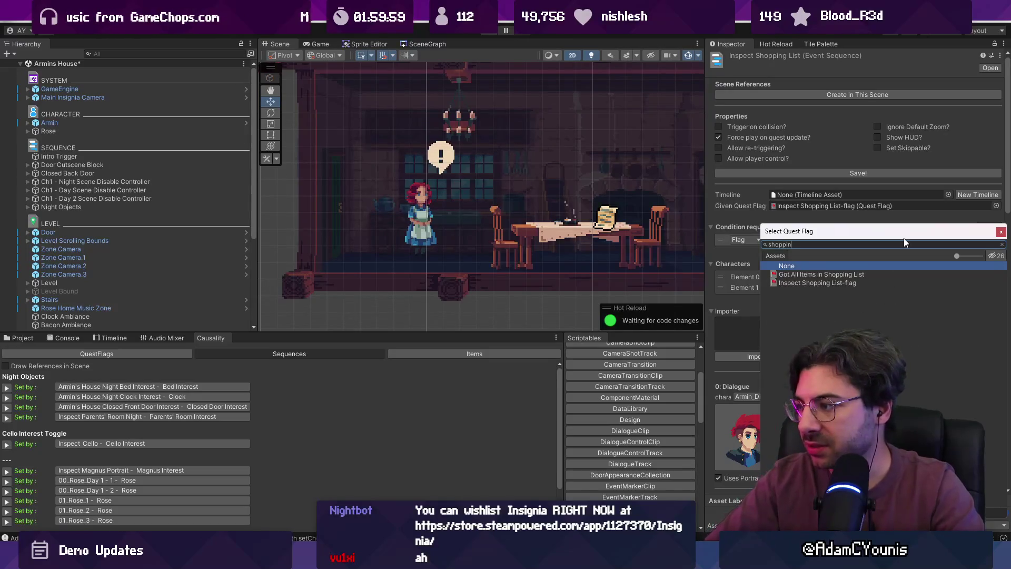
pyautogui.press('BackSpace')
pyautogui.press('BackSpace')
pyautogui.press('BackSpace')
pyautogui.write('stew')
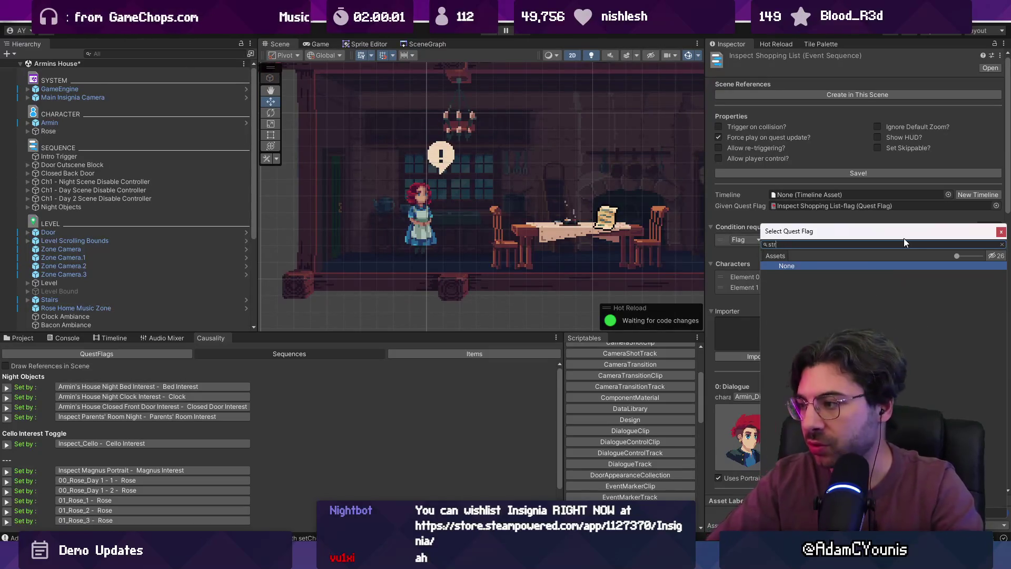
pyautogui.press('BackSpace')
pyautogui.press('BackSpace')
pyautogui.press('BackSpace')
pyautogui.write('design')
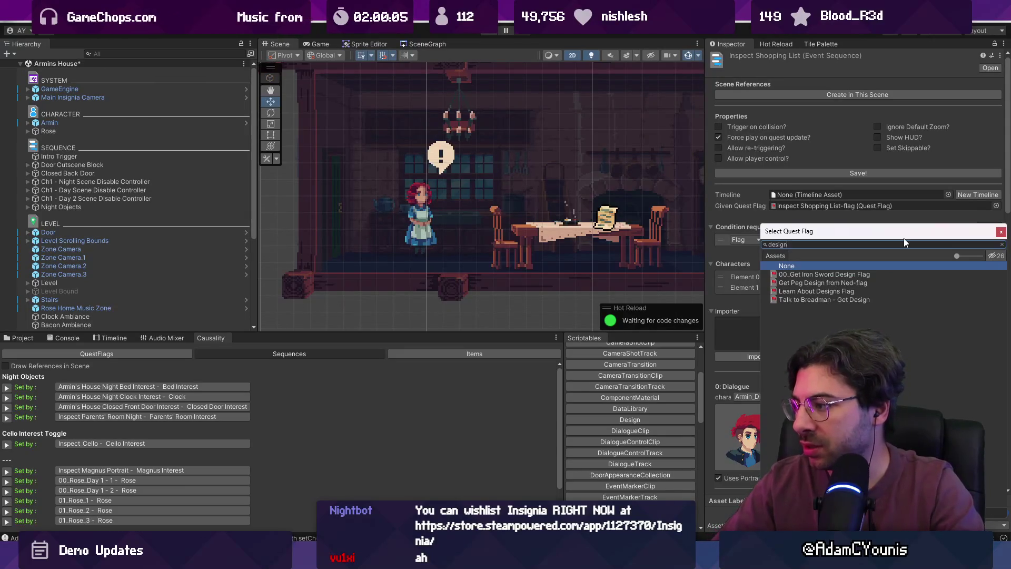
pyautogui.hotkey('ctrl', 'a')
pyautogui.write('shopping')
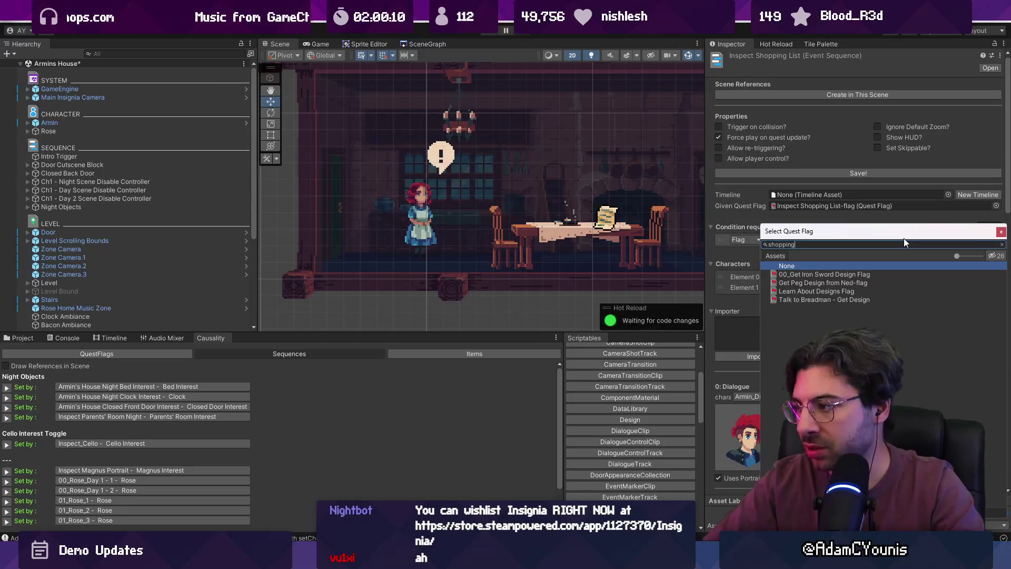
pyautogui.press('Down')
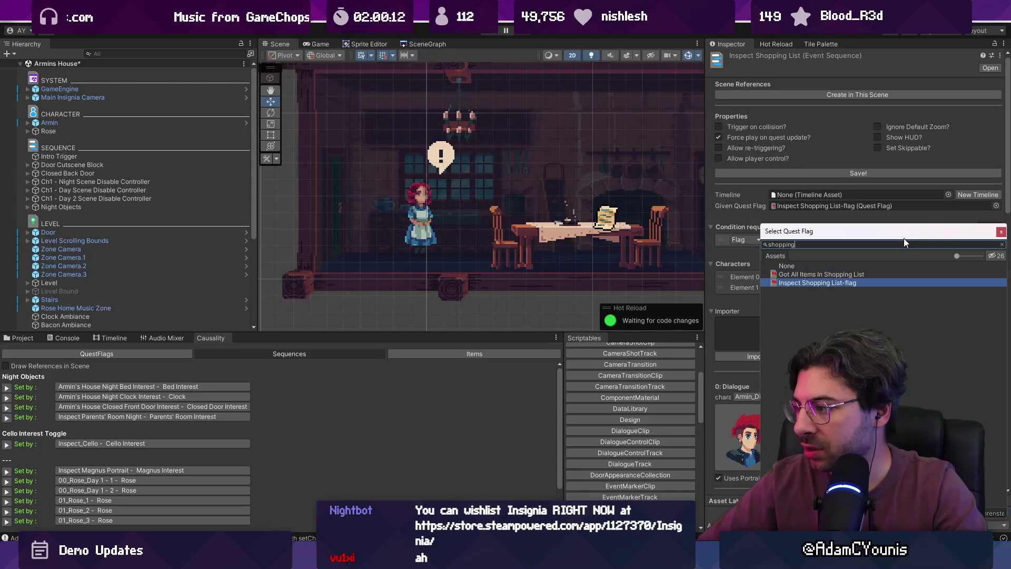
pyautogui.press('Return')
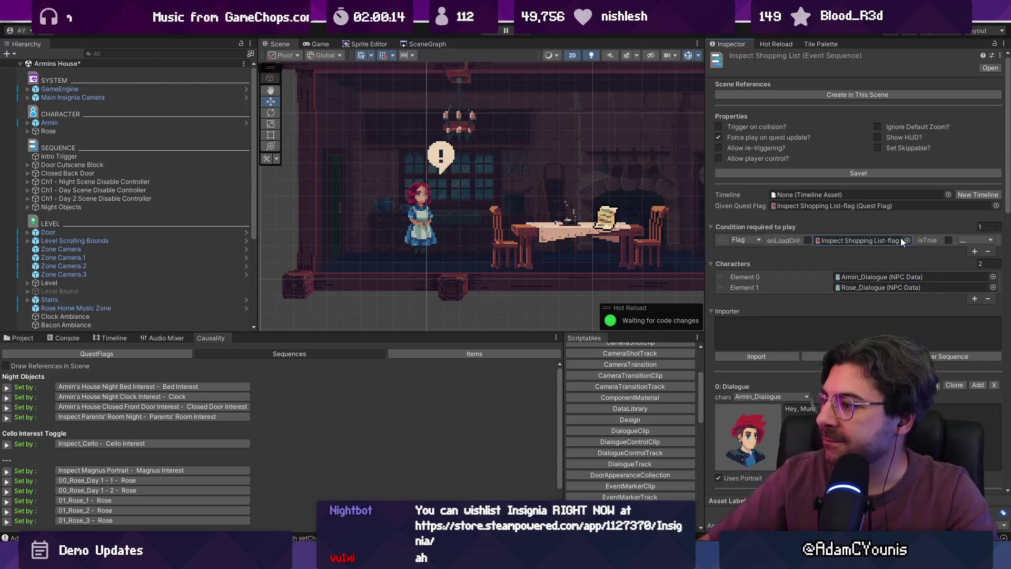
# Change the condition to Item: Carrot Stew Design, quantity 1, isTrue, and start a play test.
pyautogui.click(744, 239)
pyautogui.click(755, 265)
pyautogui.click(875, 241)
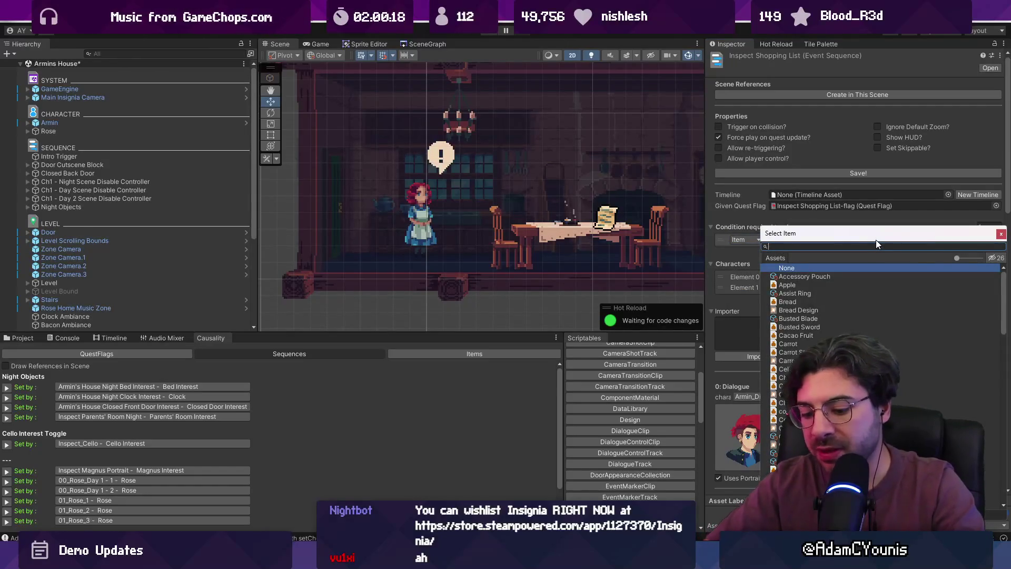
pyautogui.write('stew')
pyautogui.press('Down')
pyautogui.press('Down')
pyautogui.press('Return')
pyautogui.press('Tab')
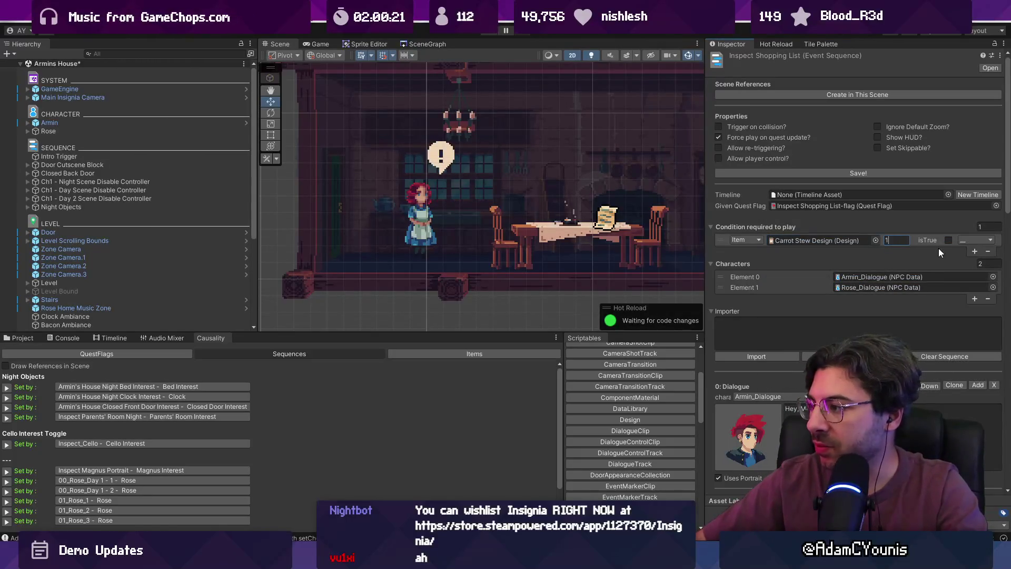
pyautogui.click(948, 240)
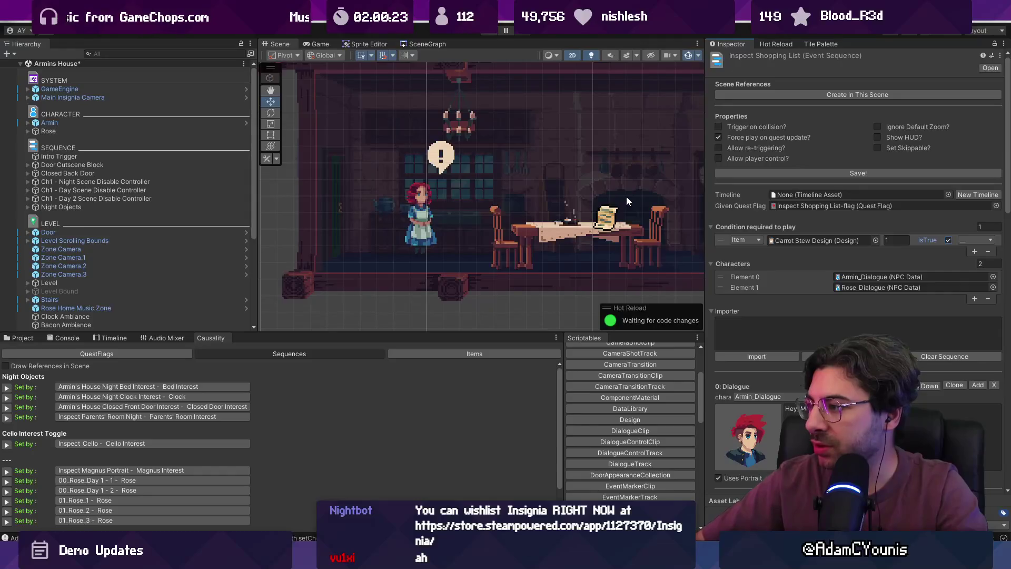
pyautogui.click(487, 33)
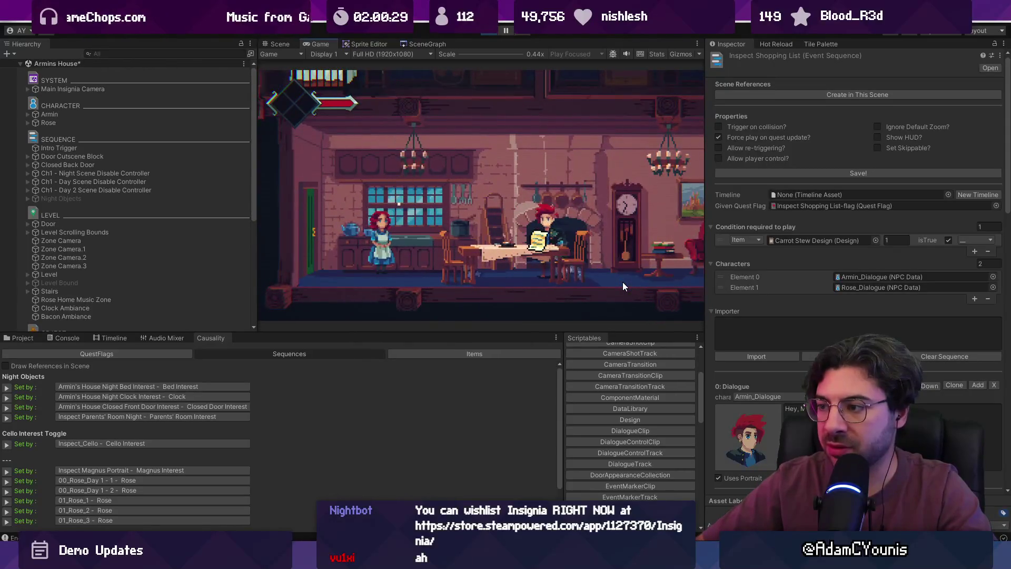
# Skip through the kitchen dialogue, stop the test and play the scene again from the start.
pyautogui.press('space')
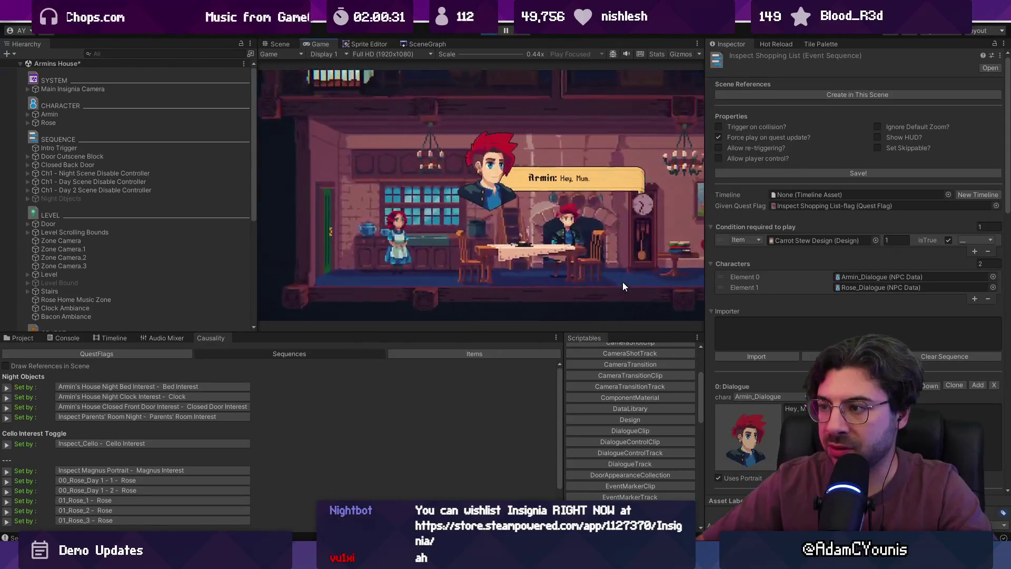
pyautogui.press('space')
pyautogui.press('space')
pyautogui.press('space')
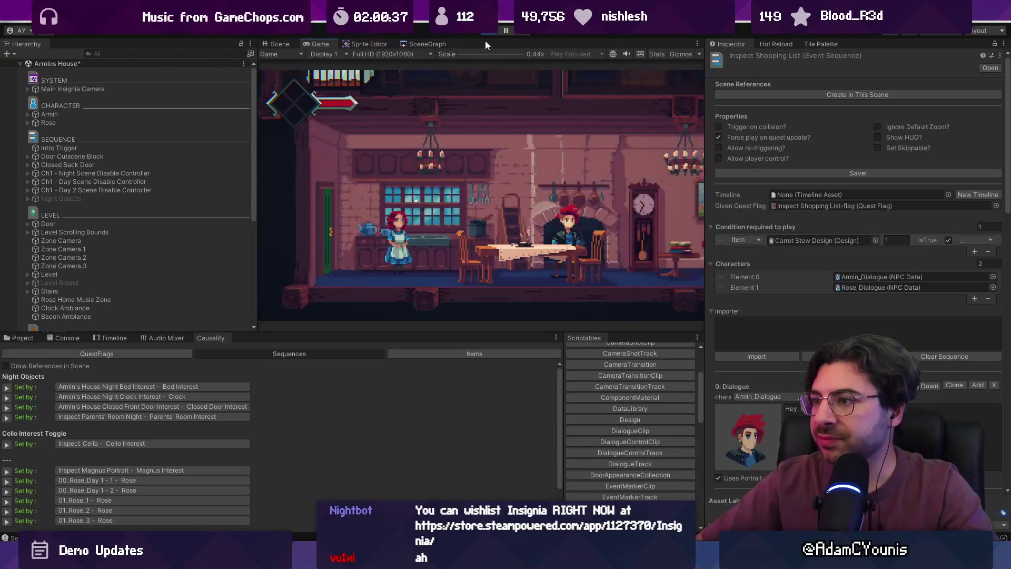
pyautogui.click(490, 33)
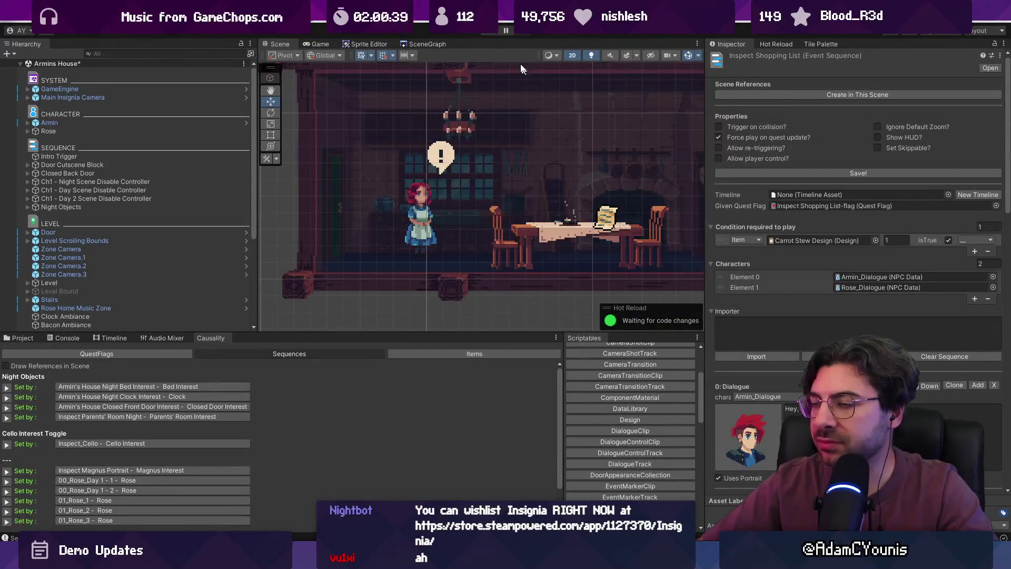
pyautogui.click(490, 33)
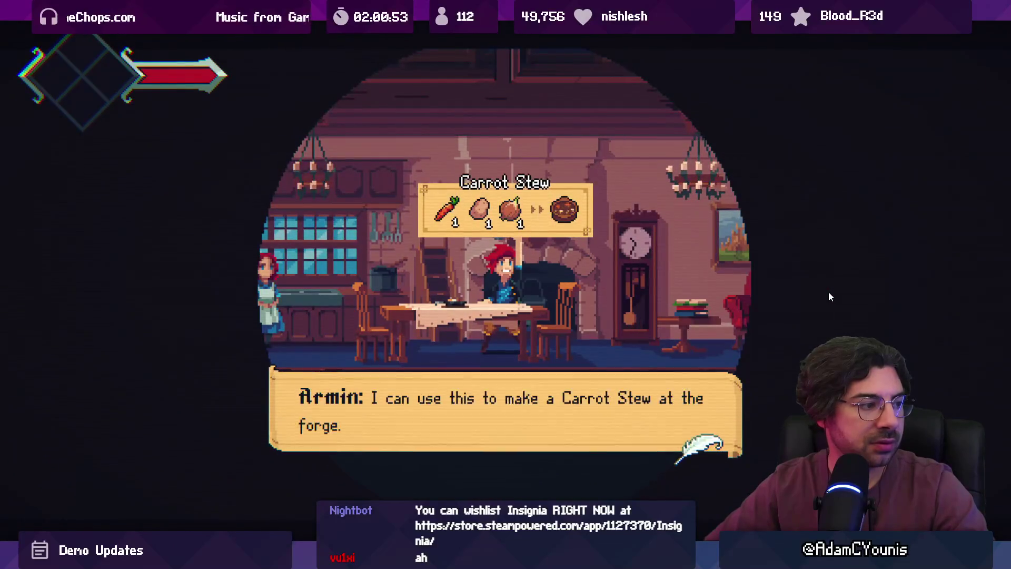
# Advance through the Carrot Stew shopping list dialogue, restore the Game view and stop play mode.
pyautogui.press('s')
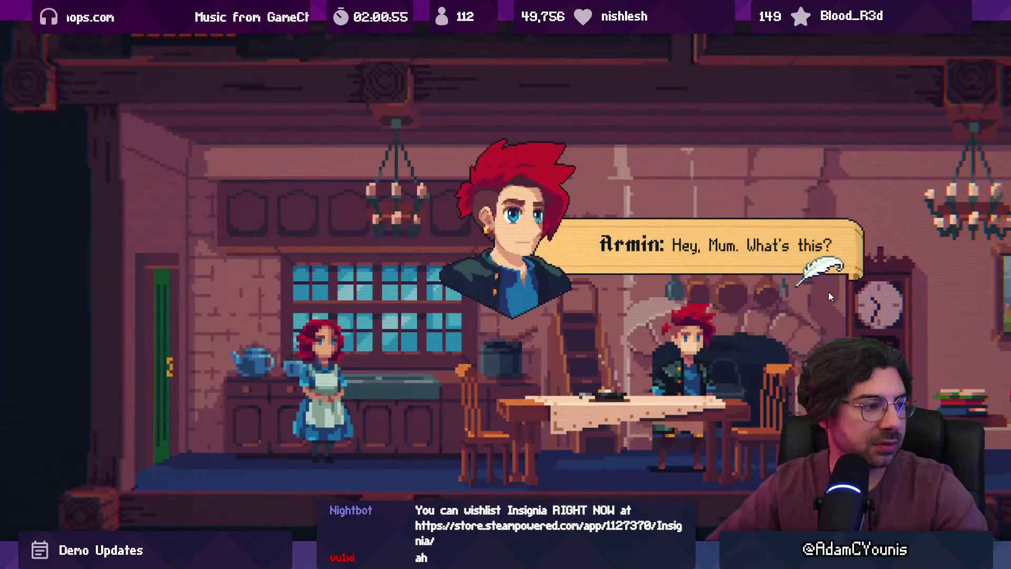
pyautogui.press('s')
pyautogui.press('s')
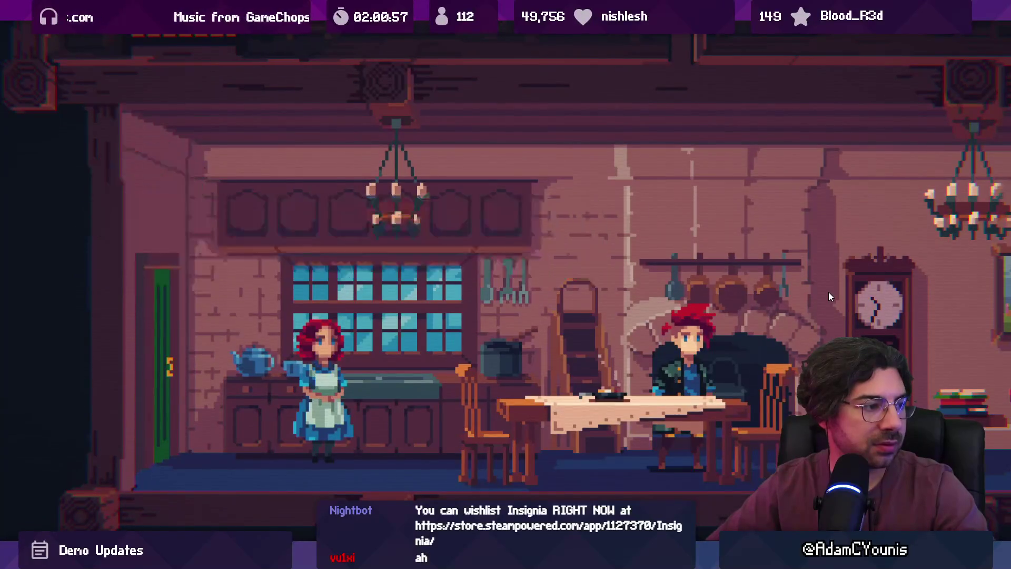
pyautogui.press('s')
pyautogui.press('s')
pyautogui.press('s')
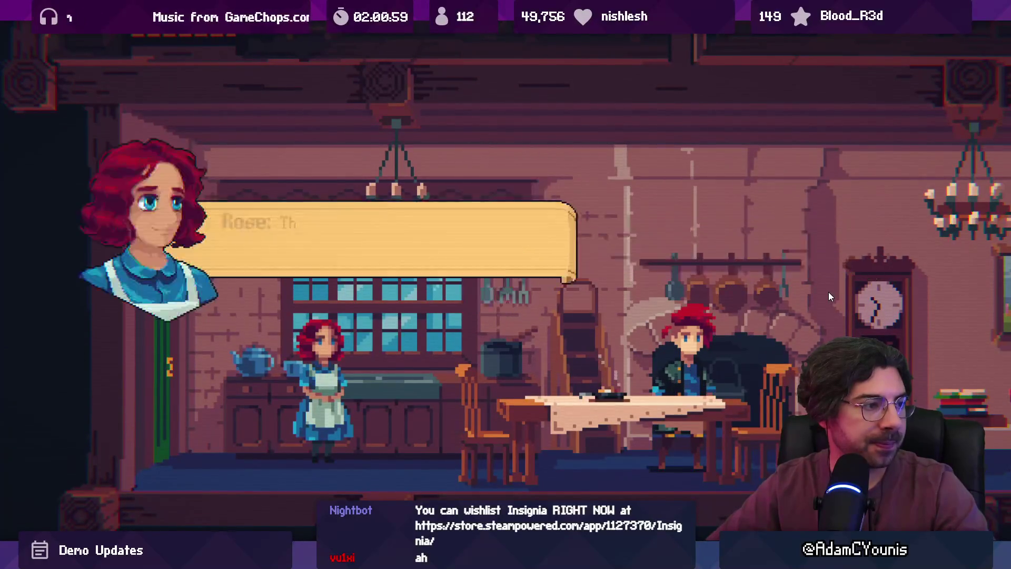
pyautogui.press('s')
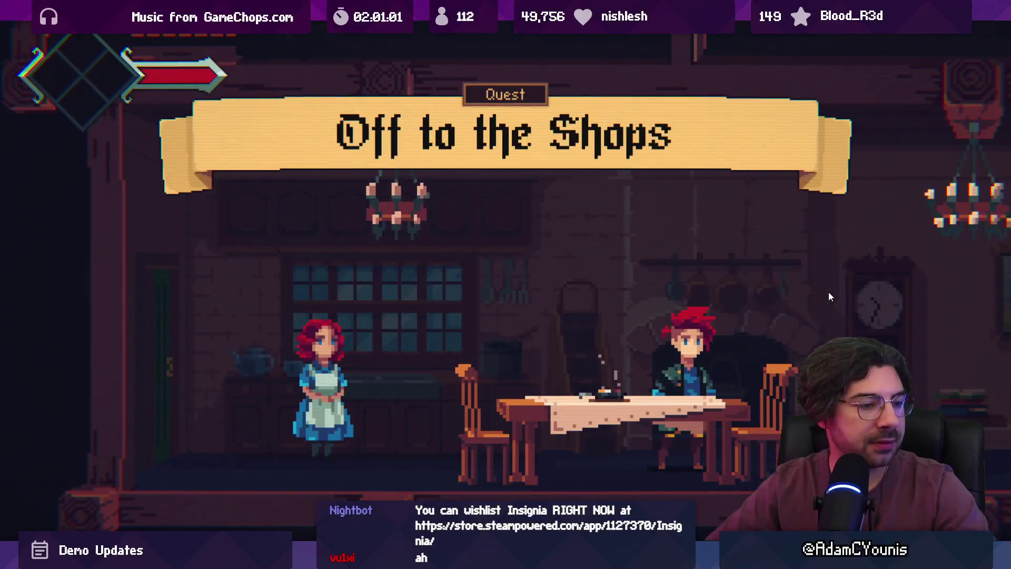
pyautogui.hotkey('shift', 'space')
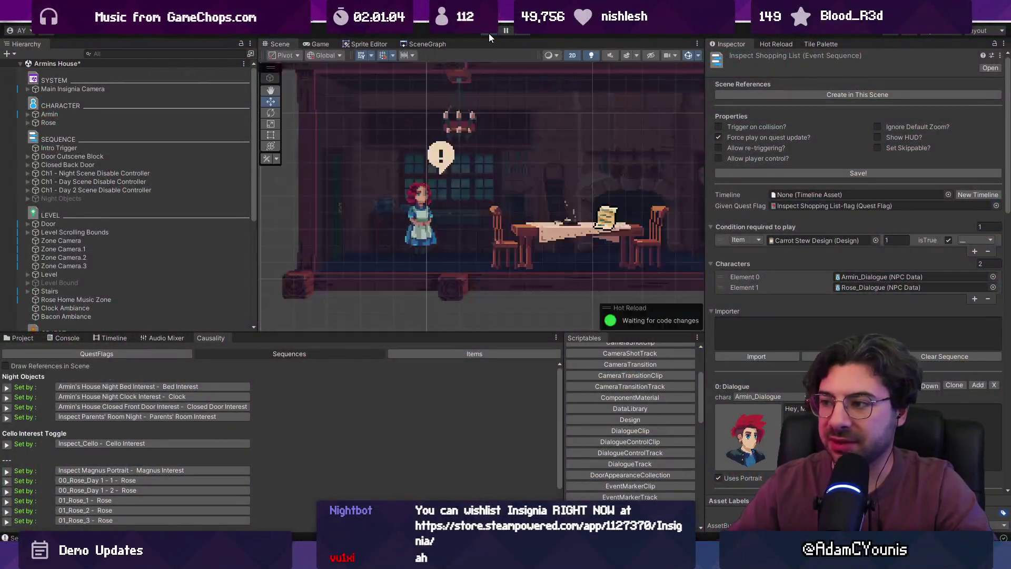
pyautogui.click(488, 34)
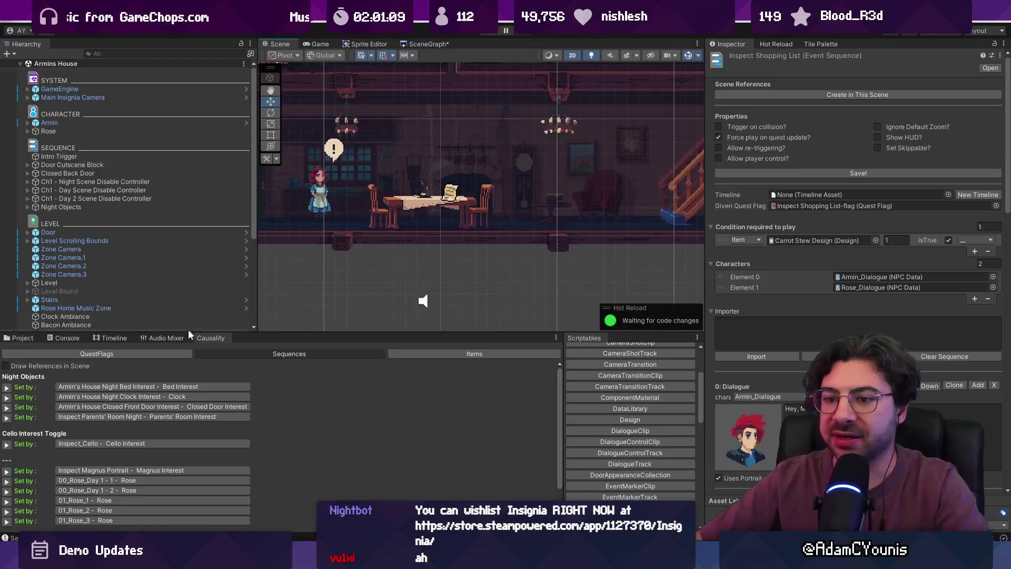
# Save the Inspect Shopping List sequence, create its new timeline asset and update its tracks.
pyautogui.click(29, 340)
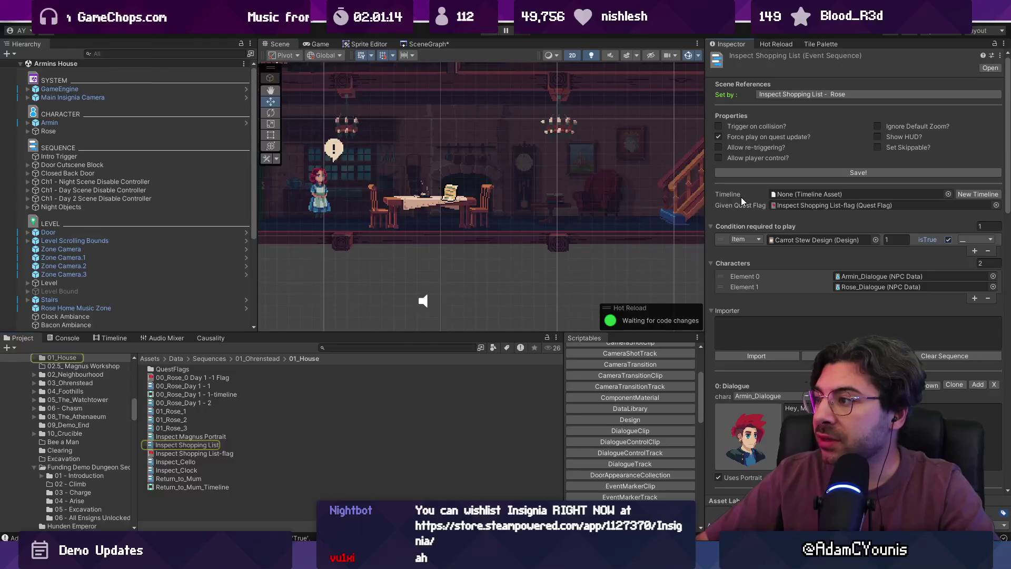
pyautogui.click(833, 173)
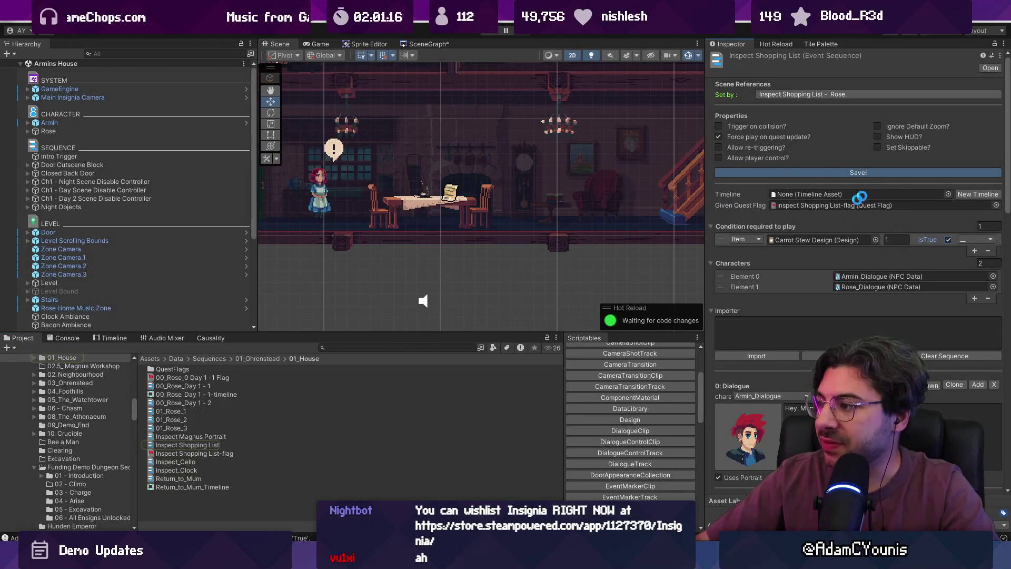
pyautogui.click(966, 194)
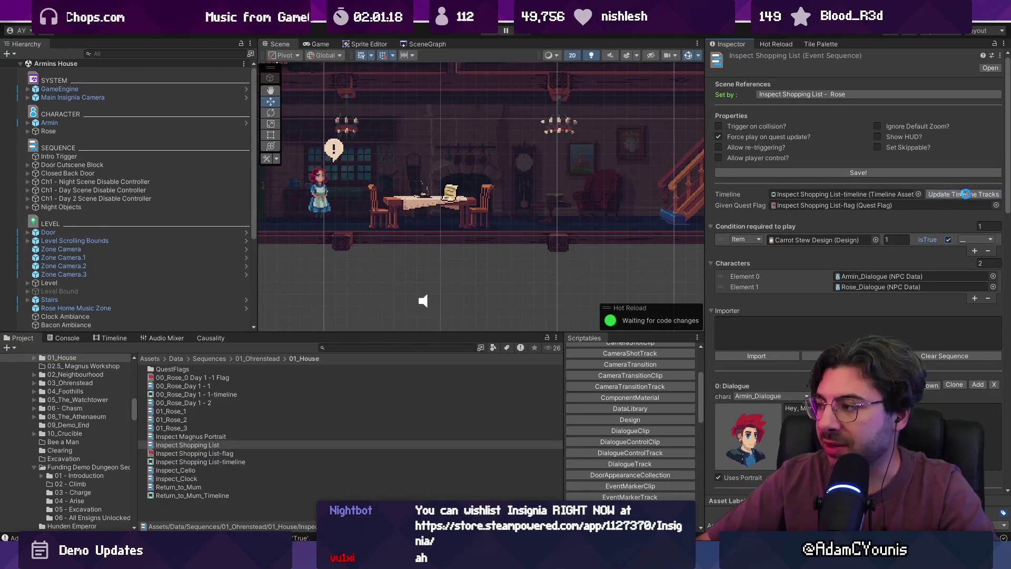
pyautogui.click(943, 193)
pyautogui.click(901, 193)
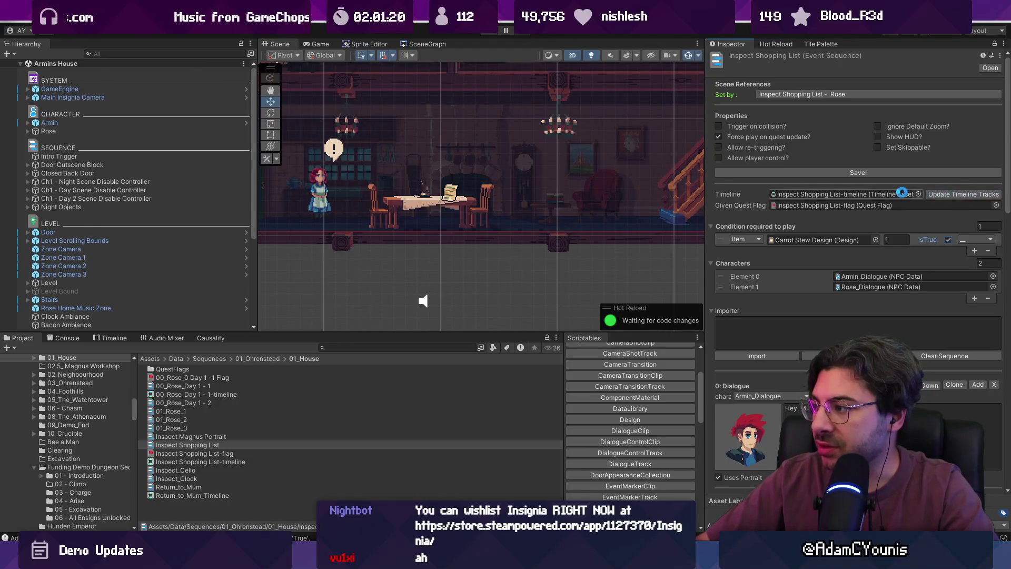
pyautogui.click(870, 192)
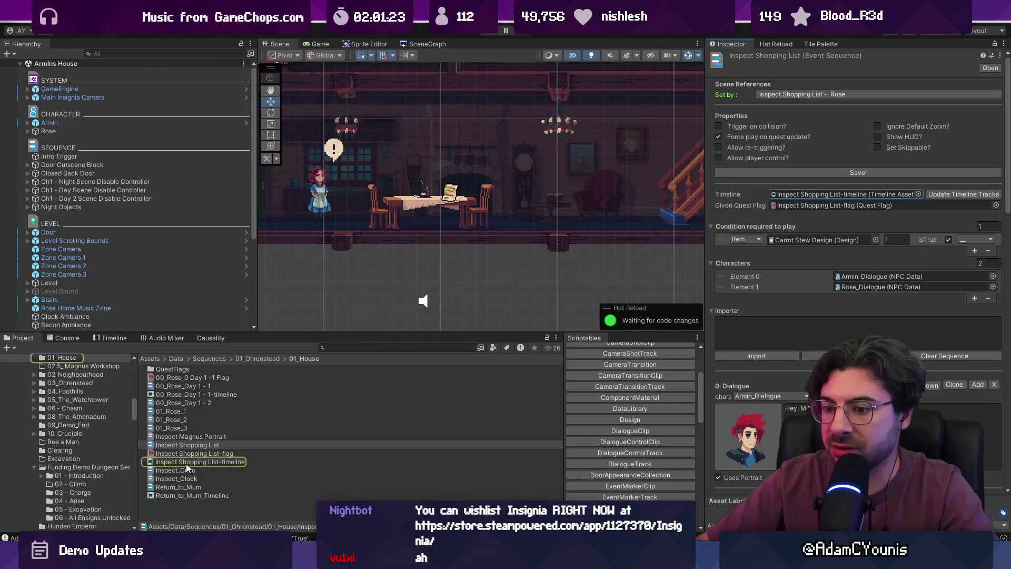
# Show the Timeline window and reopen Rose's Inspect Shopping List sequence in it.
pyautogui.click(93, 339)
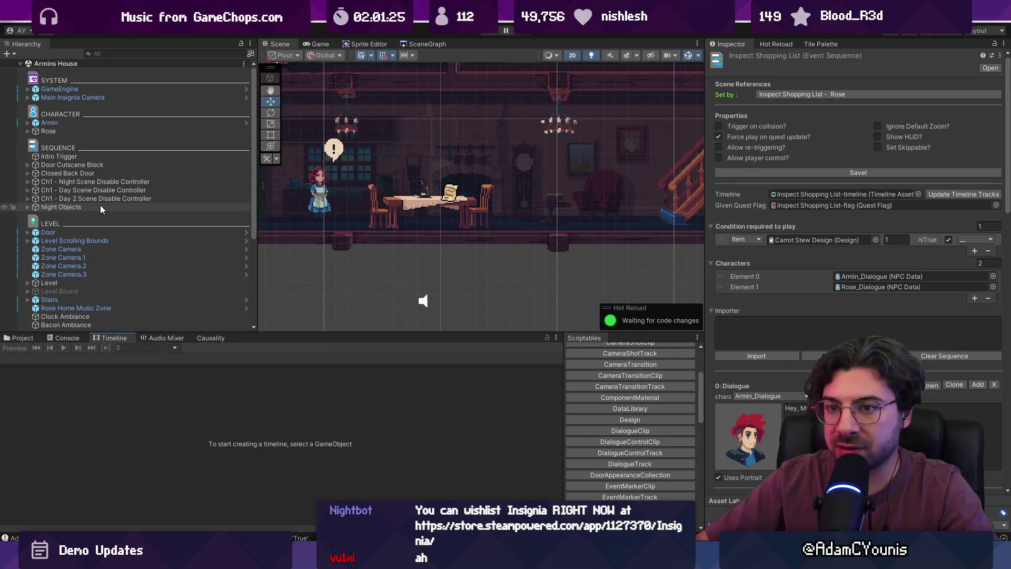
pyautogui.click(86, 132)
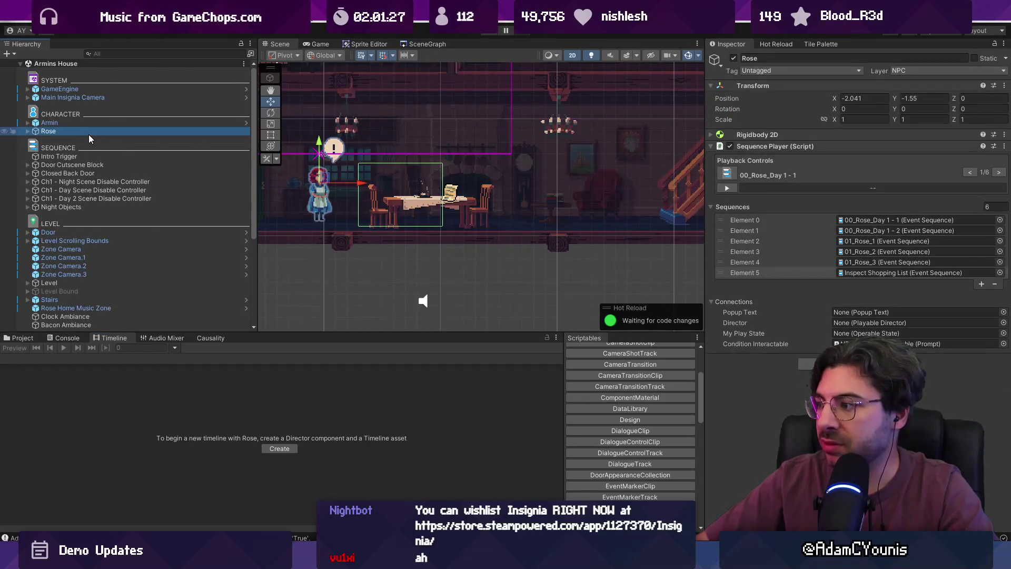
pyautogui.doubleClick(860, 272)
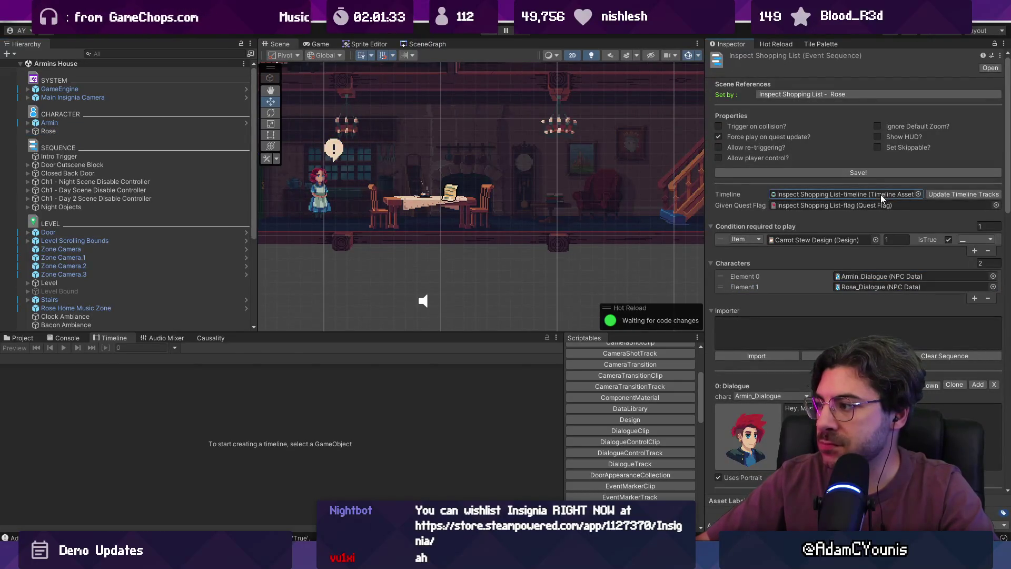
# Inspect the Armin tracks and dialogue clip, then check Rose's and Armin's sequence setup.
pyautogui.click(5, 393)
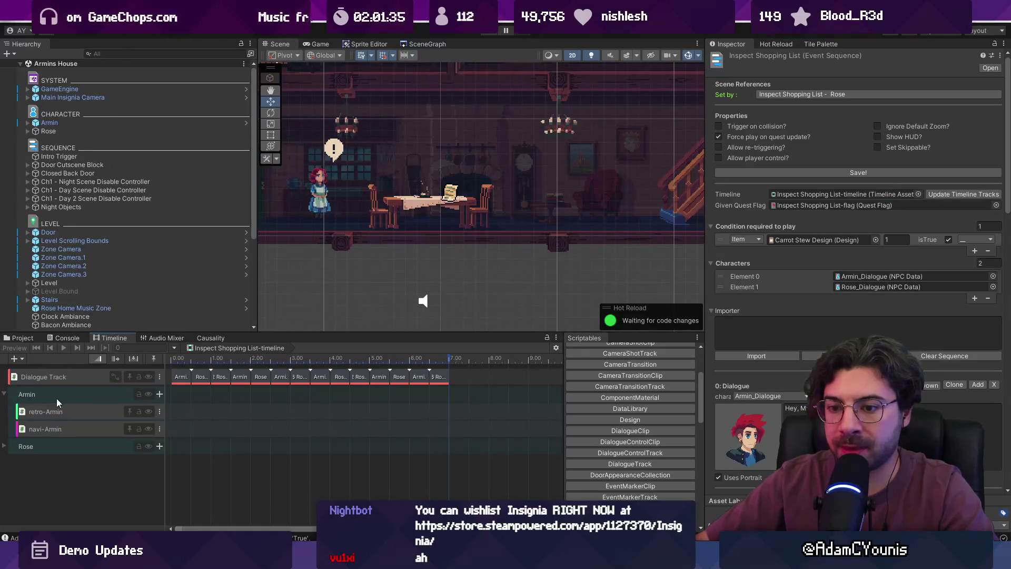
pyautogui.click(185, 377)
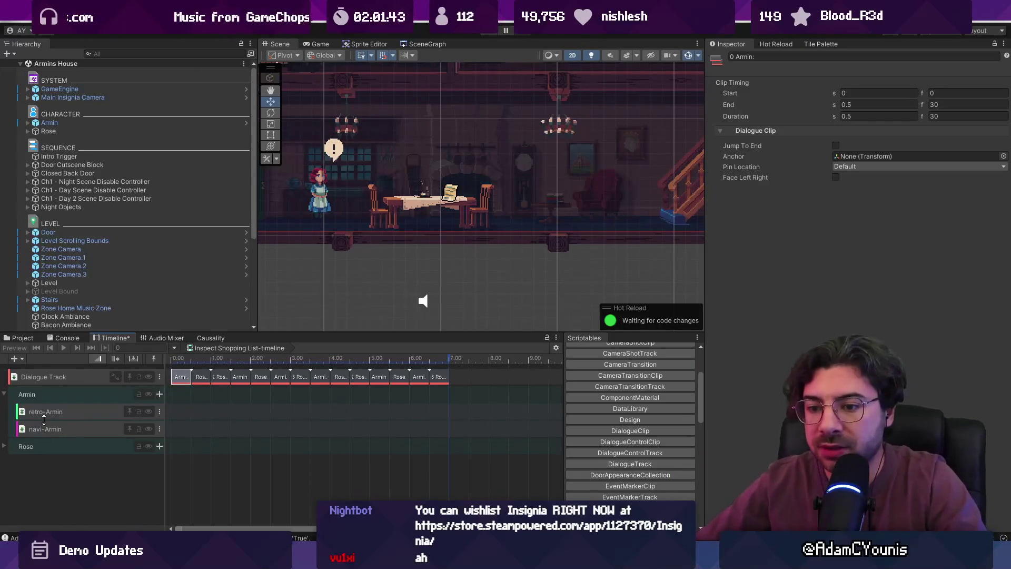
pyautogui.click(51, 393)
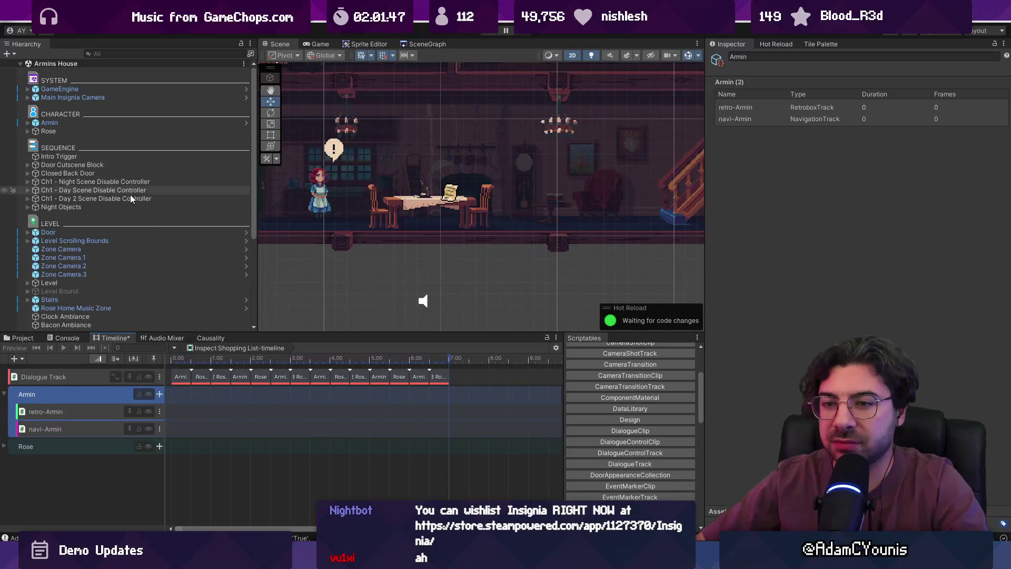
pyautogui.click(119, 131)
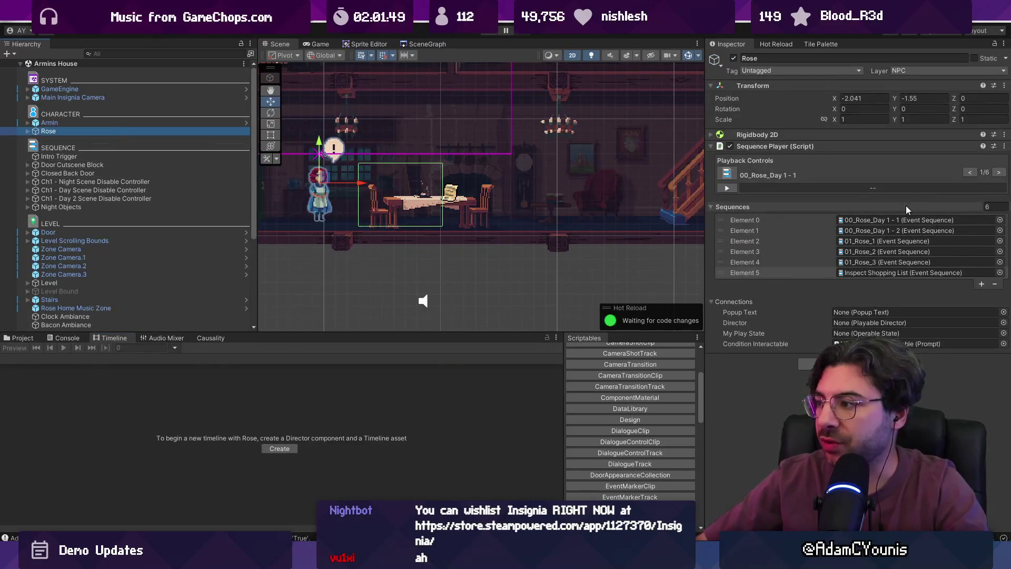
pyautogui.click(996, 173)
pyautogui.click(996, 173)
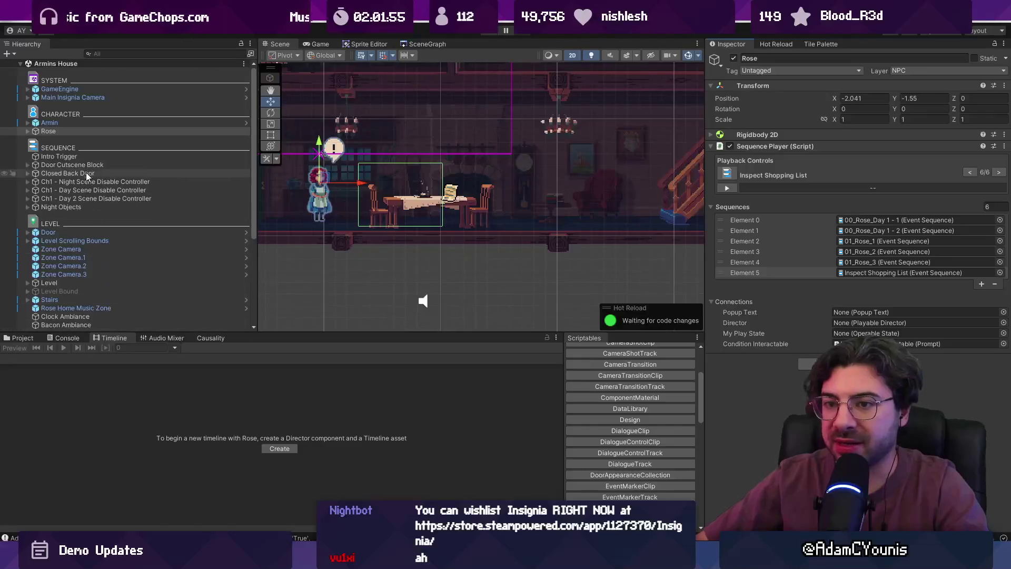
pyautogui.click(71, 125)
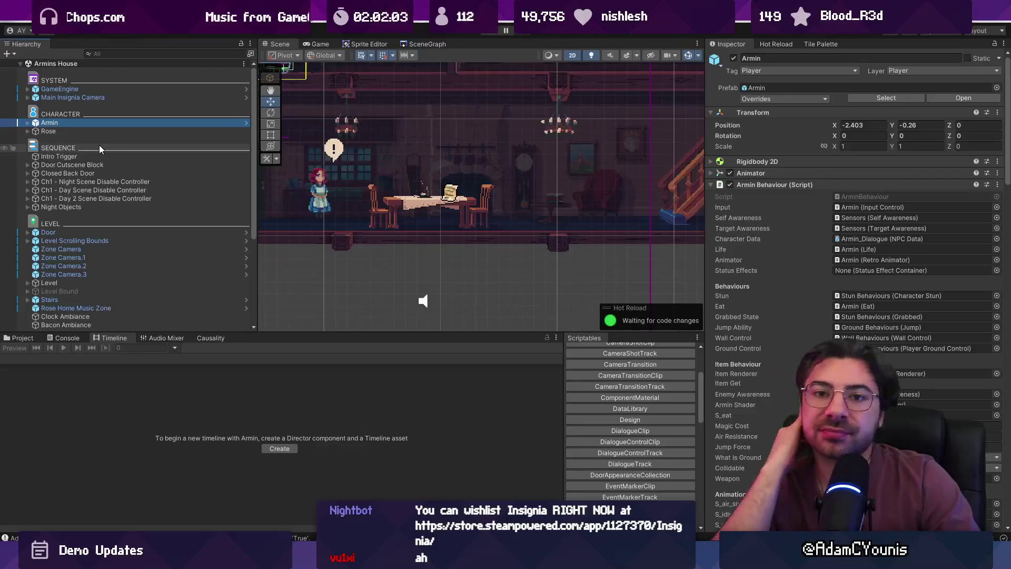
# Remove Inspect Shopping List (Element 5) from Rose's sequences, leaving five.
pyautogui.hotkey('ctrl', 'z')
pyautogui.hotkey('ctrl', 'z')
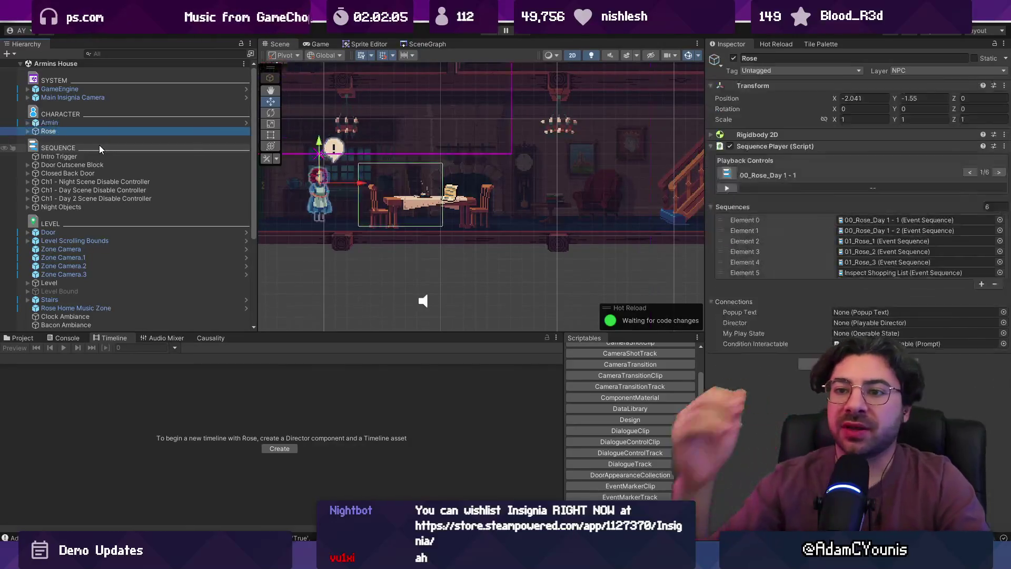
pyautogui.click(115, 130)
pyautogui.click(829, 273)
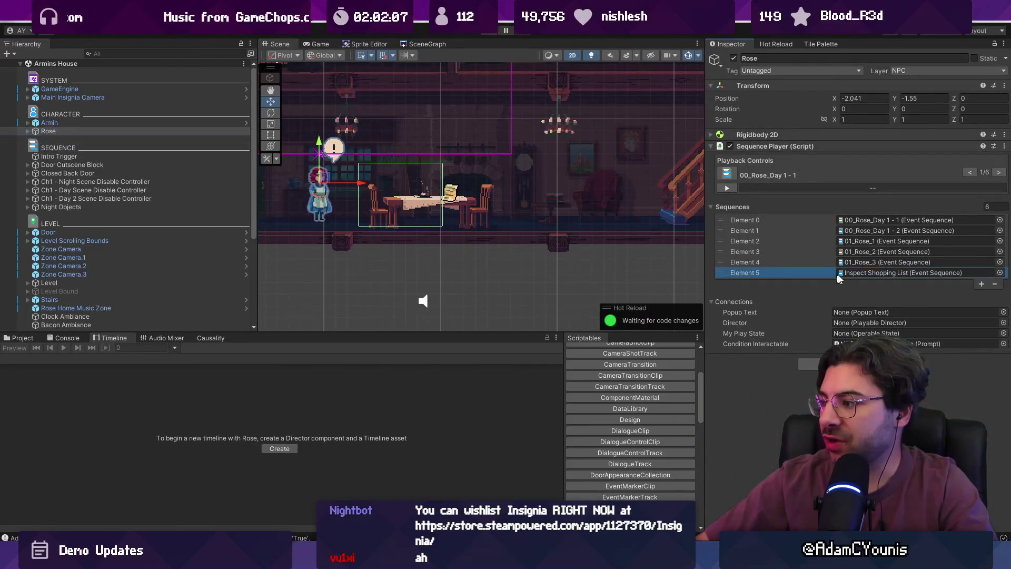
pyautogui.click(995, 285)
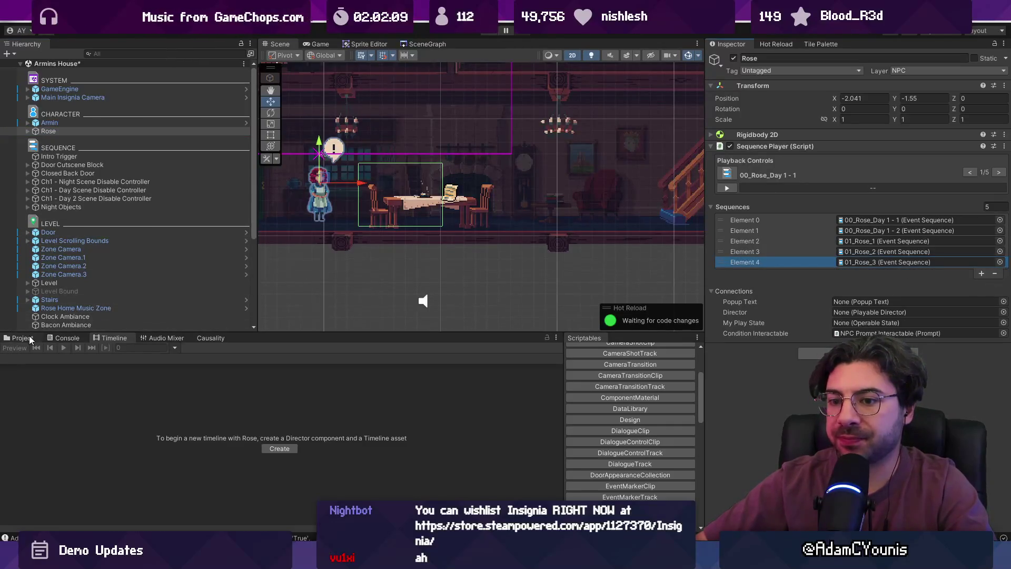
# Enlarge the Hierarchy and Scene views and create a new empty GameObject.
pyautogui.moveTo(358, 335)
pyautogui.mouseDown()
pyautogui.moveTo(355, 482)
pyautogui.moveTo(334, 482)
pyautogui.moveTo(337, 503)
pyautogui.mouseUp()
pyautogui.scroll(-1, 127, 263)
pyautogui.click(316, 453)
pyautogui.scroll(1, 28, 64)
pyautogui.click(7, 53)
pyautogui.click(32, 64)
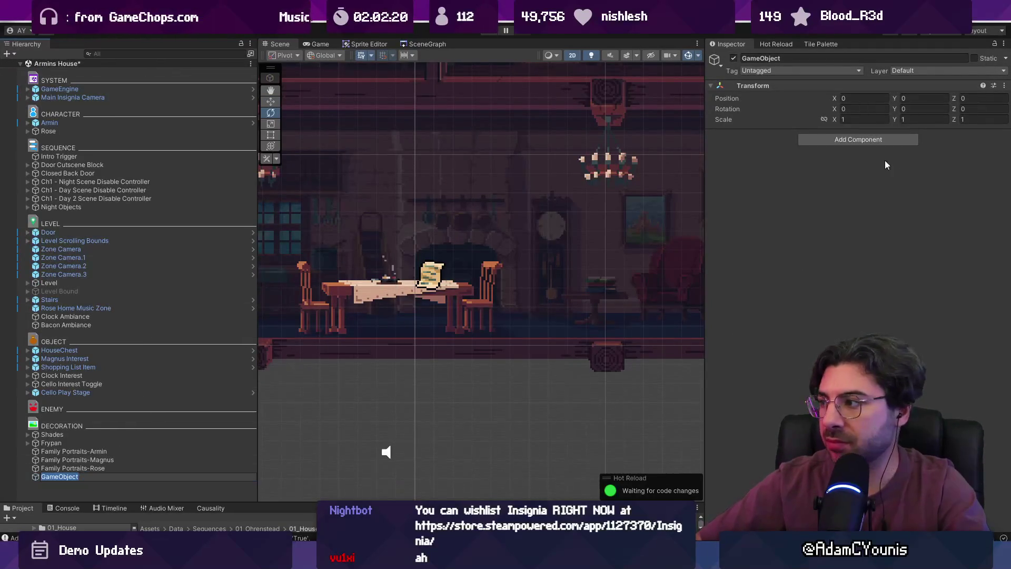
# Add a Sequence Instance component set to the Inspect Shopping List sequence.
pyautogui.click(871, 140)
pyautogui.write('seqyebce')
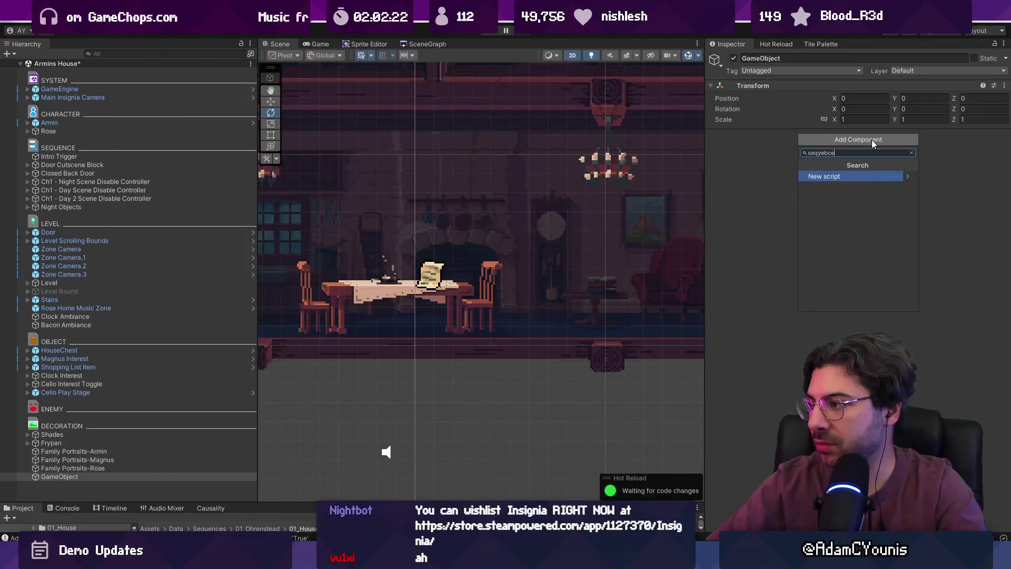
pyautogui.press('BackSpace')
pyautogui.press('BackSpace')
pyautogui.press('BackSpace')
pyautogui.press('BackSpace')
pyautogui.press('BackSpace')
pyautogui.write('uence in')
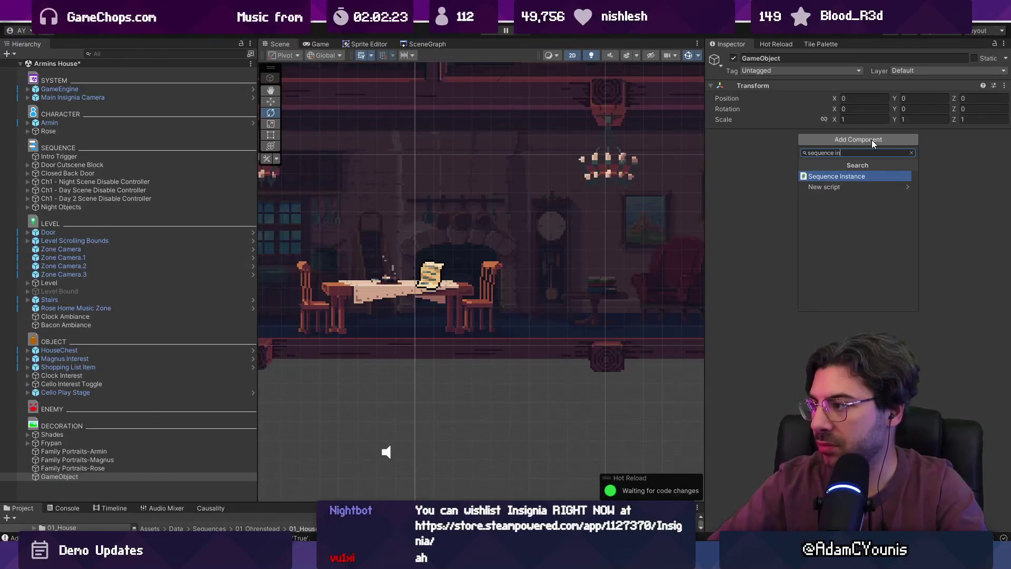
pyautogui.press('Return')
pyautogui.click(1002, 158)
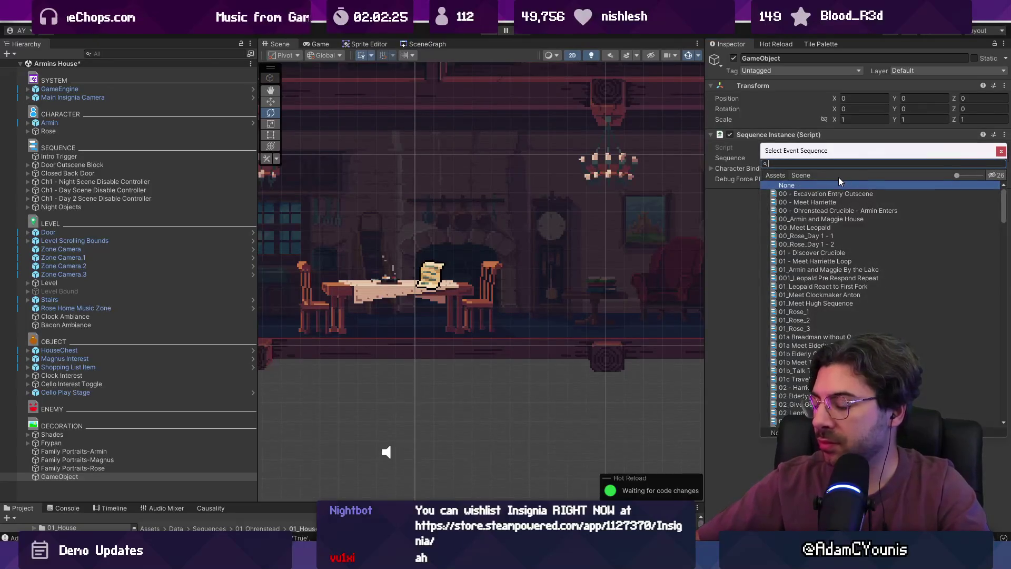
pyautogui.write('shopping')
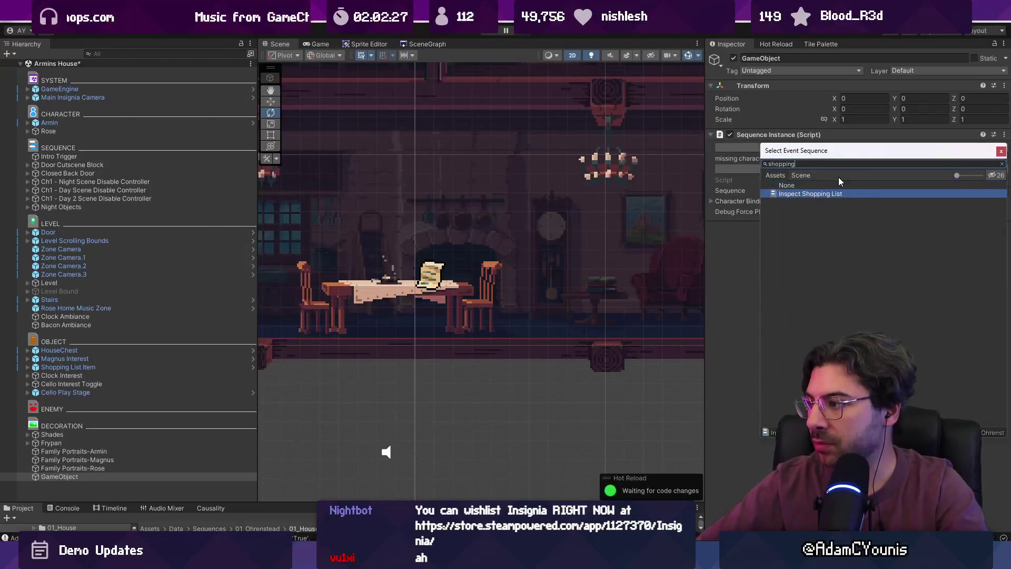
pyautogui.press('Return')
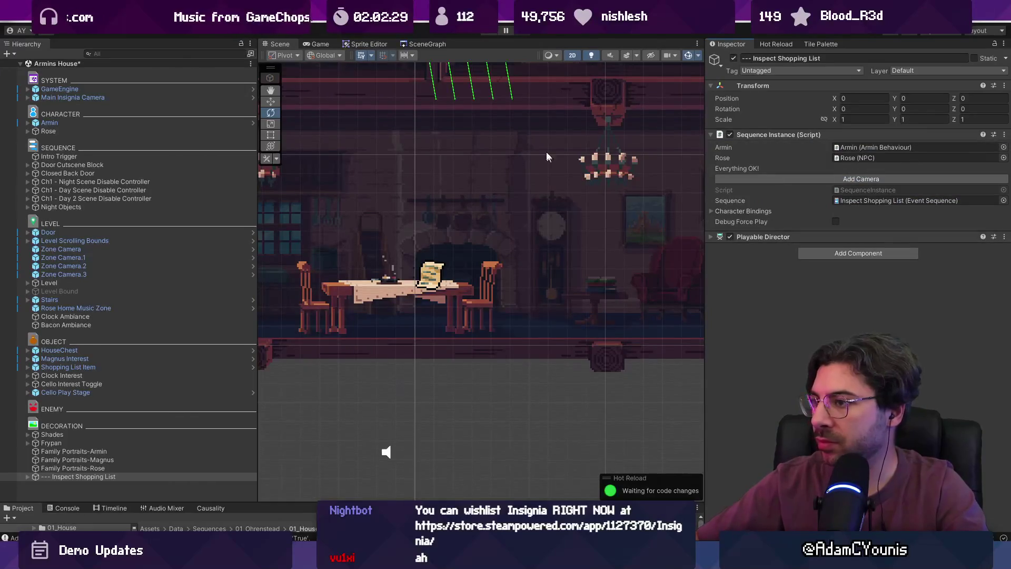
# Delete the extra Rose child from the --- Inspect Shopping List object.
pyautogui.click(31, 478)
pyautogui.click(55, 484)
pyautogui.press('Delete')
pyautogui.click(90, 477)
# Move the sequence object beside Rose in the dining room and expand its Playable Director.
pyautogui.press('f')
pyautogui.scroll(5, 533, 263)
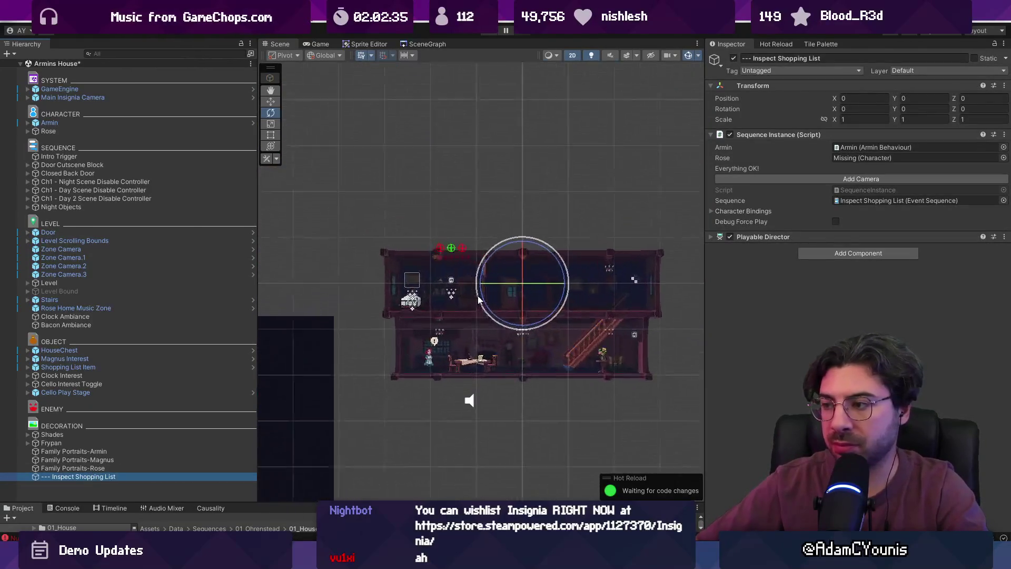
pyautogui.press('w')
pyautogui.moveTo(532, 264); pyautogui.dragTo(431, 344)
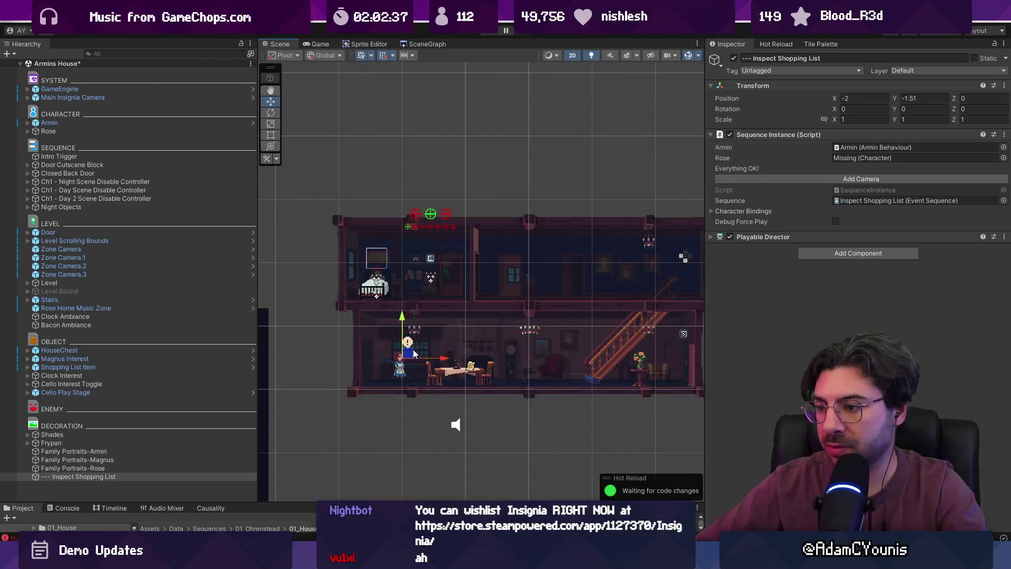
pyautogui.scroll(5, 430, 399)
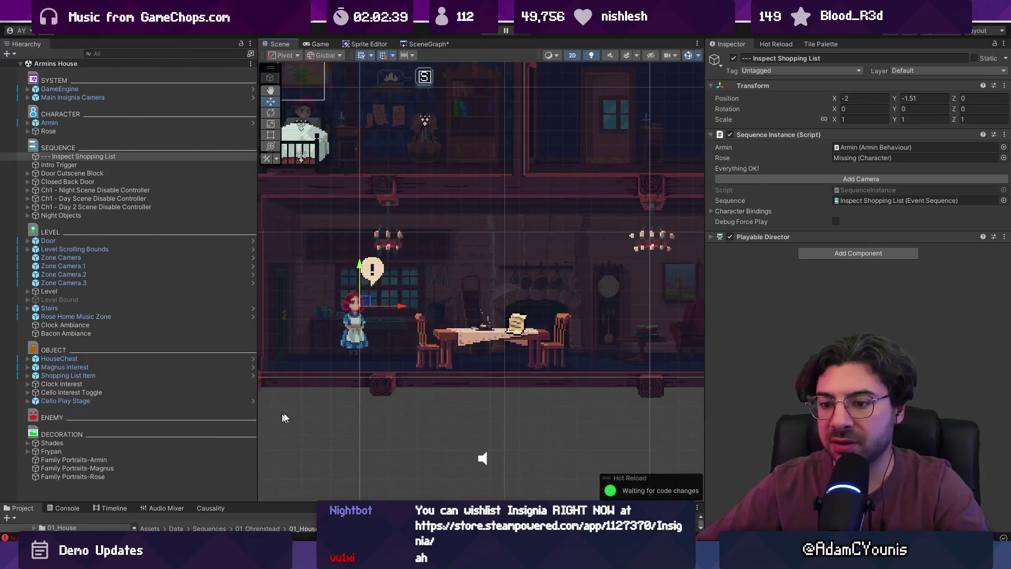
pyautogui.click(954, 236)
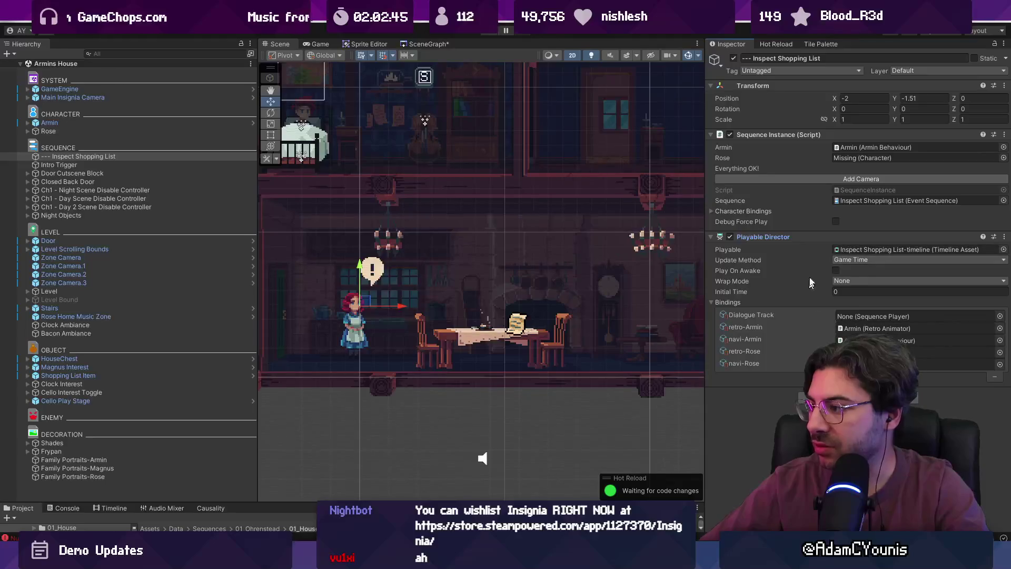
# Delete the Rose track from the Inspect Shopping List timeline and select Armin's Retro Animator track.
pyautogui.click(114, 507)
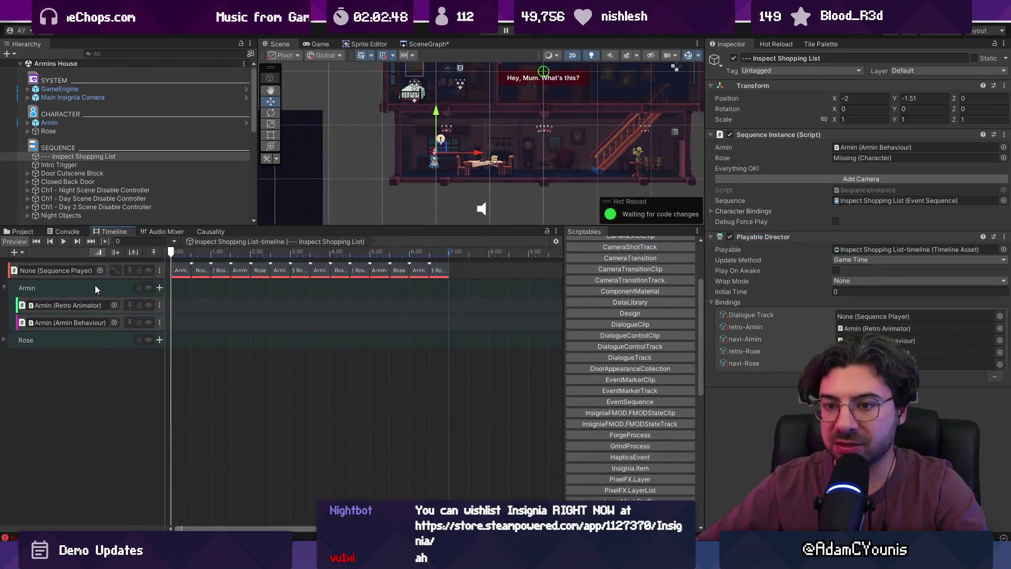
pyautogui.click(69, 340)
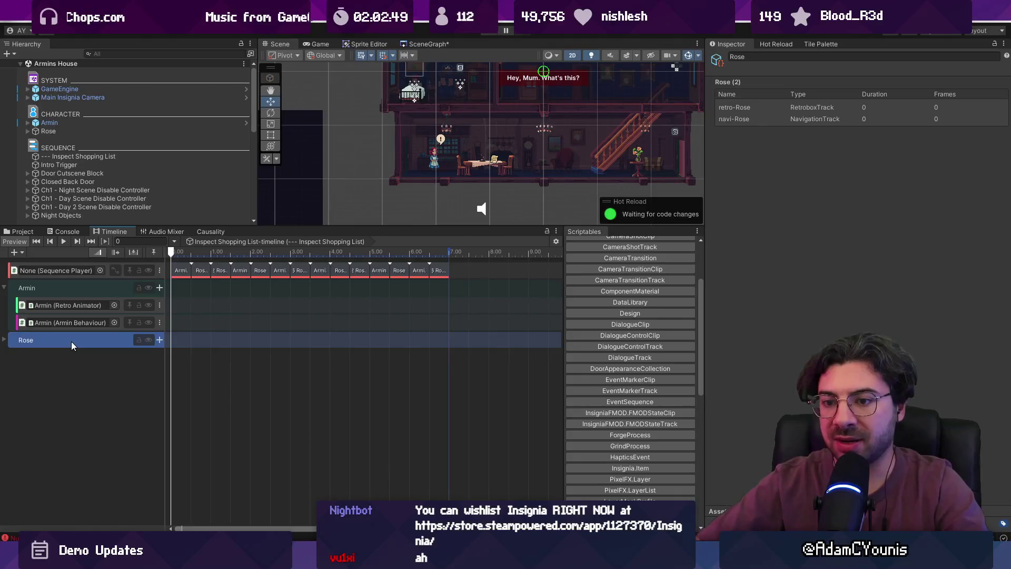
pyautogui.press('Delete')
pyautogui.click(63, 305)
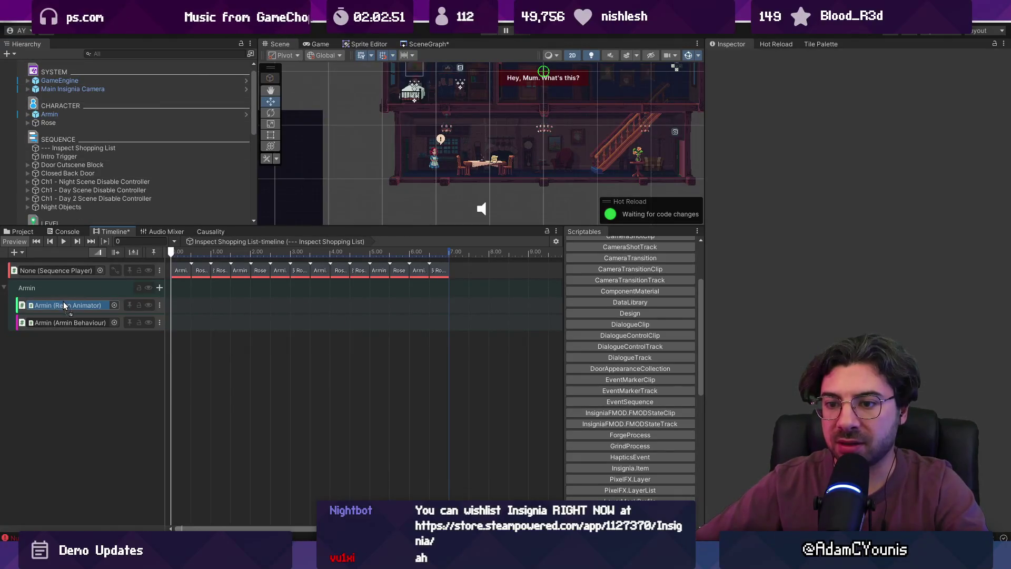
pyautogui.click(172, 309)
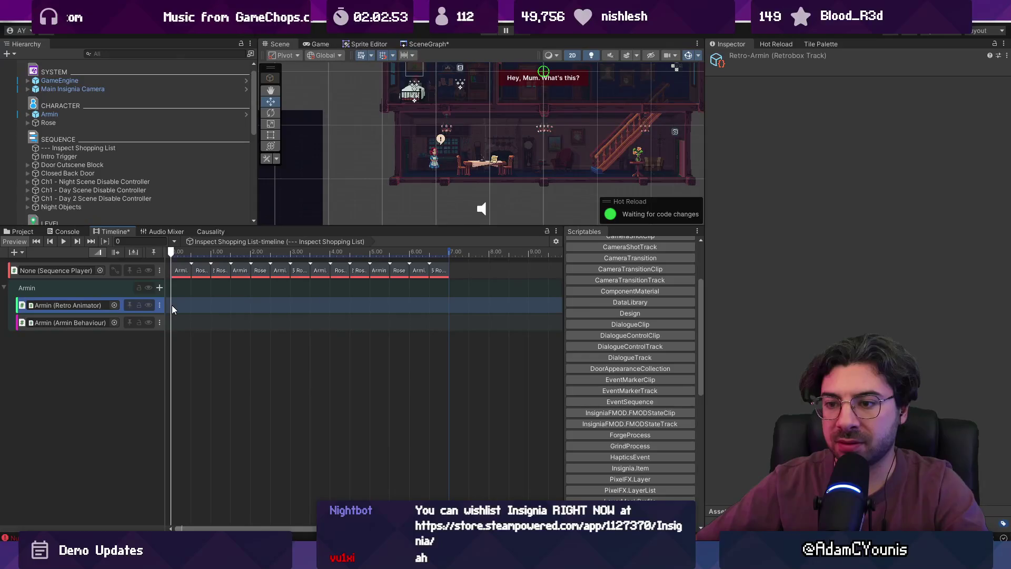
# Add a Retrobox clip using Armin Idle to Armin's track, starting at time 0.
pyautogui.rightClick(198, 298)
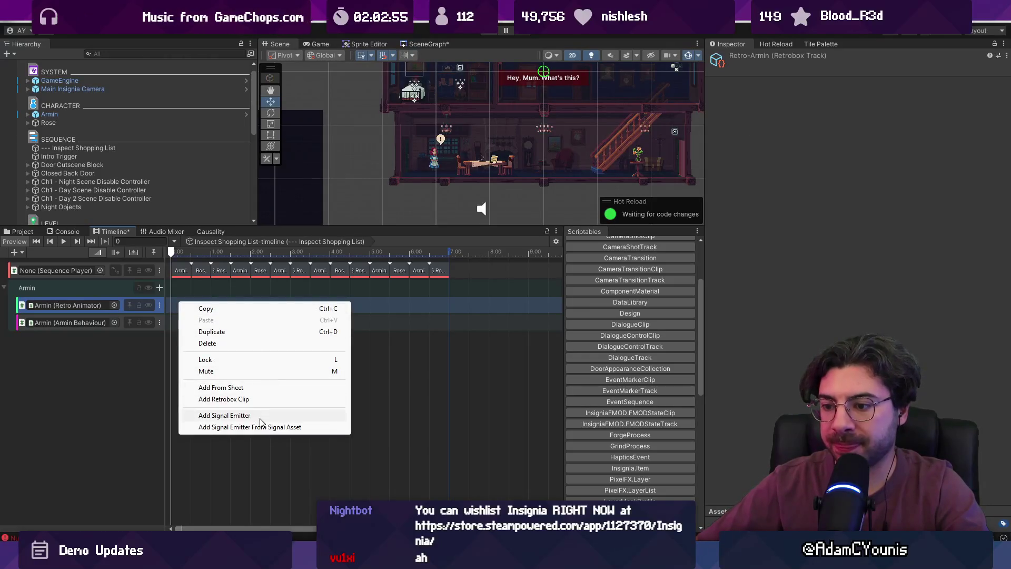
pyautogui.click(248, 400)
pyautogui.click(992, 177)
pyautogui.write('idle')
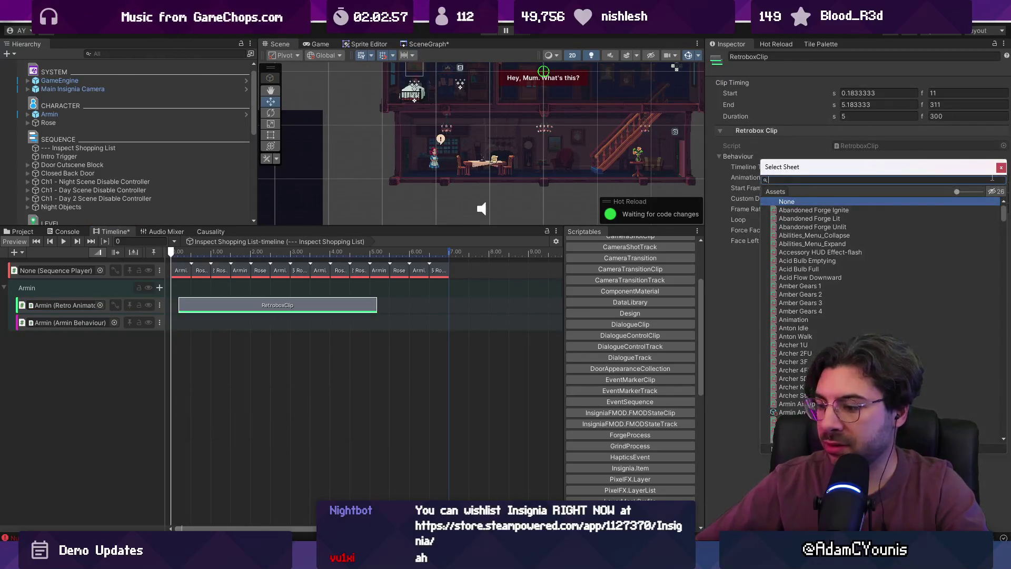
pyautogui.press('Down')
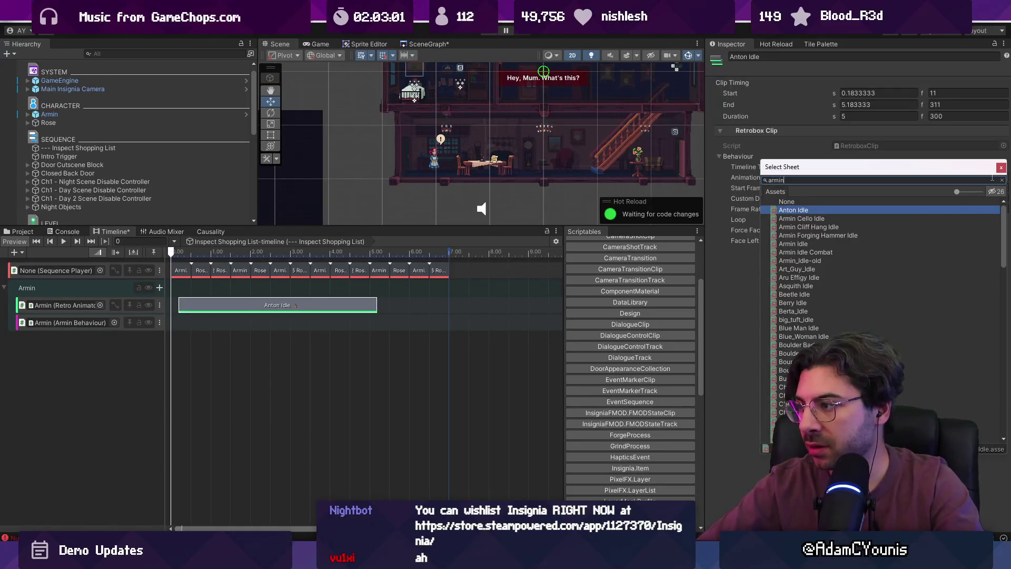
pyautogui.press('Down')
pyautogui.press('Down')
pyautogui.press('Down')
pyautogui.press('Return')
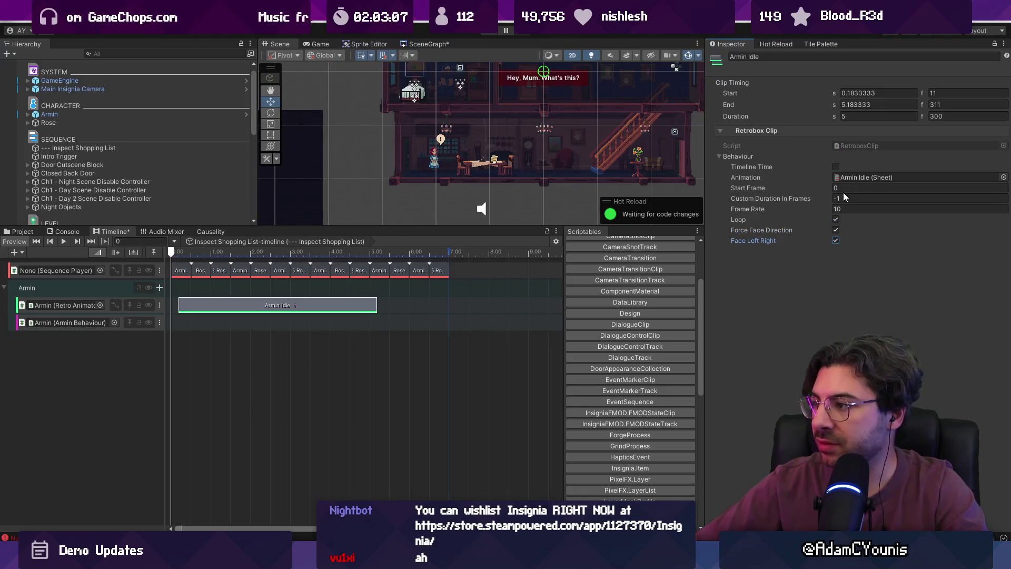
pyautogui.moveTo(258, 298); pyautogui.dragTo(235, 305)
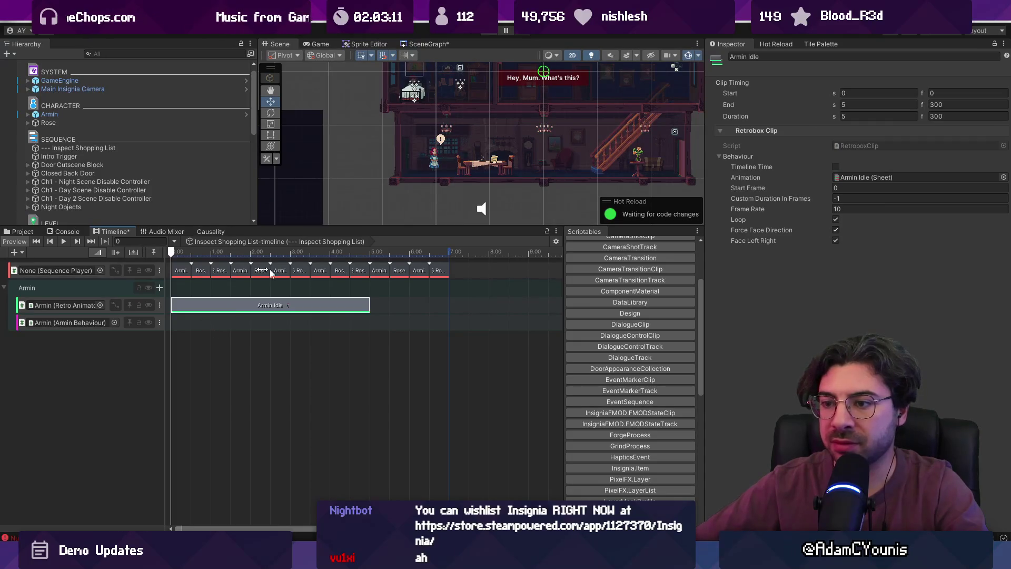
pyautogui.moveTo(79, 148)
pyautogui.mouseDown()
pyautogui.moveTo(62, 268)
pyautogui.moveTo(116, 273)
pyautogui.mouseUp()
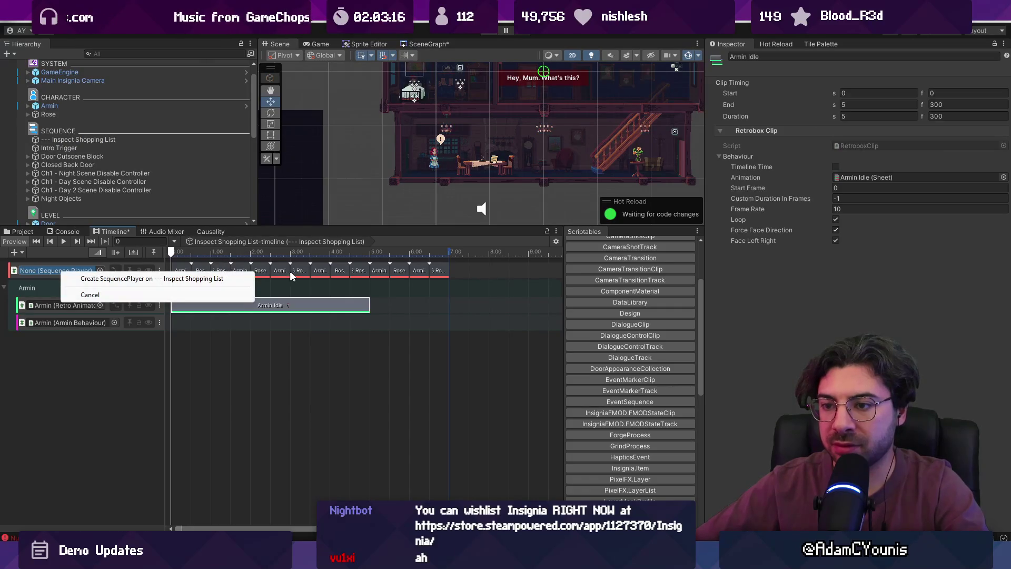
# Cancel the Create SequencePlayer prompt and bind --- Inspect Shopping List to the dialogue track.
pyautogui.click(377, 276)
pyautogui.click(111, 140)
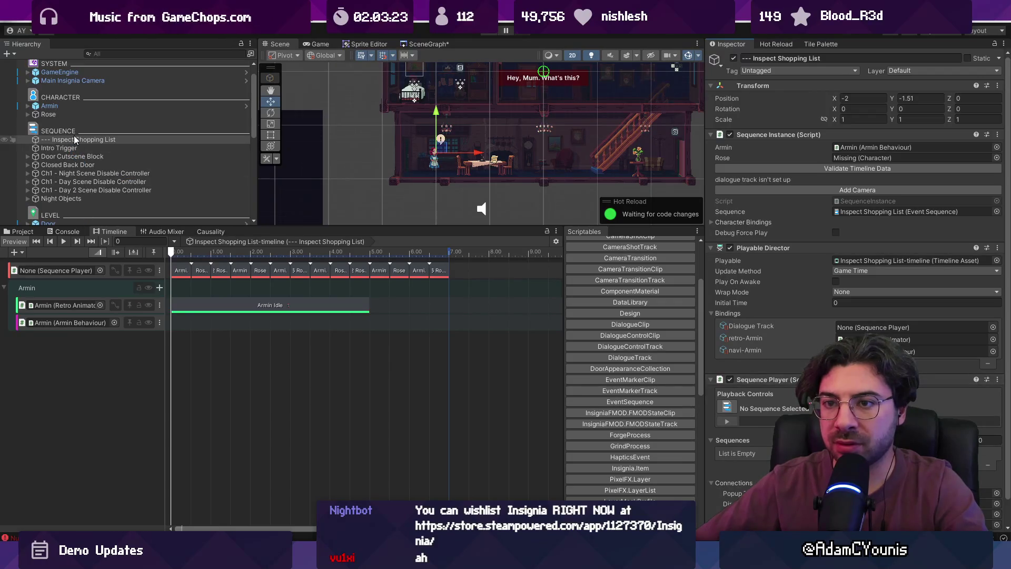
pyautogui.scroll(-1, 80, 215)
pyautogui.moveTo(79, 131); pyautogui.dragTo(58, 270)
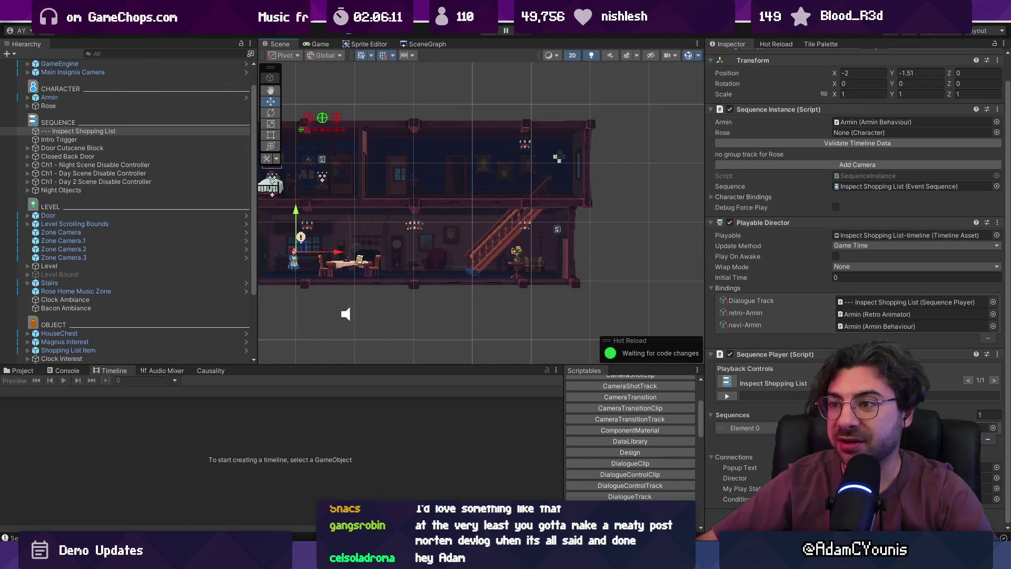
# Stage all local changes in Fork and commit them to development with a short subject.
pyautogui.hotkey('alt', 'Tab')
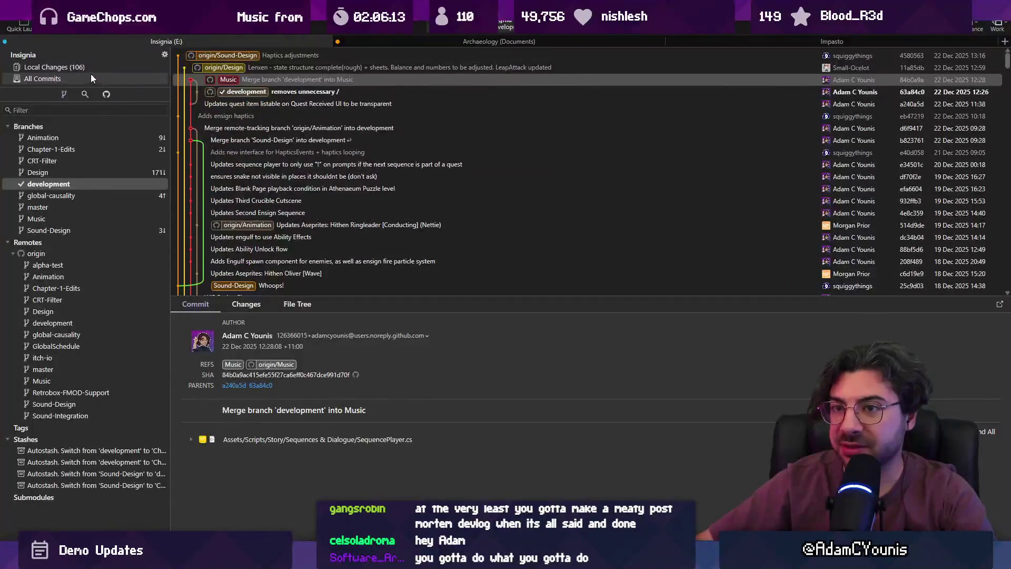
pyautogui.click(90, 67)
pyautogui.click(393, 52)
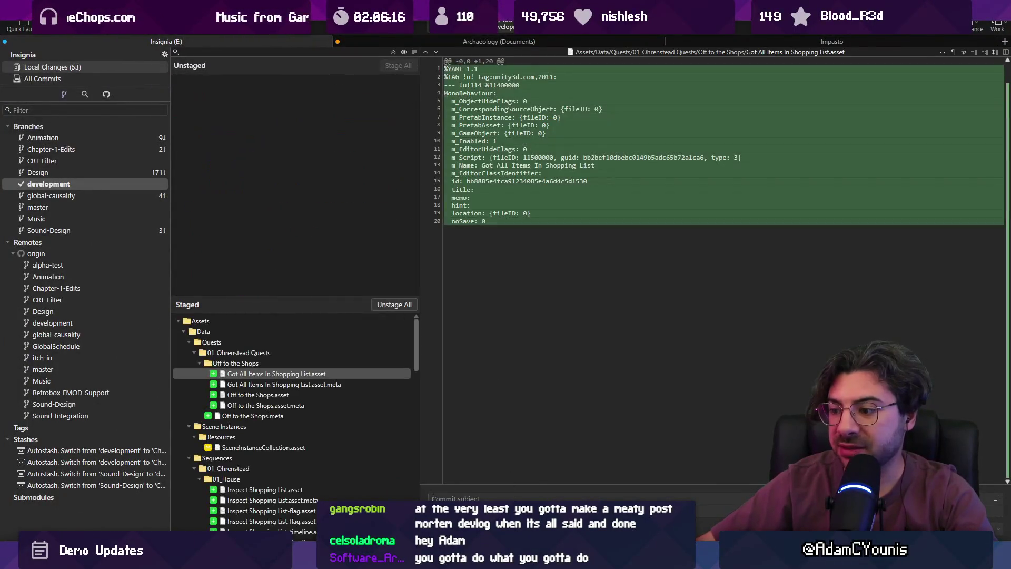
pyautogui.write('Adds C')
pyautogui.press('BackSpace')
pyautogui.write('rrotw')
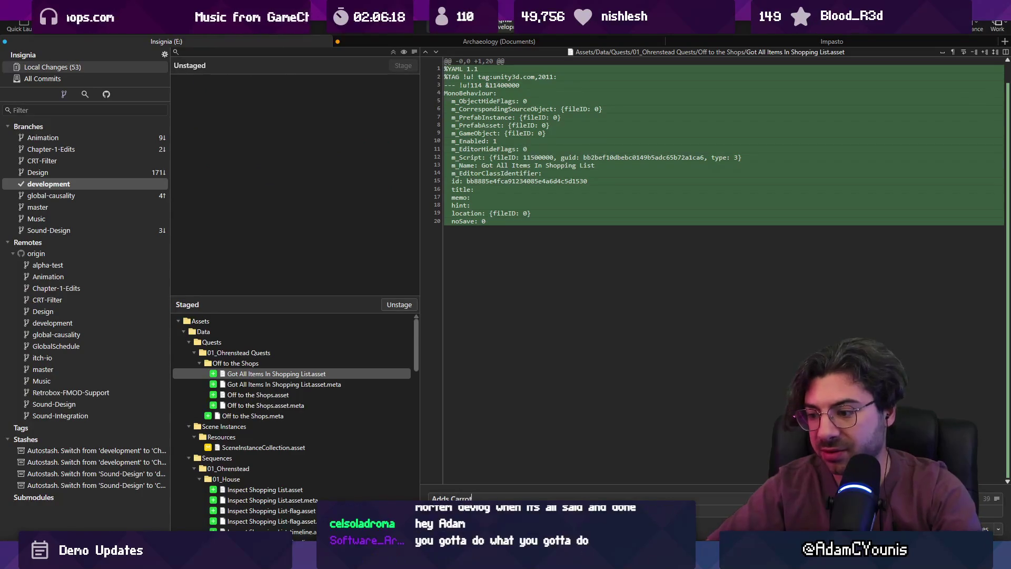
pyautogui.hotkey('ctrl', 'Return')
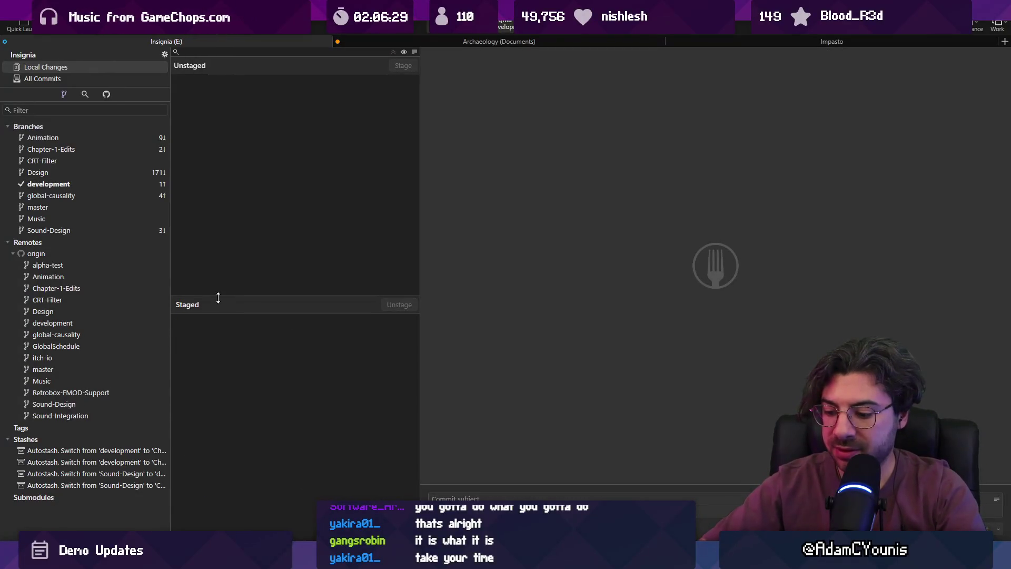
pyautogui.press('super')
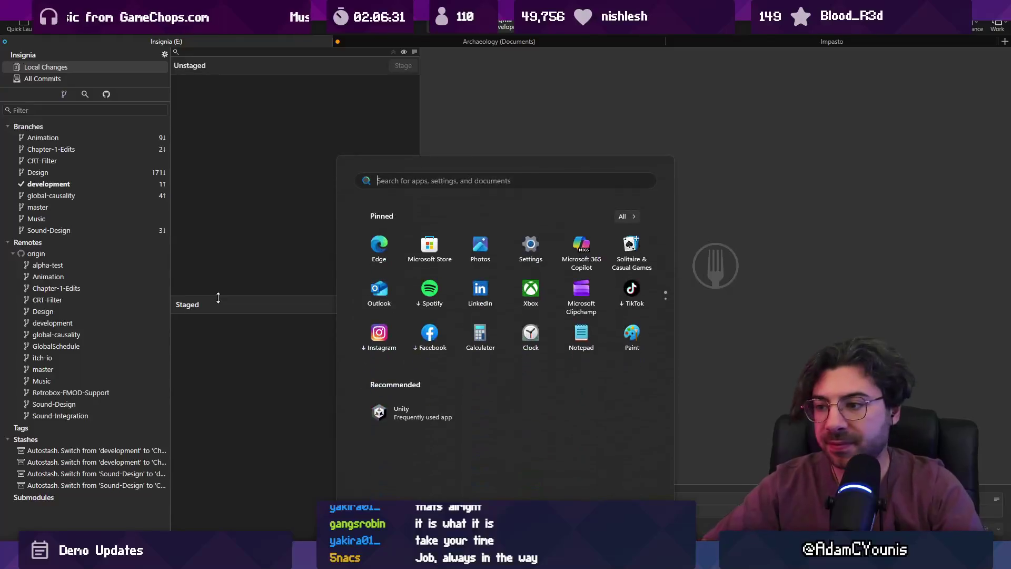
# Launch Unity Hub and open the Archaeology project in Unity 2022.3.
pyautogui.write('unity')
pyautogui.press('Return')
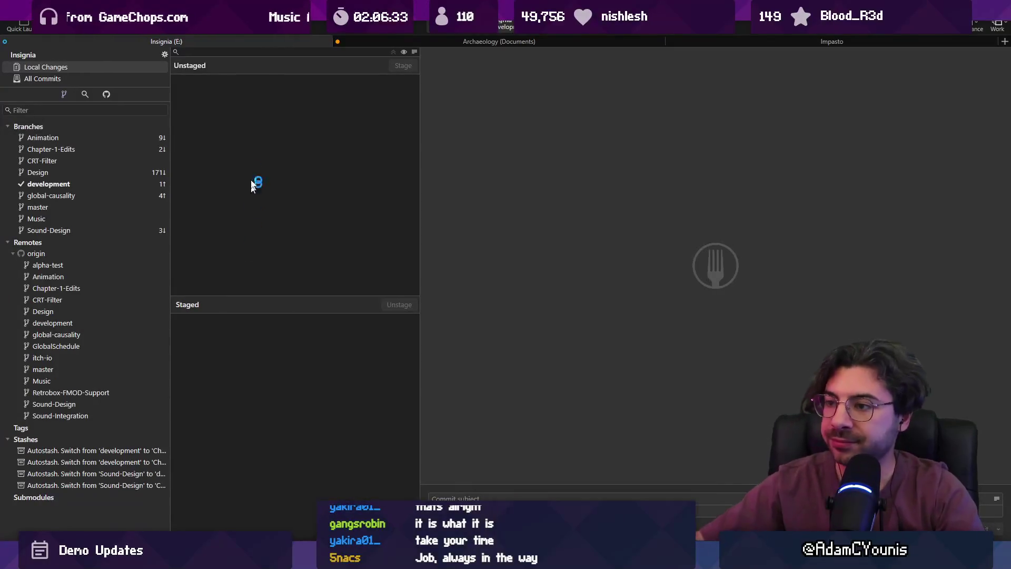
pyautogui.click(481, 282)
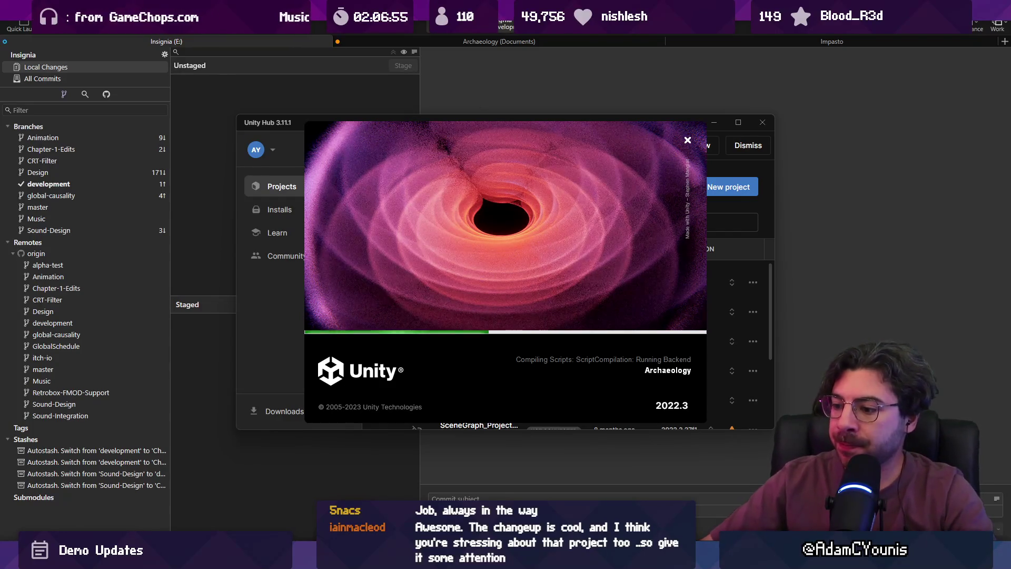
pyautogui.moveTo(448, 558)
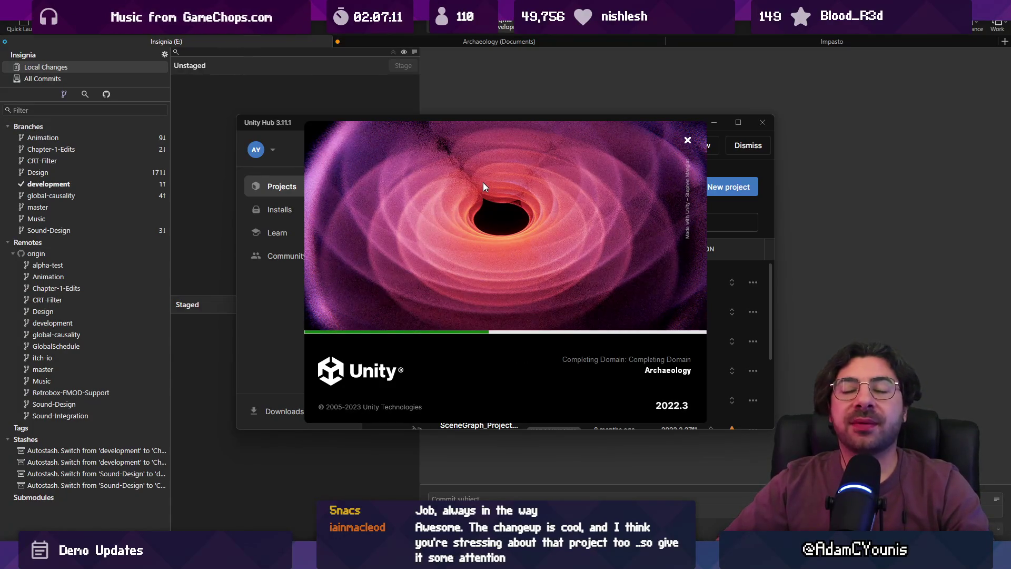
pyautogui.moveTo(402, 558)
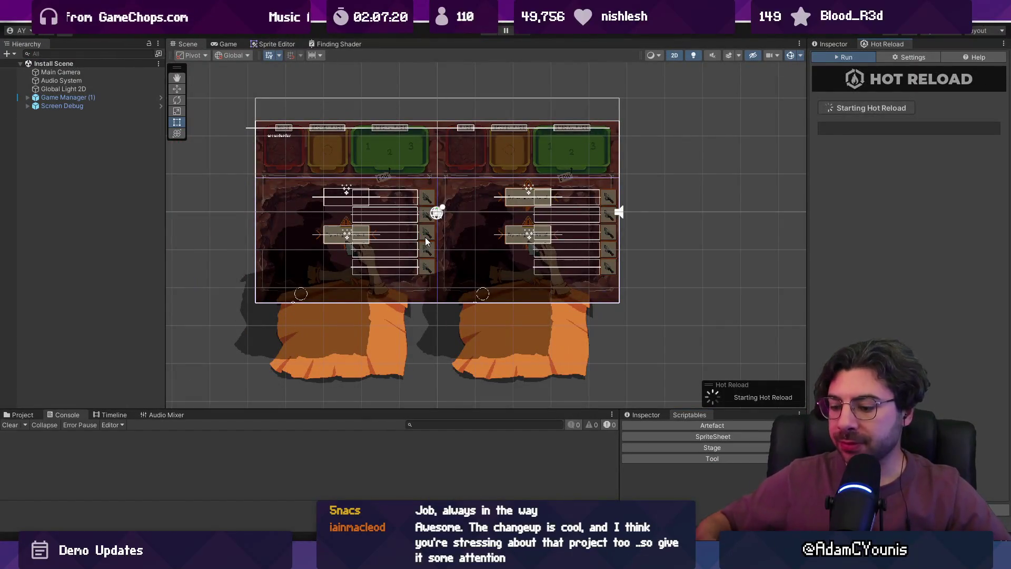
# Launch the Leonardo sketching app with a blank canvas.
pyautogui.press('super')
pyautogui.write('leonardo')
pyautogui.press('Return')
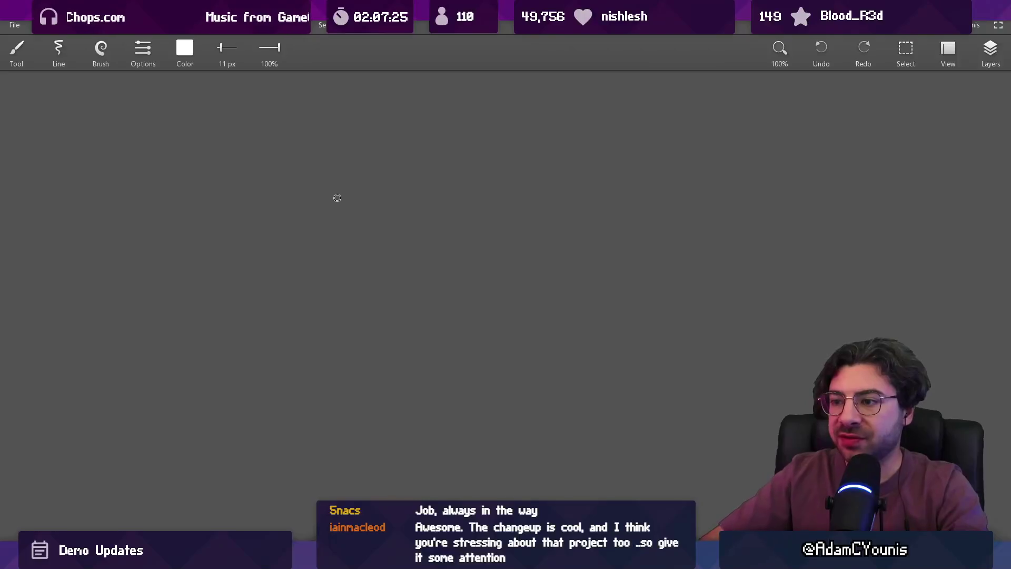
# Sketch %Appdata% → LocalLow → Company with arrows on the canvas.
pyautogui.moveTo(329, 234)
pyautogui.mouseDown()
pyautogui.moveTo(350, 223)
pyautogui.moveTo(377, 235)
pyautogui.moveTo(416, 218)
pyautogui.mouseUp()
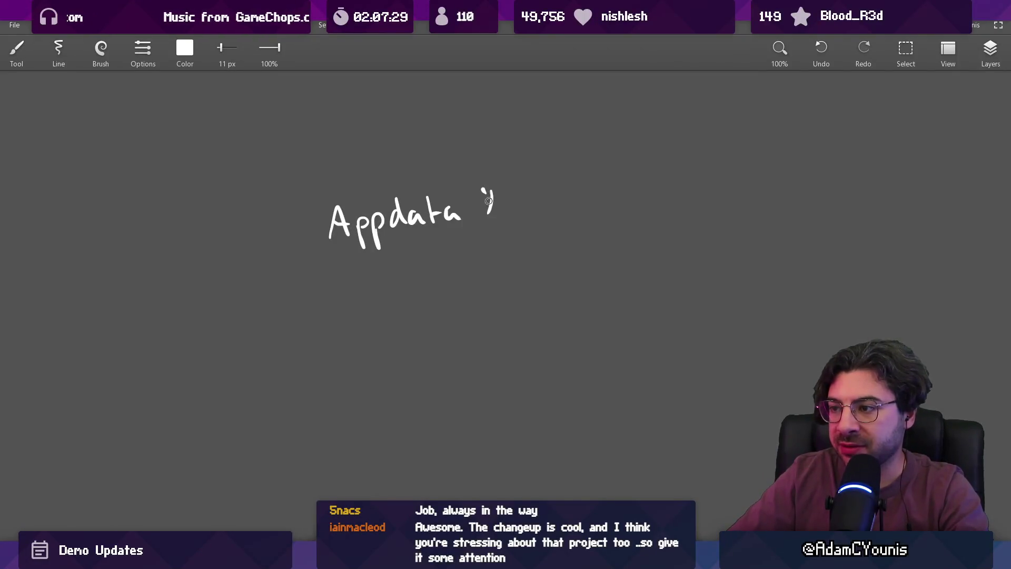
pyautogui.click(319, 231)
pyautogui.hscroll(5, 320, 253)
pyautogui.moveTo(324, 265); pyautogui.dragTo(367, 296)
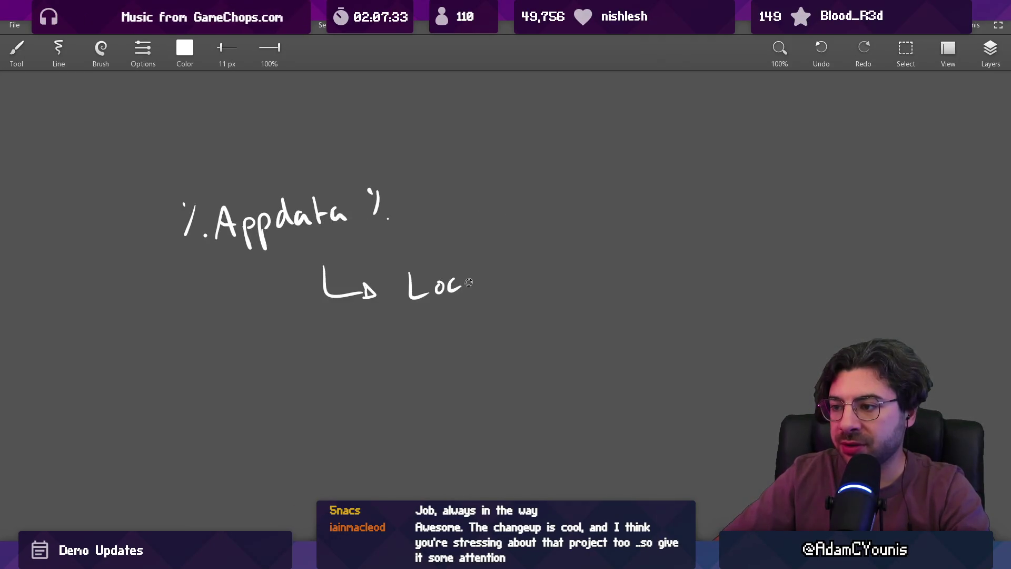
pyautogui.moveTo(502, 267)
pyautogui.mouseDown()
pyautogui.moveTo(523, 288)
pyautogui.moveTo(545, 277)
pyautogui.mouseUp()
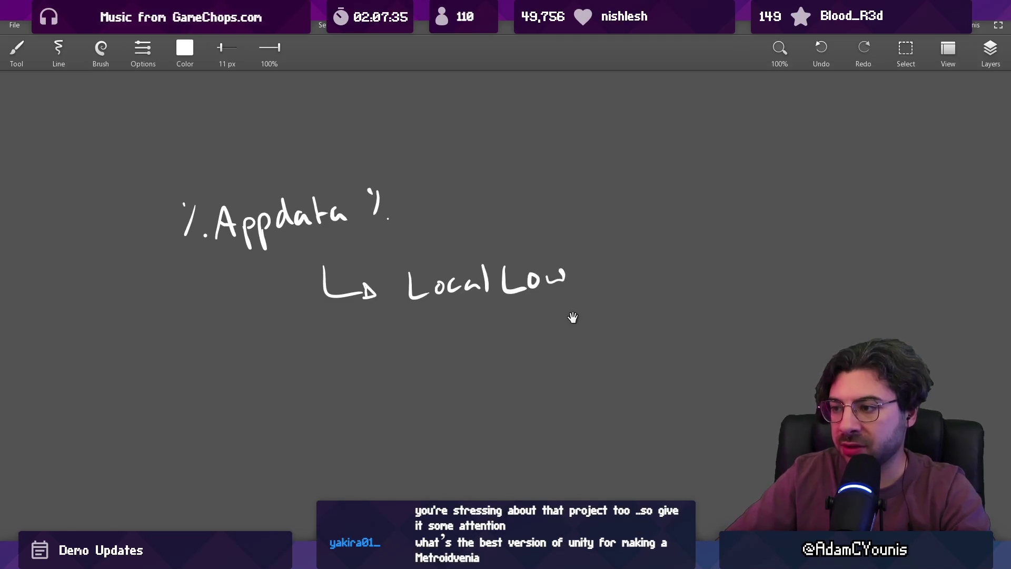
pyautogui.moveTo(576, 311); pyautogui.dragTo(543, 266)
pyautogui.moveTo(448, 273); pyautogui.dragTo(463, 293)
pyautogui.moveTo(541, 271); pyautogui.dragTo(549, 296)
pyautogui.moveTo(564, 284)
pyautogui.mouseDown()
pyautogui.moveTo(644, 287)
pyautogui.moveTo(684, 313)
pyautogui.moveTo(653, 324)
pyautogui.mouseUp()
pyautogui.moveTo(632, 326)
pyautogui.mouseDown()
pyautogui.moveTo(491, 289)
pyautogui.moveTo(446, 322)
pyautogui.moveTo(736, 317)
pyautogui.mouseUp()
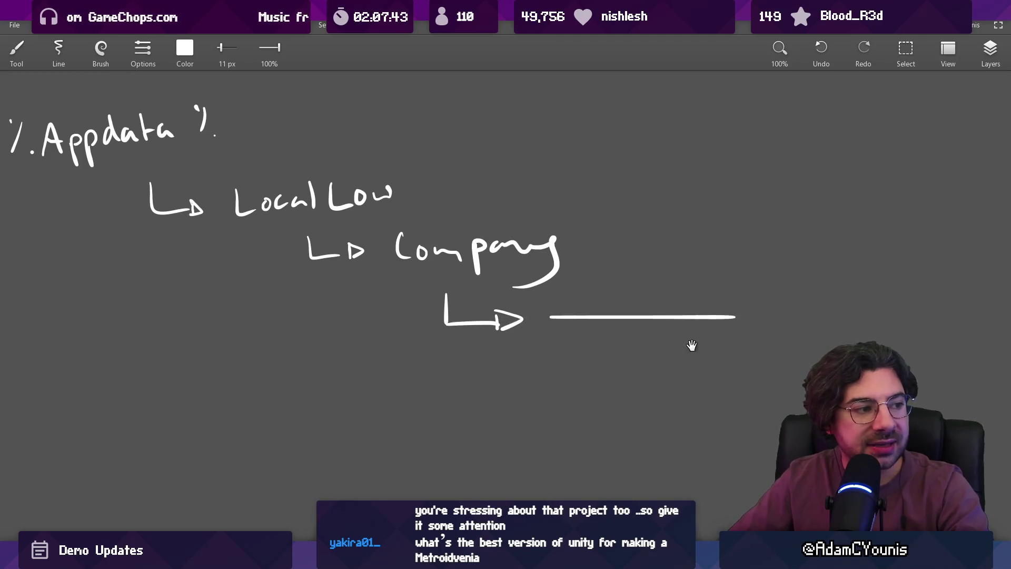
# Draw a line from Company into a rectangular box, redrawing its wobbly left side.
pyautogui.moveTo(589, 341); pyautogui.dragTo(480, 219)
pyautogui.moveTo(437, 189); pyautogui.dragTo(435, 349)
pyautogui.hotkey('ctrl', 'z')
pyautogui.moveTo(440, 195); pyautogui.dragTo(440, 365)
pyautogui.moveTo(629, 199); pyautogui.dragTo(629, 348)
pyautogui.moveTo(445, 363); pyautogui.dragTo(626, 363)
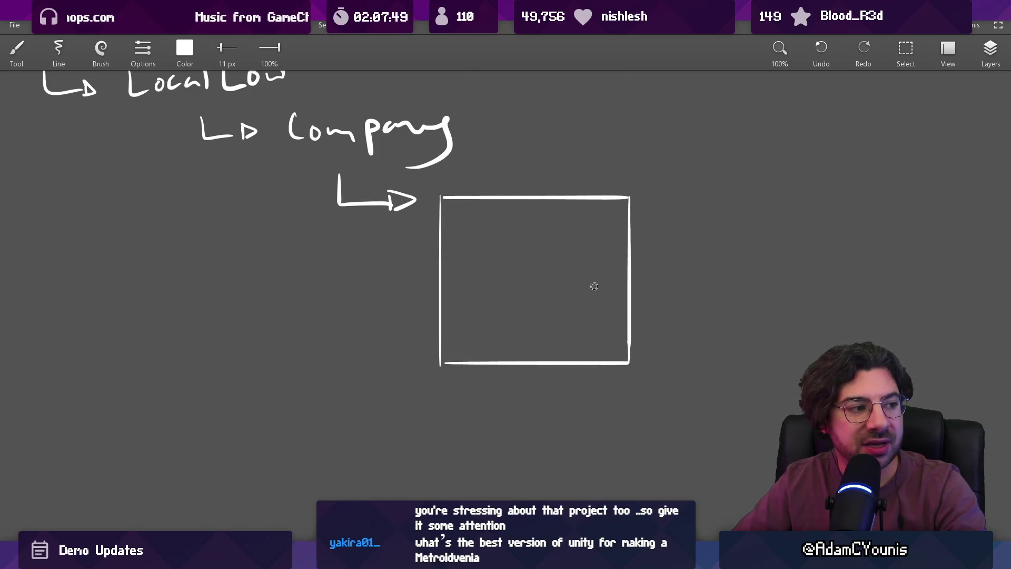
pyautogui.scroll(-3, 533, 257)
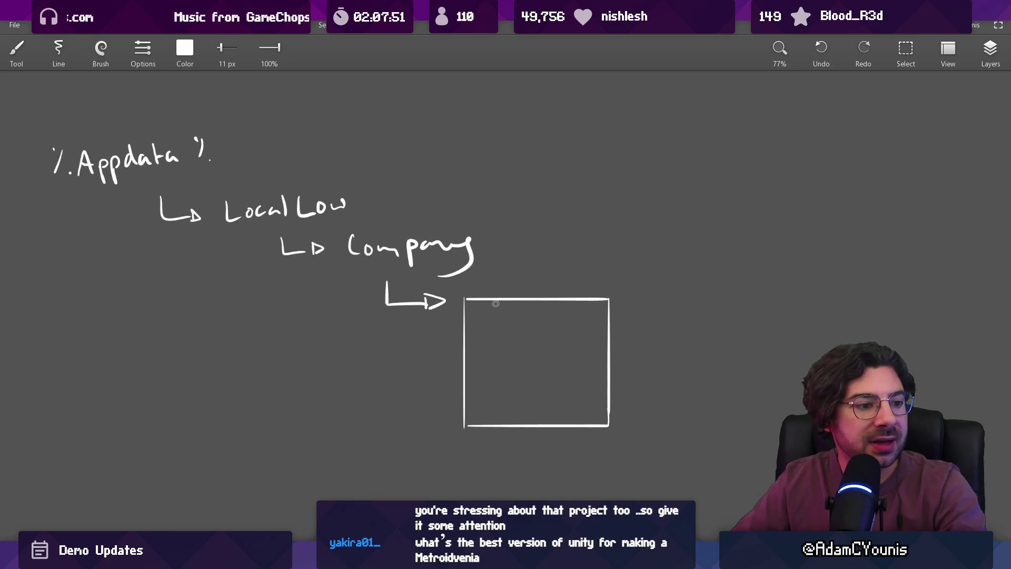
pyautogui.moveTo(480, 320)
pyautogui.mouseDown()
pyautogui.moveTo(511, 337)
pyautogui.moveTo(516, 387)
pyautogui.moveTo(593, 362)
pyautogui.mouseUp()
pyautogui.moveTo(588, 417); pyautogui.dragTo(606, 378)
pyautogui.hotkey('ctrl', 'z')
pyautogui.hotkey('ctrl', 'z')
pyautogui.hotkey('ctrl', 'z')
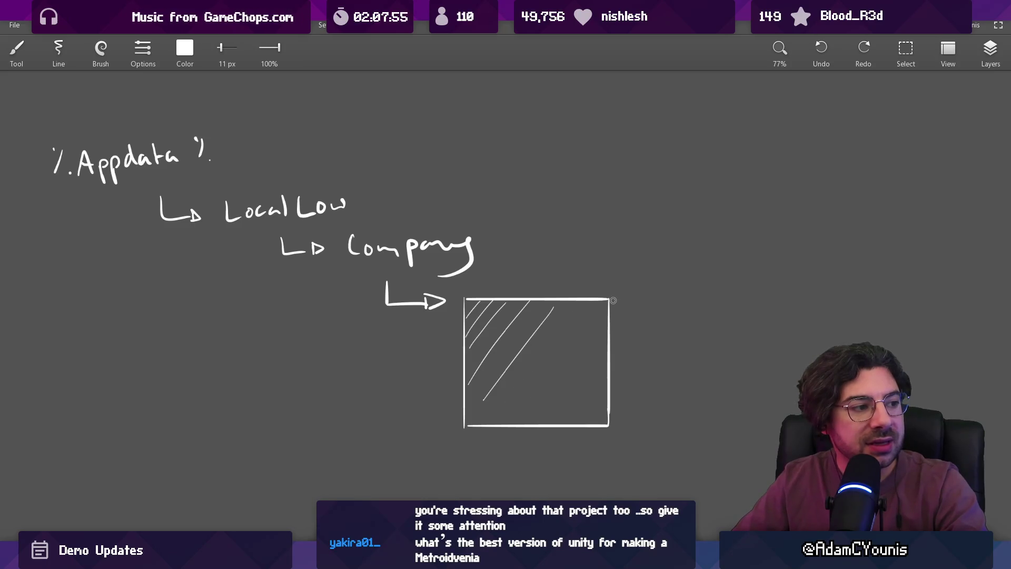
pyautogui.scroll(-2, 594, 310)
pyautogui.scroll(2, 544, 322)
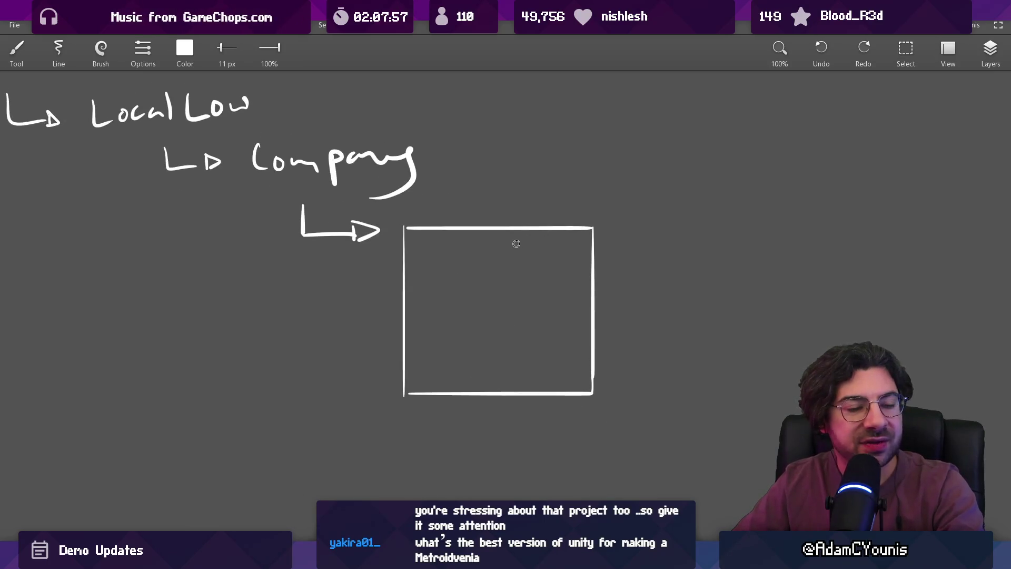
pyautogui.scroll(3, 464, 277)
# Write config.json inside the box and pan the canvas to make room beside it.
pyautogui.moveTo(409, 254); pyautogui.dragTo(410, 276)
pyautogui.moveTo(421, 253)
pyautogui.mouseDown()
pyautogui.moveTo(478, 273)
pyautogui.moveTo(492, 299)
pyautogui.mouseUp()
pyautogui.click(537, 274)
pyautogui.hscroll(1, 537, 273)
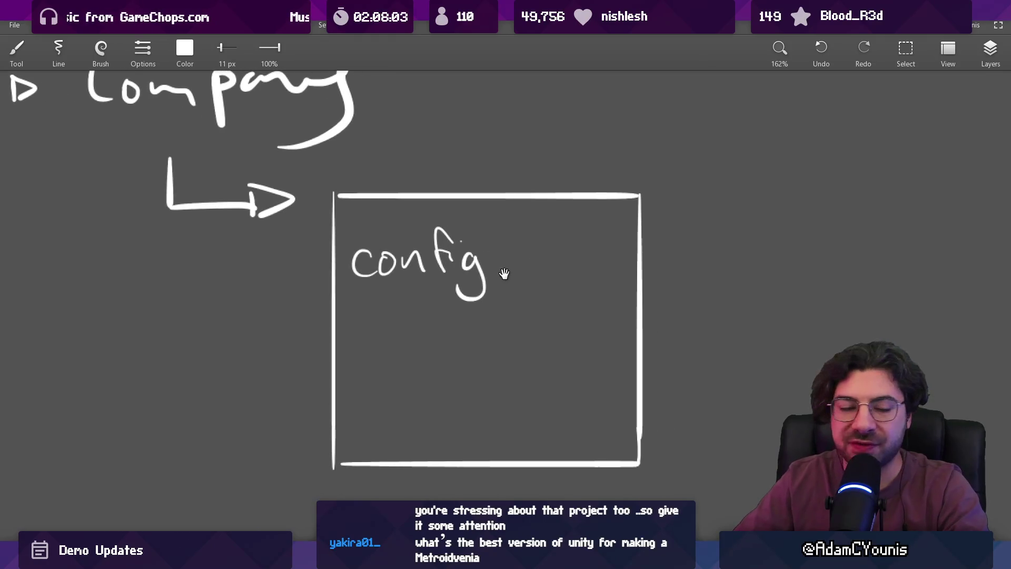
pyautogui.hotkey('ctrl', 'z')
pyautogui.moveTo(524, 252); pyautogui.dragTo(520, 289)
pyautogui.click(523, 245)
pyautogui.hotkey('ctrl', 'z')
pyautogui.moveTo(563, 252)
pyautogui.mouseDown()
pyautogui.moveTo(550, 271)
pyautogui.moveTo(578, 254)
pyautogui.moveTo(628, 270)
pyautogui.mouseUp()
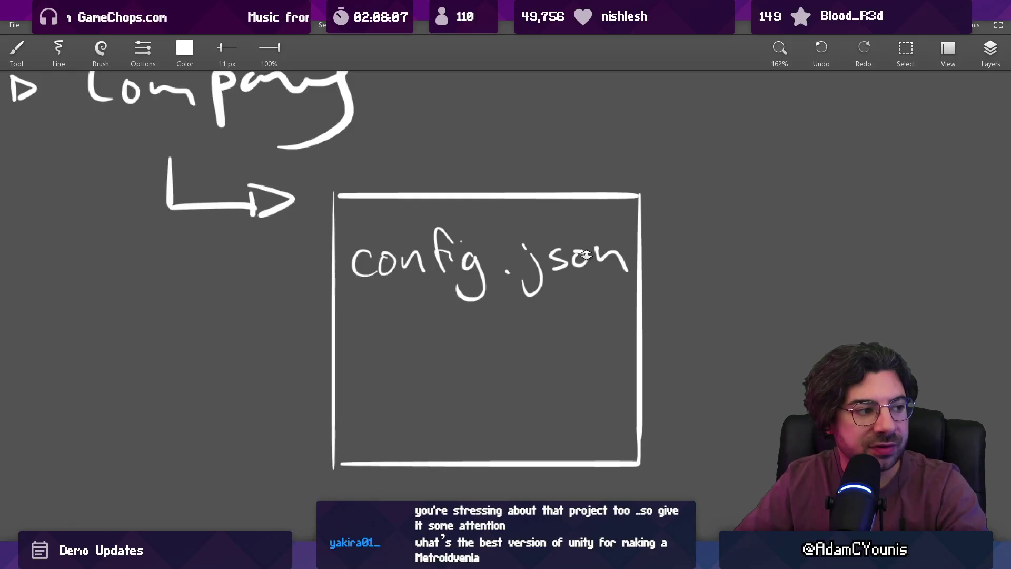
pyautogui.hscroll(2, 586, 254)
pyautogui.scroll(1, 586, 254)
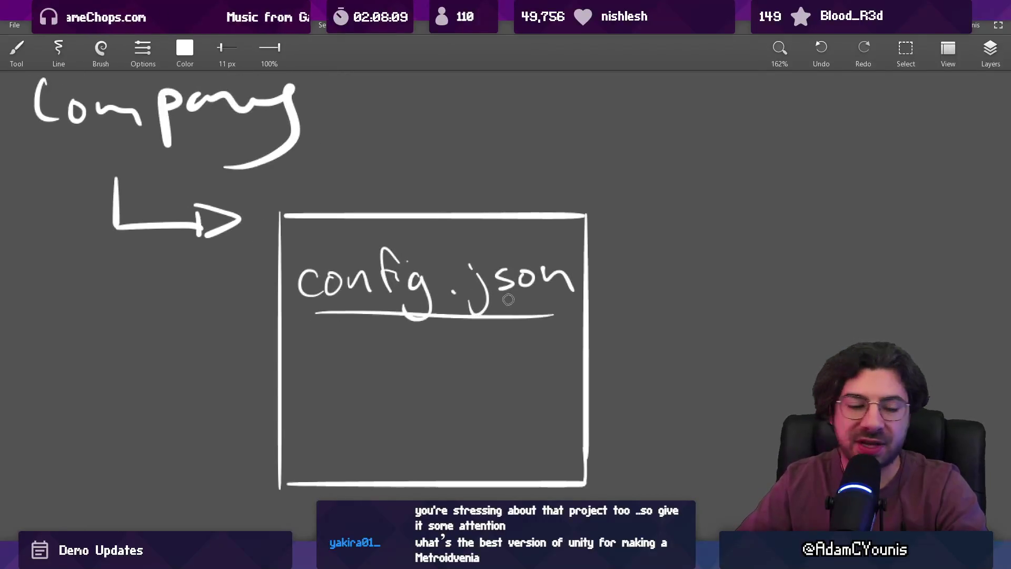
pyautogui.scroll(-2, 526, 300)
pyautogui.scroll(2, 396, 298)
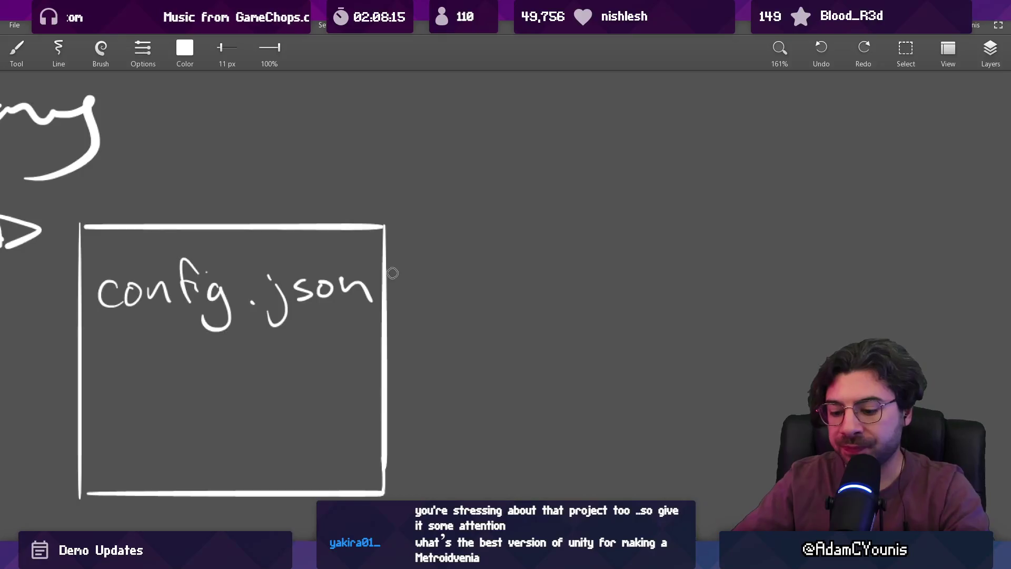
pyautogui.scroll(-4, 432, 284)
pyautogui.moveTo(447, 293); pyautogui.dragTo(375, 254)
pyautogui.scroll(-2, 381, 300)
# Draw a row of five rounded node boxes, redrawing the unfinished fifth box.
pyautogui.moveTo(449, 253)
pyautogui.mouseDown()
pyautogui.moveTo(341, 214)
pyautogui.moveTo(335, 202)
pyautogui.mouseUp()
pyautogui.moveTo(337, 195)
pyautogui.mouseDown()
pyautogui.moveTo(380, 178)
pyautogui.moveTo(360, 230)
pyautogui.mouseUp()
pyautogui.moveTo(456, 174); pyautogui.dragTo(465, 208)
pyautogui.moveTo(457, 169); pyautogui.dragTo(496, 207)
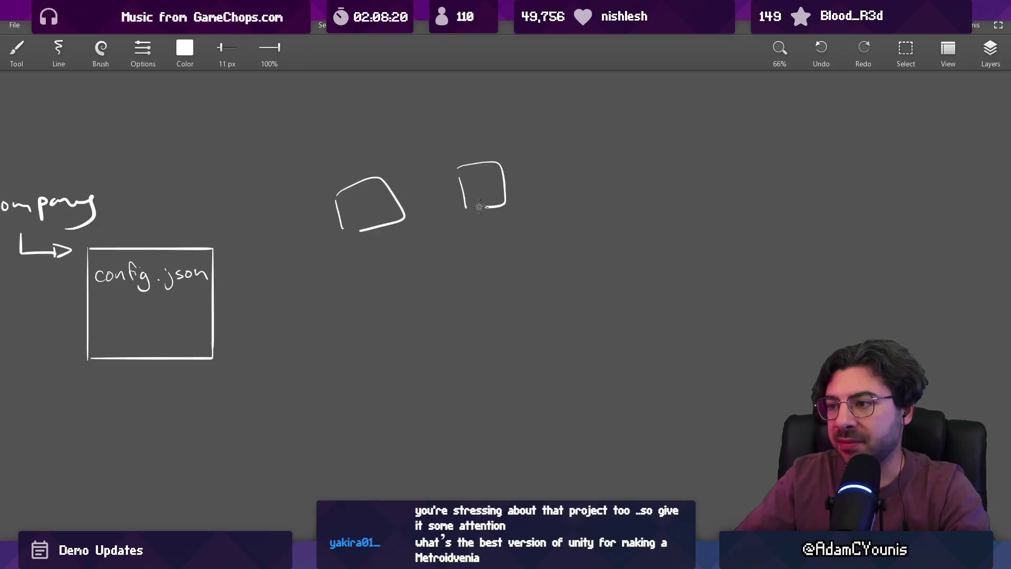
pyautogui.moveTo(559, 158); pyautogui.dragTo(579, 202)
pyautogui.moveTo(639, 152); pyautogui.dragTo(647, 195)
pyautogui.moveTo(641, 152)
pyautogui.mouseDown()
pyautogui.moveTo(690, 192)
pyautogui.moveTo(656, 198)
pyautogui.mouseUp()
pyautogui.moveTo(743, 163)
pyautogui.mouseDown()
pyautogui.moveTo(745, 202)
pyautogui.moveTo(770, 212)
pyautogui.mouseUp()
pyautogui.hotkey('ctrl', 'z')
pyautogui.moveTo(711, 161); pyautogui.dragTo(713, 198)
pyautogui.moveTo(709, 163); pyautogui.dragTo(774, 206)
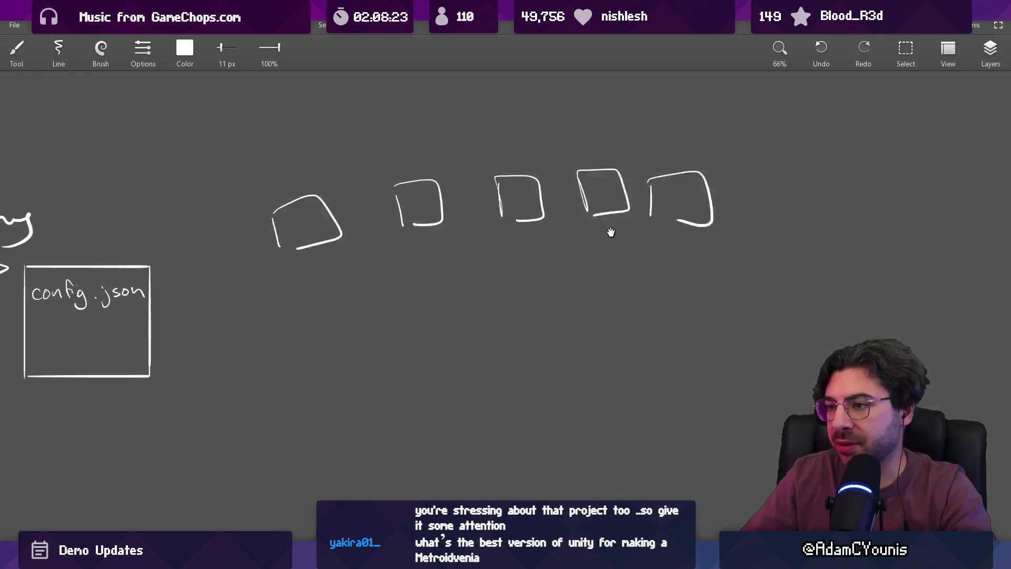
pyautogui.scroll(2, 737, 221)
# Number the boxes 1–5, cleaning up the rough 4, and write MQTT above them.
pyautogui.moveTo(142, 222); pyautogui.dragTo(153, 240)
pyautogui.moveTo(285, 186); pyautogui.dragTo(312, 198)
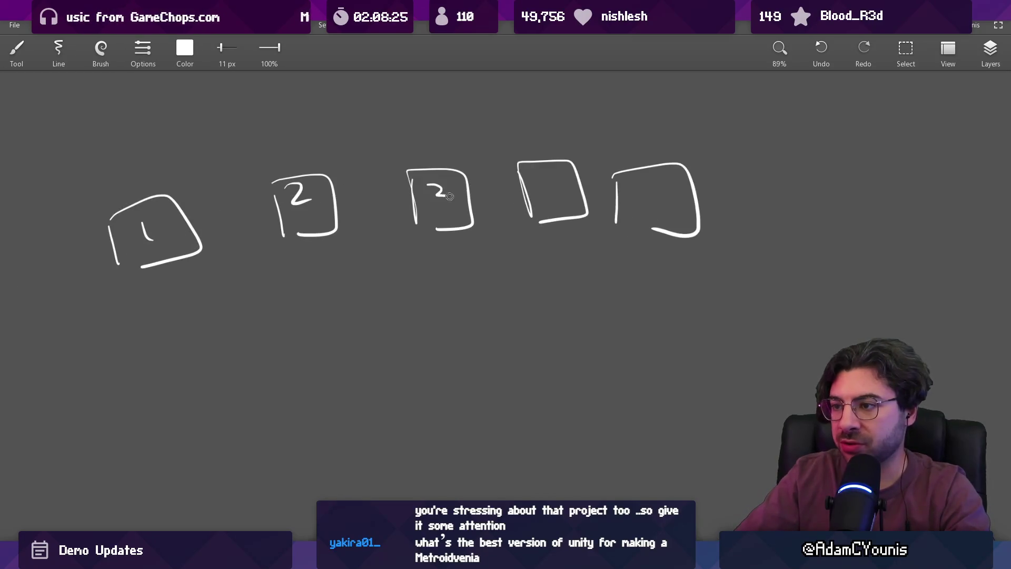
pyautogui.hotkey('ctrl', 'z')
pyautogui.hotkey('ctrl', 'z')
pyautogui.moveTo(539, 176); pyautogui.dragTo(560, 194)
pyautogui.moveTo(552, 180); pyautogui.dragTo(553, 213)
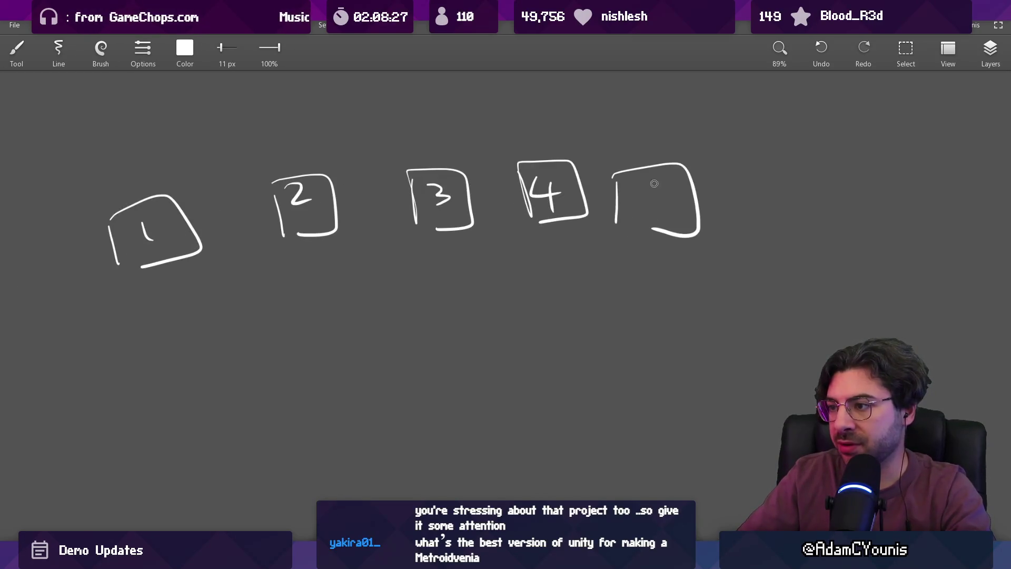
pyautogui.hscroll(-3, 564, 197)
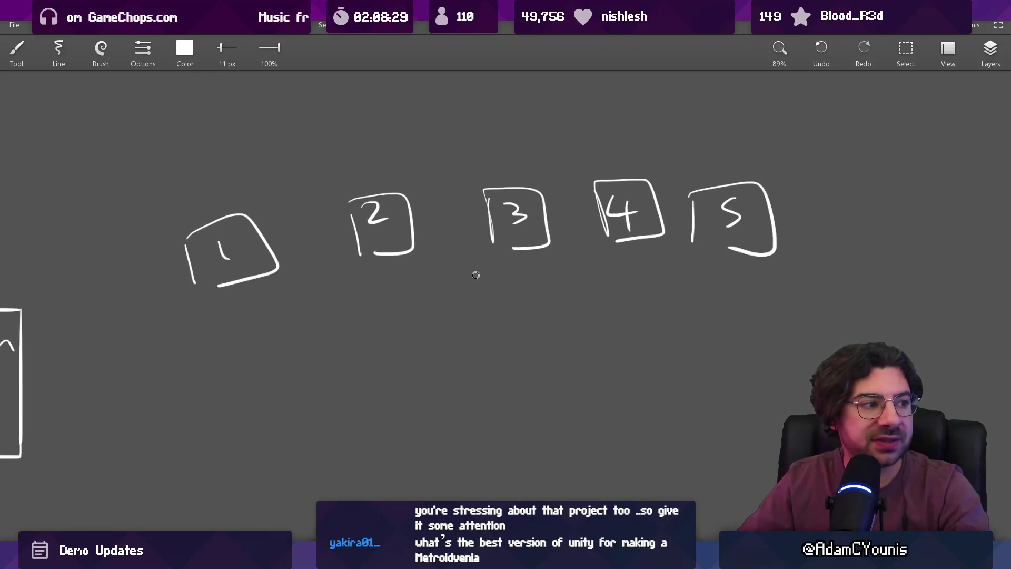
pyautogui.scroll(2, 406, 170)
pyautogui.moveTo(402, 166); pyautogui.dragTo(507, 135)
# Write Rain below the second box after undoing a trial arc across the boxes.
pyautogui.hscroll(2, 503, 178)
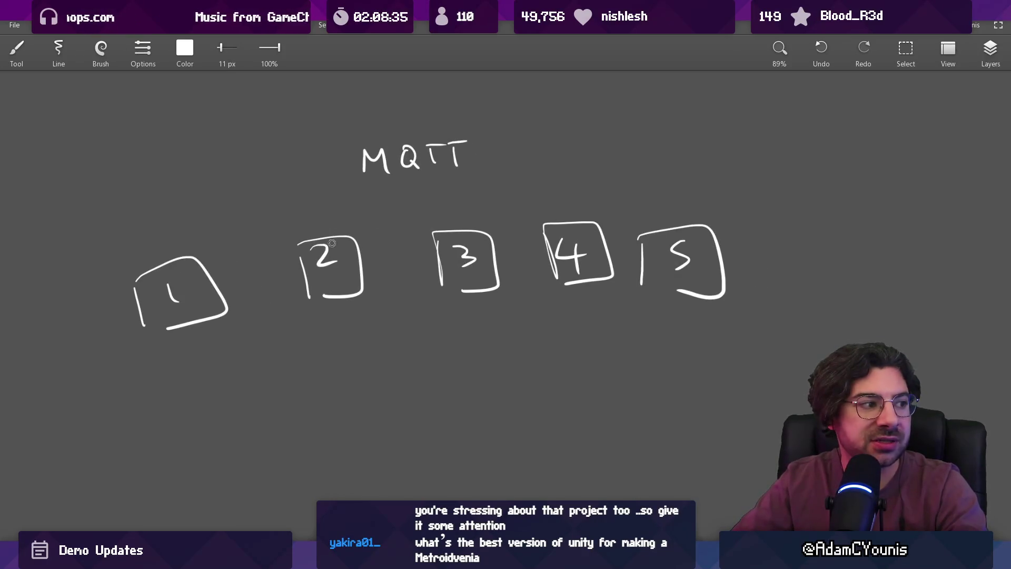
pyautogui.moveTo(218, 257); pyautogui.dragTo(640, 272)
pyautogui.hotkey('ctrl', 'z')
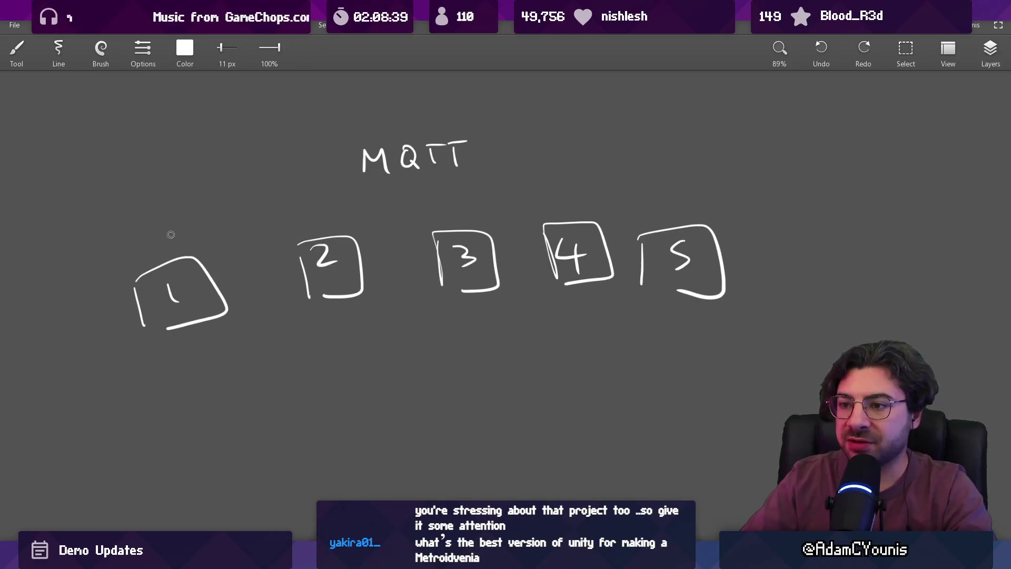
pyautogui.scroll(2, 226, 255)
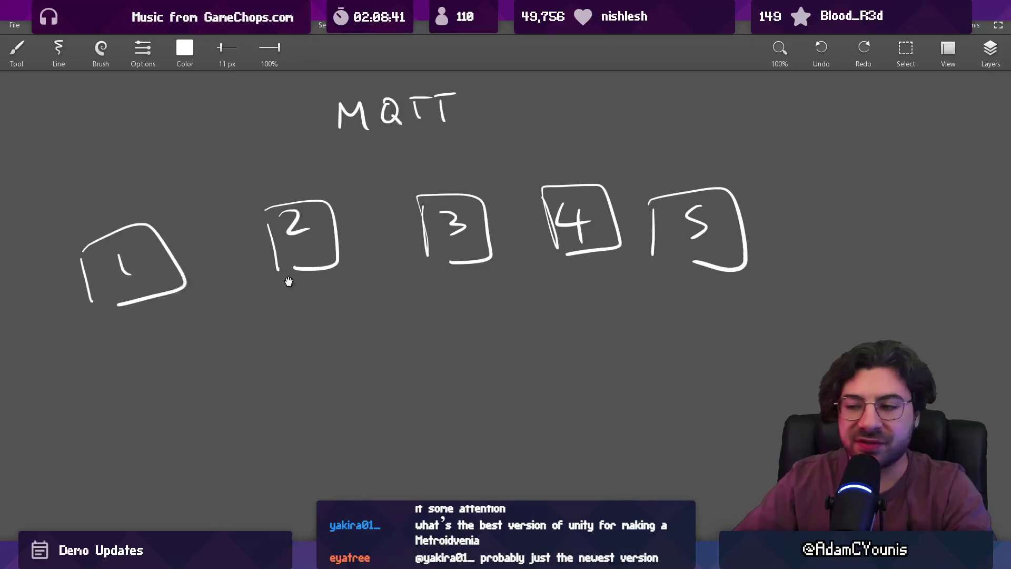
pyautogui.moveTo(304, 362); pyautogui.dragTo(381, 357)
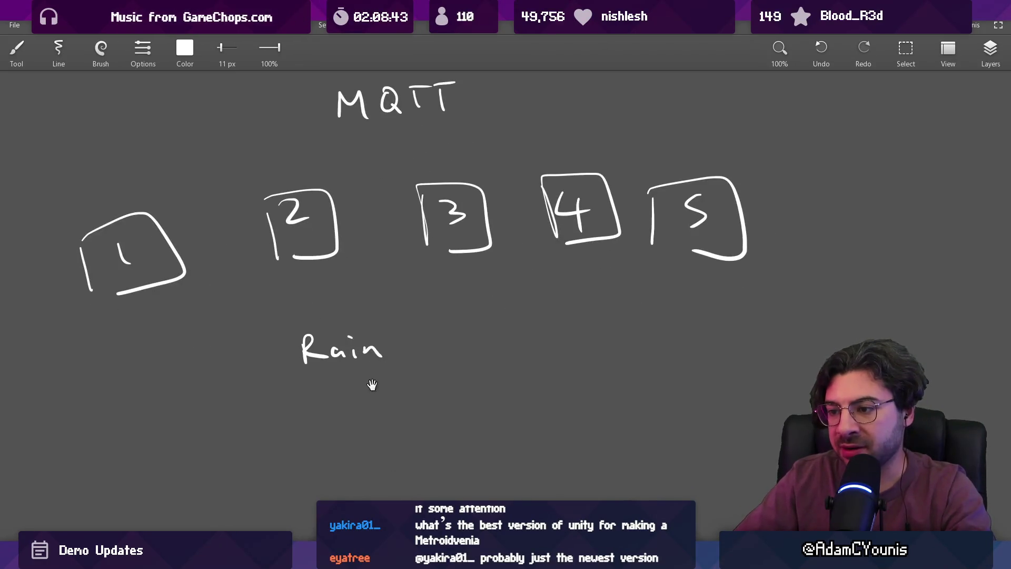
pyautogui.scroll(-2, 372, 384)
pyautogui.moveTo(298, 321); pyautogui.dragTo(342, 364)
pyautogui.scroll(-1, 313, 397)
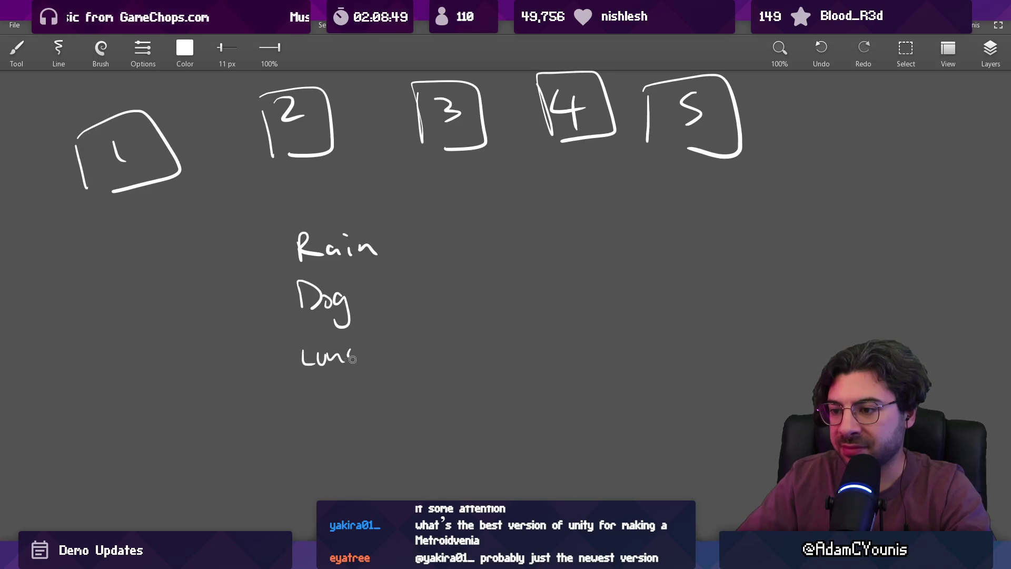
pyautogui.scroll(1, 388, 320)
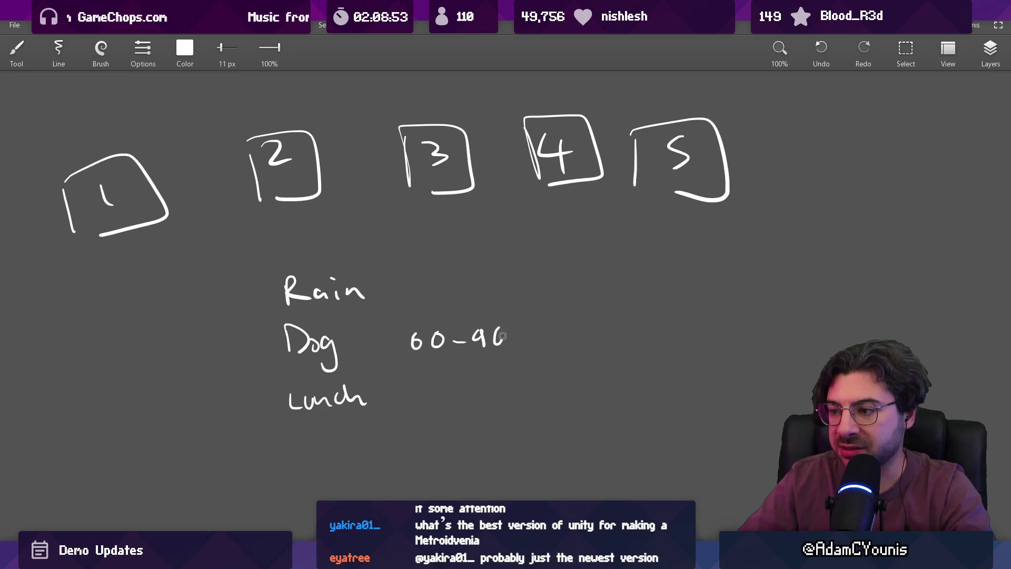
pyautogui.scroll(3, 495, 336)
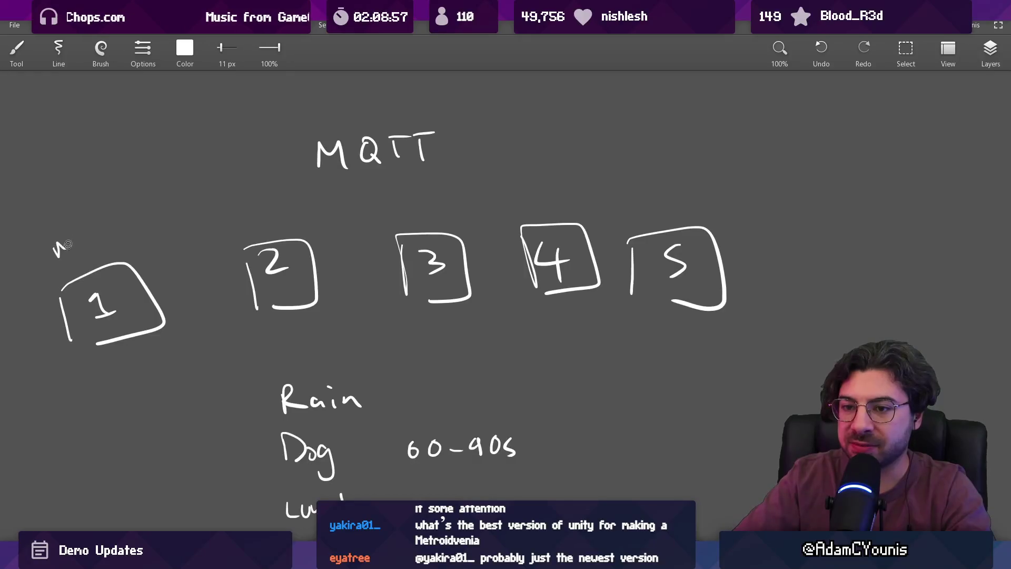
# Draw an arrow from config.json toward box 1.
pyautogui.moveTo(115, 259)
pyautogui.mouseDown()
pyautogui.moveTo(223, 225)
pyautogui.moveTo(510, 172)
pyautogui.mouseUp()
pyautogui.moveTo(300, 279); pyautogui.dragTo(426, 190)
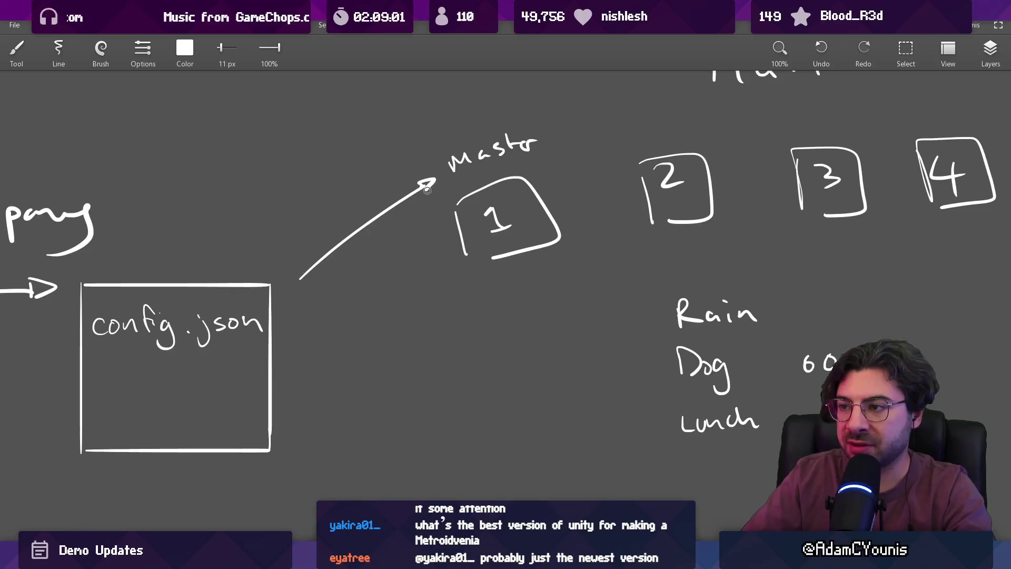
pyautogui.scroll(-3, 426, 190)
pyautogui.moveTo(558, 173); pyautogui.dragTo(253, 287)
# Try circling master and box 1 and adding signal waves, undoing the unwanted strokes.
pyautogui.moveTo(216, 247)
pyautogui.mouseDown()
pyautogui.moveTo(113, 326)
pyautogui.moveTo(179, 251)
pyautogui.mouseUp()
pyautogui.moveTo(294, 169); pyautogui.dragTo(318, 214)
pyautogui.moveTo(368, 155); pyautogui.dragTo(386, 194)
pyautogui.hotkey('ctrl', 'z')
pyautogui.hotkey('ctrl', 'z')
pyautogui.hotkey('ctrl', 'z')
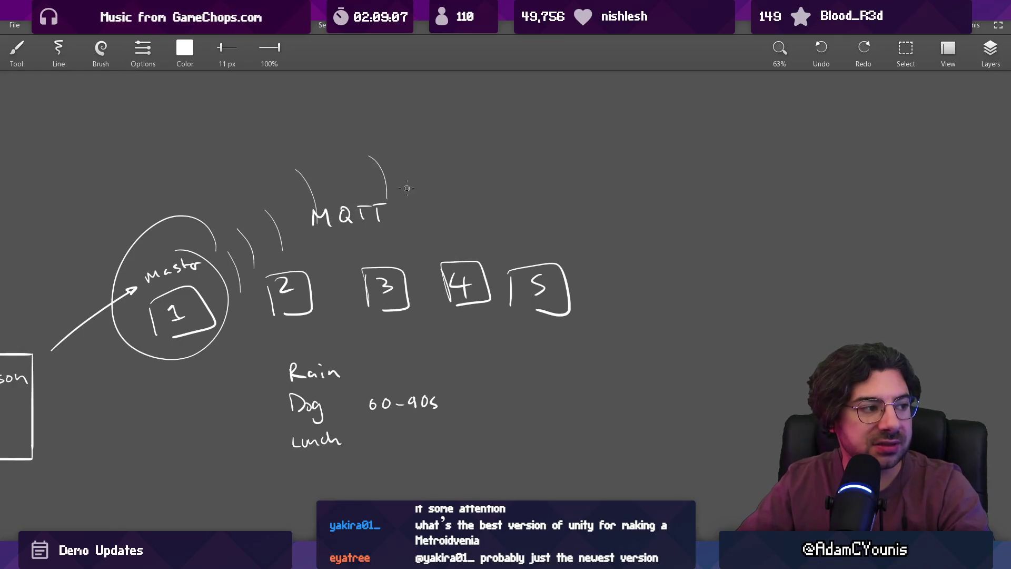
pyautogui.moveTo(301, 298); pyautogui.dragTo(314, 286)
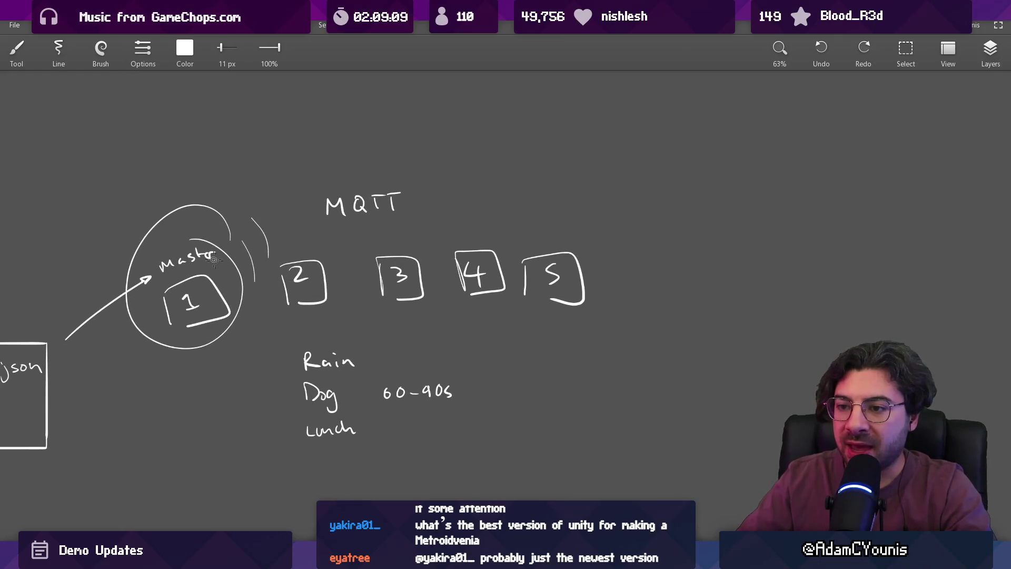
pyautogui.hotkey('ctrl', 'z')
pyautogui.scroll(2, 240, 278)
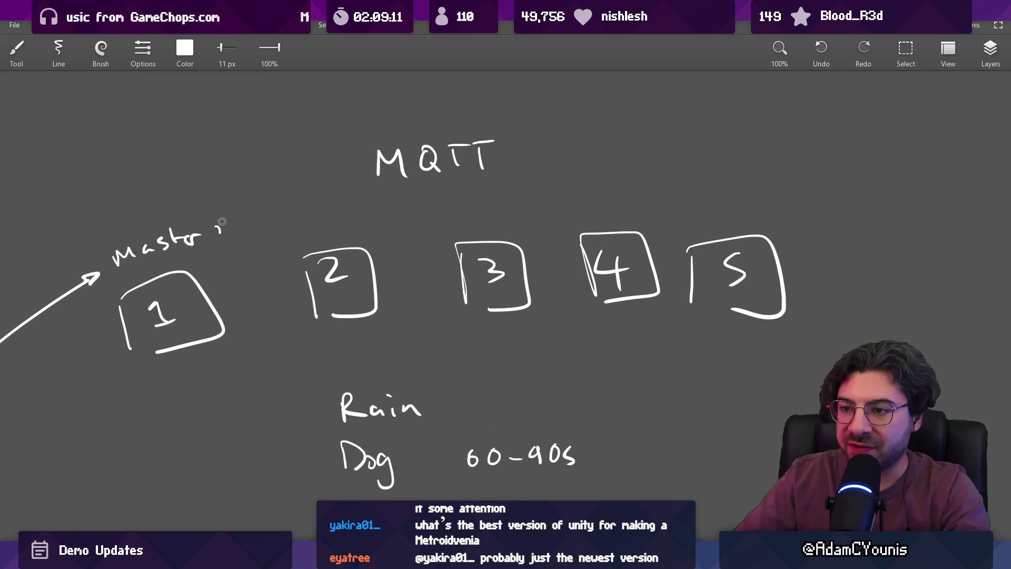
pyautogui.moveTo(245, 205); pyautogui.dragTo(248, 236)
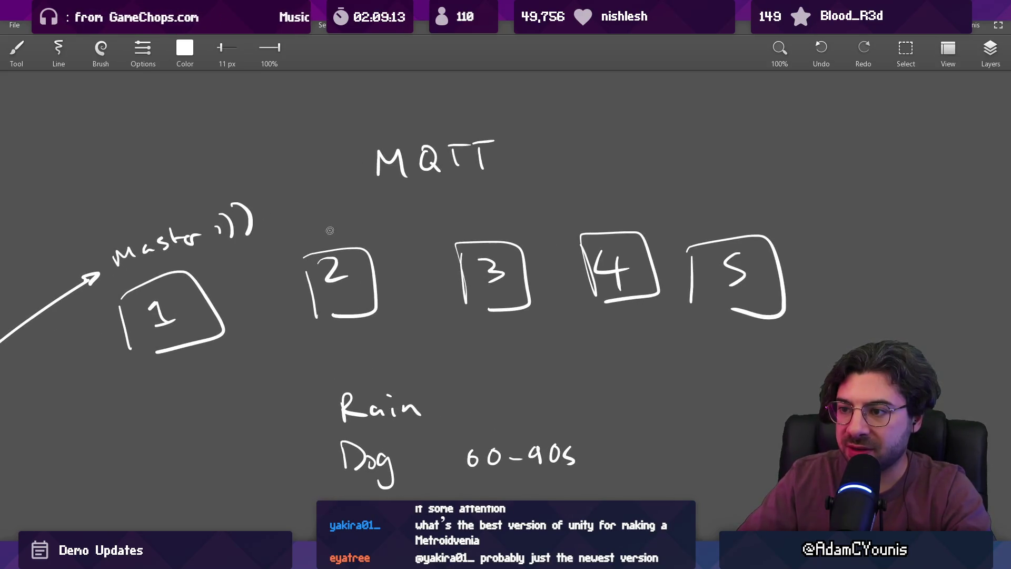
pyautogui.hotkey('ctrl', 'z')
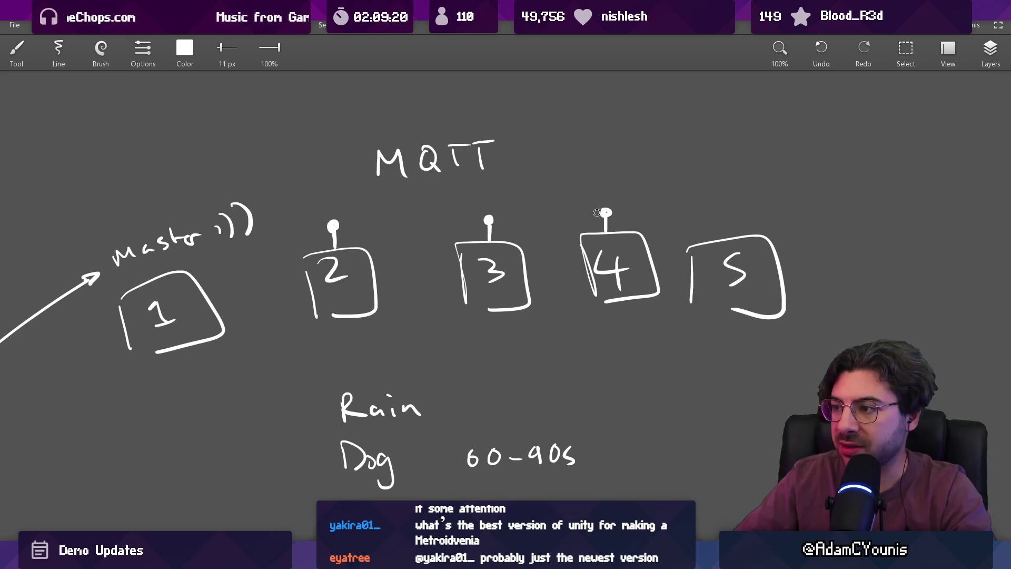
# Add an antenna pin to box 5, undoing a trial underline under Master.
pyautogui.moveTo(729, 210); pyautogui.dragTo(763, 185)
pyautogui.moveTo(170, 245); pyautogui.dragTo(224, 225)
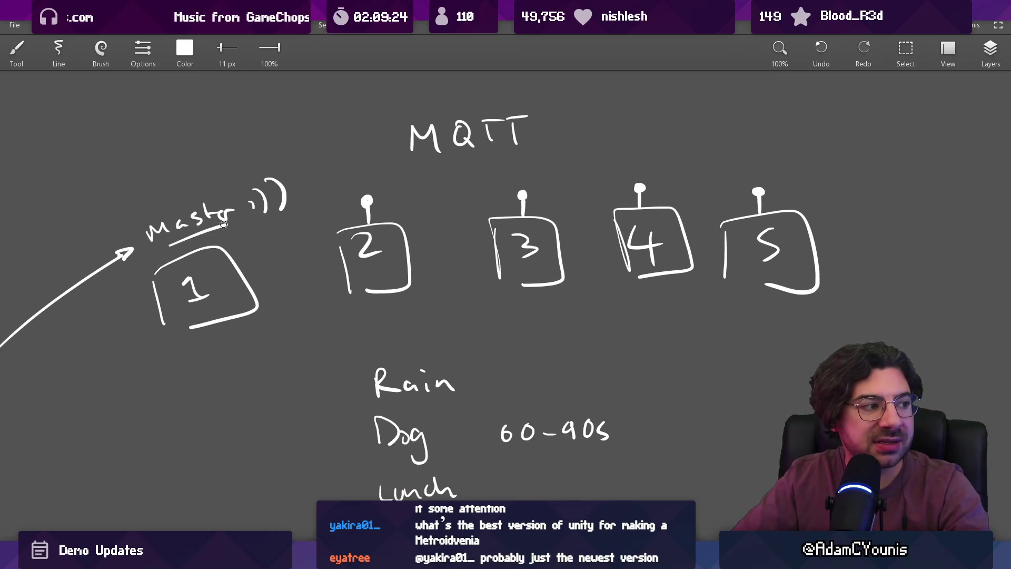
pyautogui.hotkey('ctrl', 'z')
pyautogui.scroll(-3, 410, 223)
pyautogui.scroll(3, 354, 225)
pyautogui.press('e')
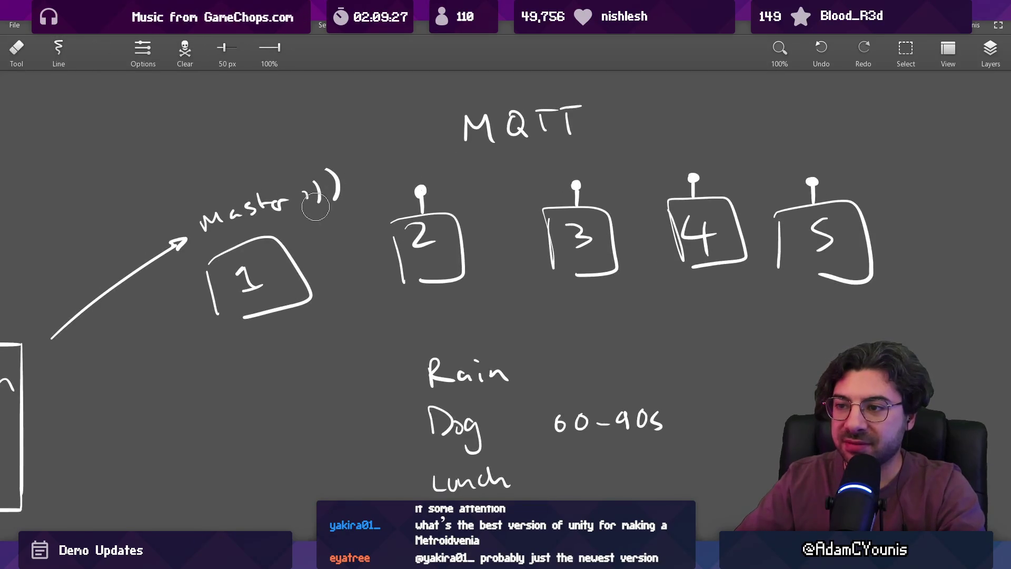
pyautogui.scroll(-3, 405, 222)
pyautogui.scroll(3, 426, 214)
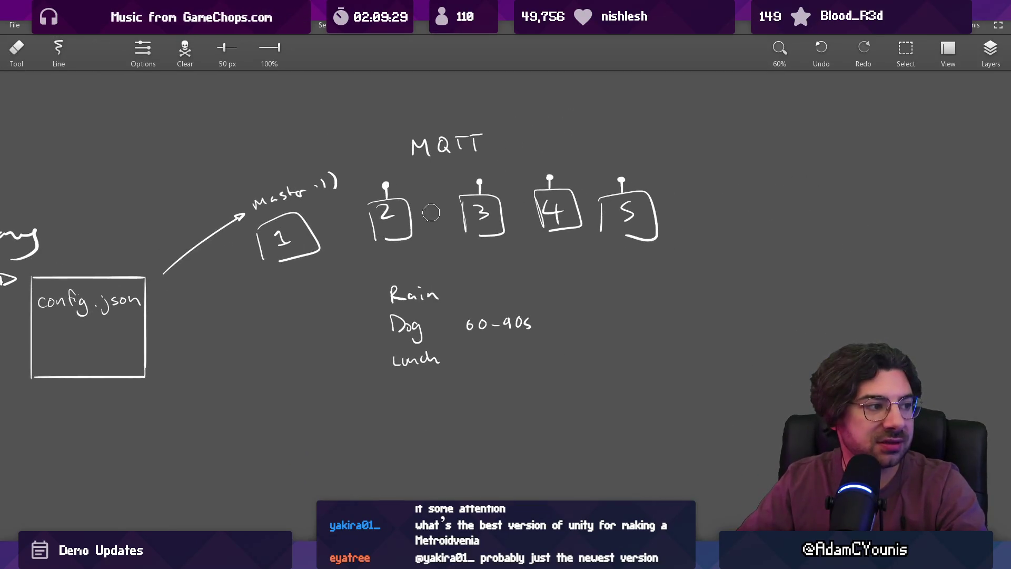
pyautogui.press('b')
# Sketch signal arcs above boxes 2–4, undo them, and pan toward LocalLow.
pyautogui.moveTo(354, 165)
pyautogui.mouseDown()
pyautogui.moveTo(373, 149)
pyautogui.moveTo(386, 108)
pyautogui.mouseUp()
pyautogui.moveTo(500, 155); pyautogui.dragTo(543, 153)
pyautogui.moveTo(491, 140); pyautogui.dragTo(518, 116)
pyautogui.moveTo(627, 152); pyautogui.dragTo(671, 141)
pyautogui.moveTo(615, 135); pyautogui.dragTo(665, 100)
pyautogui.hotkey('ctrl', 'z')
pyautogui.hotkey('ctrl', 'z')
pyautogui.hotkey('ctrl', 'z')
pyautogui.hotkey('ctrl', 'z')
pyautogui.moveTo(593, 356); pyautogui.dragTo(582, 353)
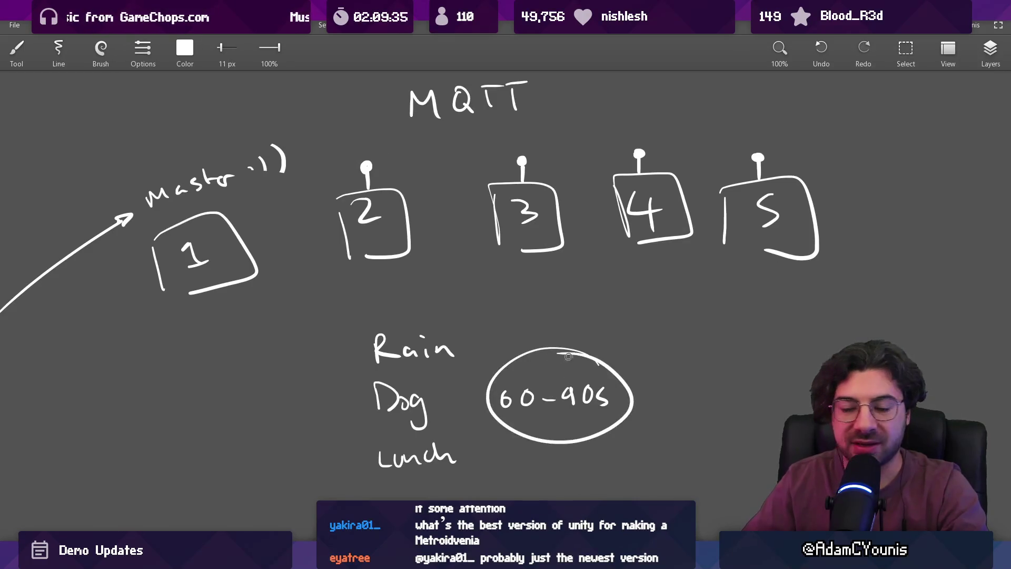
pyautogui.scroll(-2, 529, 400)
pyautogui.hotkey('ctrl', 'z')
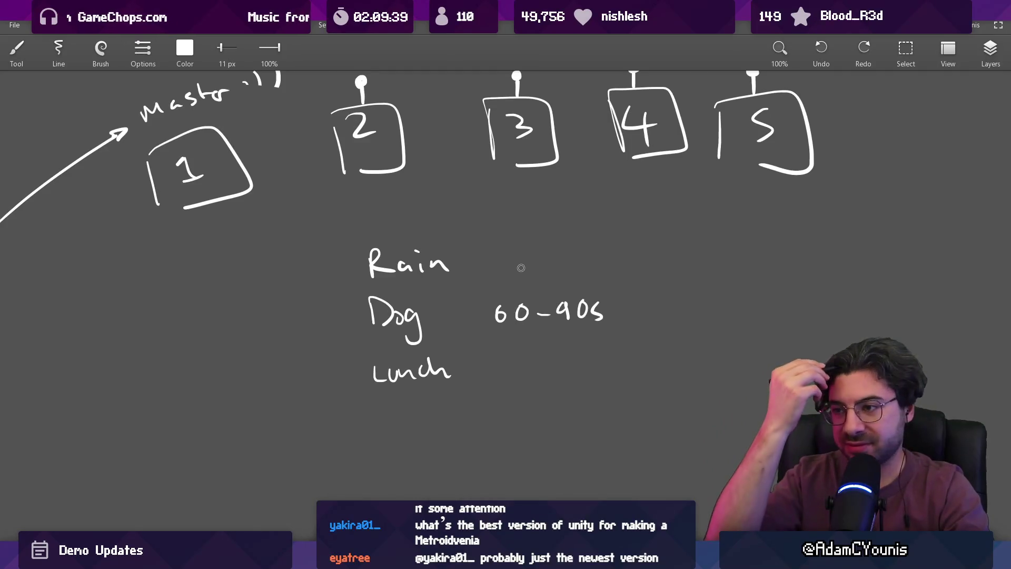
pyautogui.scroll(-5, 521, 268)
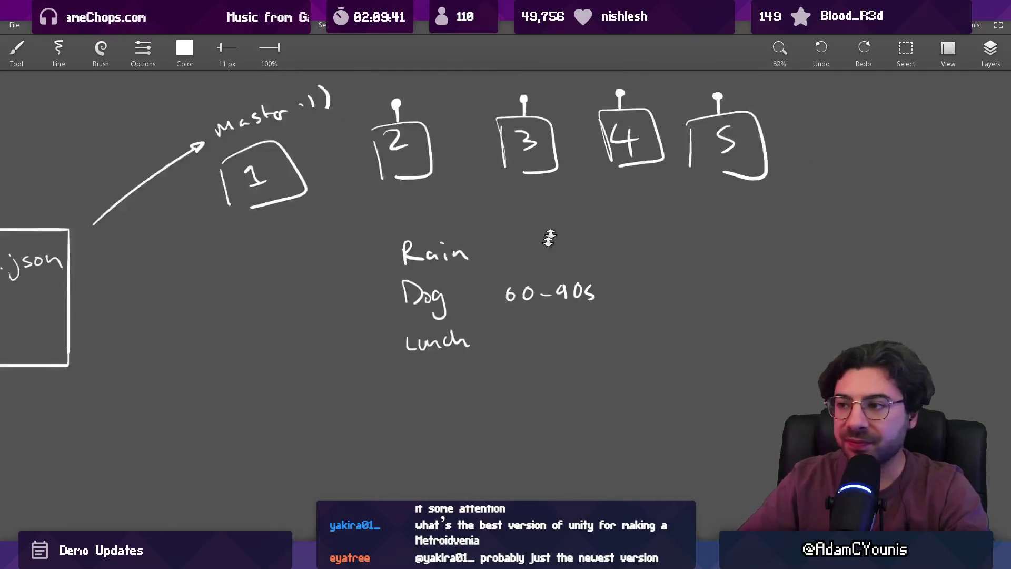
pyautogui.moveTo(393, 226)
pyautogui.mouseDown()
pyautogui.moveTo(452, 287)
pyautogui.moveTo(560, 289)
pyautogui.mouseUp()
# Briefly circle boxes 2–5 and the word master, undoing the stray circles.
pyautogui.scroll(3, 481, 194)
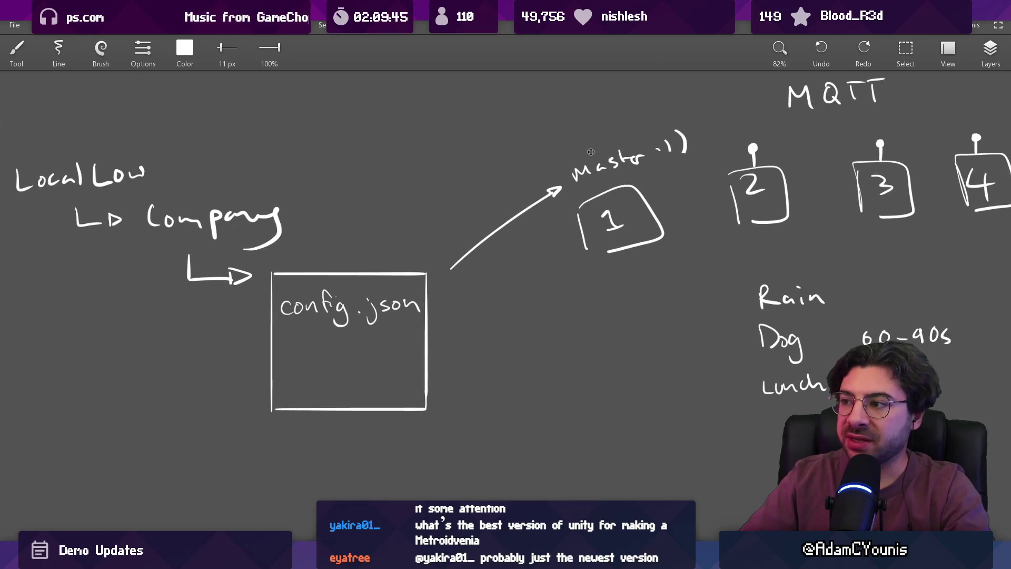
pyautogui.moveTo(625, 157); pyautogui.dragTo(402, 180)
pyautogui.moveTo(550, 158); pyautogui.dragTo(505, 158)
pyautogui.hotkey('ctrl', 'z')
pyautogui.moveTo(653, 147); pyautogui.dragTo(679, 149)
pyautogui.moveTo(747, 137); pyautogui.dragTo(758, 140)
pyautogui.moveTo(795, 239)
pyautogui.mouseDown()
pyautogui.moveTo(868, 142)
pyautogui.moveTo(800, 263)
pyautogui.mouseUp()
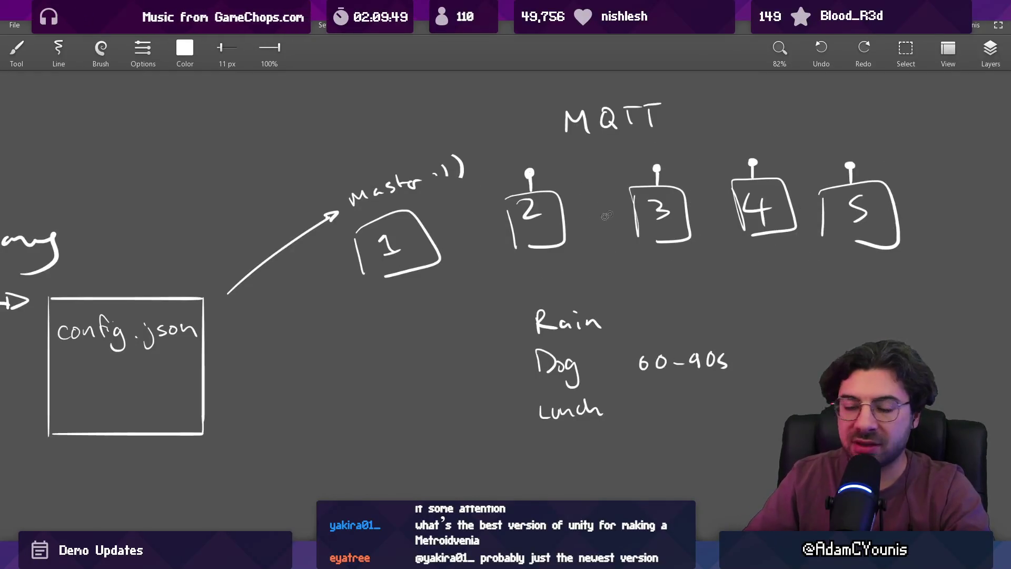
pyautogui.moveTo(481, 210); pyautogui.dragTo(555, 247)
pyautogui.moveTo(492, 226); pyautogui.dragTo(464, 226)
pyautogui.hotkey('ctrl', 'z')
# Circle the config.json box and box in the Appdata, LocalLow, Company path.
pyautogui.moveTo(319, 404); pyautogui.dragTo(418, 325)
pyautogui.moveTo(329, 275); pyautogui.dragTo(281, 272)
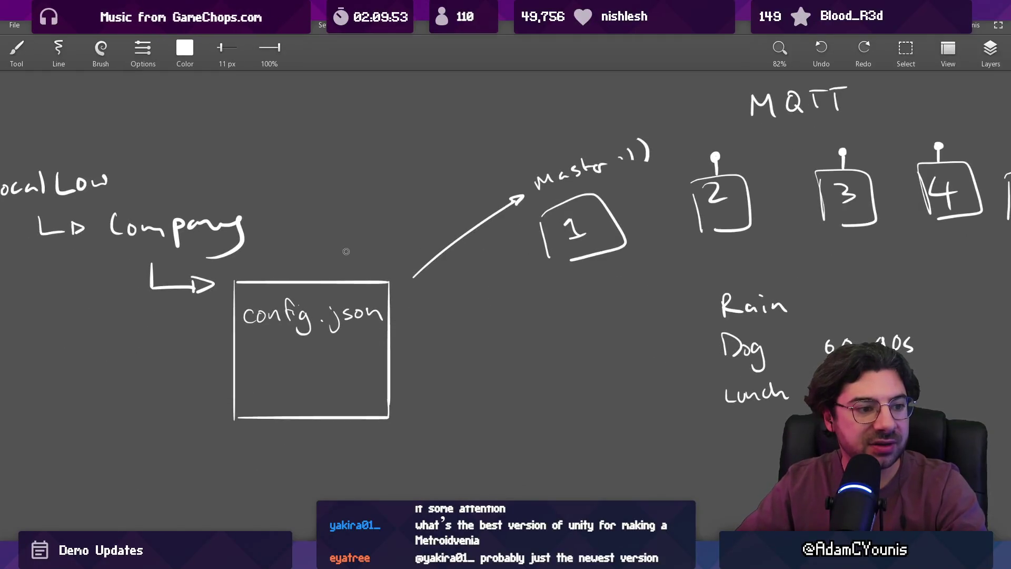
pyautogui.hscroll(-10, 263, 253)
pyautogui.scroll(3, 264, 252)
pyautogui.moveTo(156, 190)
pyautogui.mouseDown()
pyautogui.moveTo(209, 369)
pyautogui.moveTo(503, 143)
pyautogui.moveTo(221, 165)
pyautogui.mouseUp()
pyautogui.moveTo(506, 268); pyautogui.dragTo(350, 153)
pyautogui.moveTo(437, 210); pyautogui.dragTo(488, 212)
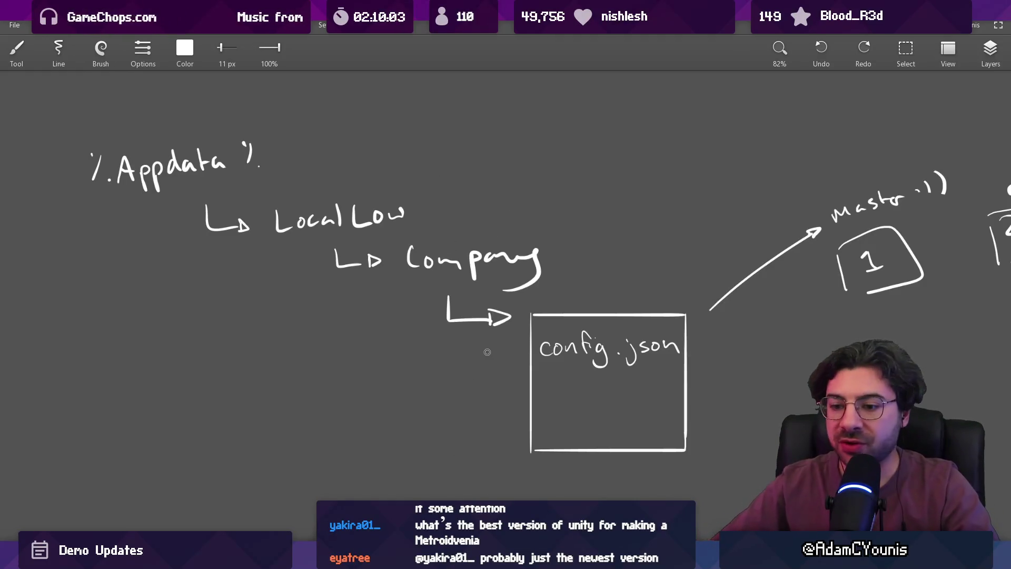
pyautogui.moveTo(609, 395)
pyautogui.mouseDown()
pyautogui.moveTo(286, 304)
pyautogui.moveTo(308, 304)
pyautogui.moveTo(322, 288)
pyautogui.moveTo(341, 315)
pyautogui.moveTo(546, 296)
pyautogui.mouseUp()
pyautogui.scroll(5, 287, 303)
# Draw a blank line after IP and write 'master = true' below it.
pyautogui.hotkey('ctrl', 'z')
pyautogui.moveTo(388, 309); pyautogui.dragTo(541, 309)
pyautogui.moveTo(294, 373)
pyautogui.mouseDown()
pyautogui.moveTo(295, 352)
pyautogui.moveTo(321, 372)
pyautogui.mouseUp()
pyautogui.moveTo(336, 357)
pyautogui.mouseDown()
pyautogui.moveTo(338, 365)
pyautogui.moveTo(392, 353)
pyautogui.mouseUp()
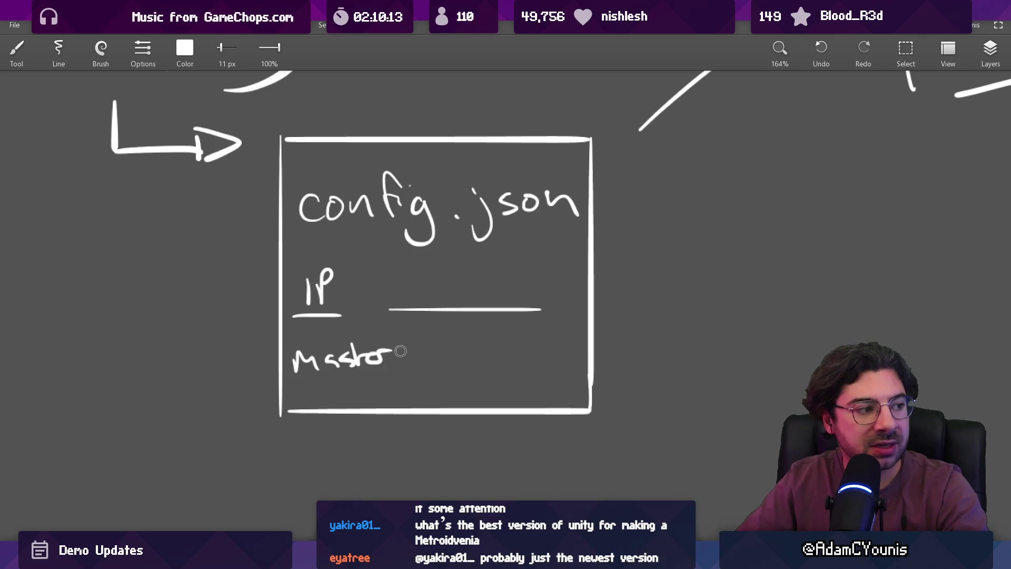
pyautogui.moveTo(447, 336); pyautogui.dragTo(537, 363)
# Handwrite the placeholder IP address x.xxx.xx on the IP line.
pyautogui.scroll(2, 471, 310)
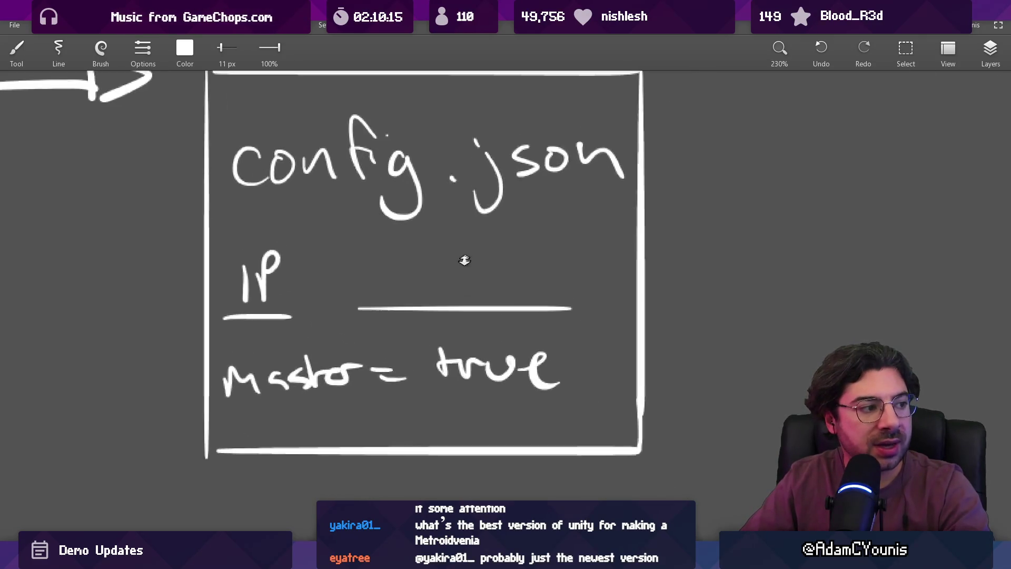
pyautogui.moveTo(370, 259); pyautogui.dragTo(396, 274)
pyautogui.moveTo(395, 257); pyautogui.dragTo(371, 276)
pyautogui.click(411, 273)
pyautogui.moveTo(436, 258); pyautogui.dragTo(454, 274)
pyautogui.moveTo(454, 258)
pyautogui.mouseDown()
pyautogui.moveTo(437, 274)
pyautogui.moveTo(480, 272)
pyautogui.mouseUp()
pyautogui.moveTo(480, 257); pyautogui.dragTo(463, 274)
pyautogui.moveTo(492, 256)
pyautogui.mouseDown()
pyautogui.moveTo(514, 271)
pyautogui.moveTo(492, 273)
pyautogui.mouseUp()
pyautogui.click(529, 270)
pyautogui.moveTo(550, 261); pyautogui.dragTo(574, 274)
pyautogui.moveTo(573, 259)
pyautogui.mouseDown()
pyautogui.moveTo(550, 274)
pyautogui.moveTo(608, 251)
pyautogui.moveTo(609, 275)
pyautogui.moveTo(587, 277)
pyautogui.mouseUp()
pyautogui.hotkey('ctrl', 'z')
# Undo trial circles around the IP and master lines, then underline true.
pyautogui.scroll(-5, 272, 262)
pyautogui.moveTo(426, 232)
pyautogui.mouseDown()
pyautogui.moveTo(292, 245)
pyautogui.moveTo(369, 216)
pyautogui.mouseUp()
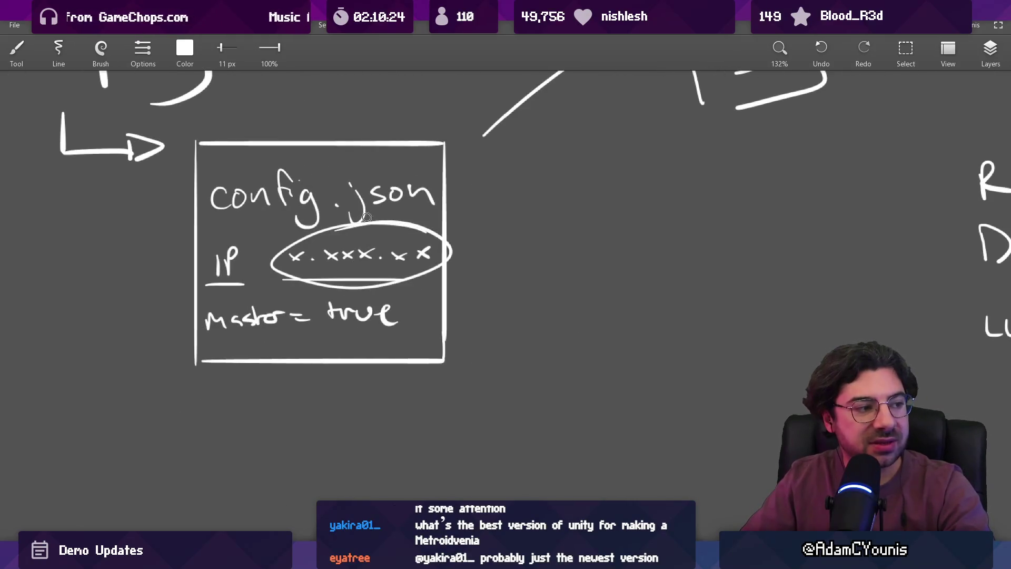
pyautogui.hotkey('ctrl', 'z')
pyautogui.moveTo(405, 298); pyautogui.dragTo(400, 295)
pyautogui.hotkey('ctrl', 'z')
pyautogui.moveTo(337, 329); pyautogui.dragTo(335, 332)
pyautogui.scroll(-2, 442, 289)
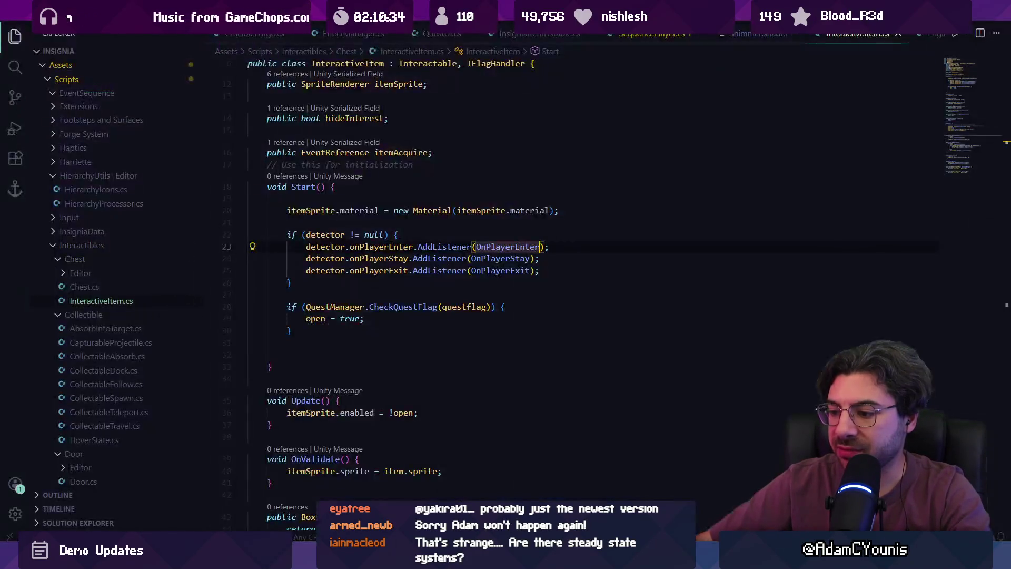
# In Unity's Project panel, search 'config' and open Config.cs in VS Code.
pyautogui.click(379, 558)
pyautogui.click(379, 476)
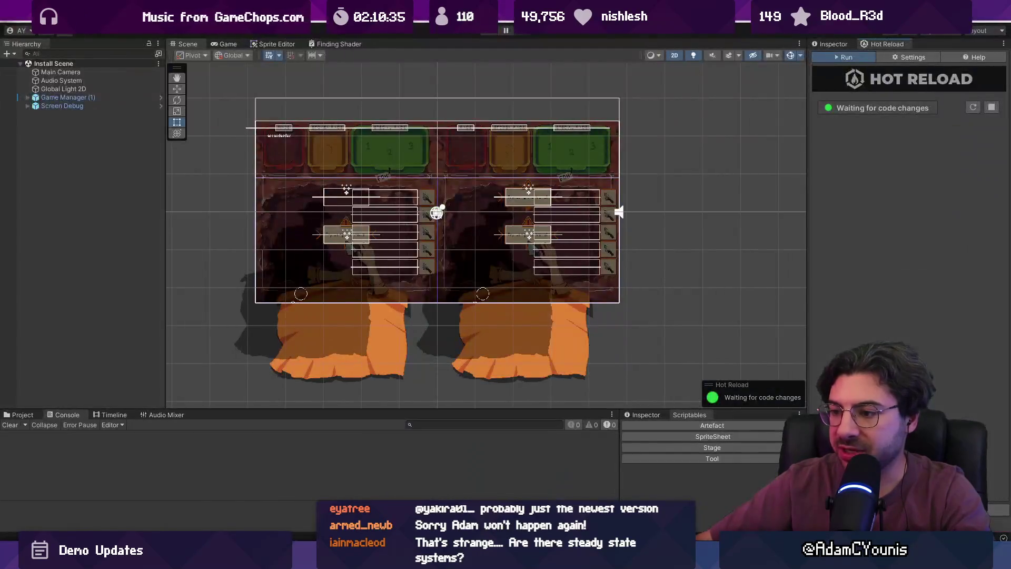
pyautogui.click(21, 414)
pyautogui.click(415, 425)
pyautogui.write('config')
pyautogui.doubleClick(169, 448)
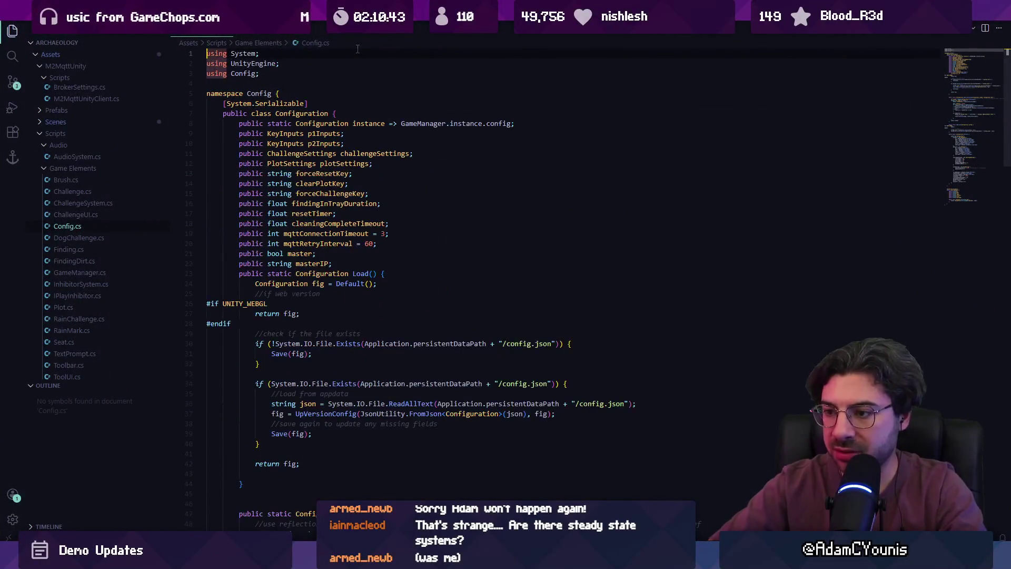
pyautogui.click(364, 171)
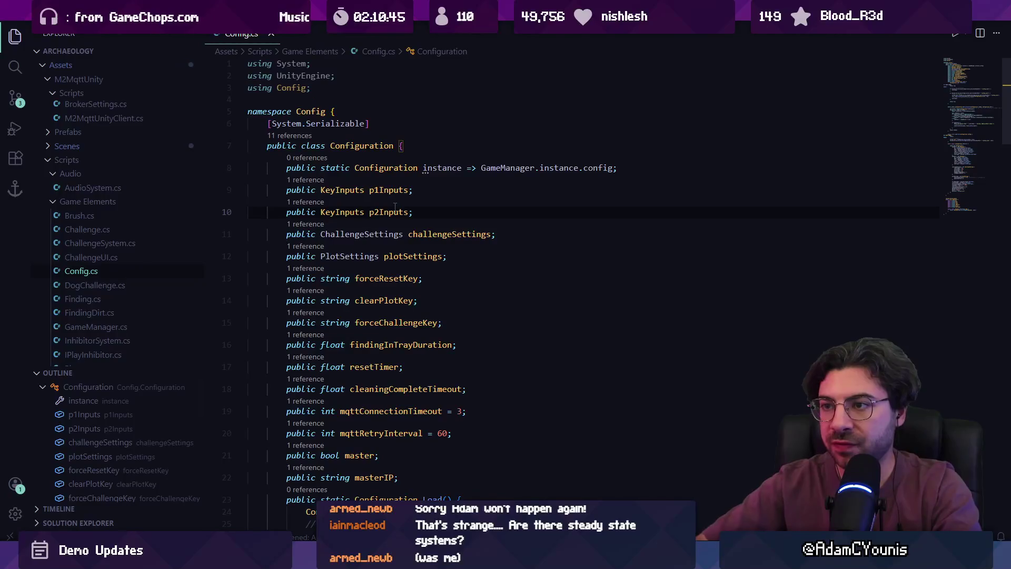
pyautogui.scroll(-4, 364, 172)
pyautogui.hotkey('ctrl', 'p')
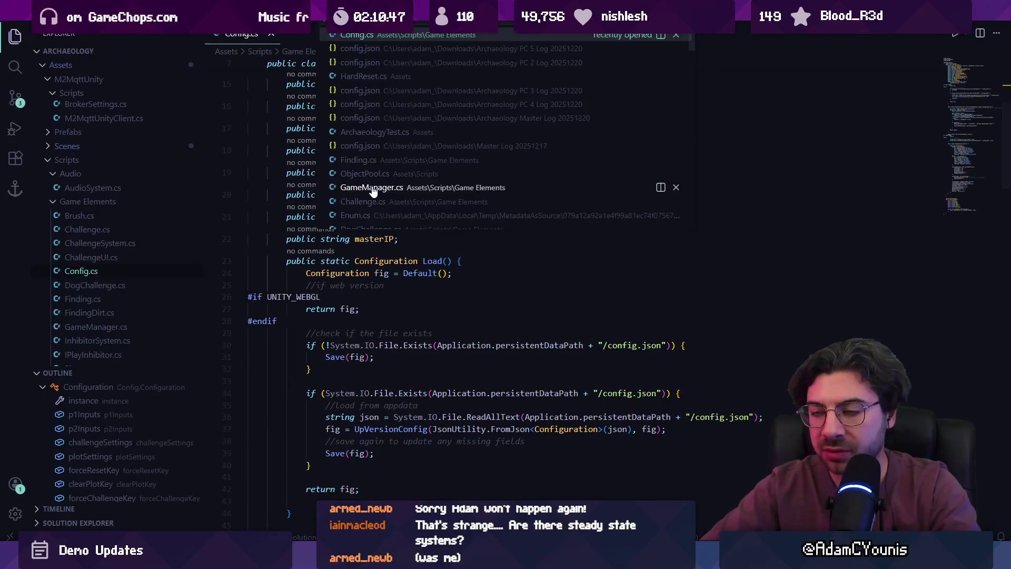
pyautogui.press('Escape')
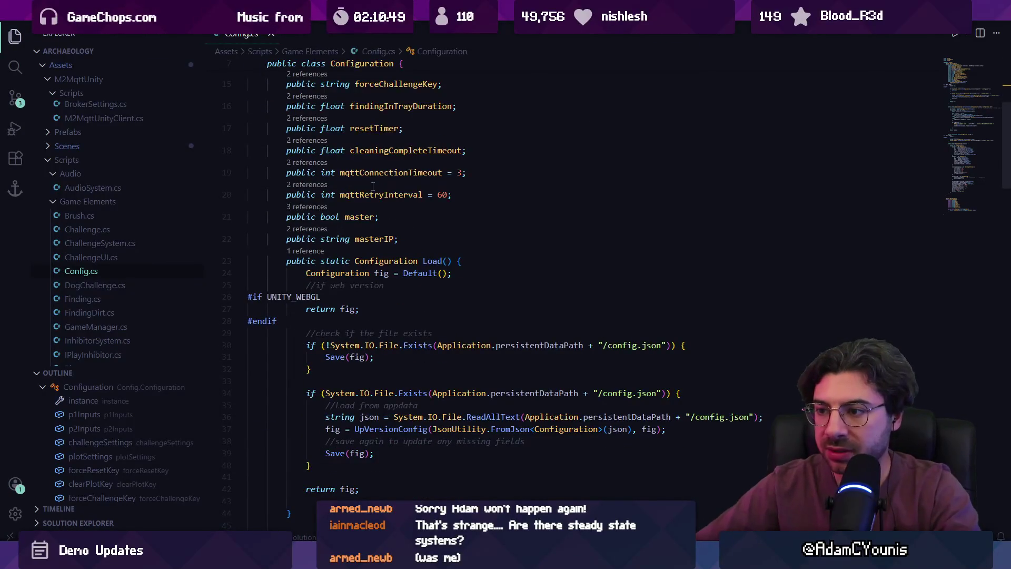
pyautogui.scroll(-3, 383, 176)
pyautogui.doubleClick(399, 128)
pyautogui.doubleClick(432, 128)
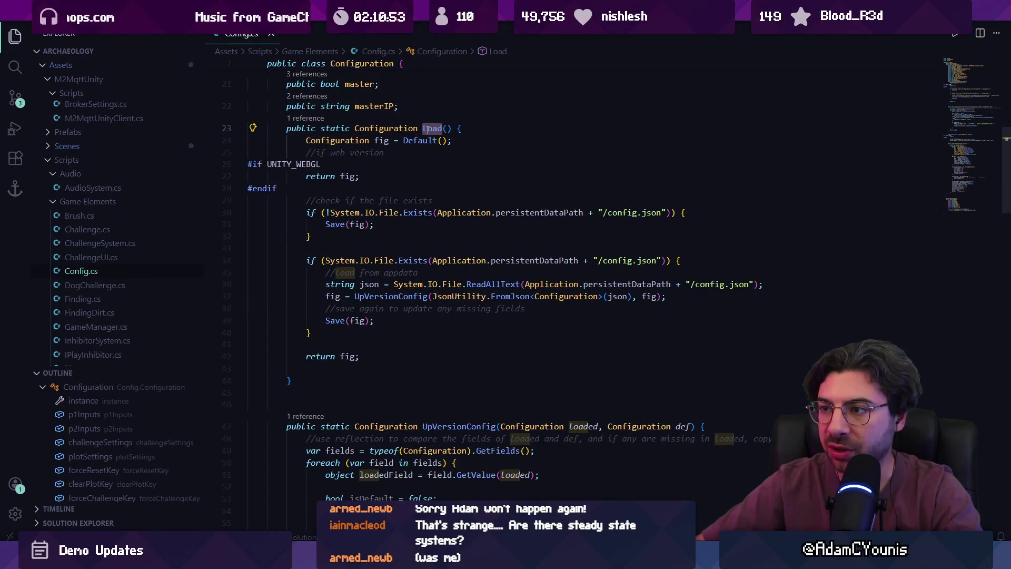
pyautogui.press('Down')
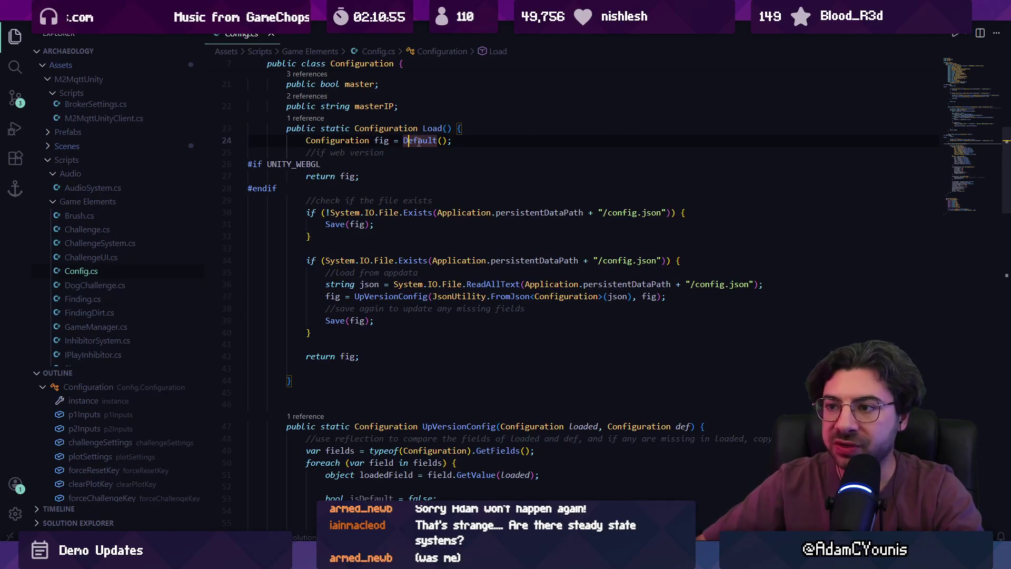
pyautogui.keyDown('ctrl'); pyautogui.click(439, 141); pyautogui.keyUp('ctrl')
pyautogui.hotkey('alt', 'Left')
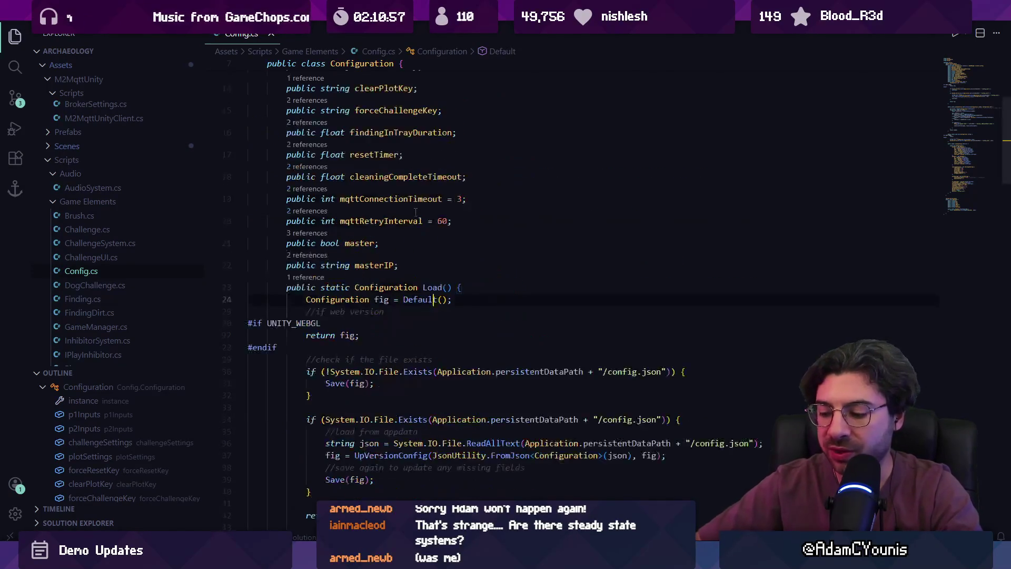
pyautogui.scroll(-2, 416, 211)
pyautogui.click(380, 193)
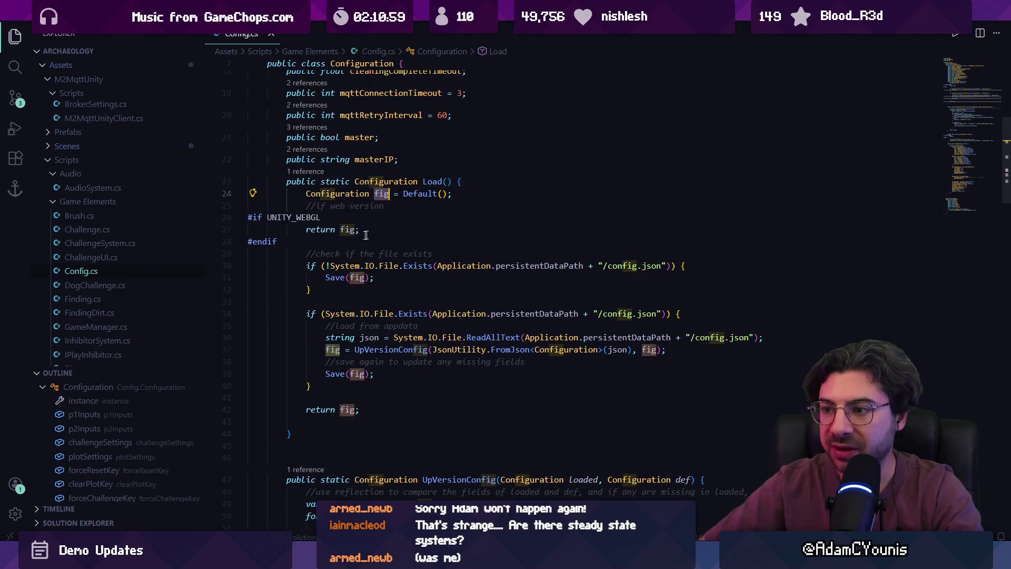
pyautogui.scroll(-1, 362, 212)
pyautogui.moveTo(326, 212); pyautogui.dragTo(666, 212)
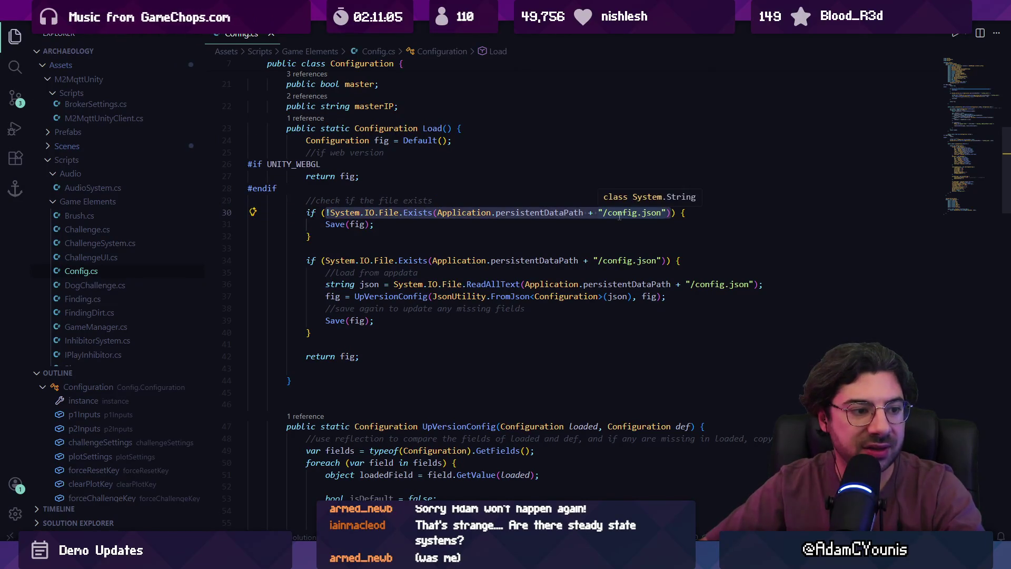
pyautogui.moveTo(310, 237); pyautogui.dragTo(305, 212)
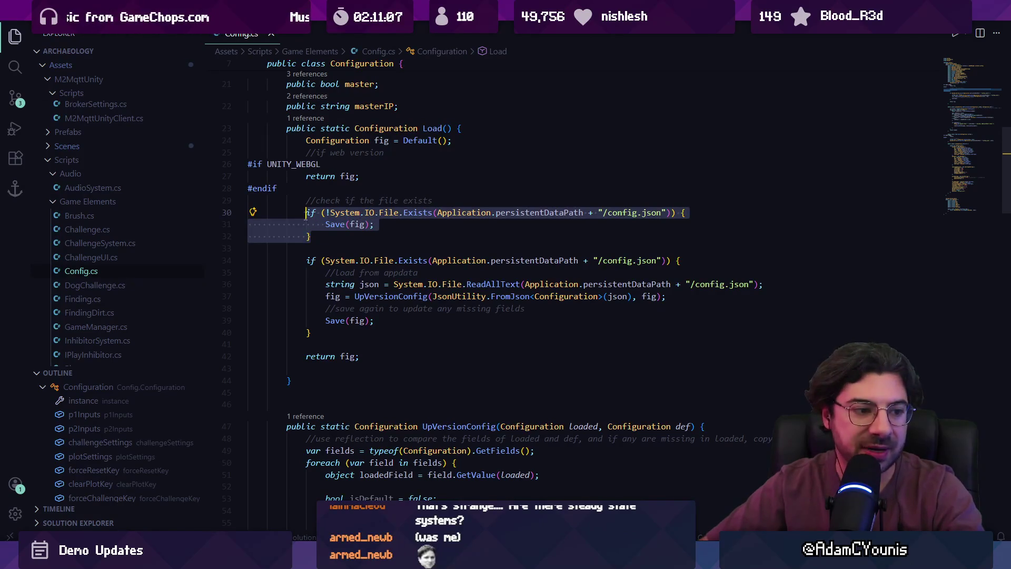
pyautogui.click(325, 224)
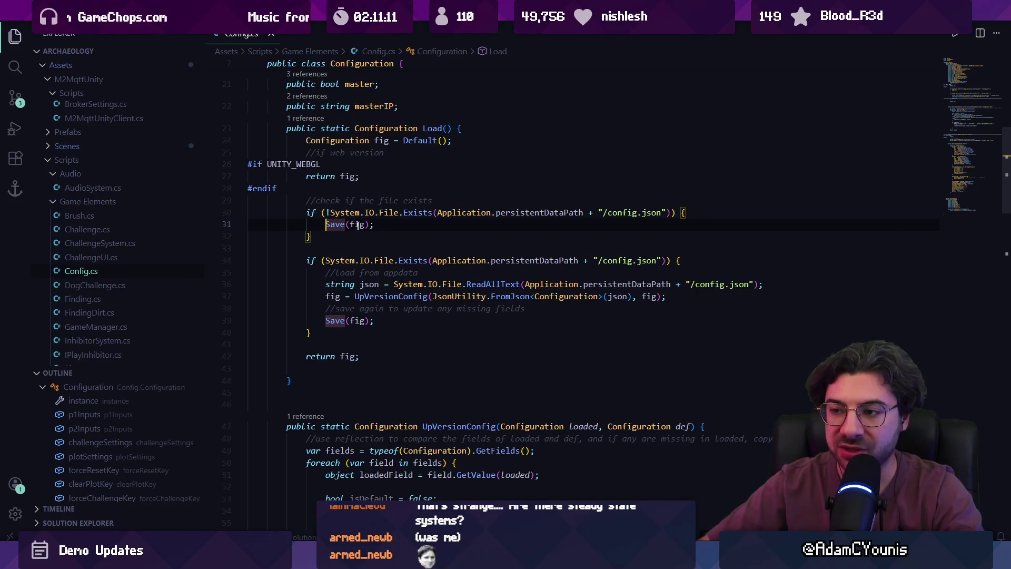
pyautogui.scroll(-2, 358, 225)
pyautogui.moveTo(321, 207); pyautogui.dragTo(666, 207)
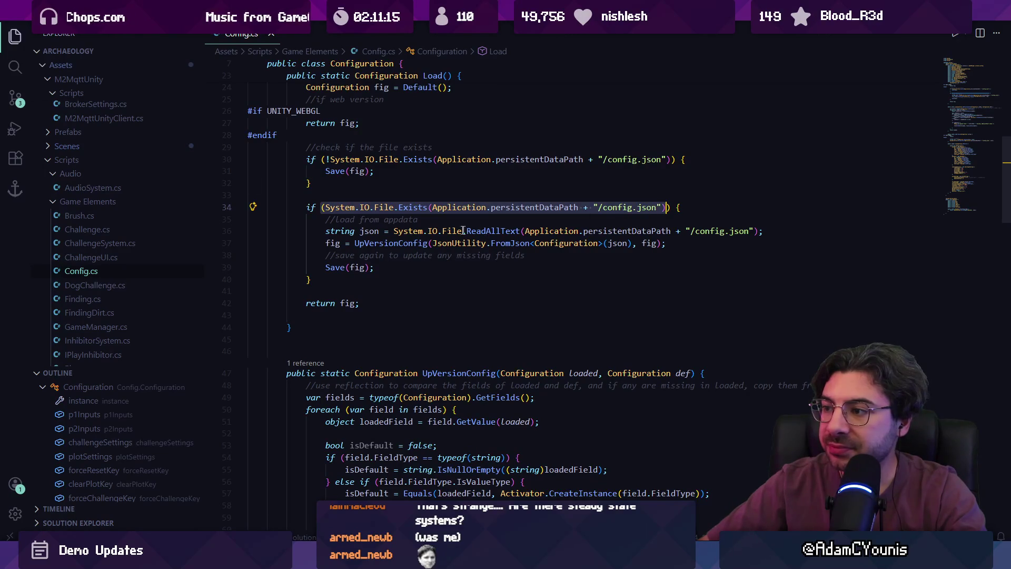
pyautogui.doubleClick(359, 231)
pyautogui.moveTo(358, 232); pyautogui.dragTo(665, 243)
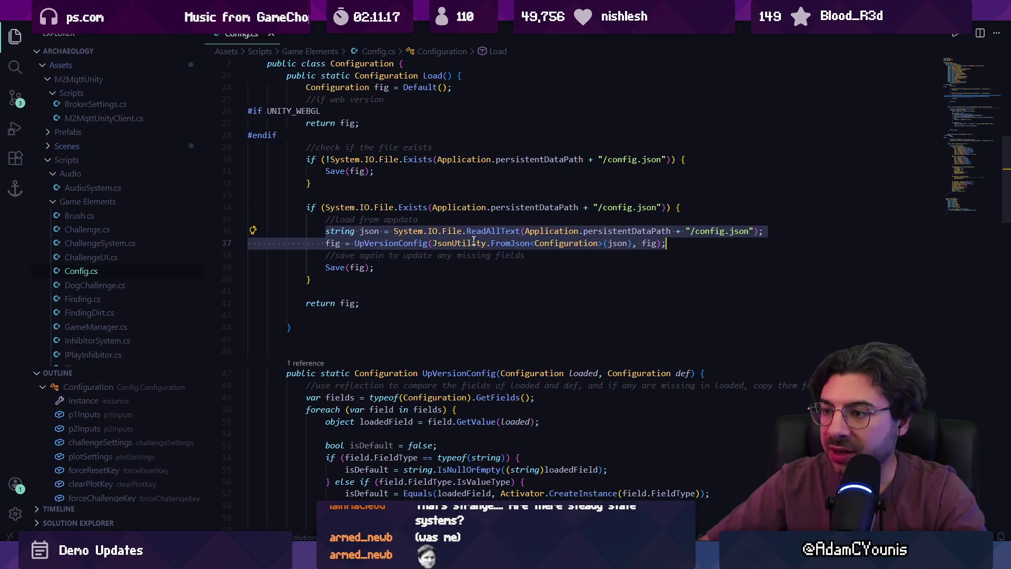
pyautogui.click(384, 243)
pyautogui.keyDown('ctrl'); pyautogui.click(384, 243); pyautogui.keyUp('ctrl')
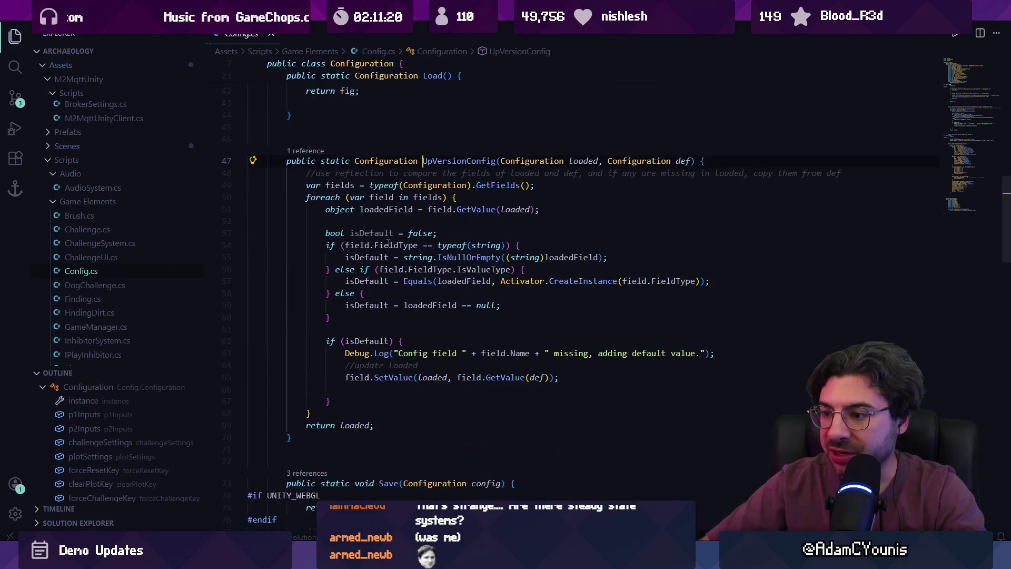
pyautogui.click(376, 221)
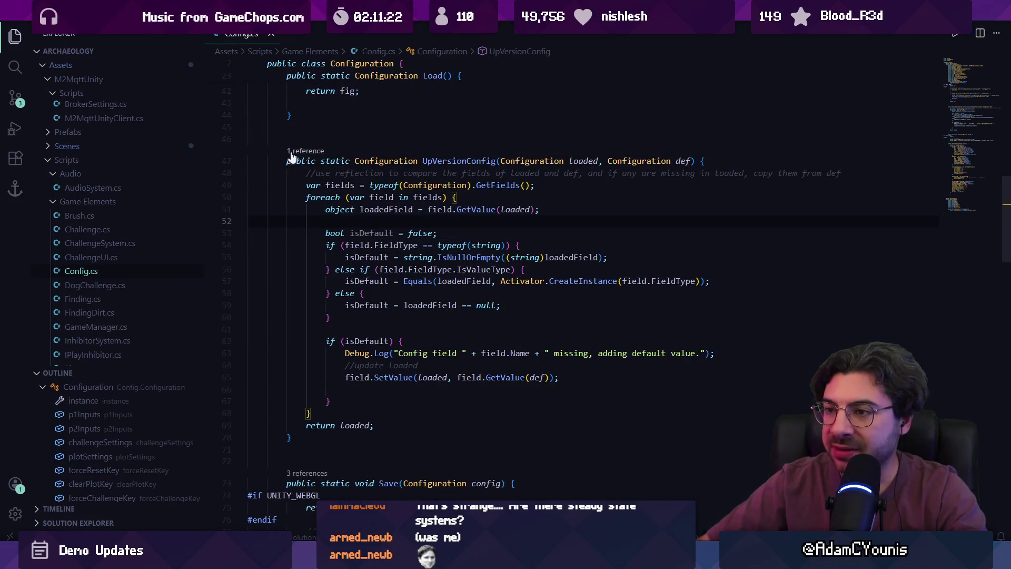
pyautogui.moveTo(300, 185)
pyautogui.mouseDown()
pyautogui.moveTo(369, 244)
pyautogui.moveTo(386, 397)
pyautogui.mouseUp()
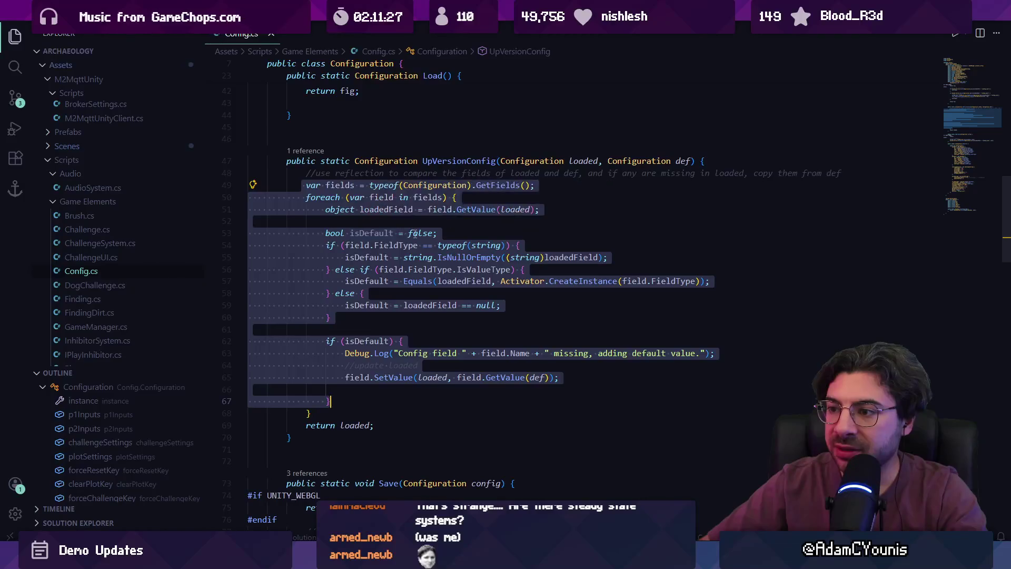
pyautogui.click(417, 233)
pyautogui.doubleClick(374, 233)
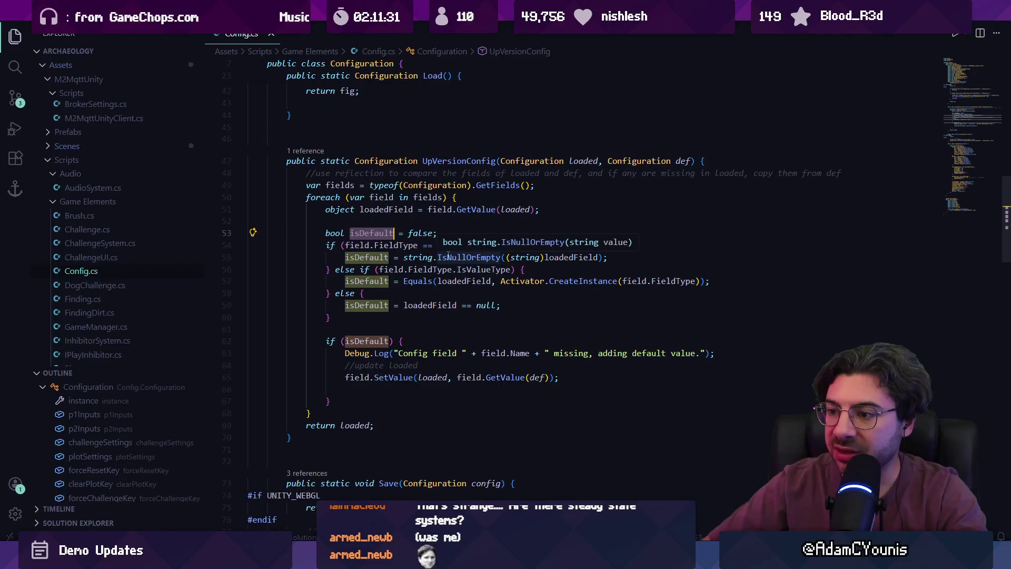
pyautogui.click(416, 341)
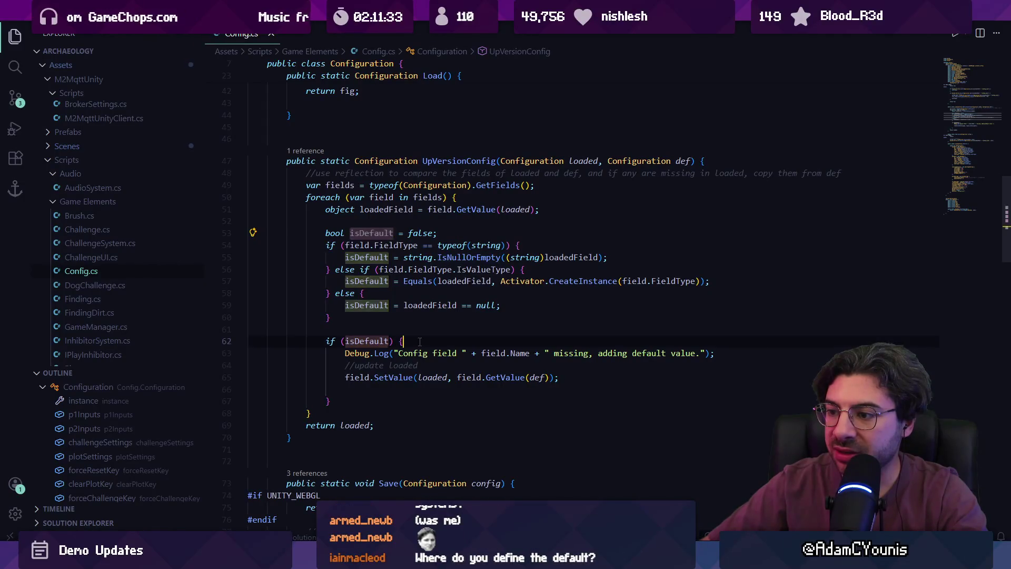
pyautogui.moveTo(323, 233); pyautogui.dragTo(352, 329)
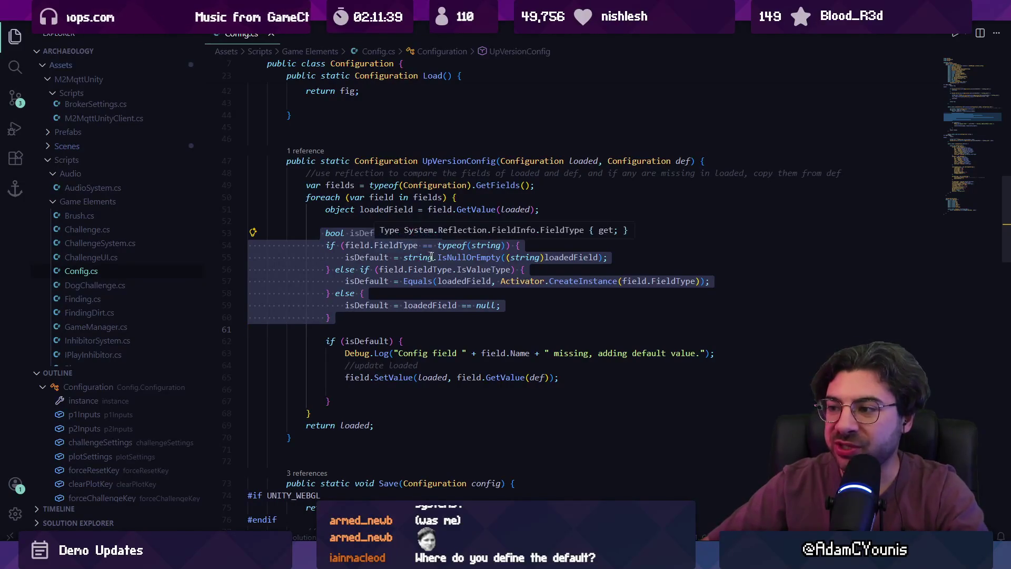
pyautogui.click(404, 295)
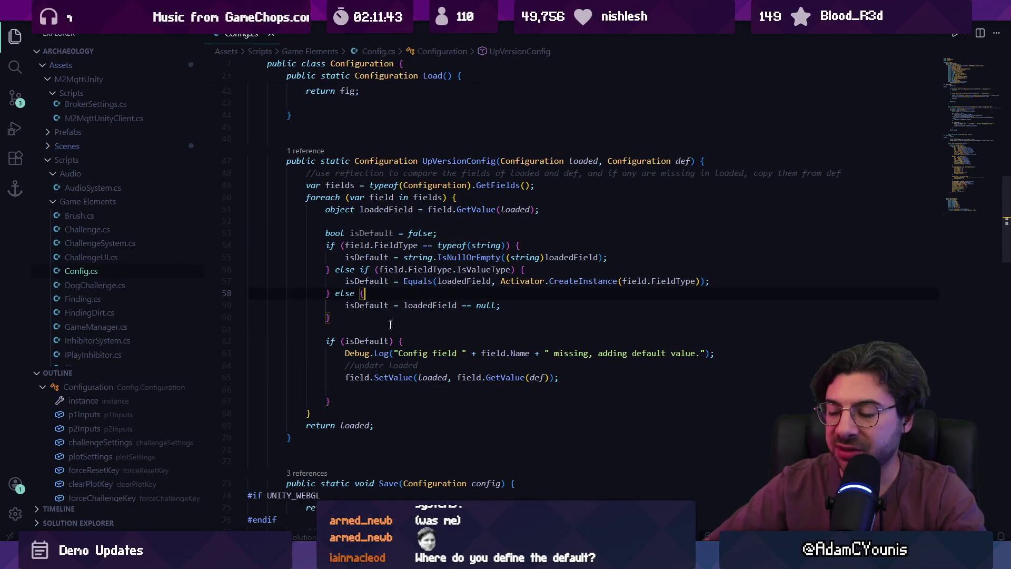
pyautogui.moveTo(322, 341); pyautogui.dragTo(373, 393)
pyautogui.click(360, 395)
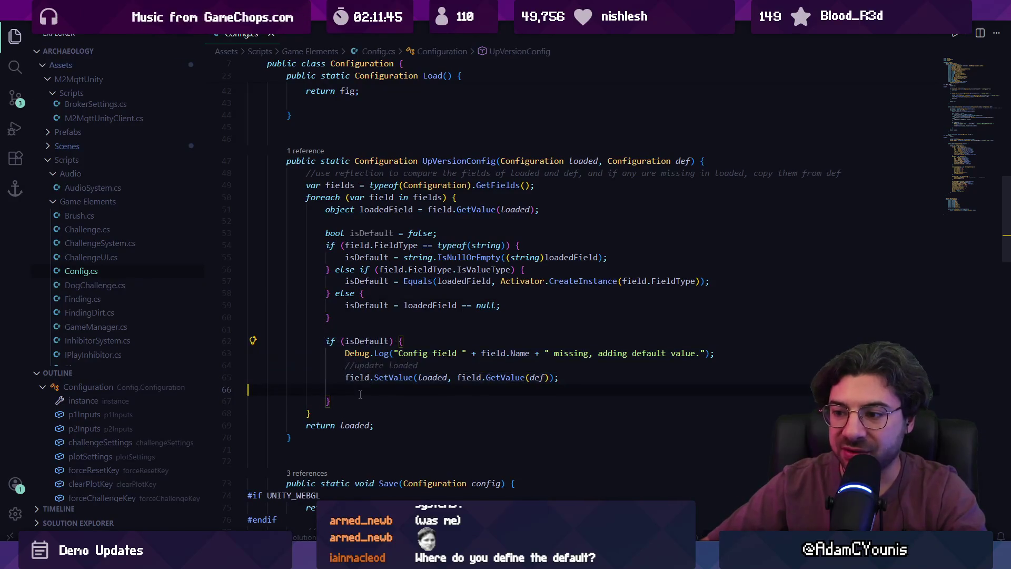
# Jump from Default() to the bool master field declaration on line 21.
pyautogui.scroll(5, 350, 305)
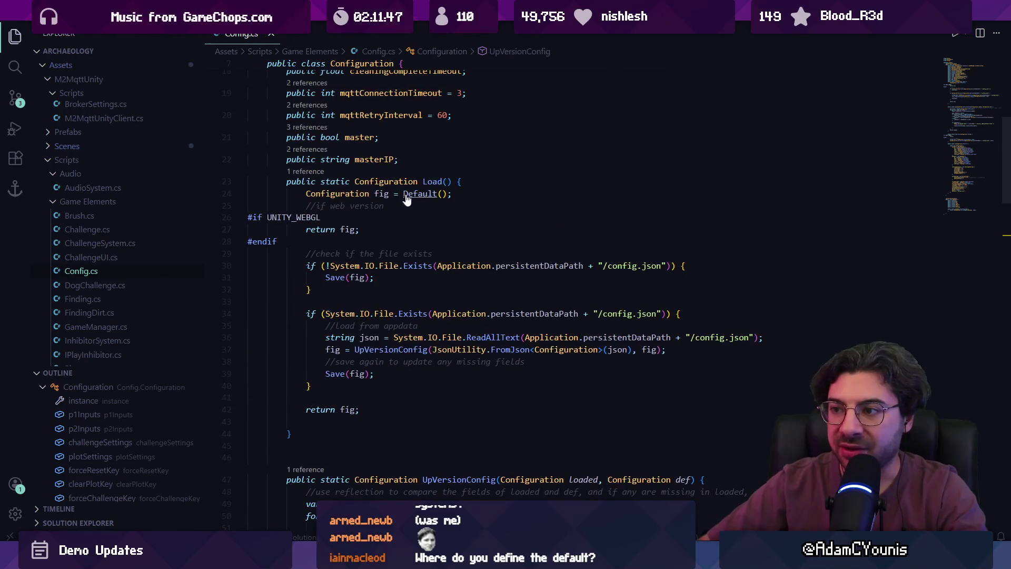
pyautogui.keyDown('ctrl'); pyautogui.click(406, 195); pyautogui.keyUp('ctrl')
pyautogui.scroll(-3, 409, 219)
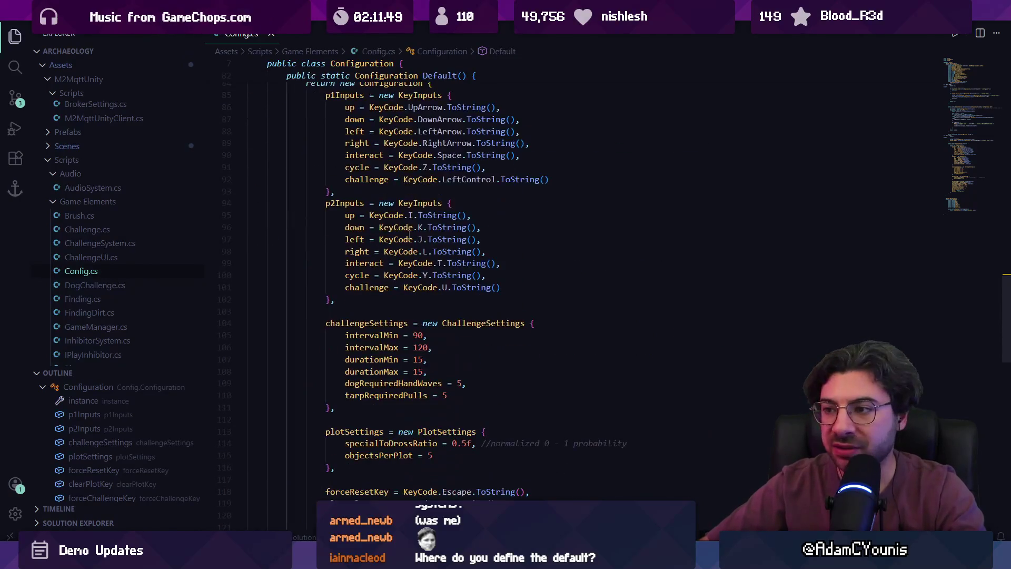
pyautogui.scroll(-3, 408, 234)
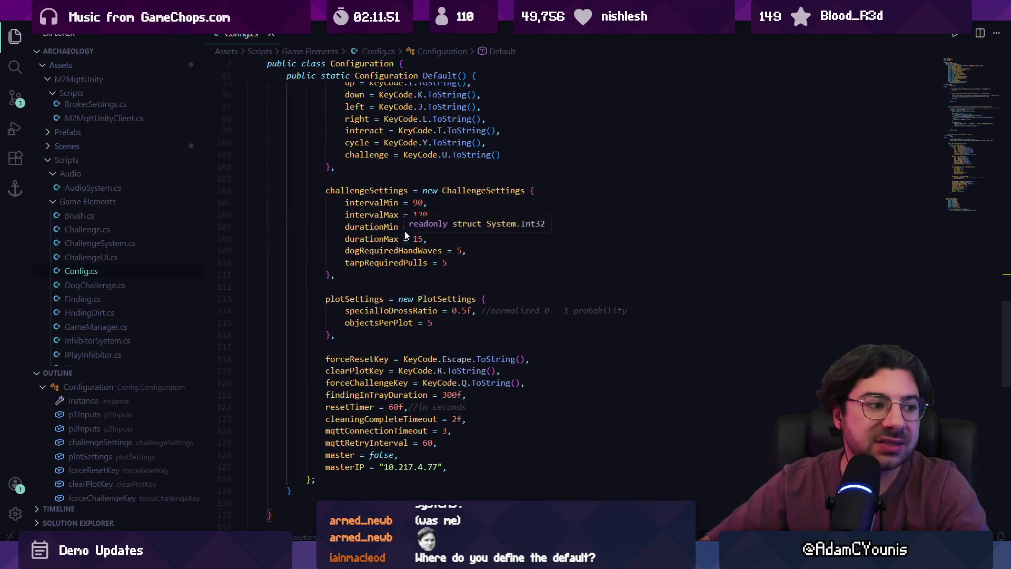
pyautogui.scroll(1, 404, 232)
pyautogui.scroll(-3, 404, 232)
pyautogui.moveTo(369, 349); pyautogui.dragTo(395, 349)
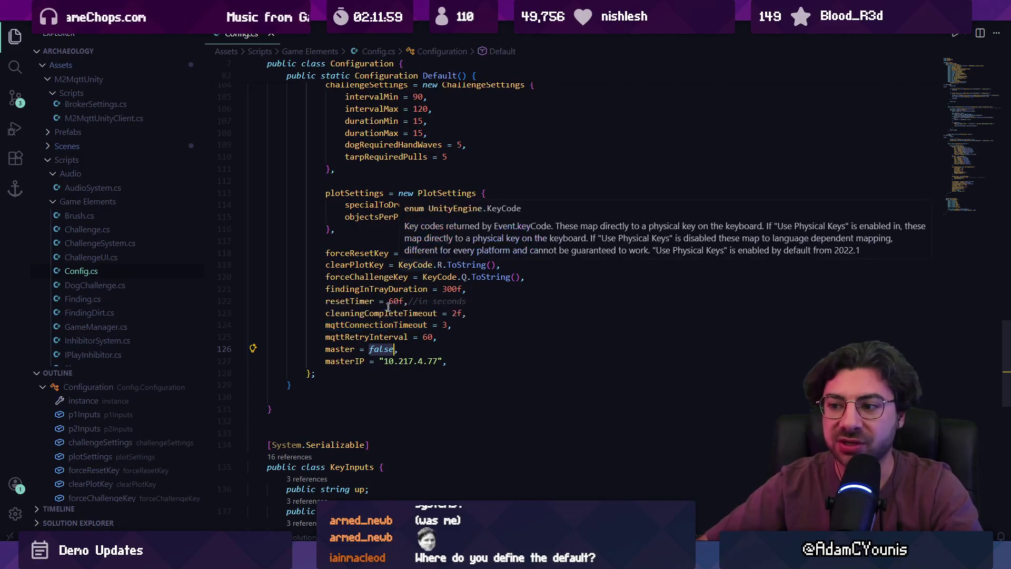
pyautogui.keyDown('ctrl'); pyautogui.click(337, 349); pyautogui.keyUp('ctrl')
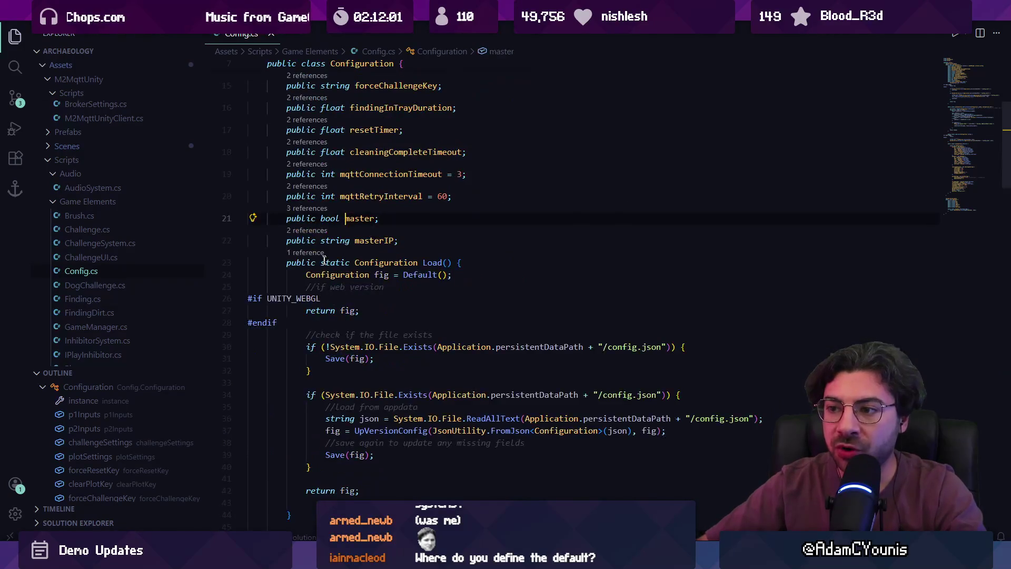
pyautogui.click(316, 209)
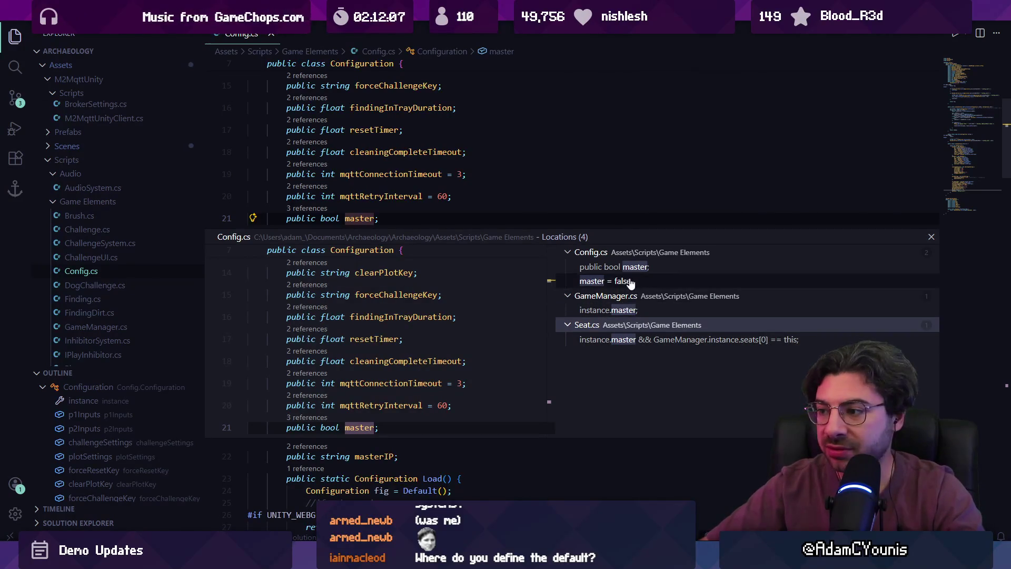
pyautogui.click(606, 283)
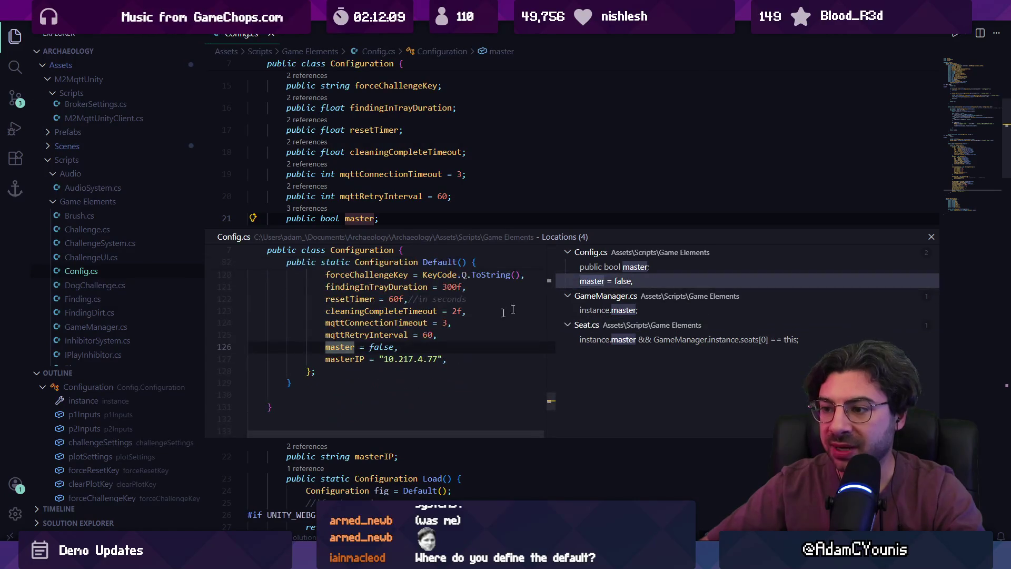
pyautogui.press('Down')
pyautogui.press('Down')
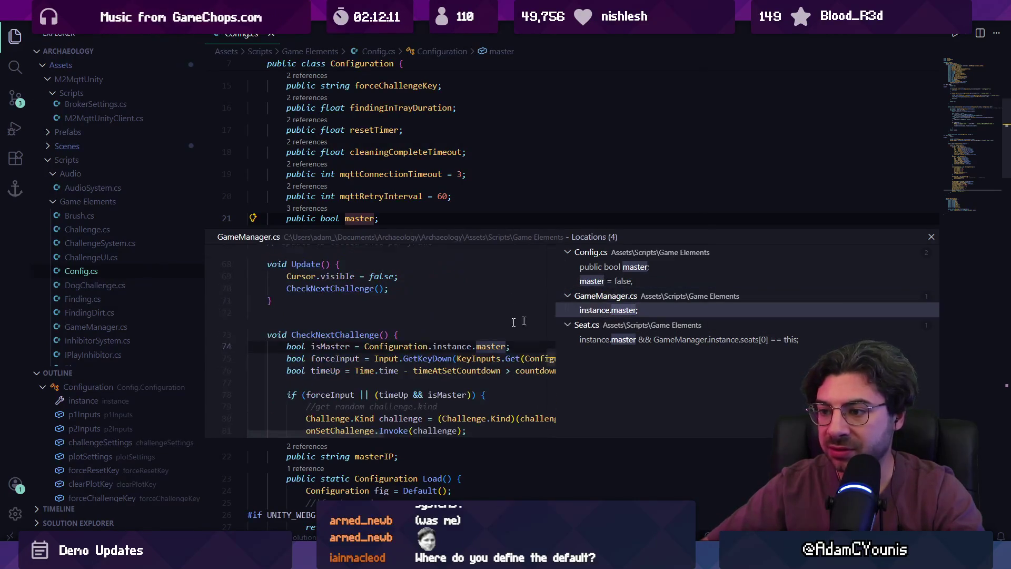
pyautogui.moveTo(477, 293)
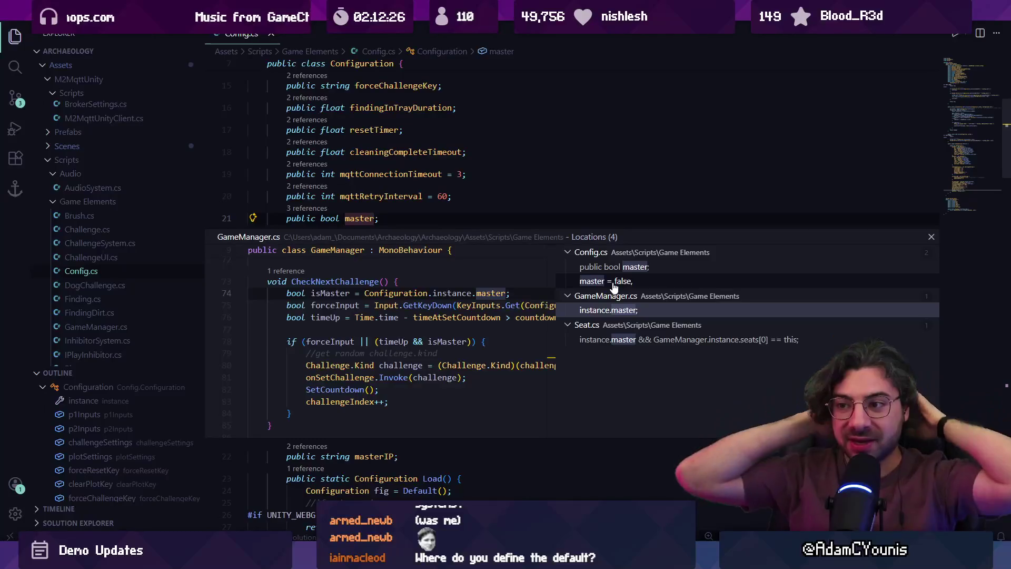
pyautogui.press('Escape')
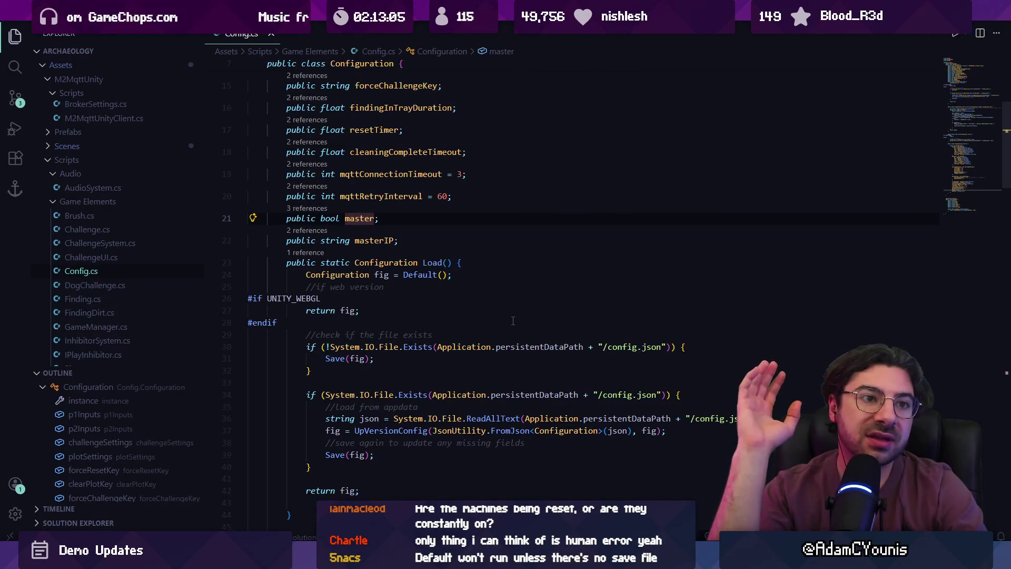
pyautogui.moveTo(497, 346)
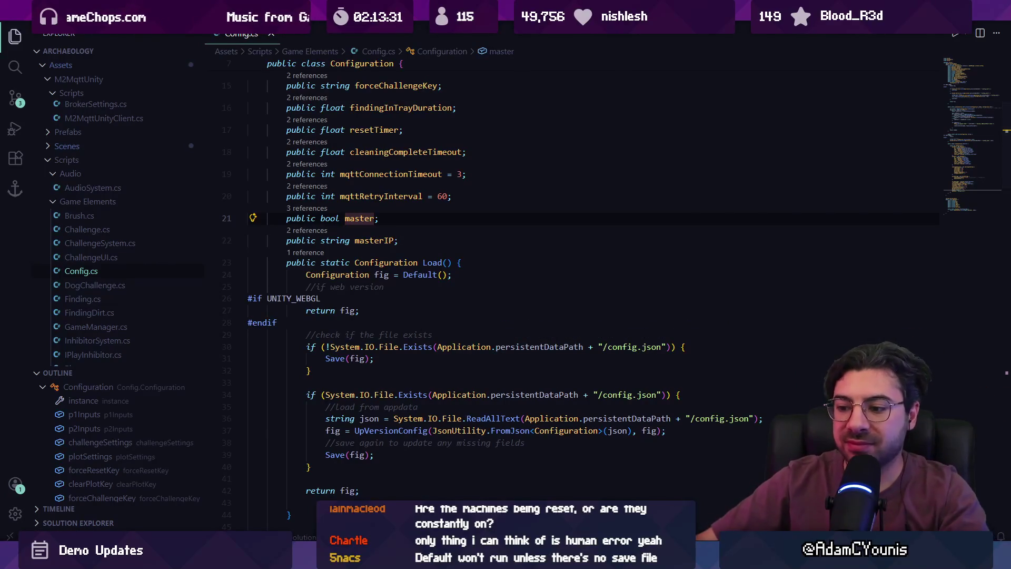
pyautogui.moveTo(344, 559)
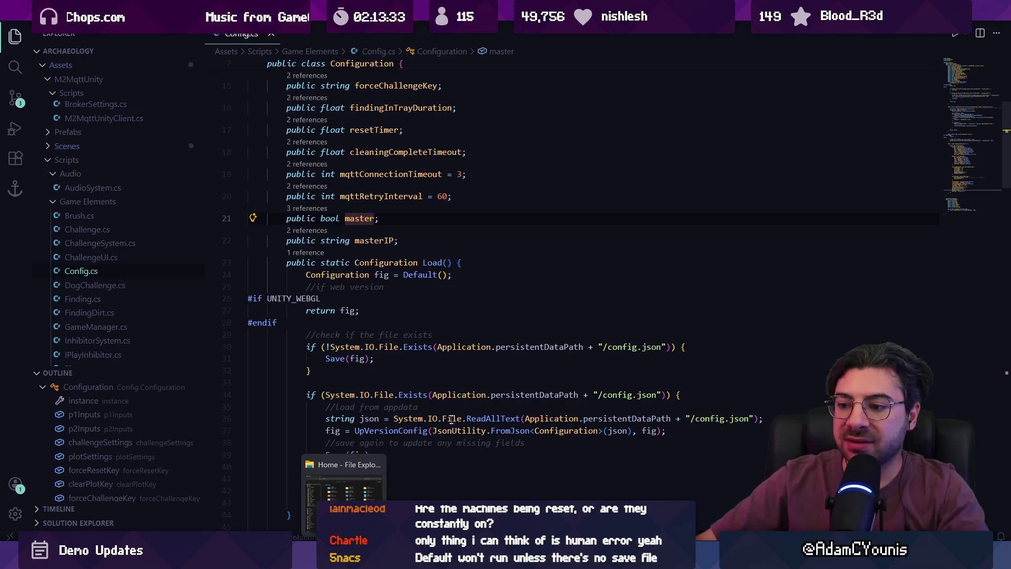
# Return to the Config.cs code, then bring File Explorer to the front.
pyautogui.click(439, 375)
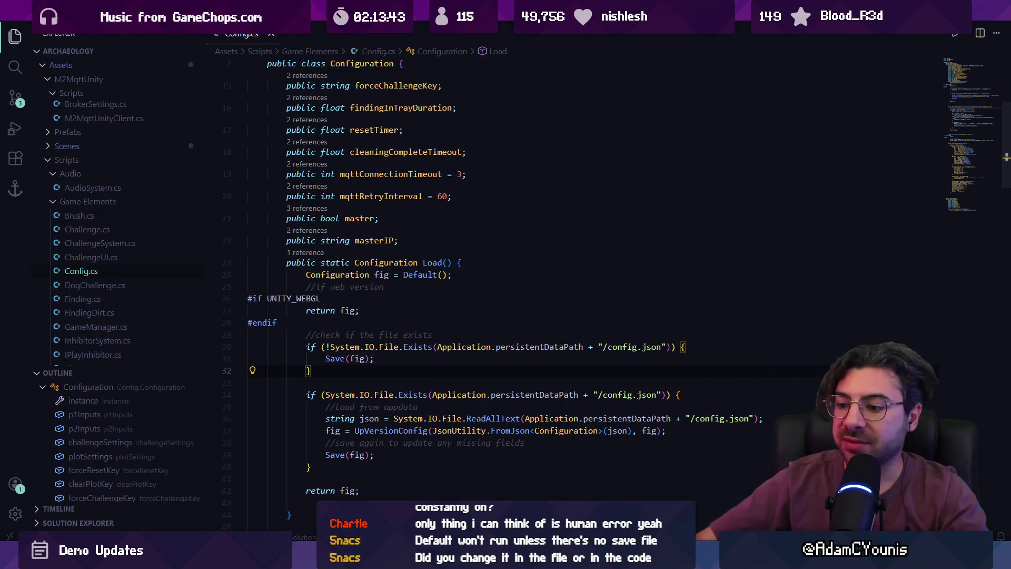
pyautogui.click(344, 558)
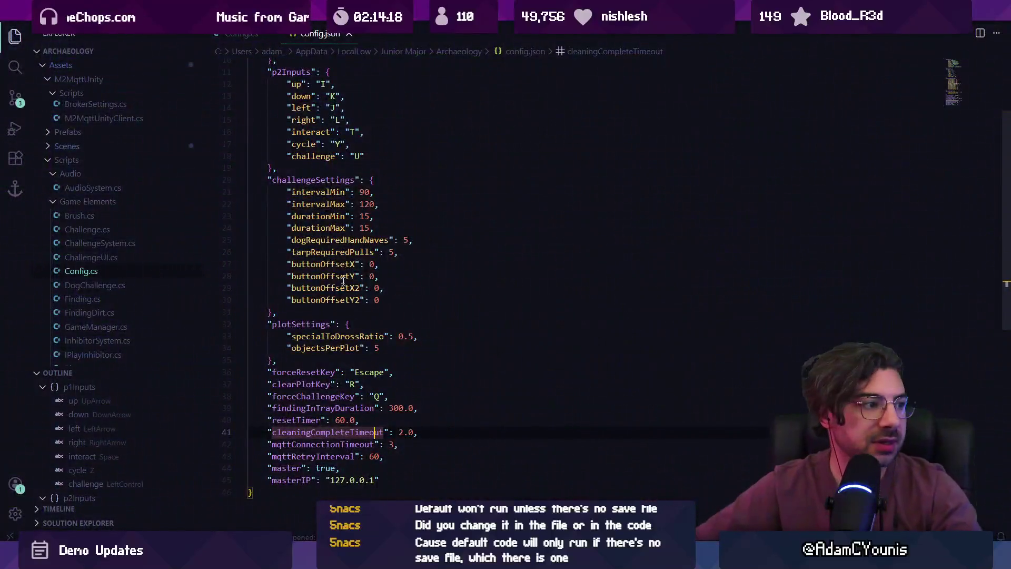
# Change master from true to false in config.json.
pyautogui.scroll(-3, 386, 377)
pyautogui.scroll(5, 331, 305)
pyautogui.scroll(-15, 329, 176)
pyautogui.scroll(4, 329, 175)
pyautogui.click(318, 262)
pyautogui.write('false,')
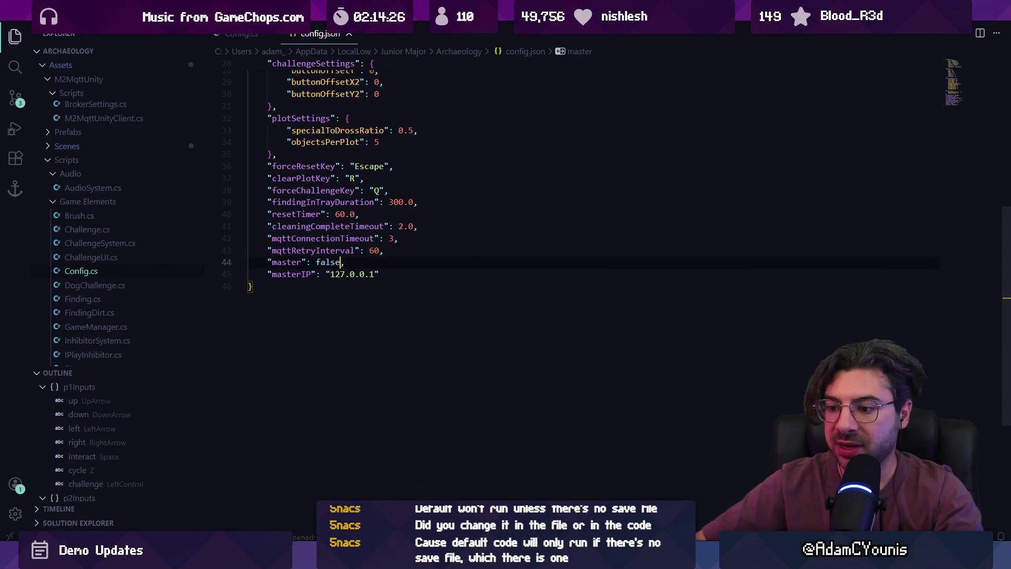
# Bring the game's LocalLow Archaeology folder up in File Explorer.
pyautogui.moveTo(344, 557)
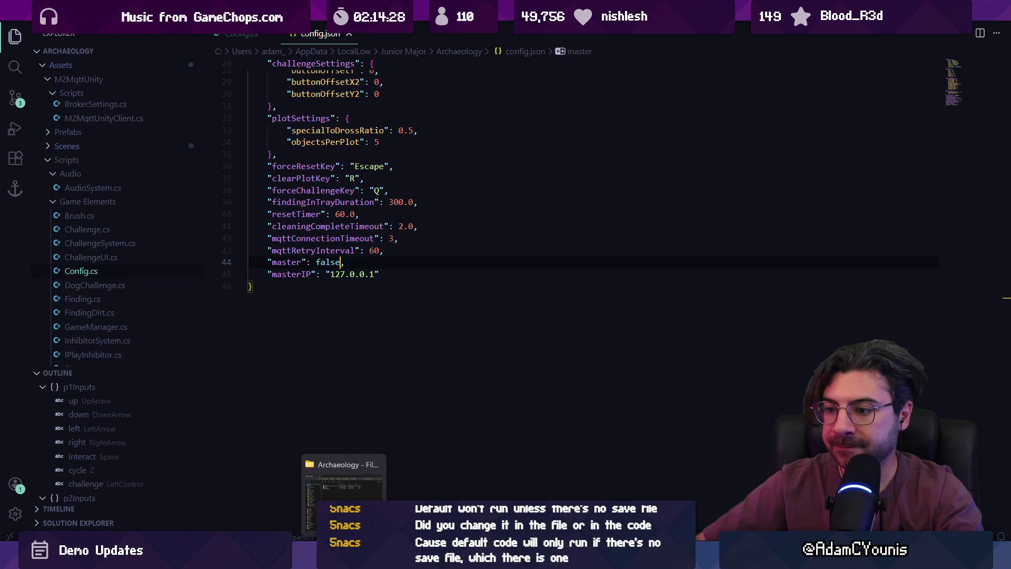
pyautogui.click(355, 464)
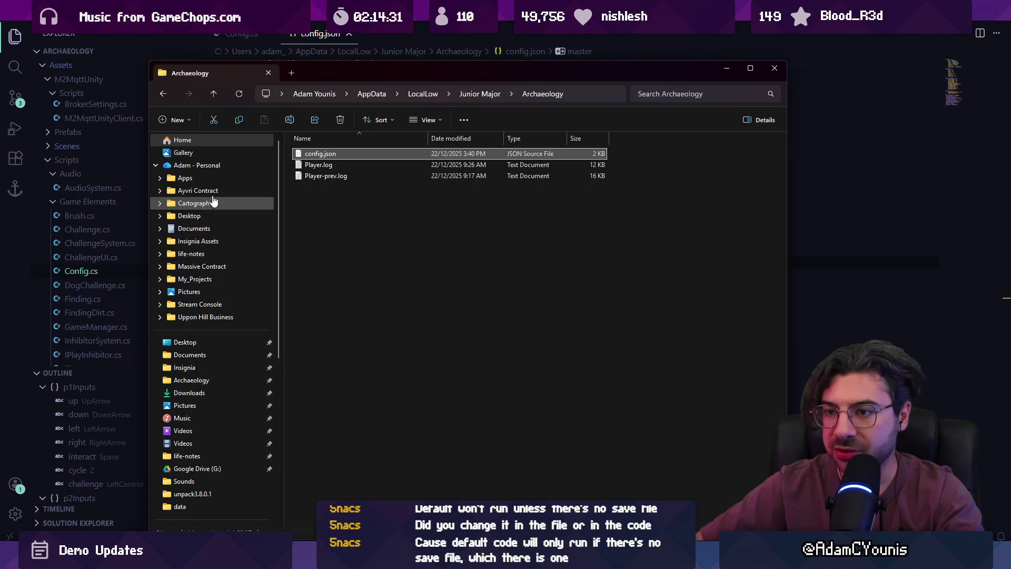
pyautogui.rightClick(232, 381)
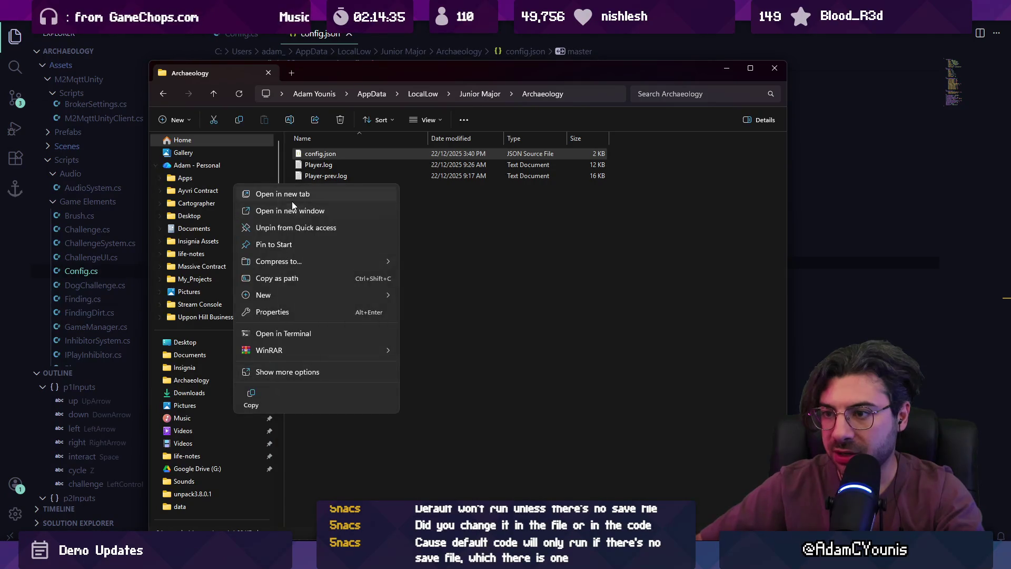
# Open the Archaeology folder in a new tab and launch Archaeology.exe from its build folder.
pyautogui.click(294, 194)
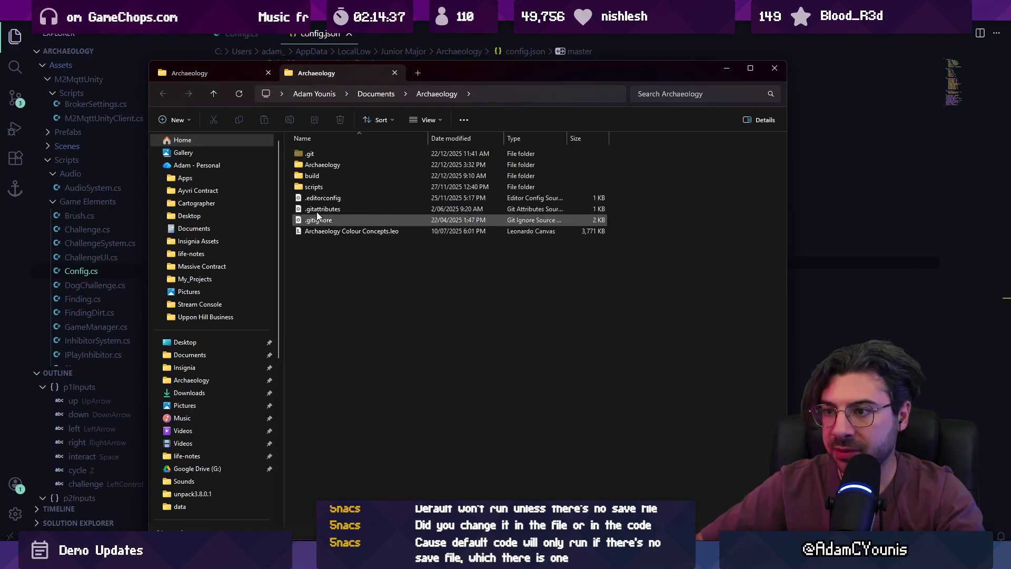
pyautogui.doubleClick(318, 165)
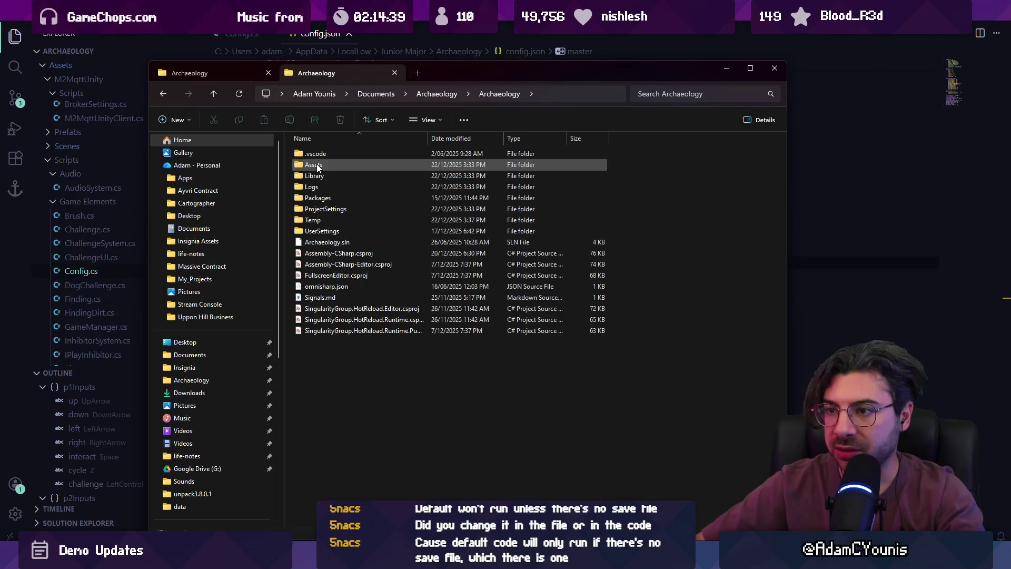
pyautogui.press('BackSpace')
pyautogui.doubleClick(317, 165)
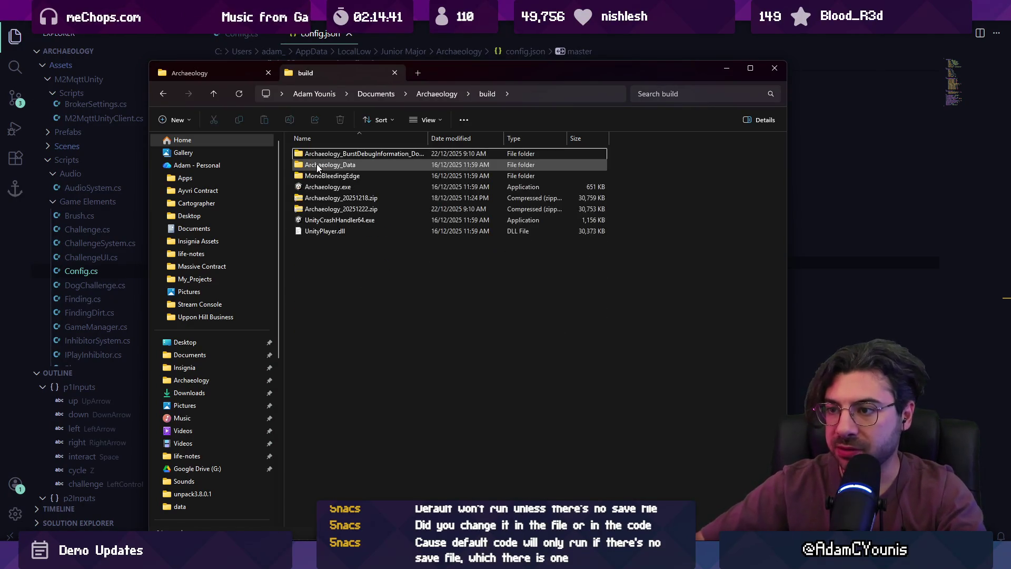
pyautogui.doubleClick(338, 187)
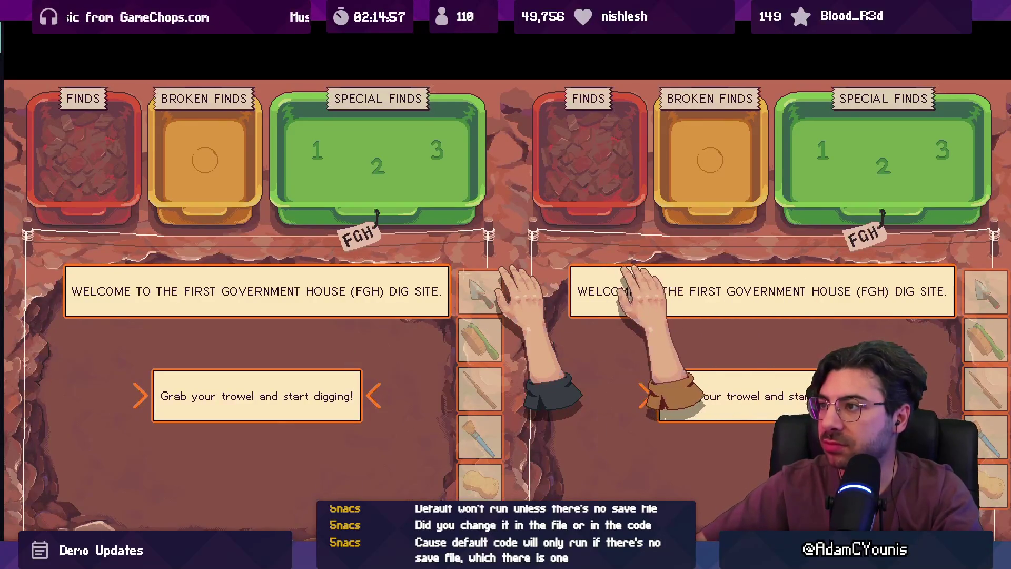
# Switch the game to windowed mode and check the saved config.json in the code editor.
pyautogui.hotkey('alt', 'Return')
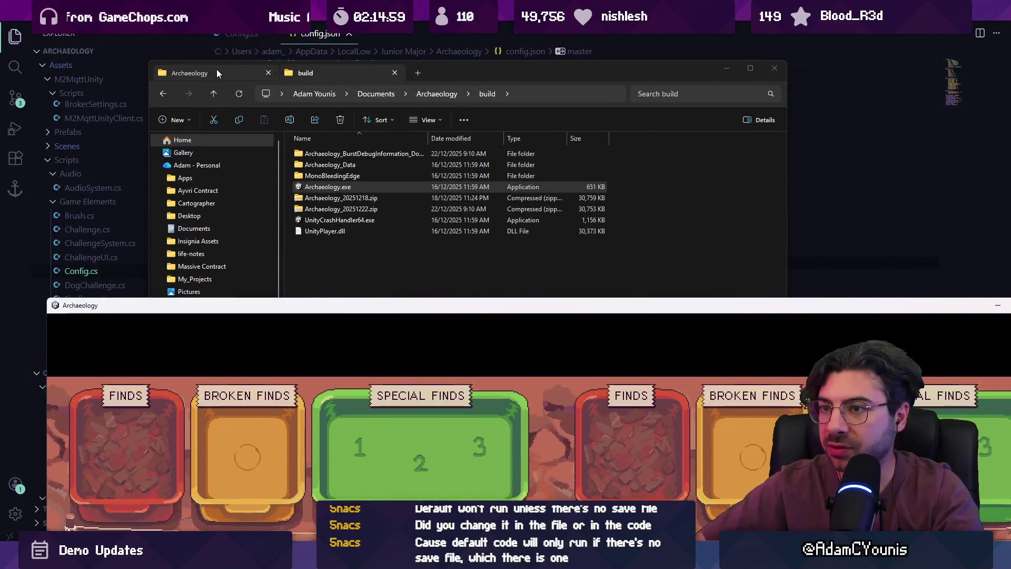
pyautogui.click(216, 73)
pyautogui.doubleClick(328, 156)
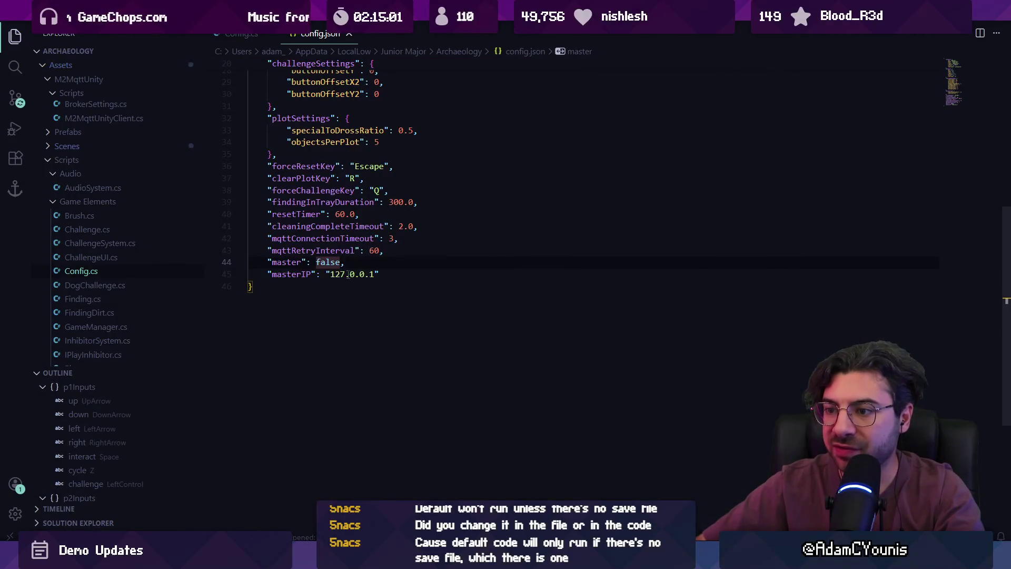
pyautogui.click(347, 34)
pyautogui.hotkey('alt', 'Tab')
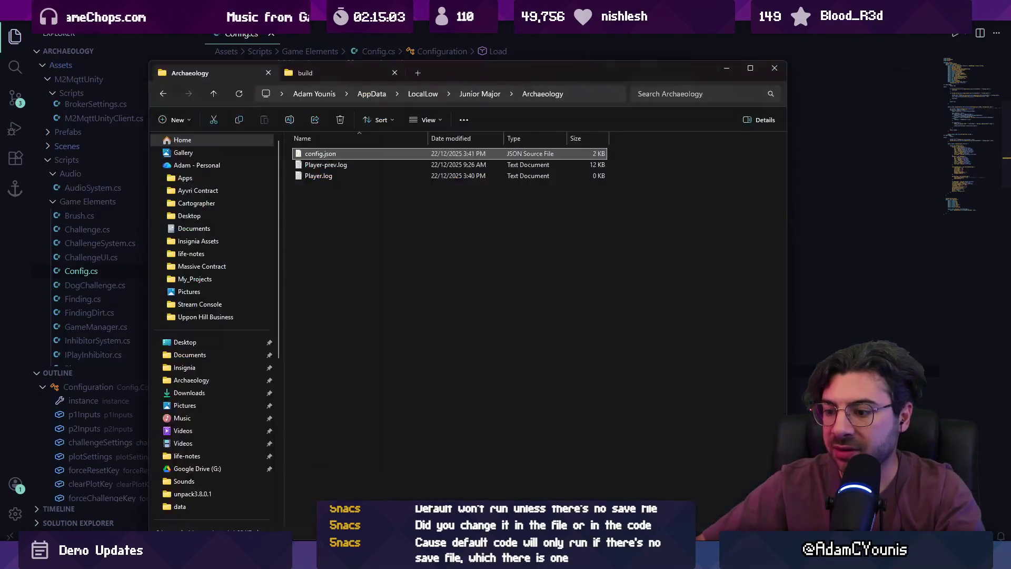
pyautogui.doubleClick(329, 153)
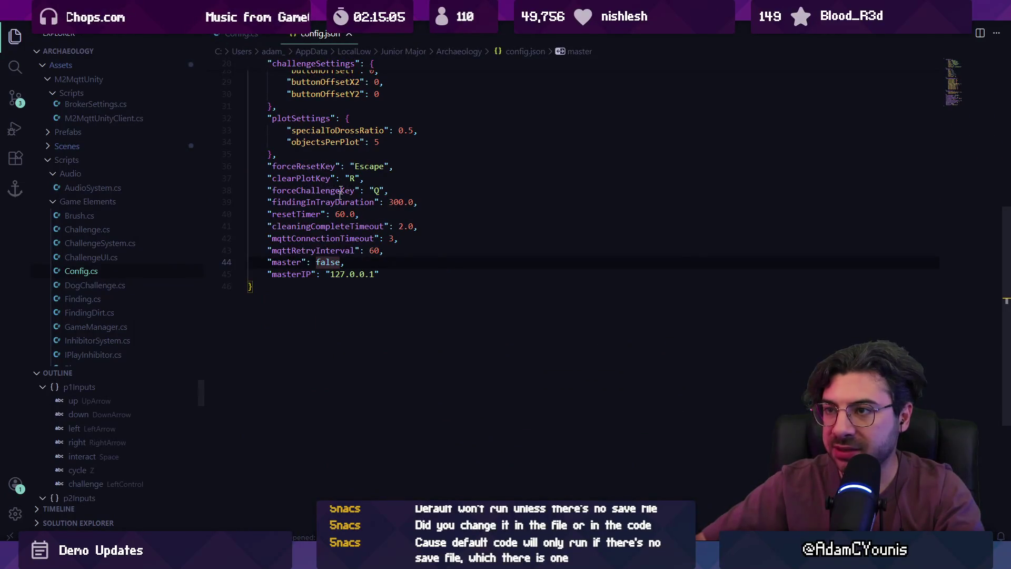
pyautogui.click(348, 35)
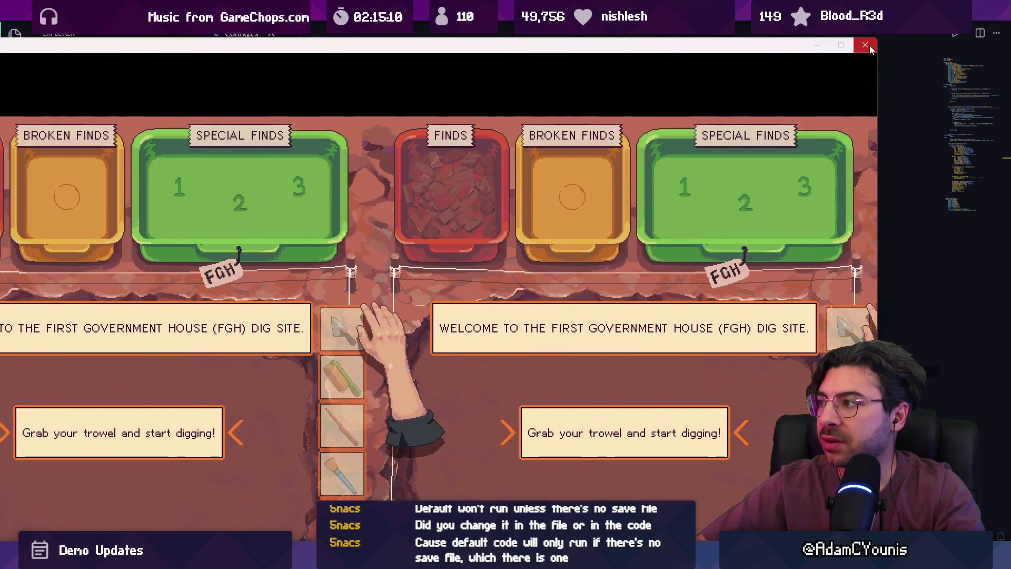
# Close the game and delete config.json from the Archaeology save folder.
pyautogui.click(865, 46)
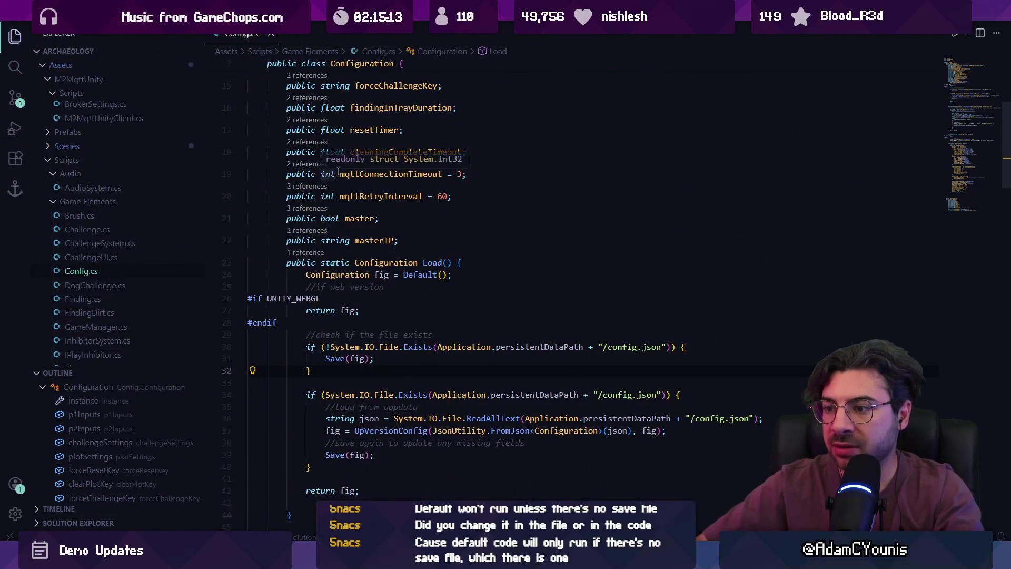
pyautogui.hotkey('alt', 'Tab')
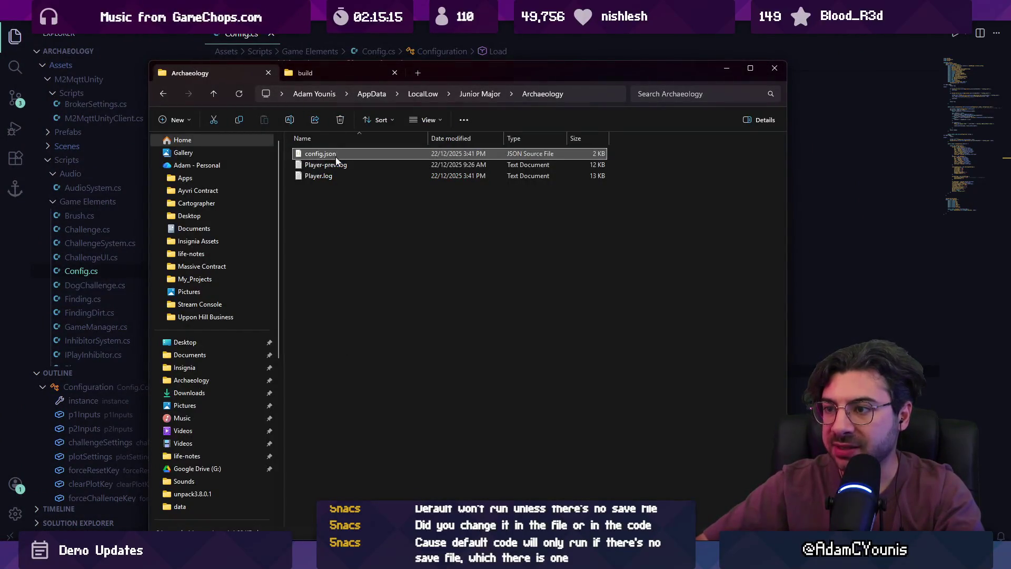
pyautogui.press('Delete')
pyautogui.click(482, 93)
pyautogui.press('Return')
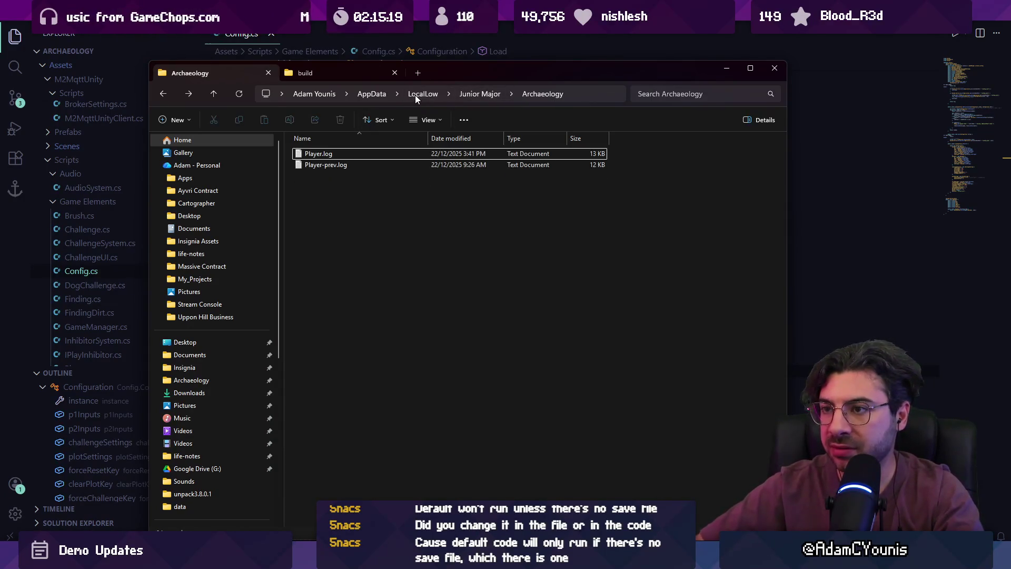
pyautogui.click(320, 76)
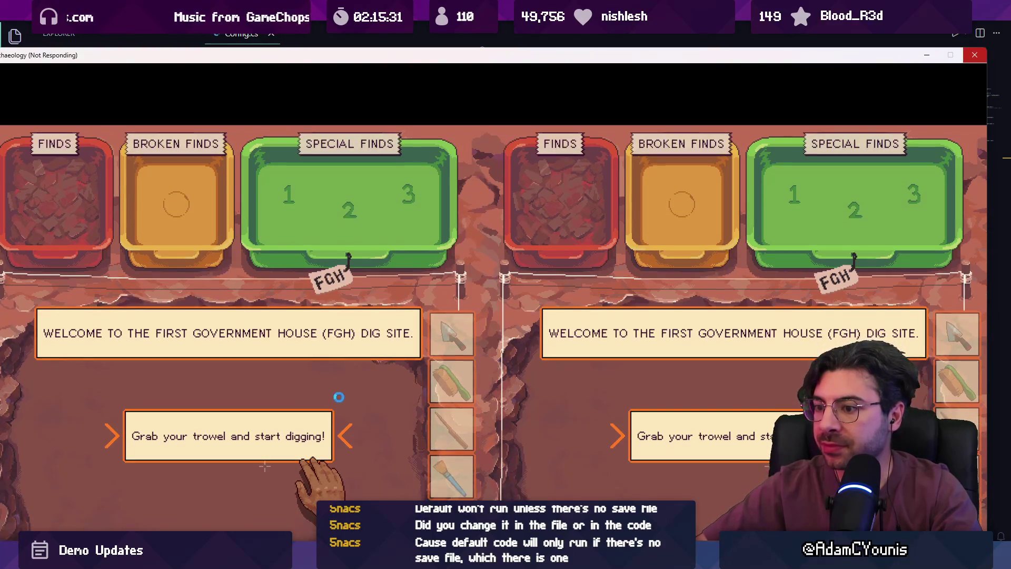
# Force-close the unresponsive game and relaunch Archaeology.exe so it regenerates config.json.
pyautogui.moveTo(304, 58)
pyautogui.mouseDown()
pyautogui.moveTo(421, 58)
pyautogui.moveTo(331, 25)
pyautogui.mouseUp()
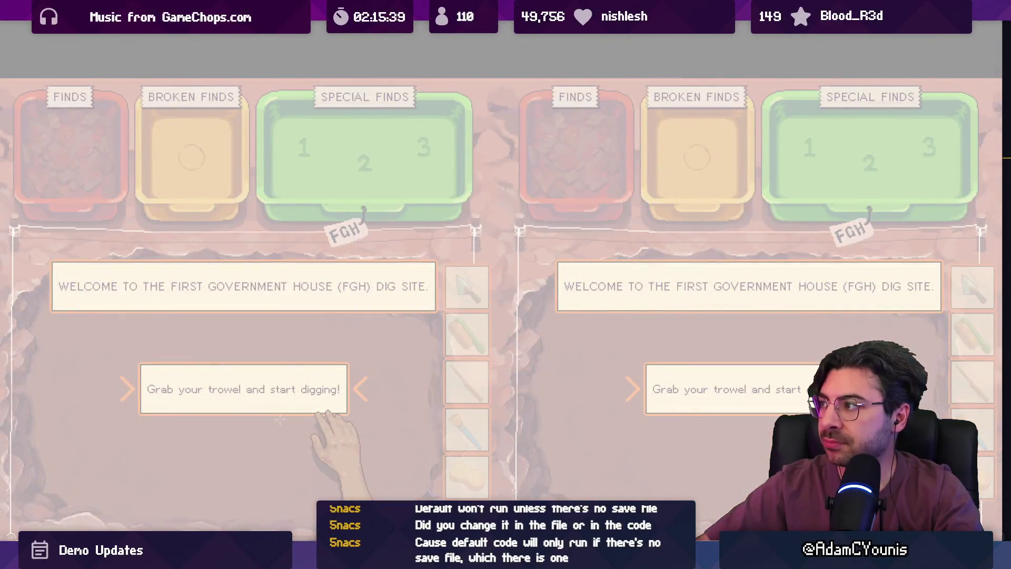
pyautogui.click(481, 313)
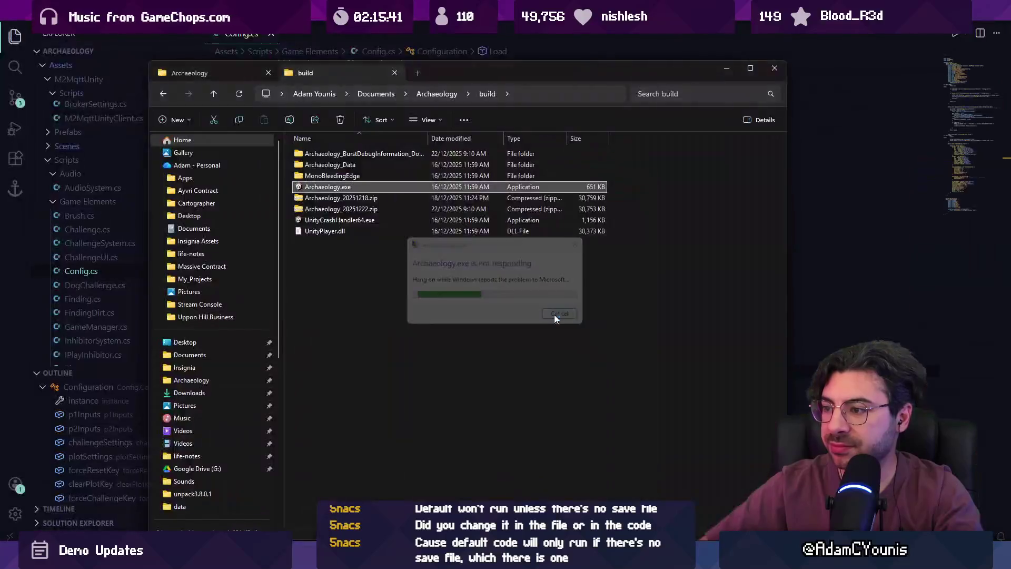
pyautogui.click(557, 313)
pyautogui.doubleClick(377, 186)
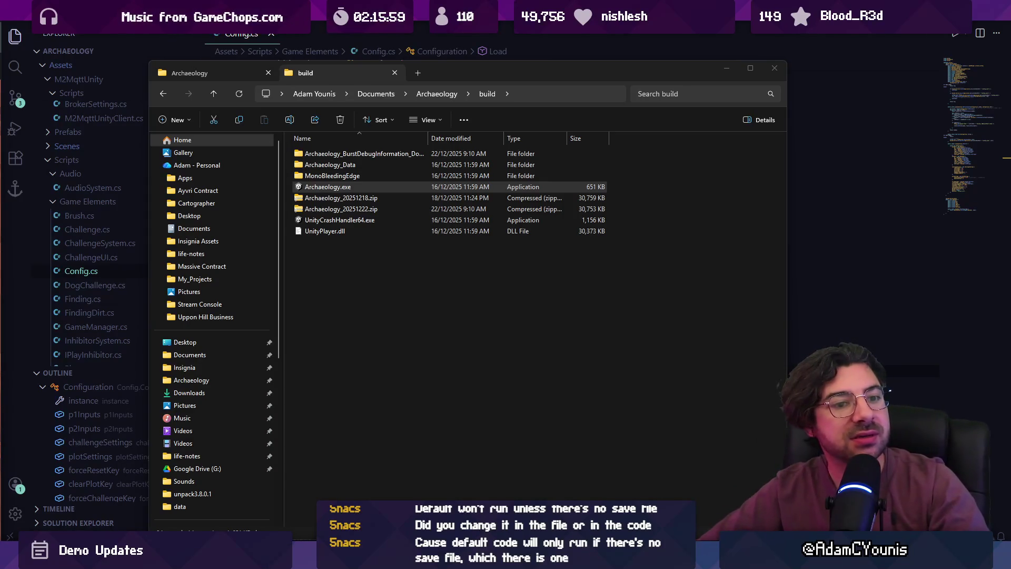
pyautogui.click(222, 77)
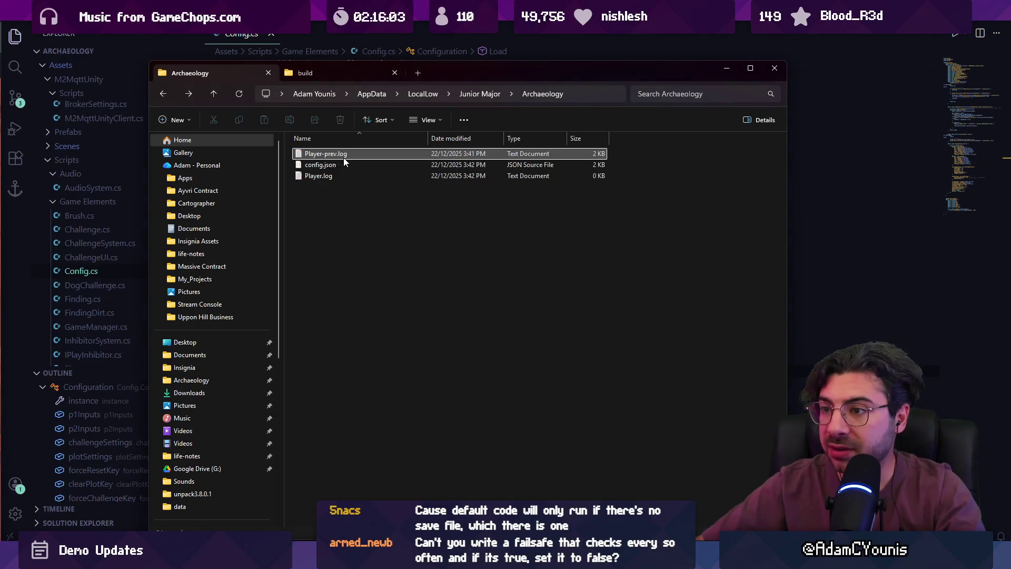
# Read the broker connection failure in Player.log, close the game and the log, then open config.json.
pyautogui.doubleClick(341, 177)
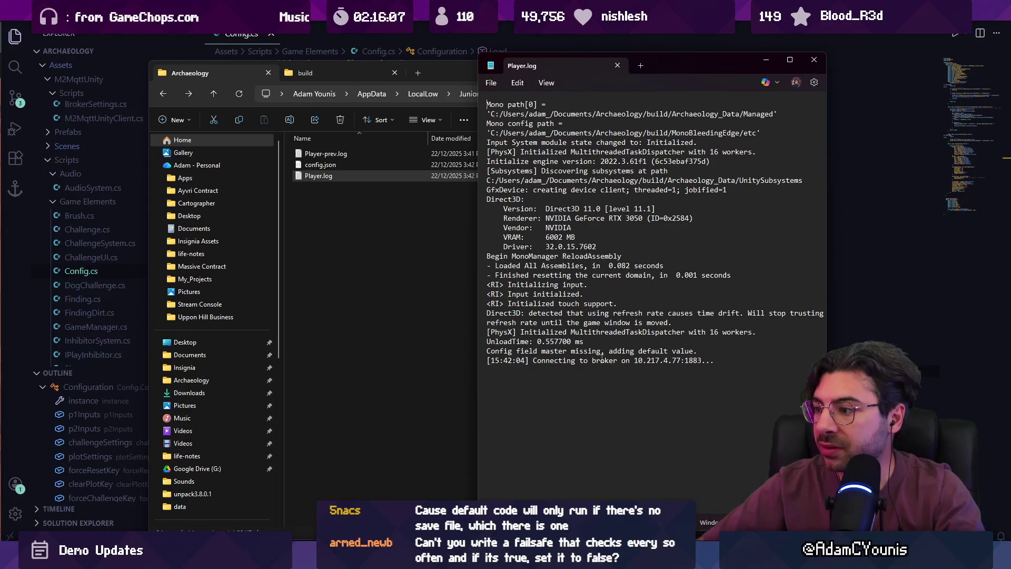
pyautogui.hotkey('alt', 'Tab')
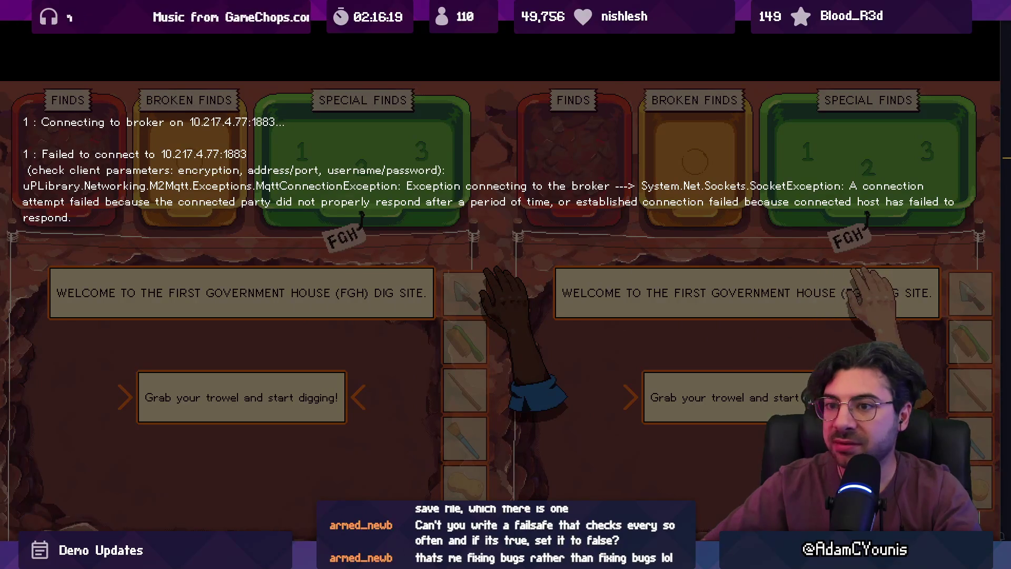
pyautogui.hotkey('alt', 'F4')
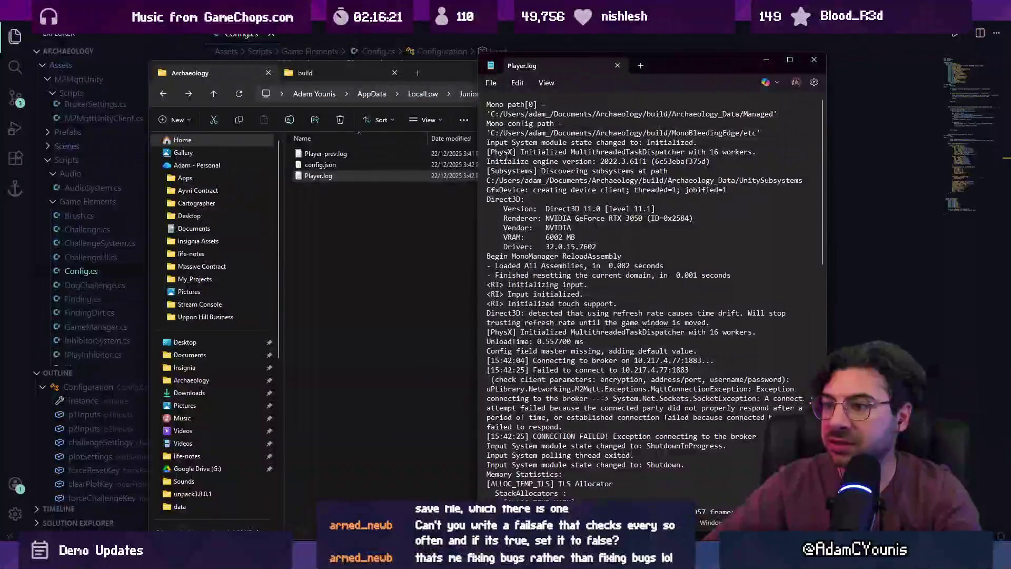
pyautogui.click(803, 61)
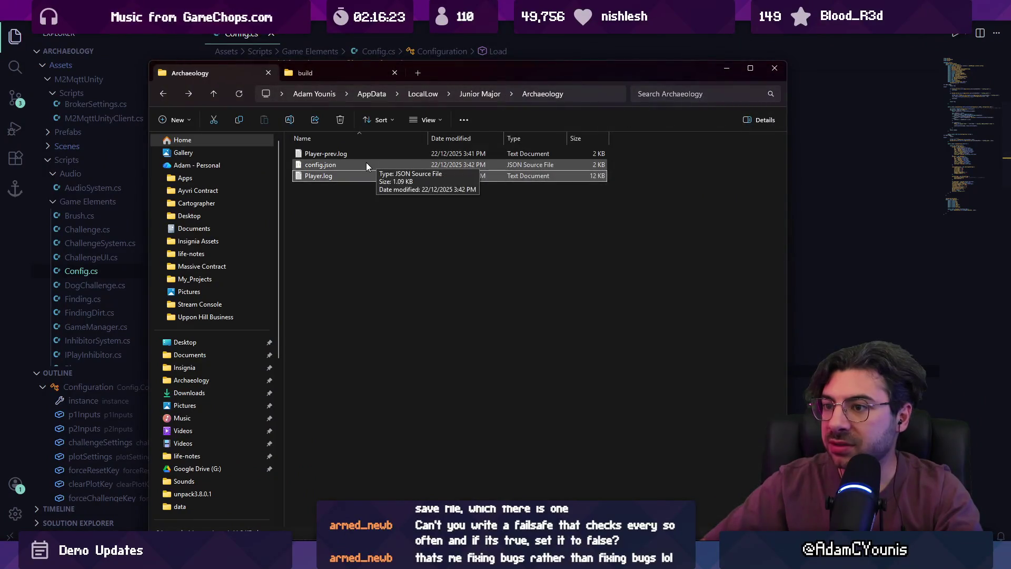
pyautogui.doubleClick(346, 166)
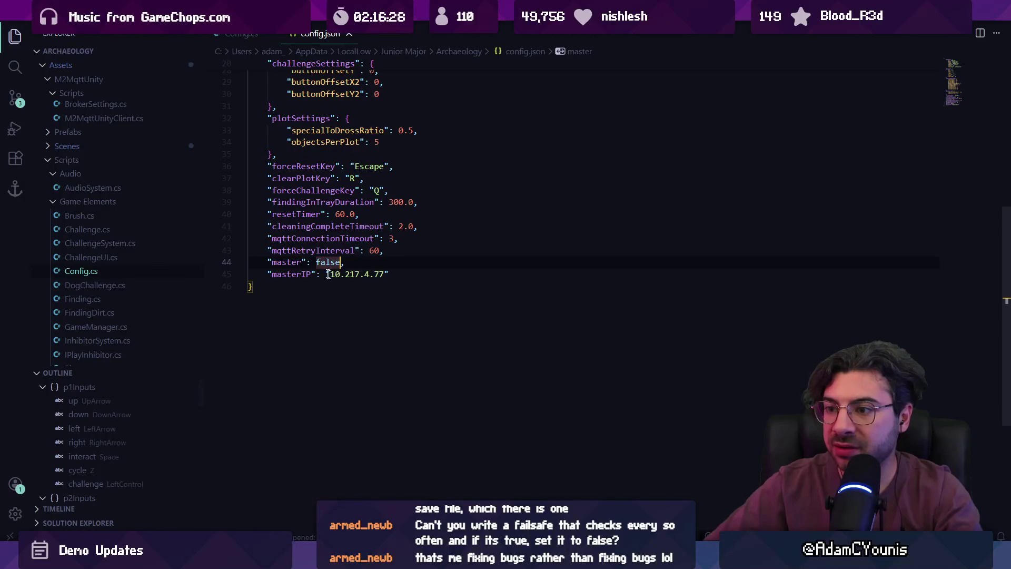
# Check Load() and the web-build #endif in Config.cs, then reopen the regenerated config.json.
pyautogui.click(348, 35)
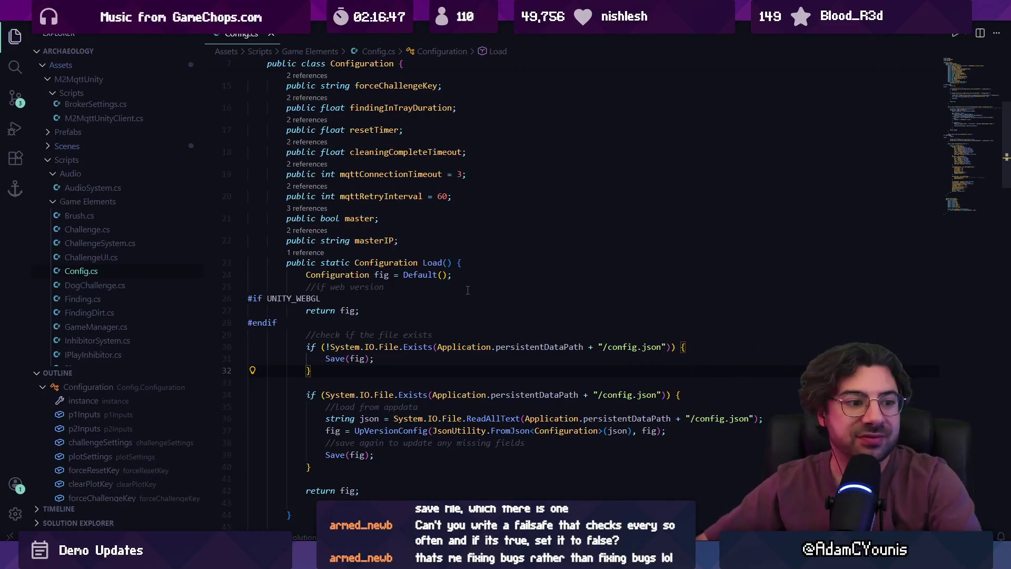
pyautogui.click(427, 326)
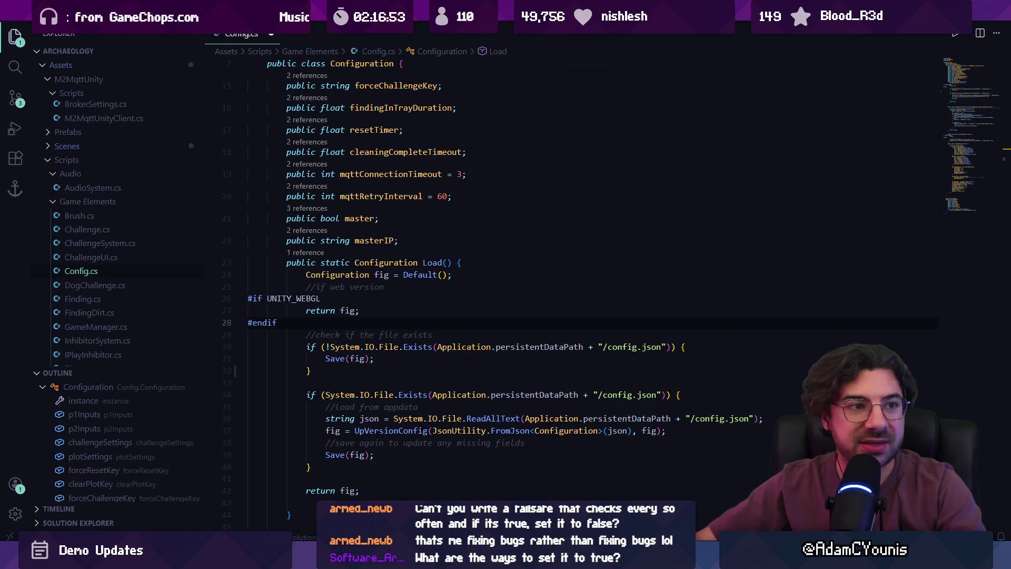
pyautogui.hotkey('alt', 'Tab')
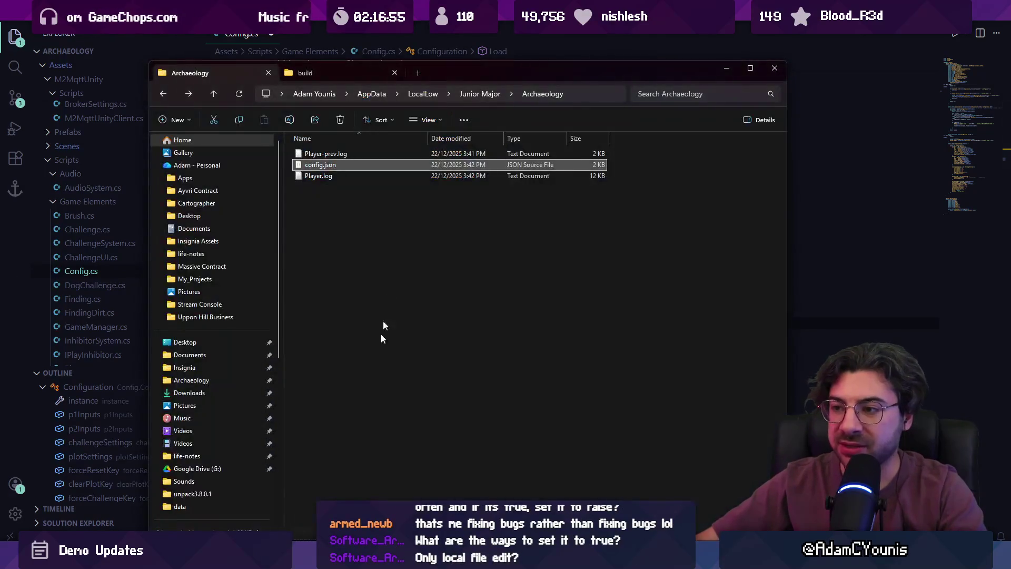
pyautogui.doubleClick(330, 166)
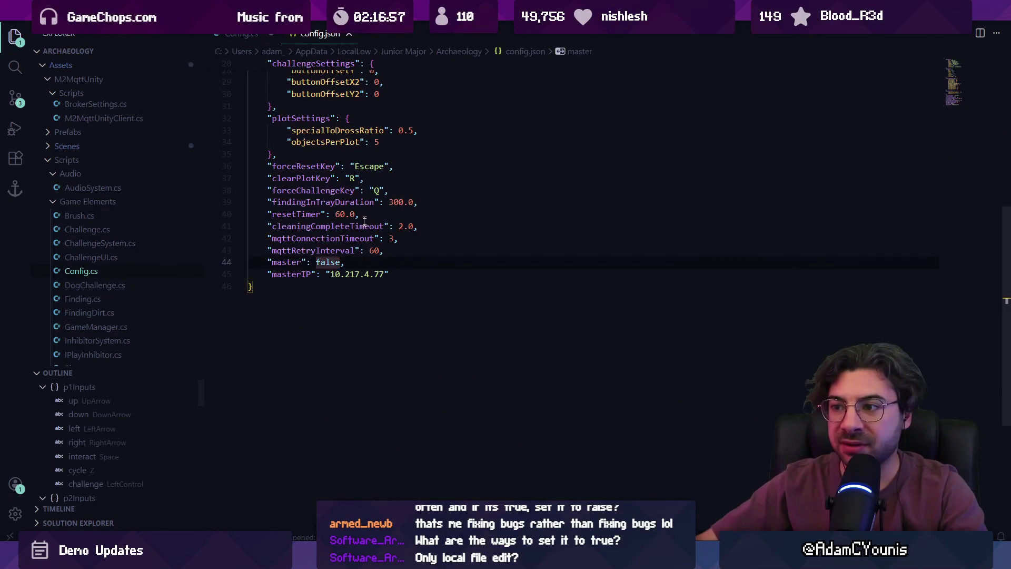
# Change config.json to "master": true and "masterIP": "127.0.0.1" and save it.
pyautogui.write('true')
pyautogui.click(332, 262)
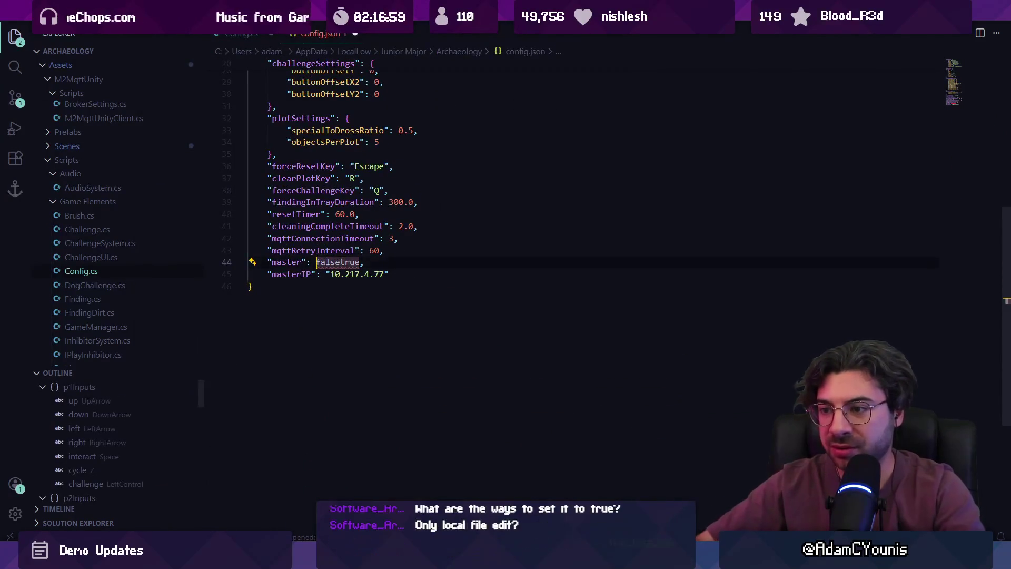
pyautogui.press('Delete')
pyautogui.press('Delete')
pyautogui.press('Delete')
pyautogui.press('Down')
pyautogui.hotkey('ctrl', 'shift', 'Right')
pyautogui.hotkey('ctrl', 'shift', 'Right')
pyautogui.write('1')
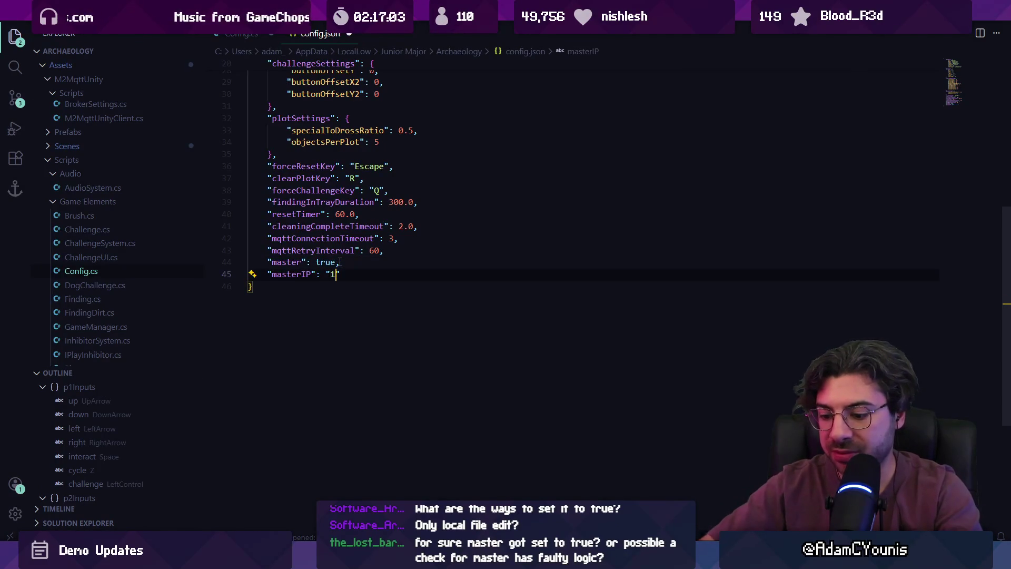
pyautogui.write('.')
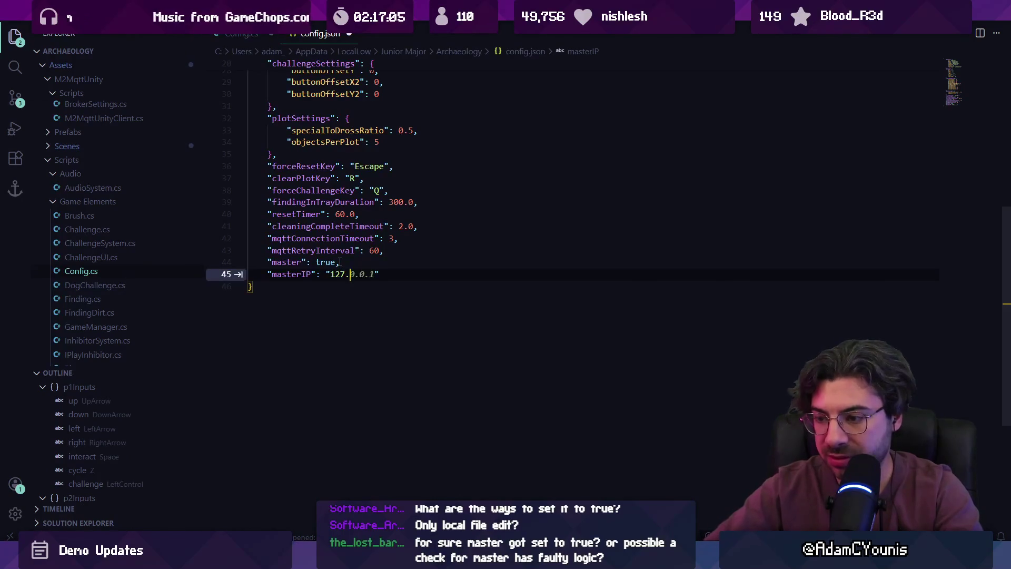
pyautogui.write('1')
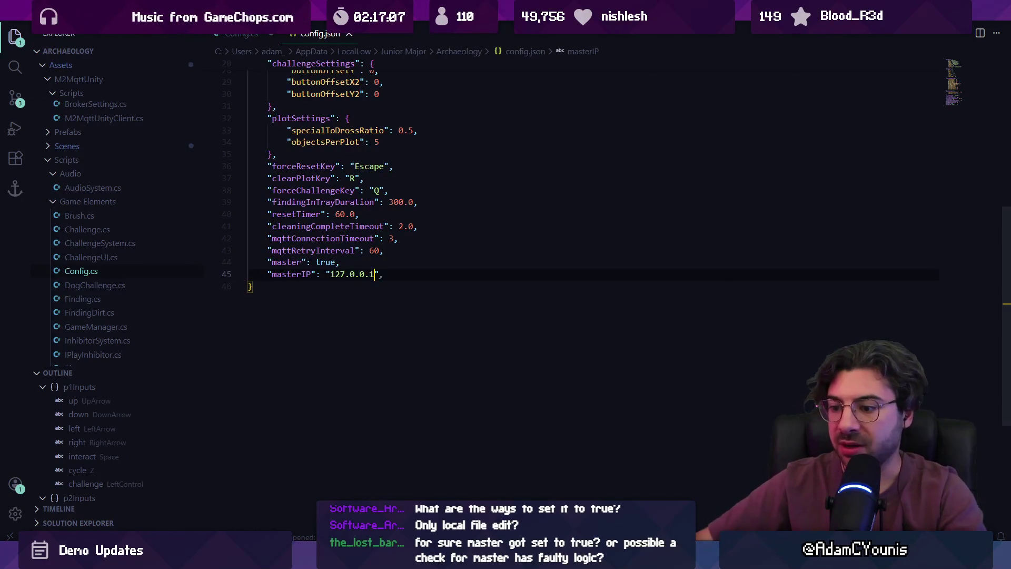
pyautogui.click(241, 34)
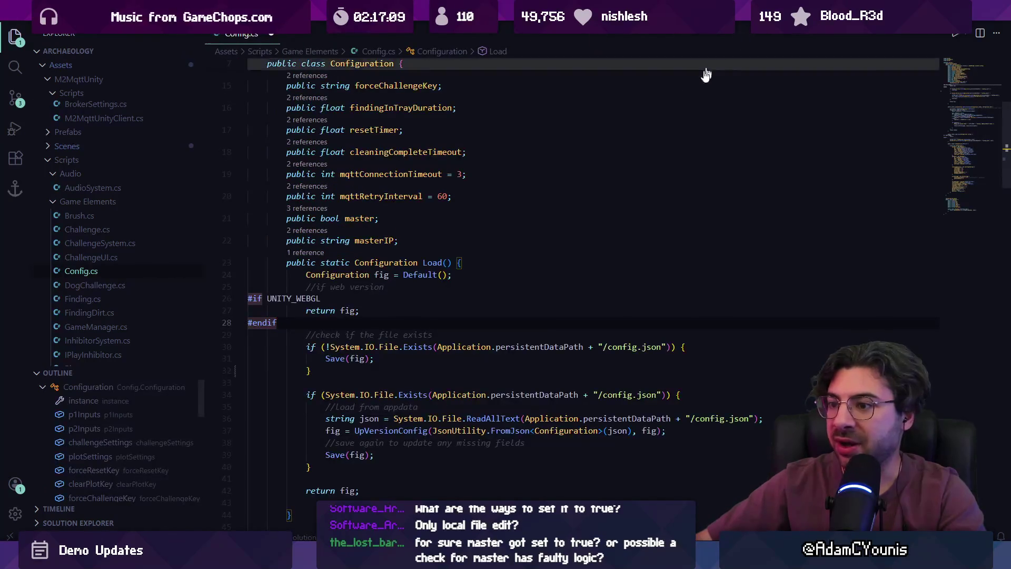
pyautogui.hotkey('alt', 'Tab')
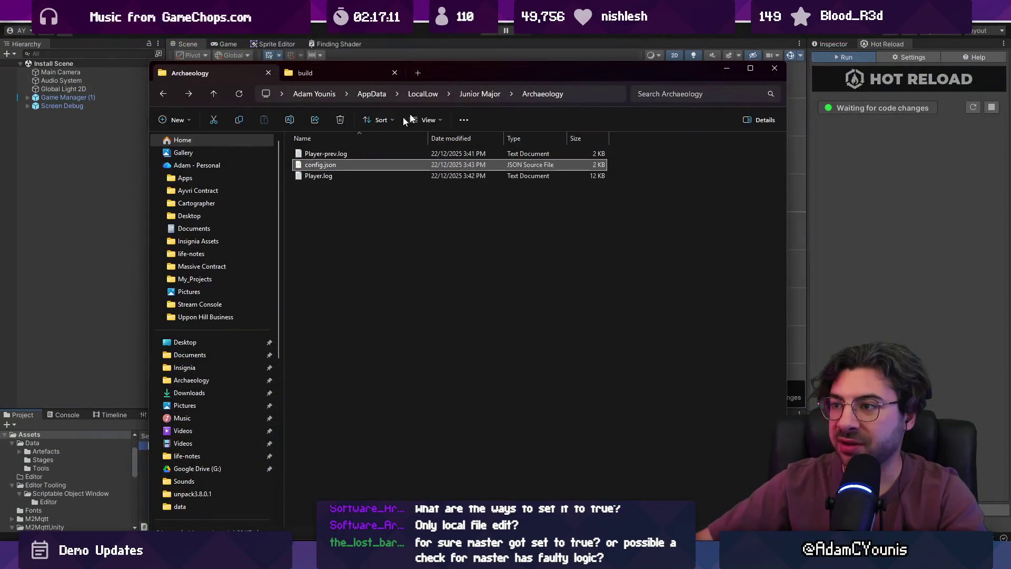
# Test-run Archaeology.exe with the edited config, dig in the left pit, quit, and reopen config.json.
pyautogui.click(309, 73)
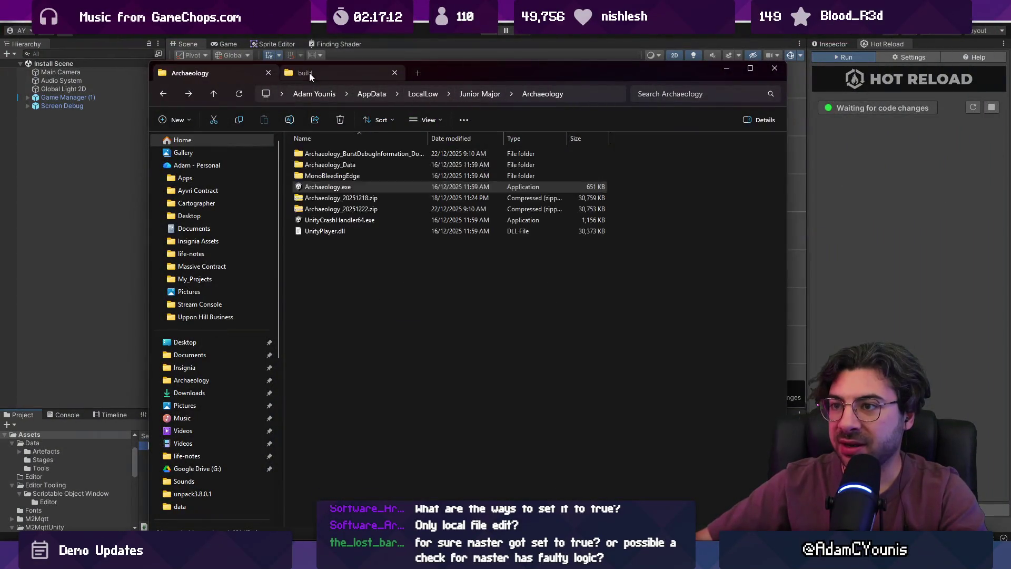
pyautogui.doubleClick(327, 186)
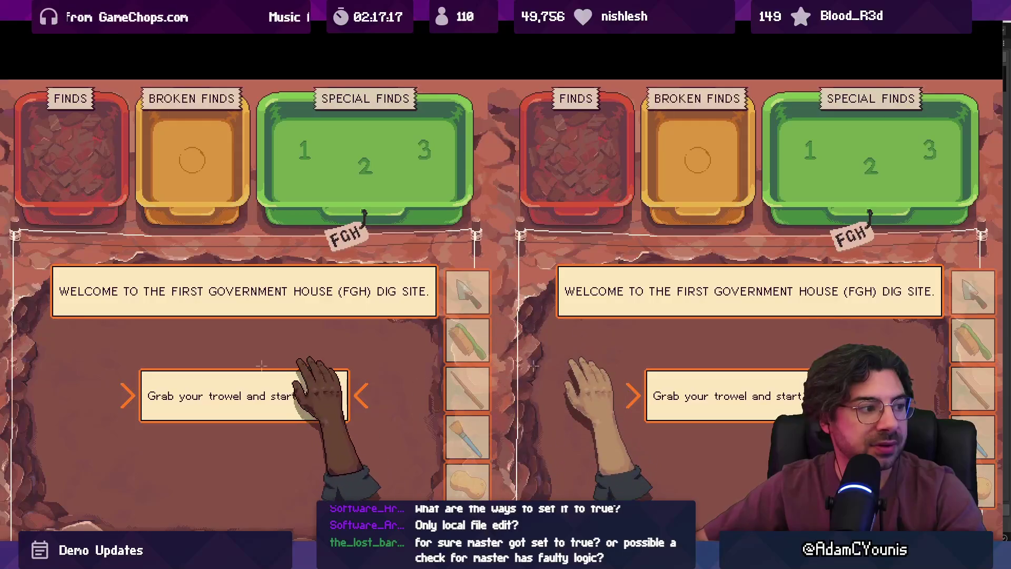
pyautogui.scroll(-5, 249, 381)
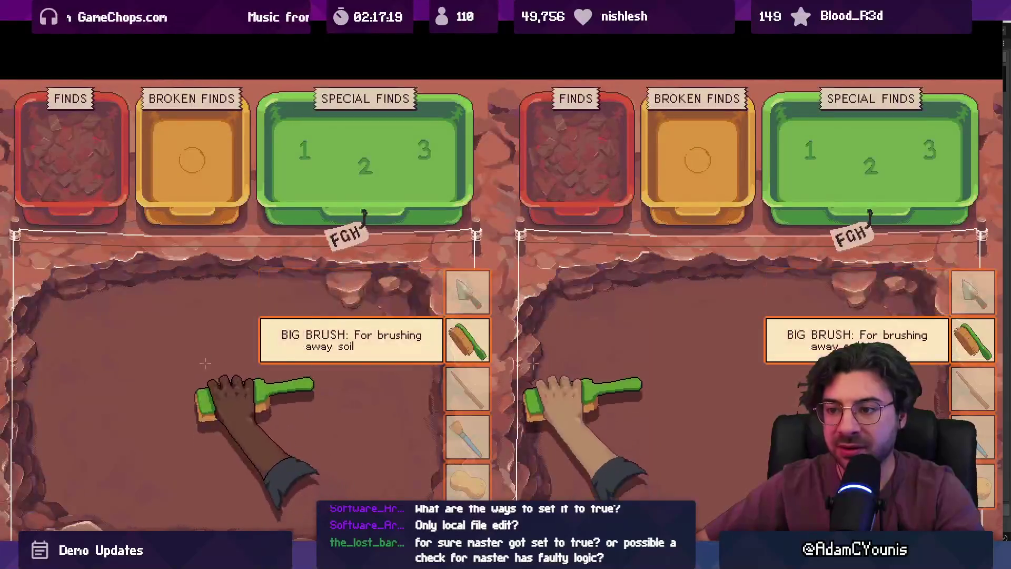
pyautogui.click(206, 354)
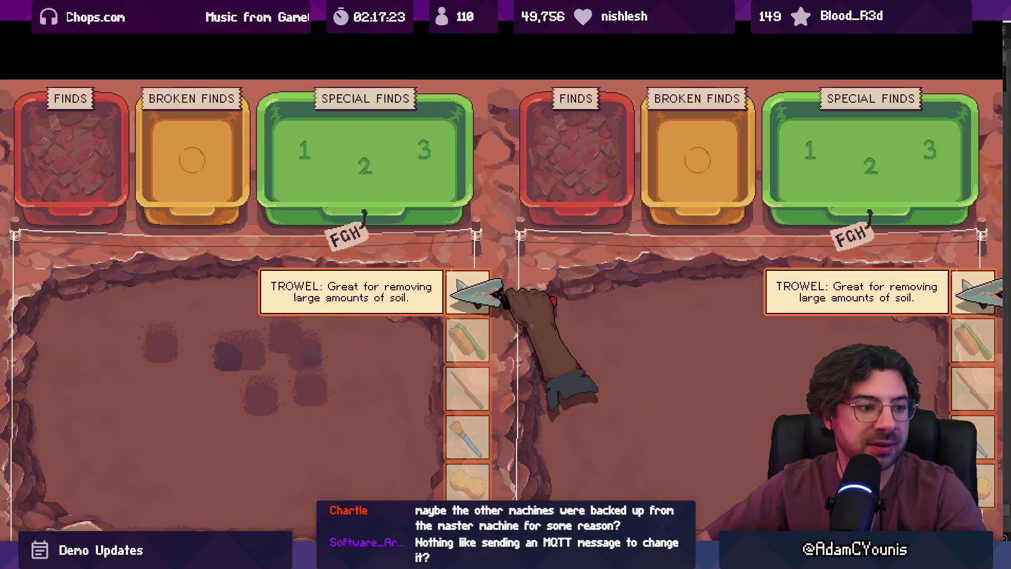
pyautogui.hotkey('alt', 'F4')
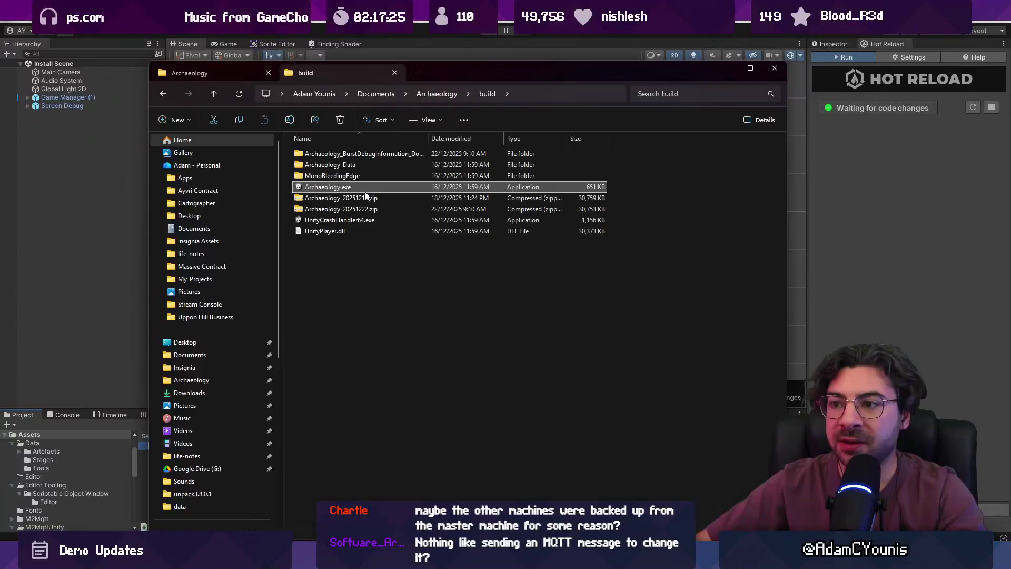
pyautogui.click(266, 77)
pyautogui.doubleClick(323, 154)
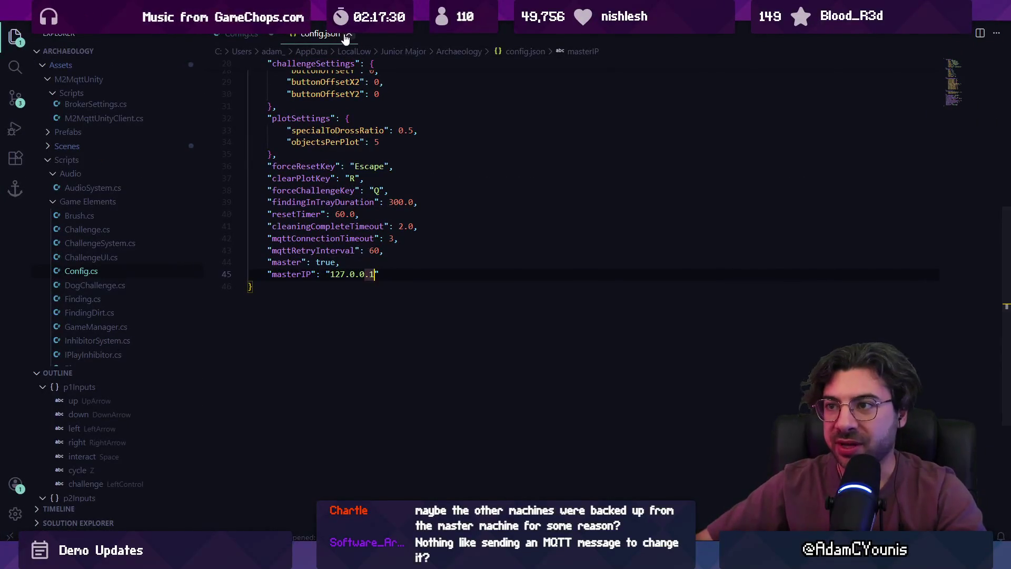
# Close config.json, save Config.cs, and review UpVersionConfig's default-filling code.
pyautogui.click(319, 39)
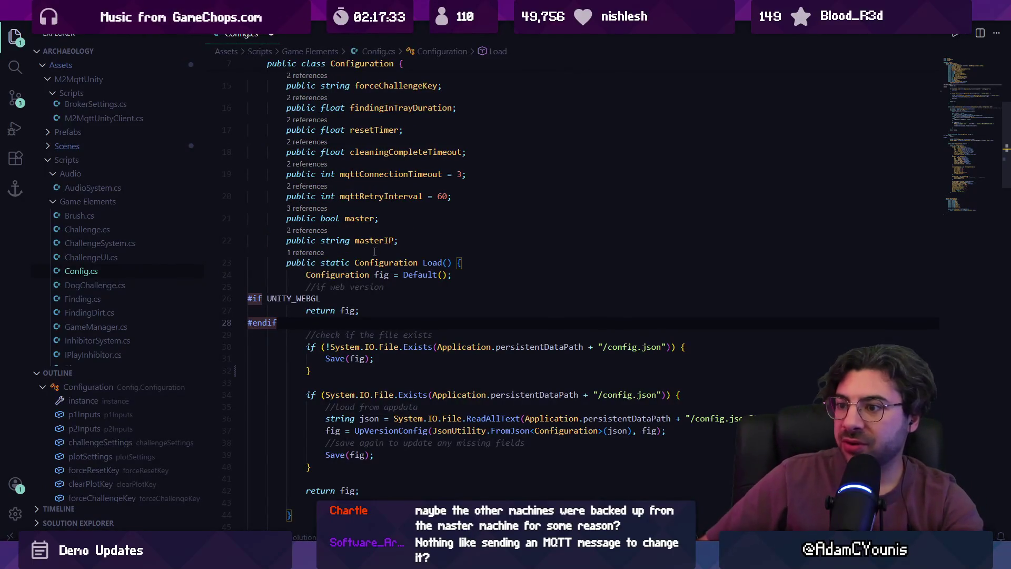
pyautogui.press('Down')
pyautogui.press('Down')
pyautogui.press('Down')
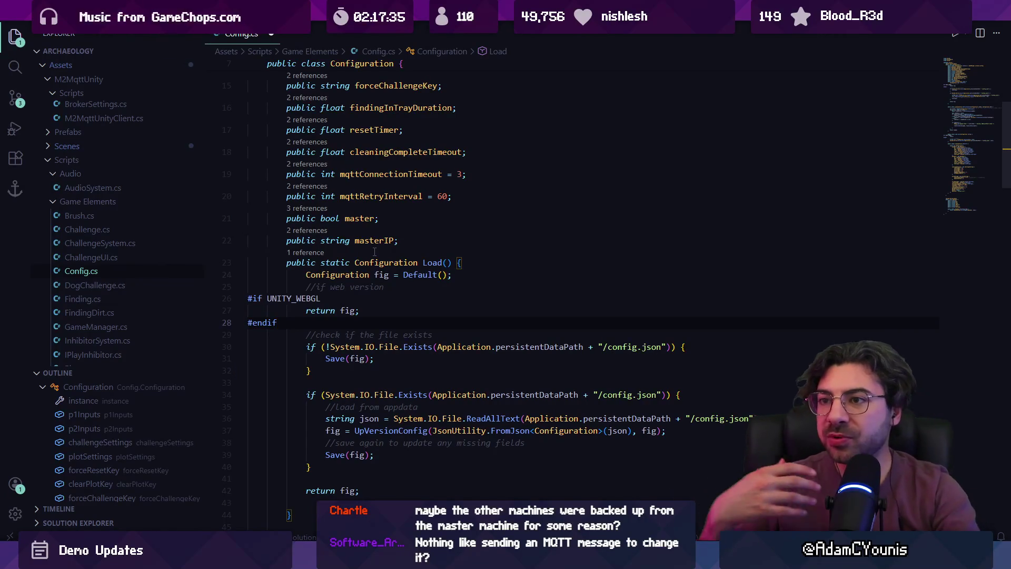
pyautogui.hotkey('ctrl', 's')
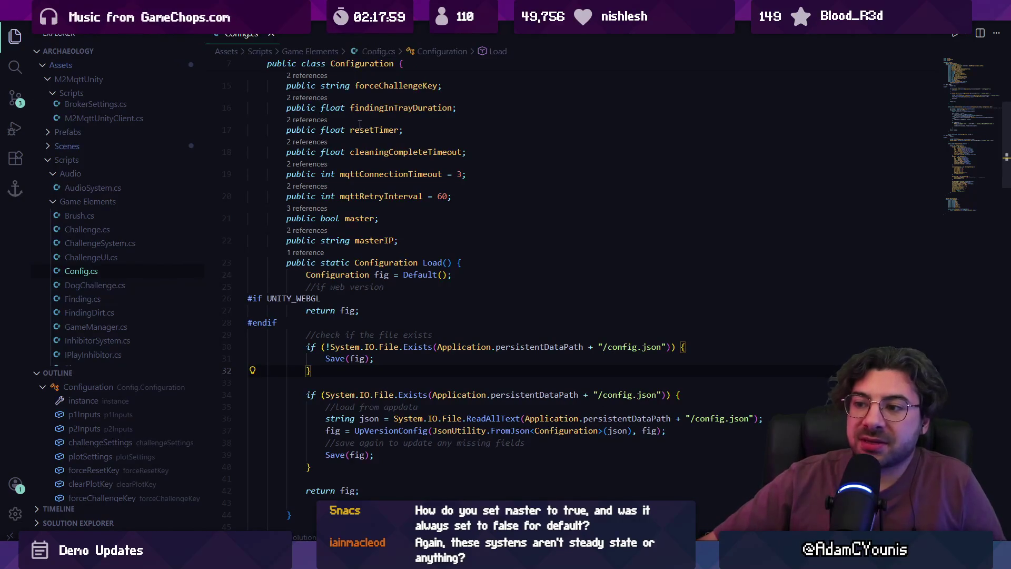
pyautogui.scroll(-8, 358, 210)
pyautogui.scroll(-11, 360, 266)
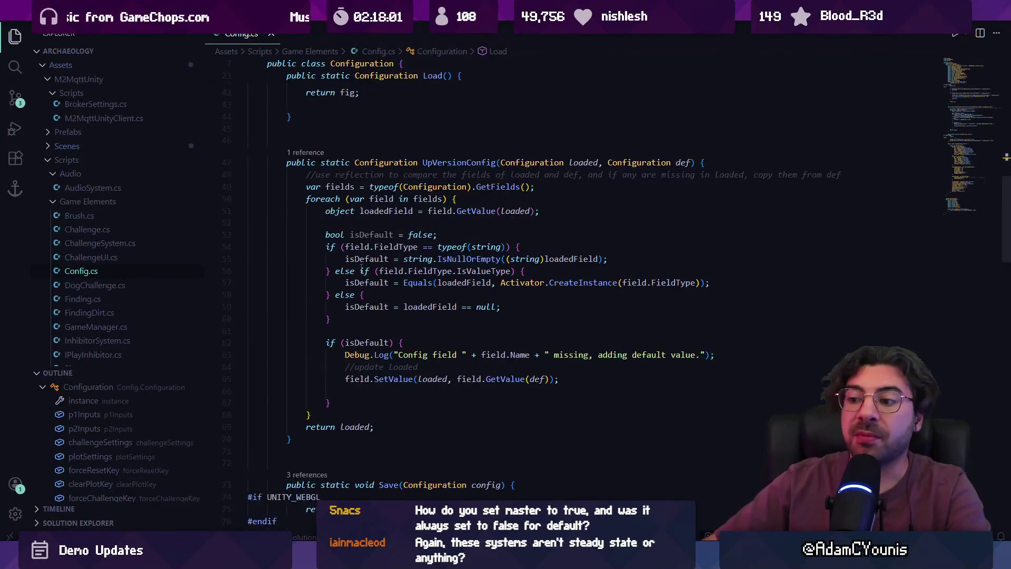
pyautogui.scroll(-8, 360, 272)
pyautogui.scroll(-2, 415, 293)
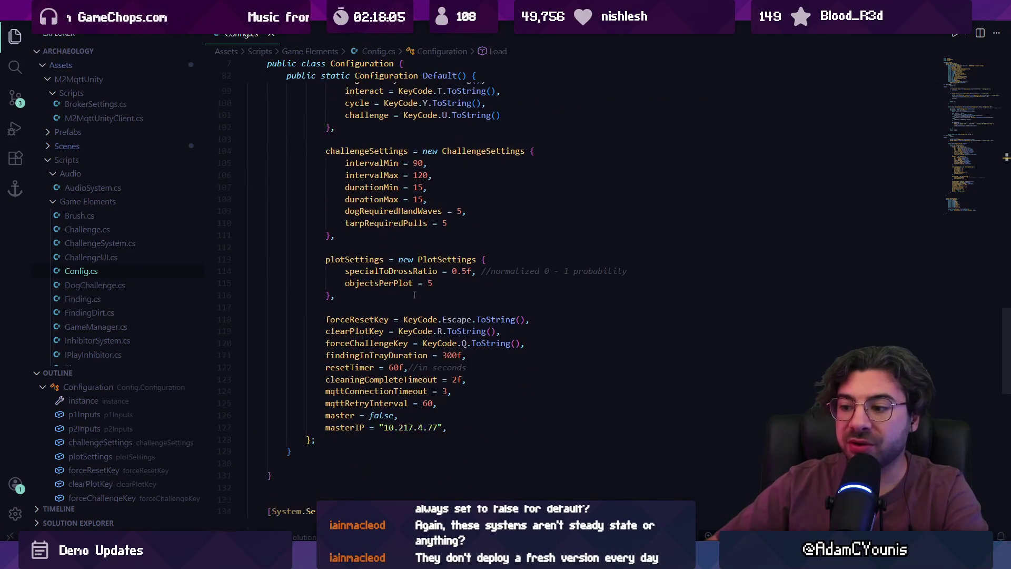
pyautogui.scroll(-3, 372, 403)
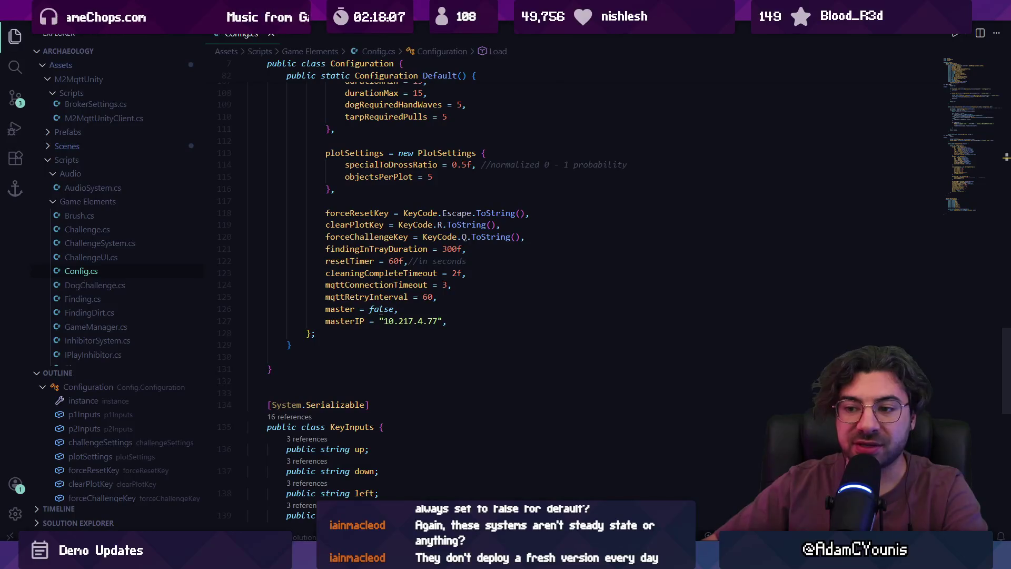
pyautogui.scroll(9, 380, 310)
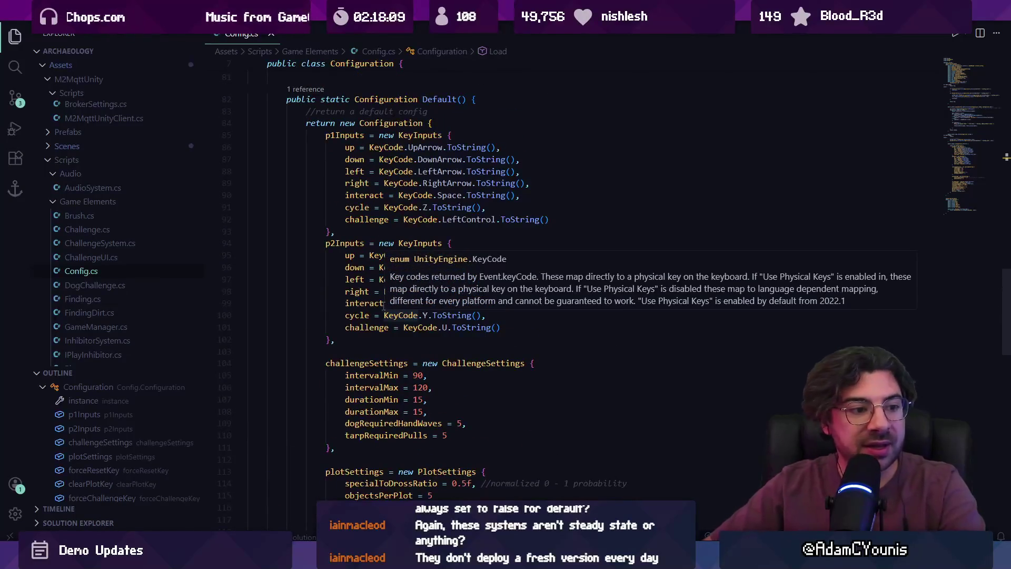
pyautogui.scroll(-3, 383, 304)
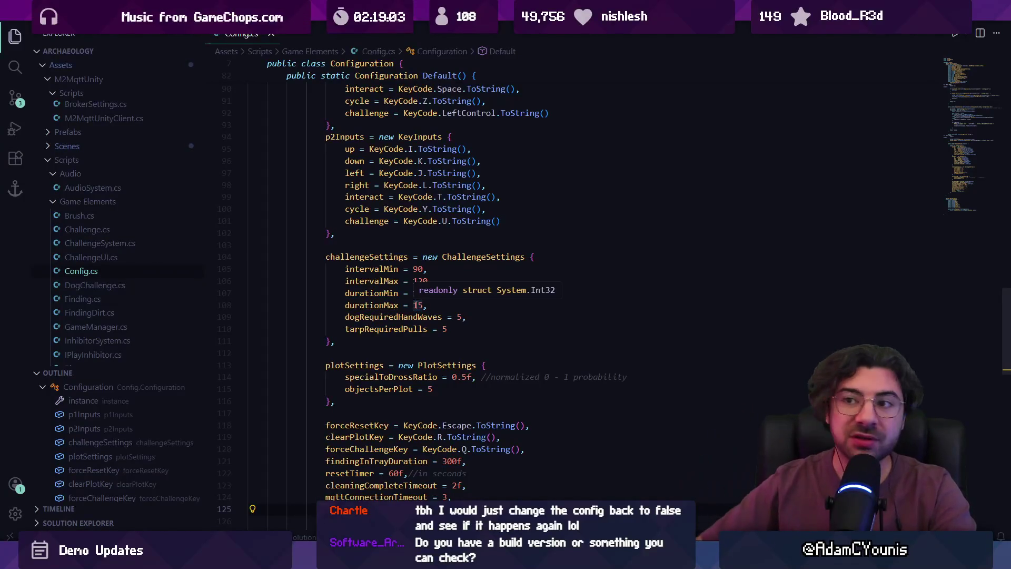
pyautogui.scroll(-4, 417, 305)
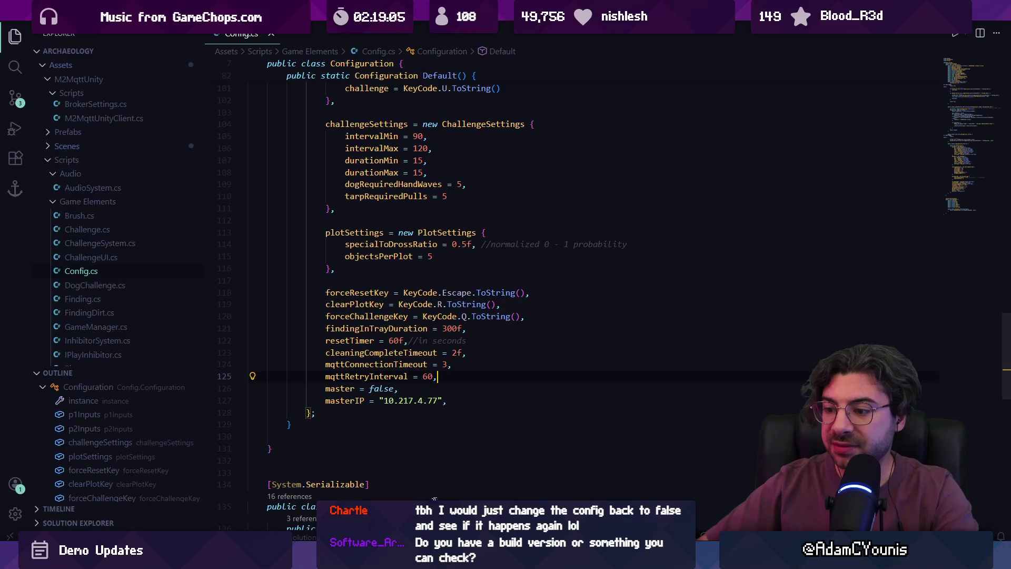
pyautogui.moveTo(344, 559)
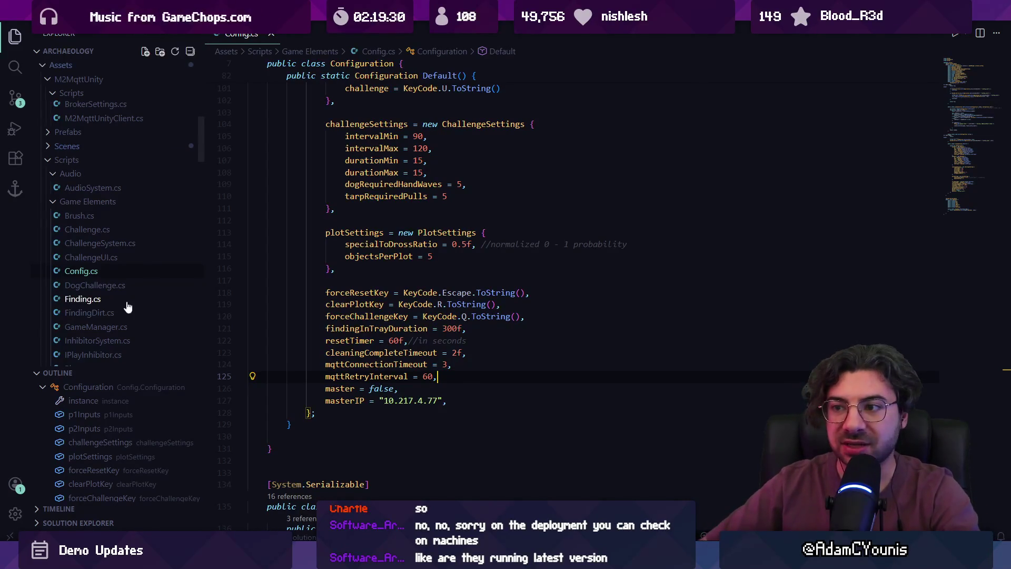
pyautogui.click(433, 273)
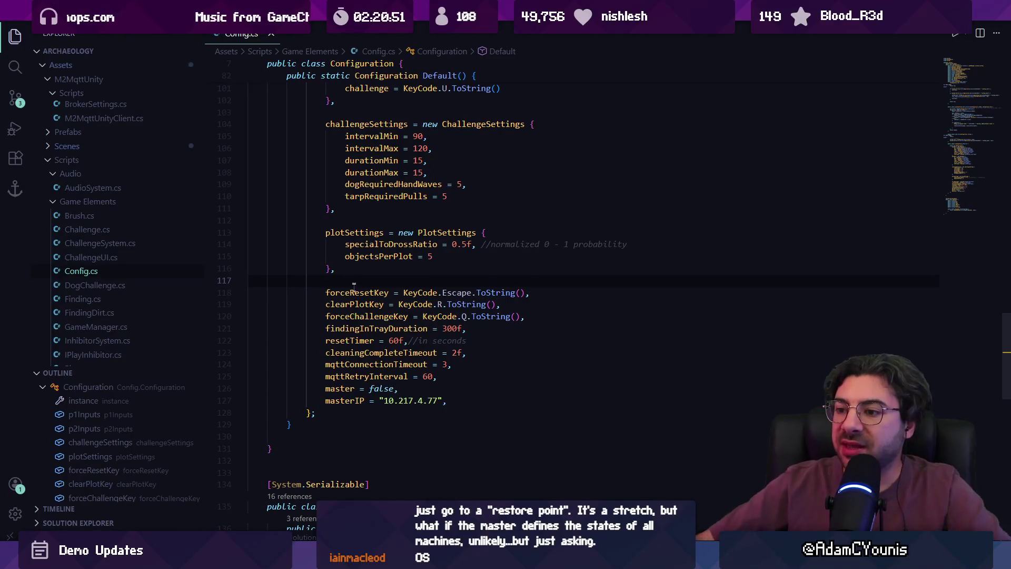
pyautogui.keyDown('ctrl'); pyautogui.click(338, 387); pyautogui.keyUp('ctrl')
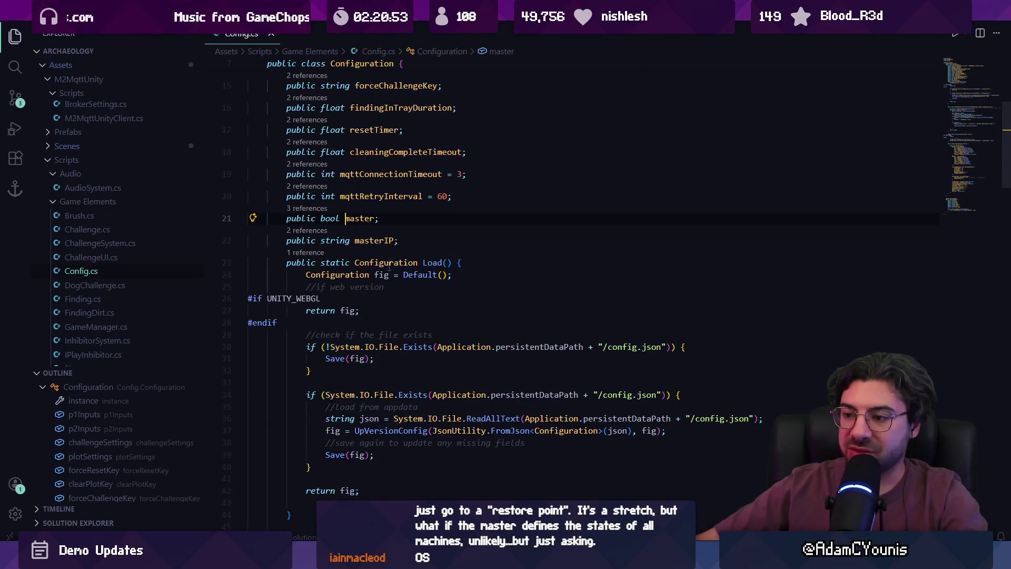
pyautogui.hotkey('alt', 'Left')
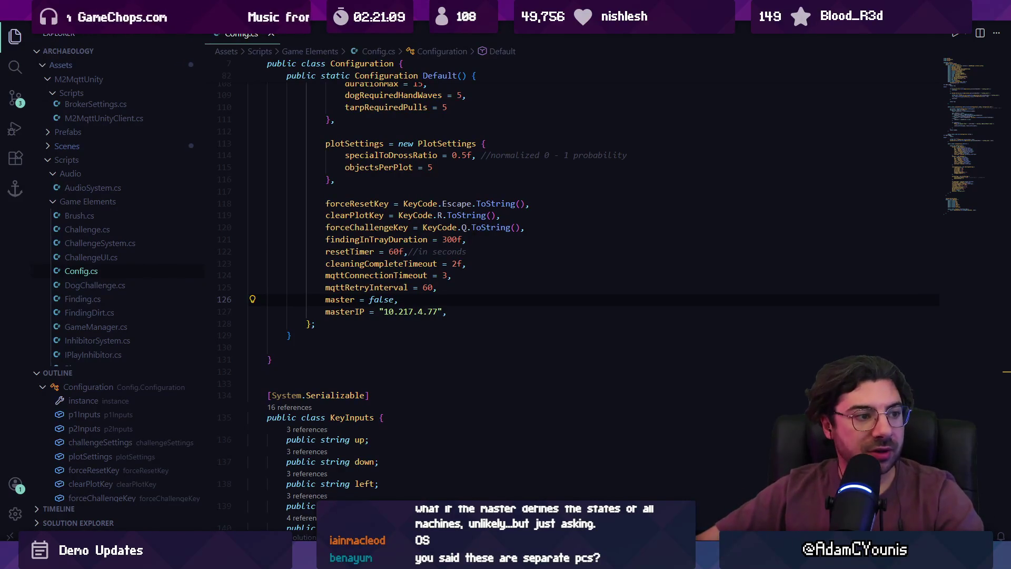
pyautogui.scroll(10, 389, 271)
pyautogui.scroll(12, 389, 271)
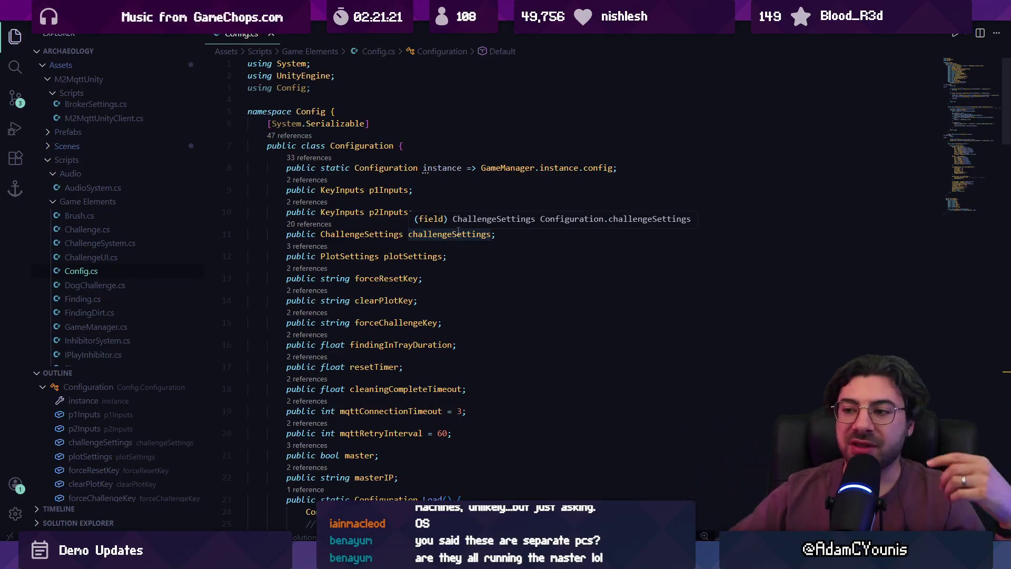
pyautogui.scroll(-7, 435, 320)
pyautogui.scroll(2, 435, 320)
pyautogui.click(329, 217)
pyautogui.tripleClick(366, 219)
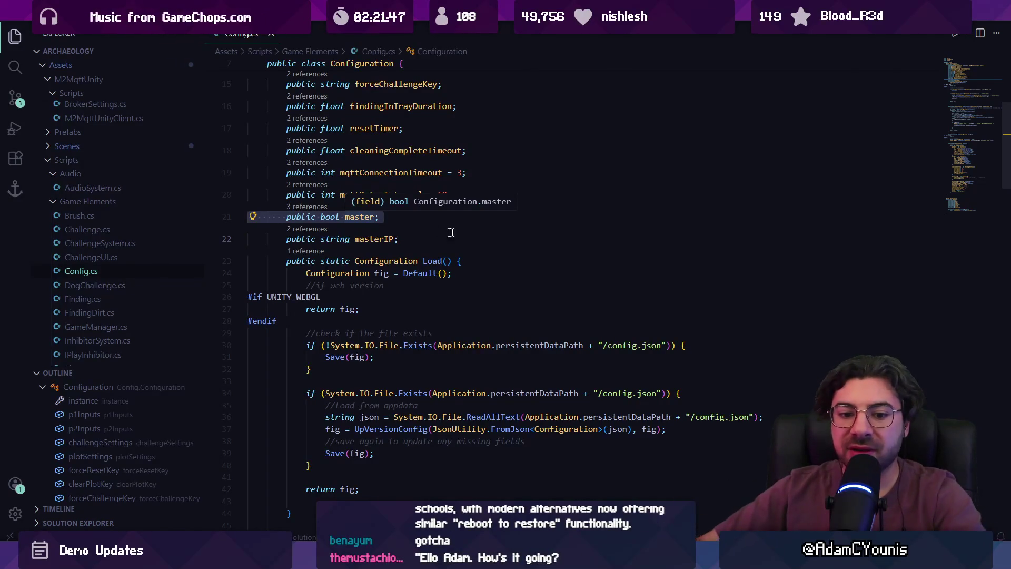
pyautogui.click(511, 240)
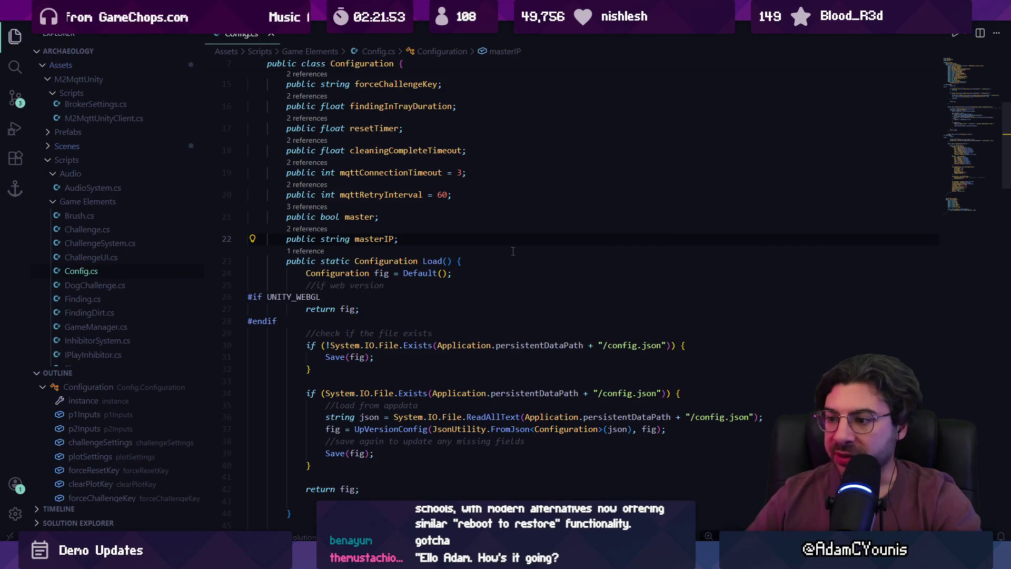
pyautogui.scroll(-3, 513, 253)
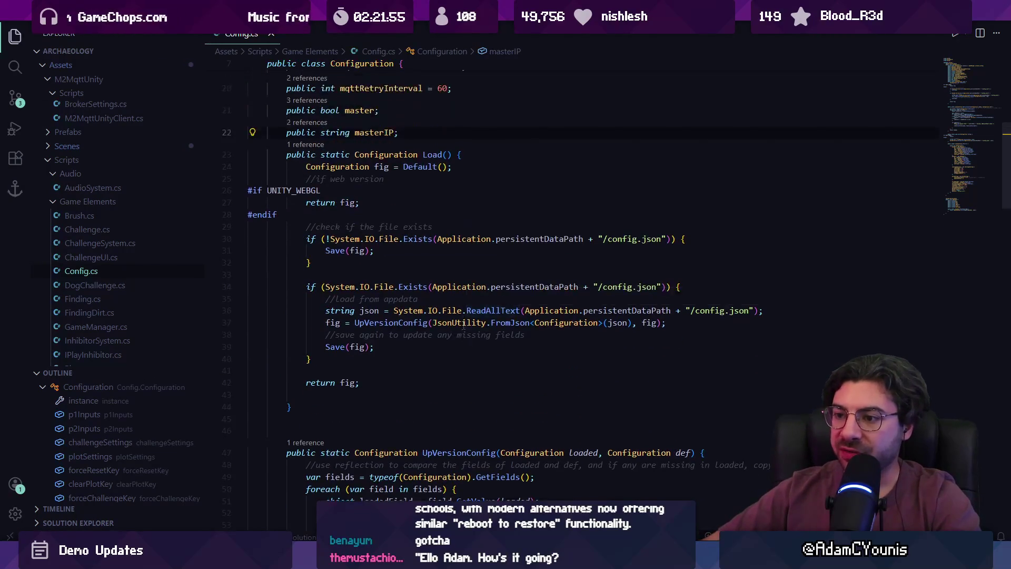
pyautogui.scroll(2, 463, 325)
pyautogui.moveTo(436, 559)
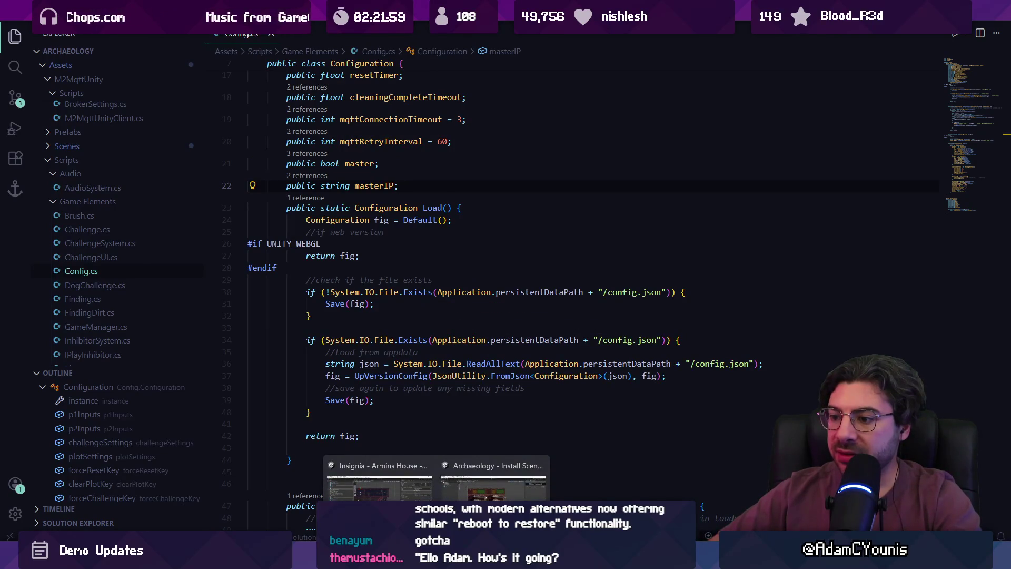
pyautogui.click(366, 325)
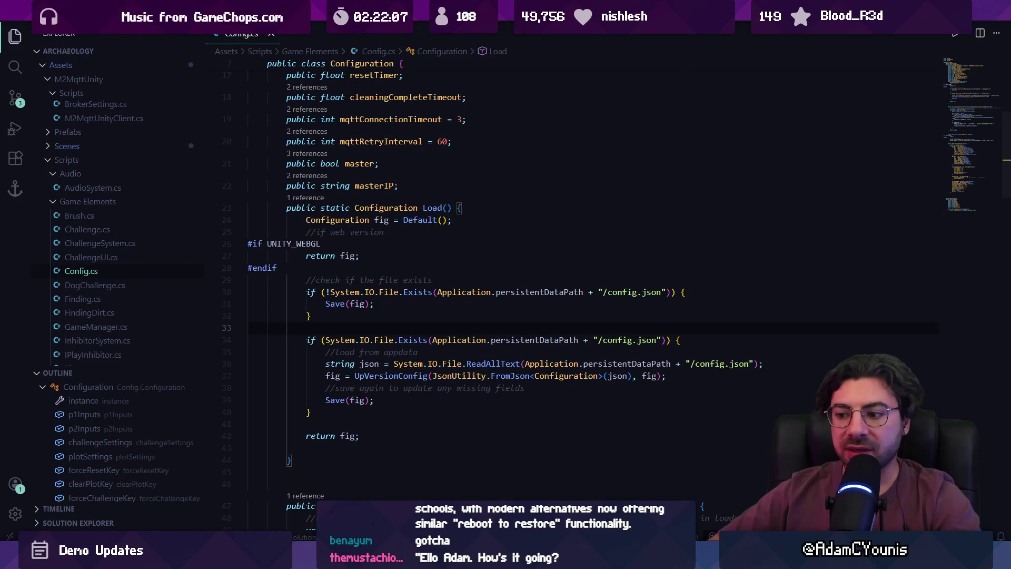
pyautogui.moveTo(437, 536)
pyautogui.click(494, 477)
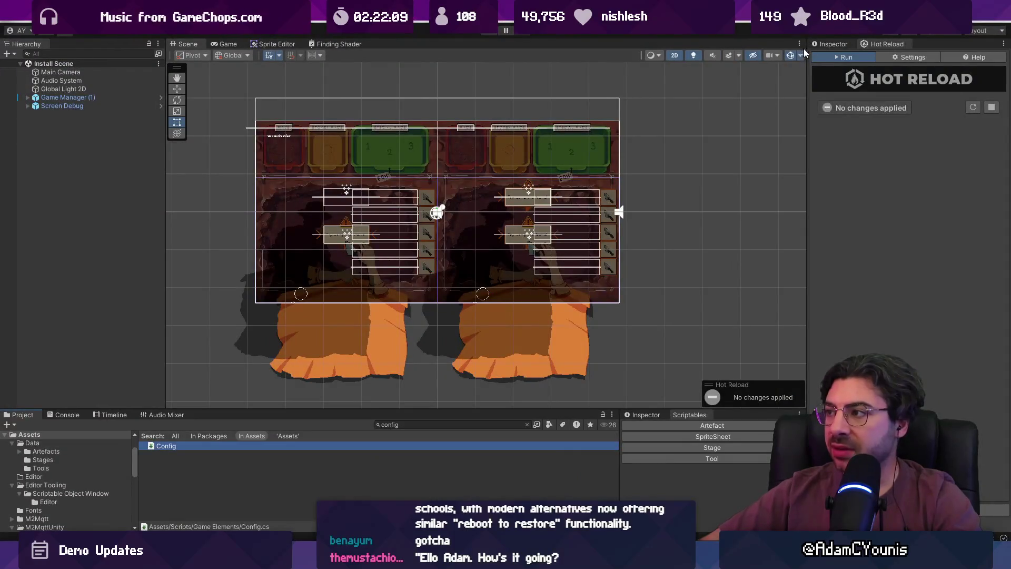
pyautogui.click(830, 44)
pyautogui.moveTo(806, 149); pyautogui.dragTo(749, 149)
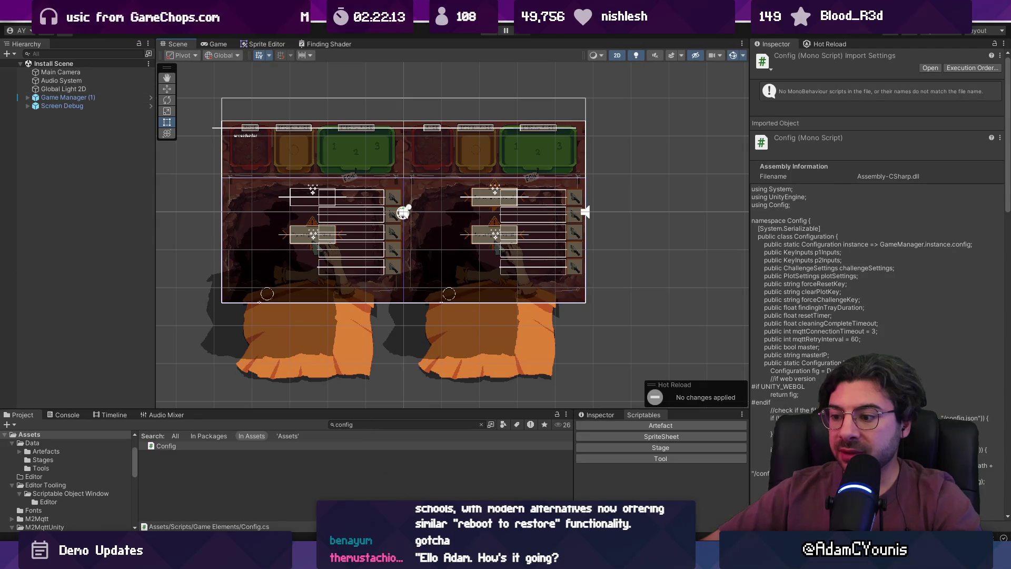
pyautogui.moveTo(437, 536)
pyautogui.click(482, 479)
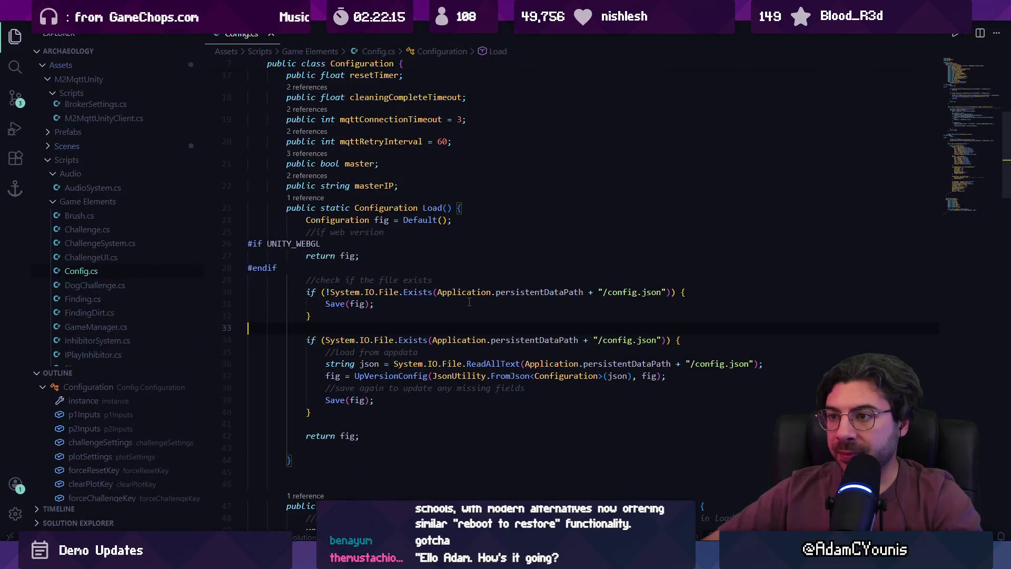
pyautogui.hotkey('ctrl', 'shift', 'f')
# Search the workspace for 'buildscript' and open PostBuildScript.cs from the results.
pyautogui.write('buildscript')
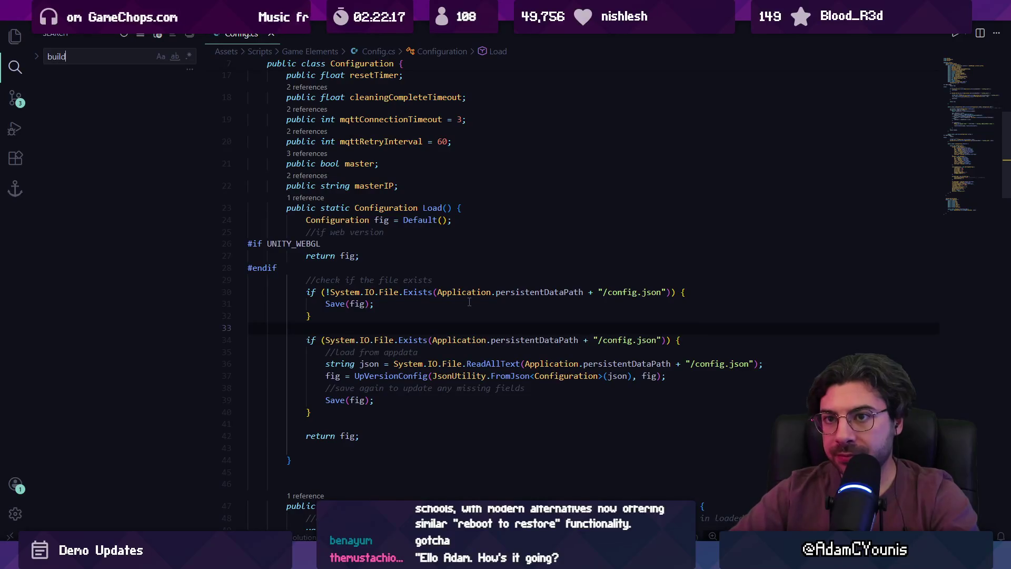
pyautogui.press('BackSpace')
pyautogui.press('BackSpace')
pyautogui.press('BackSpace')
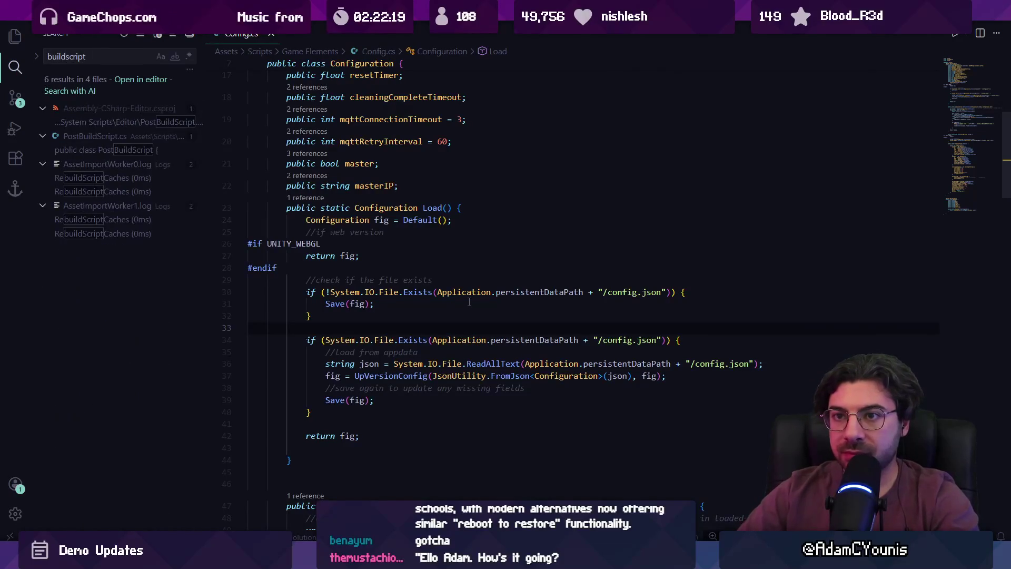
pyautogui.write('buildscript')
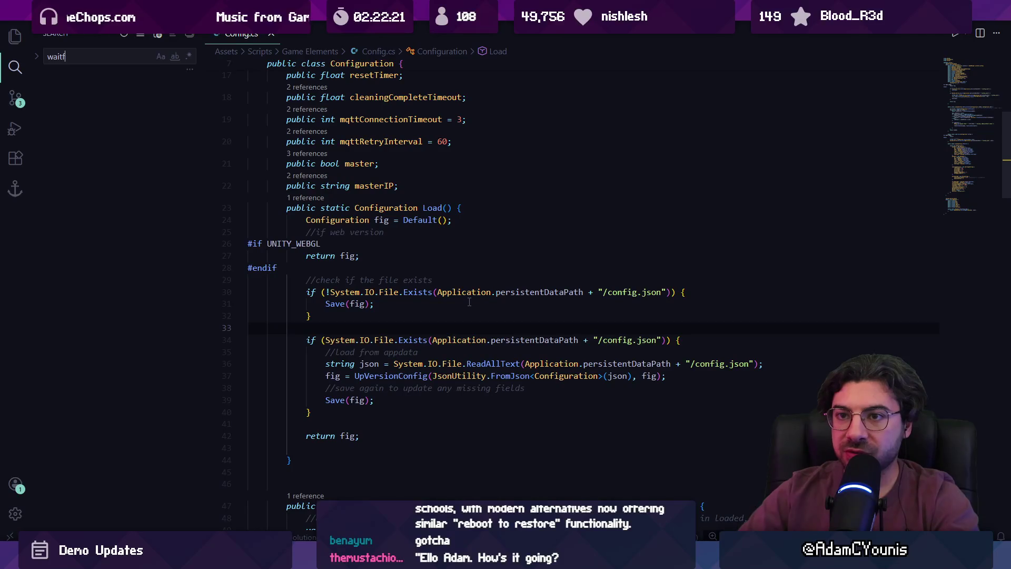
pyautogui.click(105, 150)
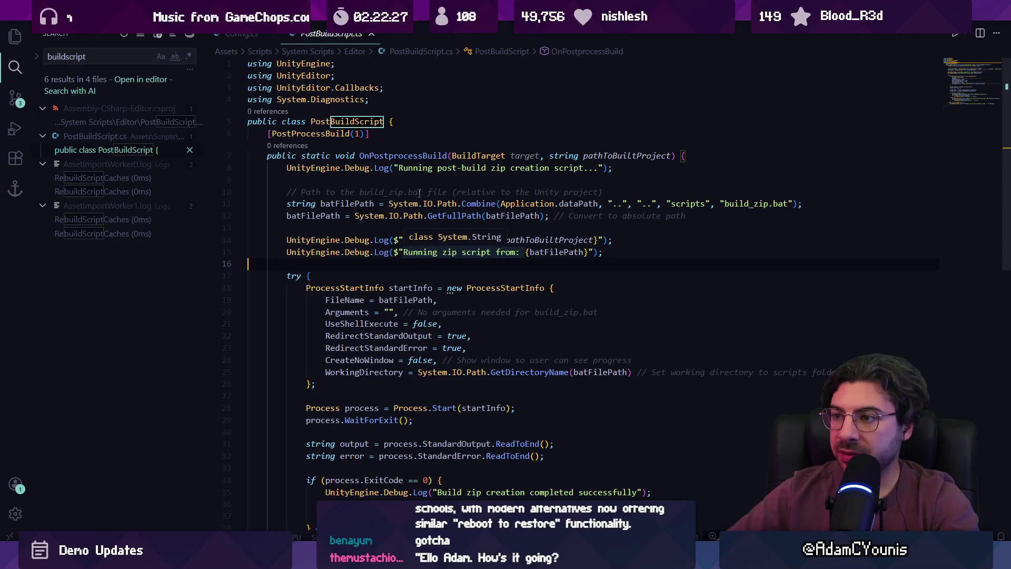
pyautogui.scroll(-1, 419, 190)
pyautogui.scroll(-1, 415, 184)
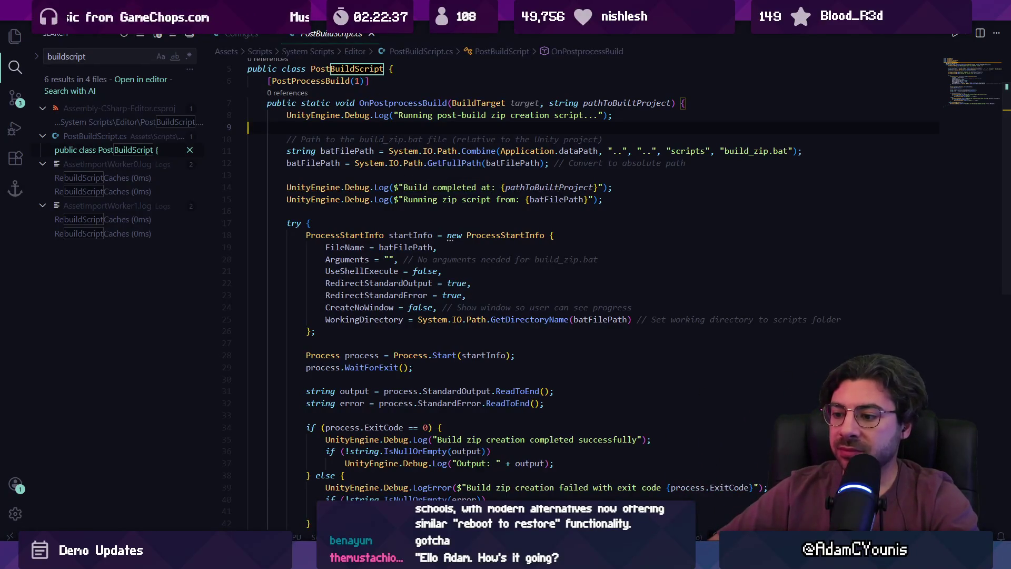
# Bring the Archaeology project's Unity editor window to the front.
pyautogui.moveTo(437, 558)
pyautogui.click(379, 479)
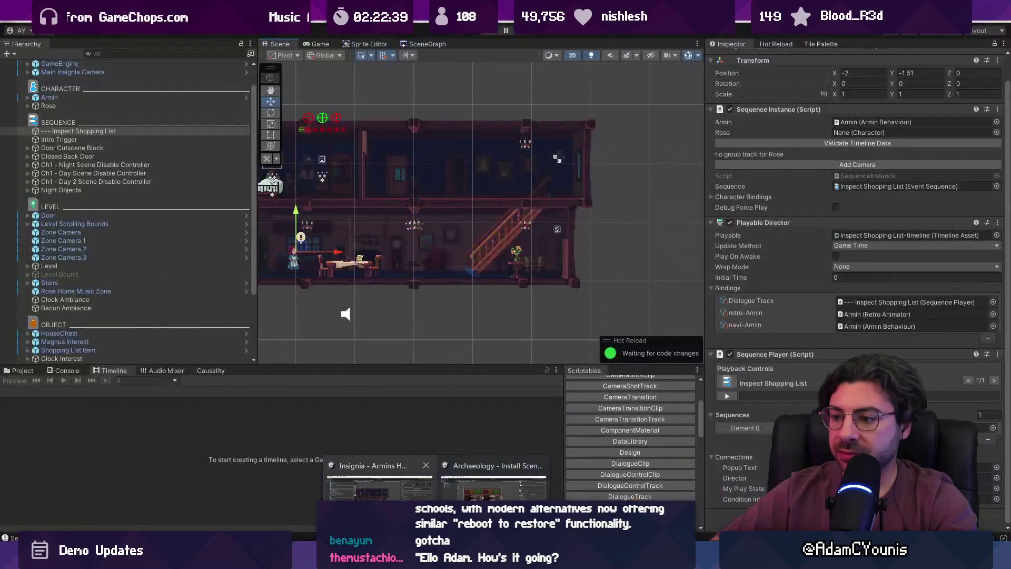
pyautogui.click(454, 495)
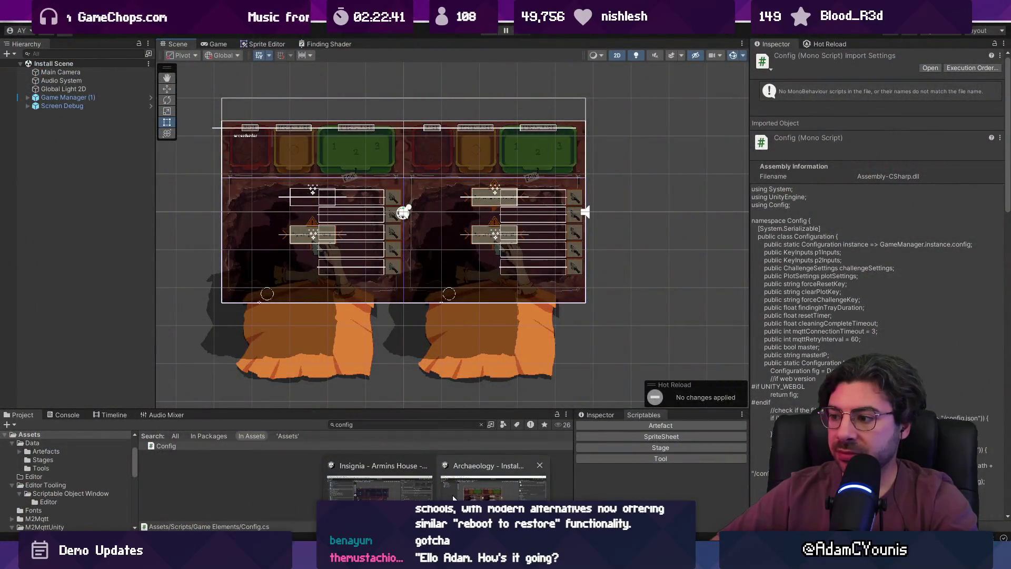